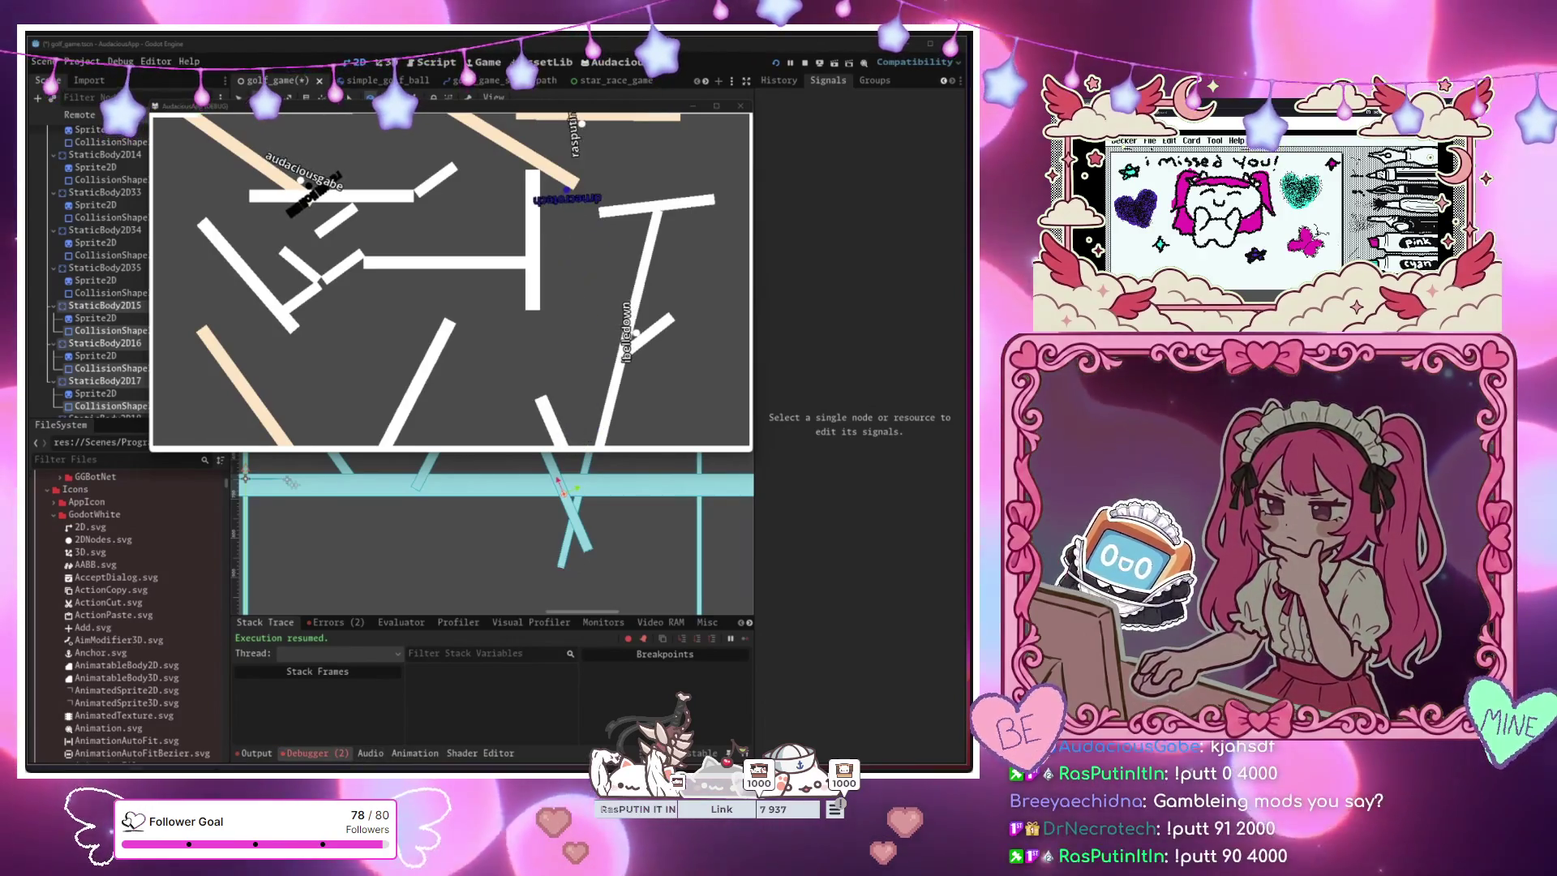
Bring the Paint angle diagram (0–315°) in front of Godot's debugger panel
key("alt+Tab")
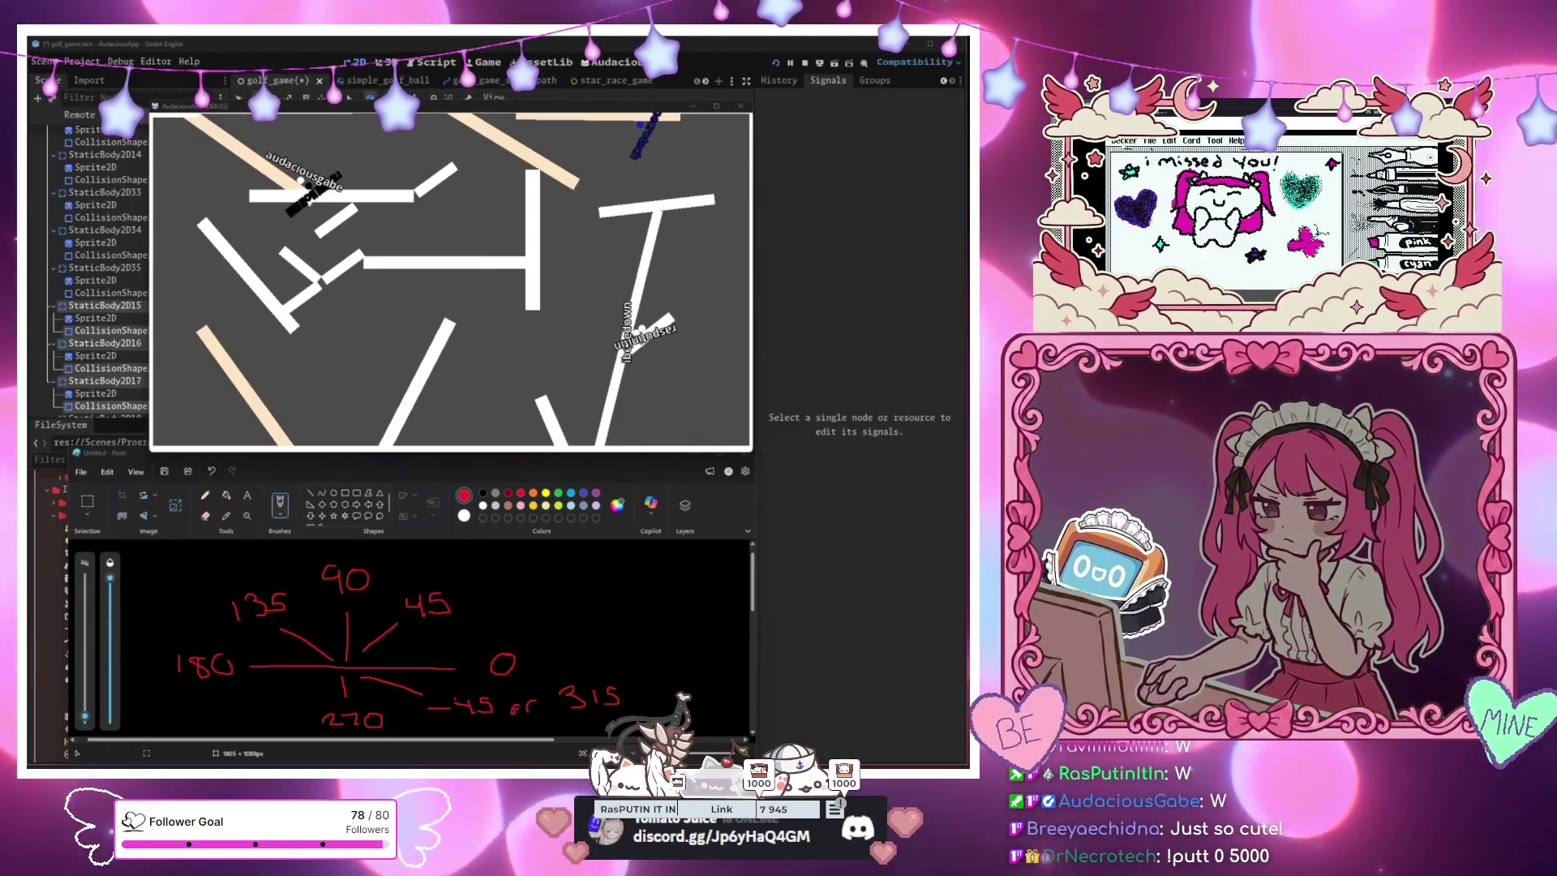
Keep the angle diagram in front and move the running golf game window up and right
left_click(897, 521)
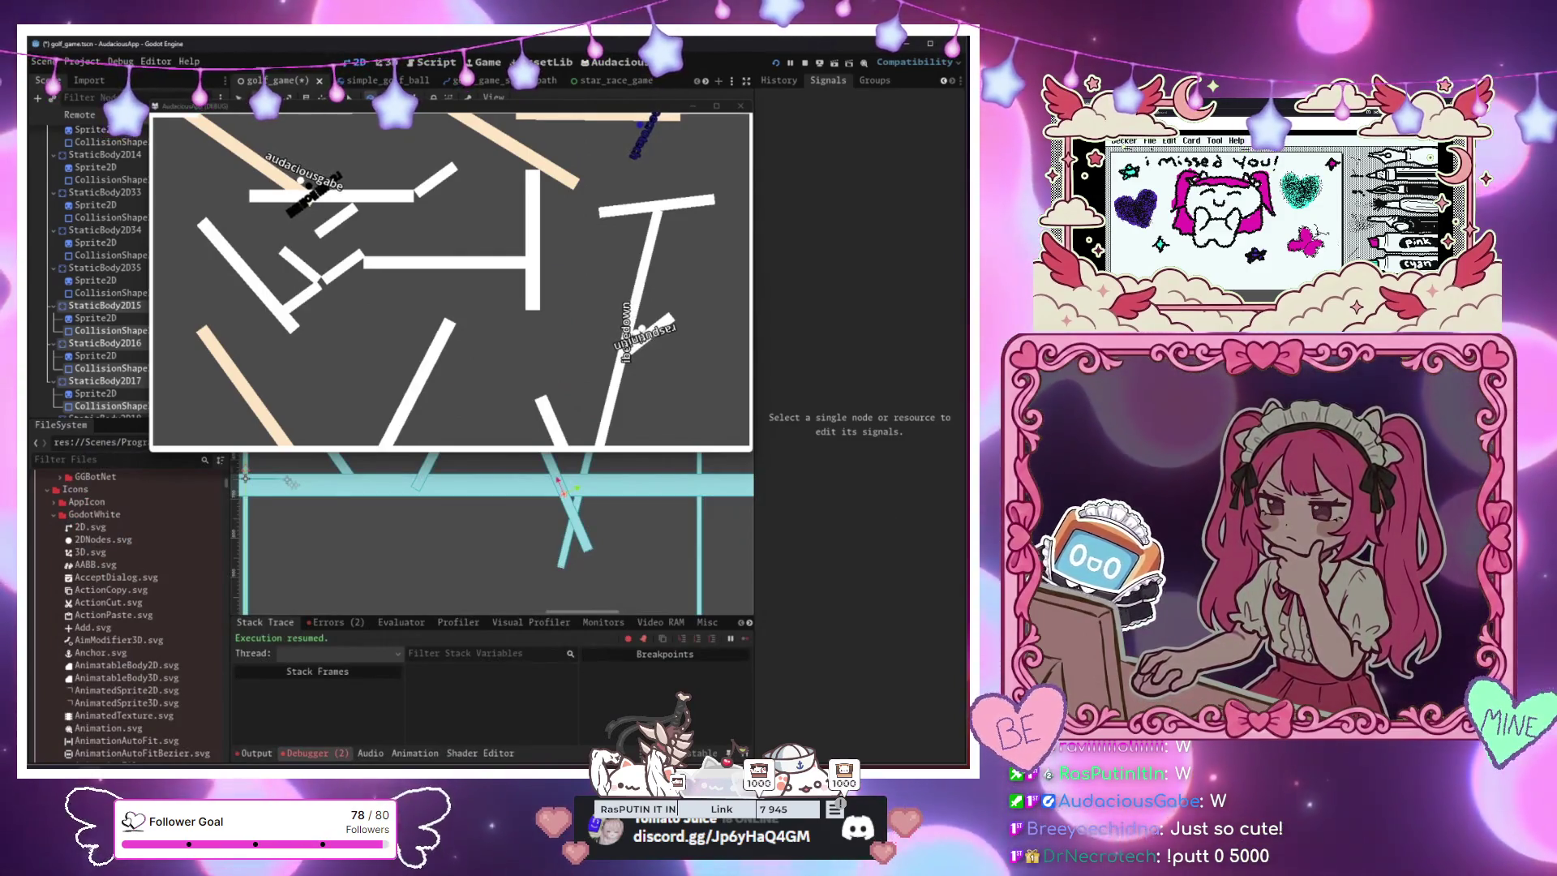
key("alt+Tab")
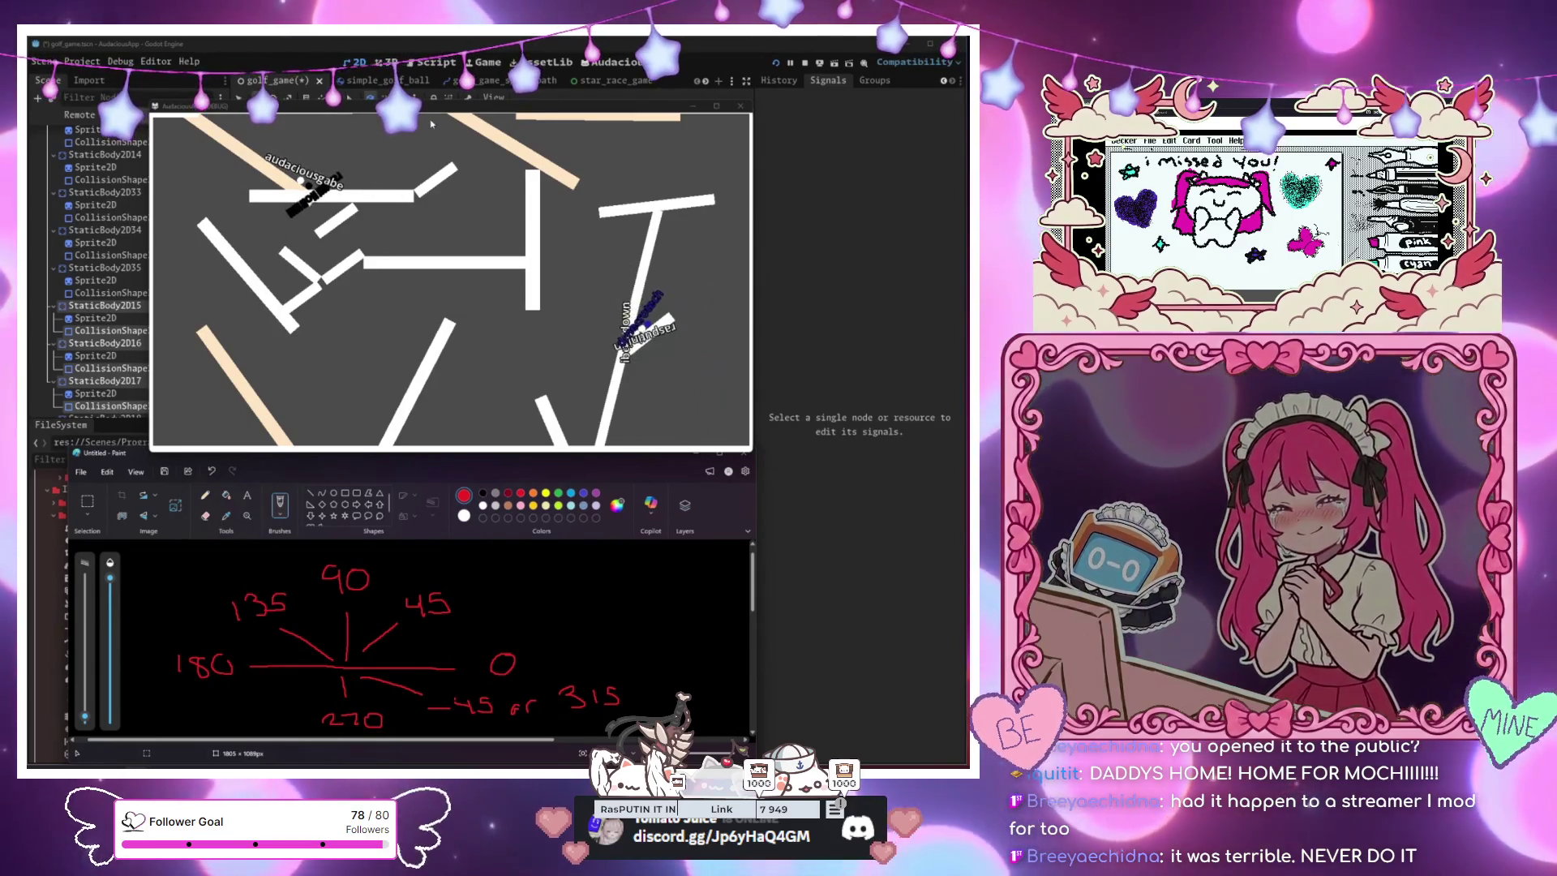
mouse_move(431, 106)
left_mouse_down()
mouse_move(593, 53)
mouse_move(402, 80)
mouse_move(466, 77)
left_mouse_up()
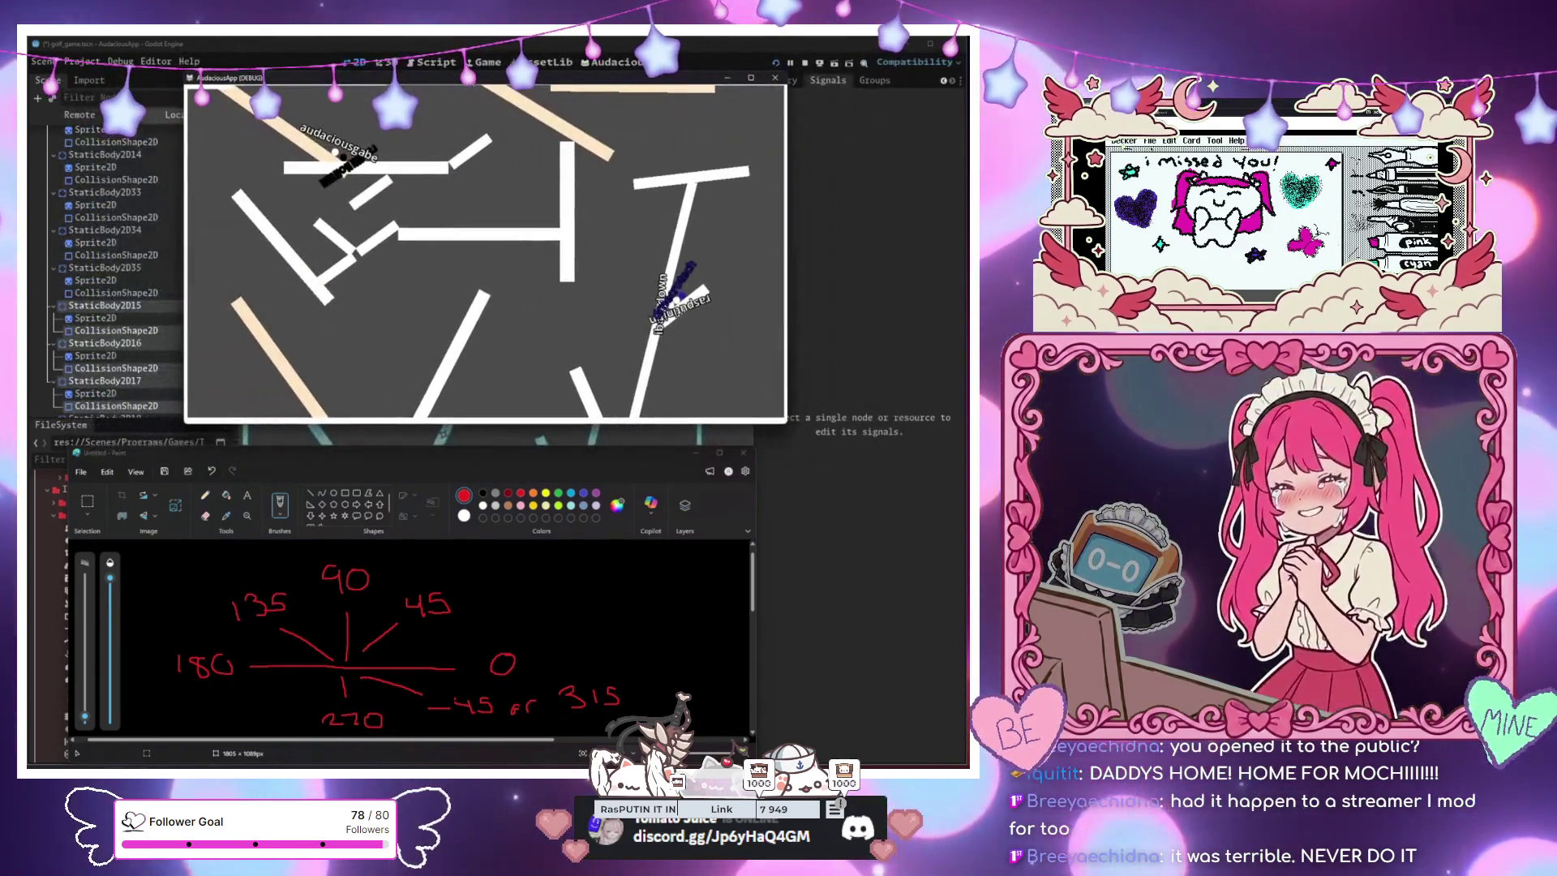
Stop the running golf game with F8 and bring the editor back in front
key("F8")
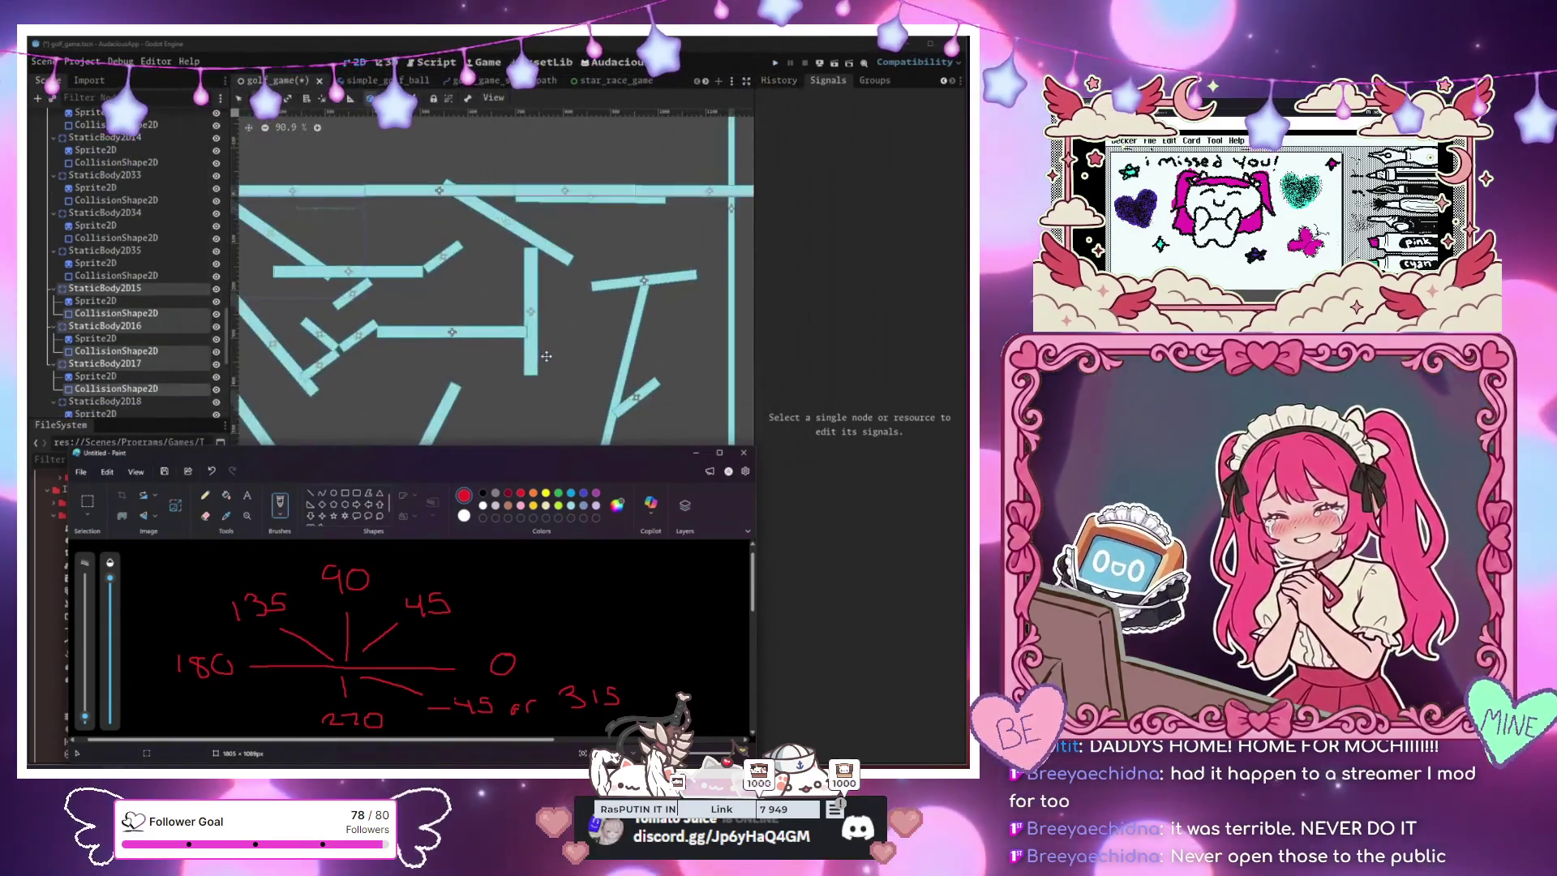
left_click(546, 356)
scroll(546, 356, "down", 3)
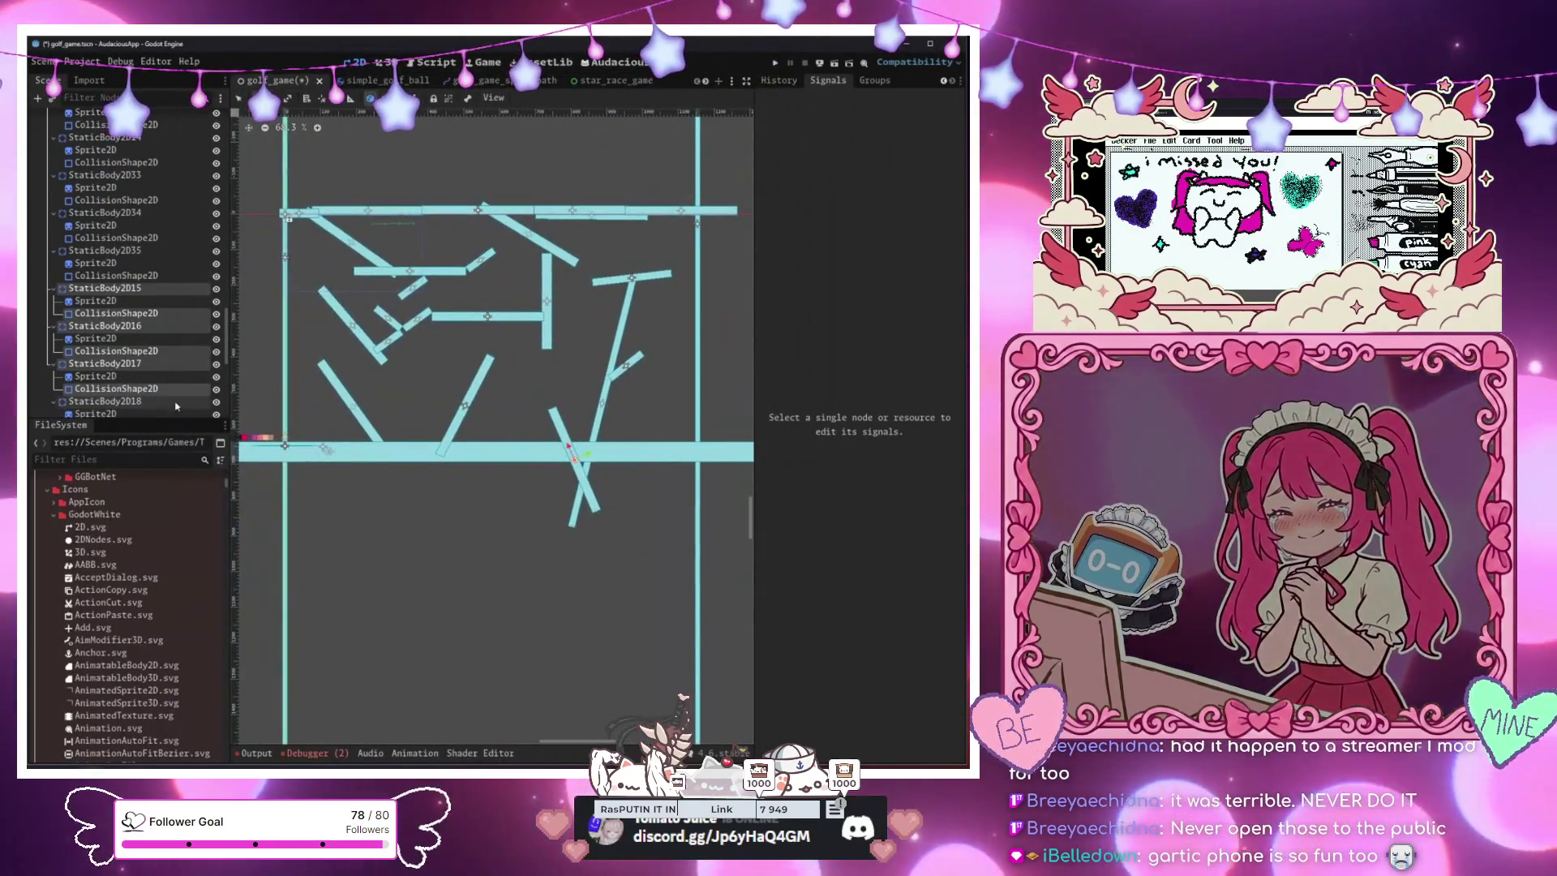
scroll(179, 301, "up", 10)
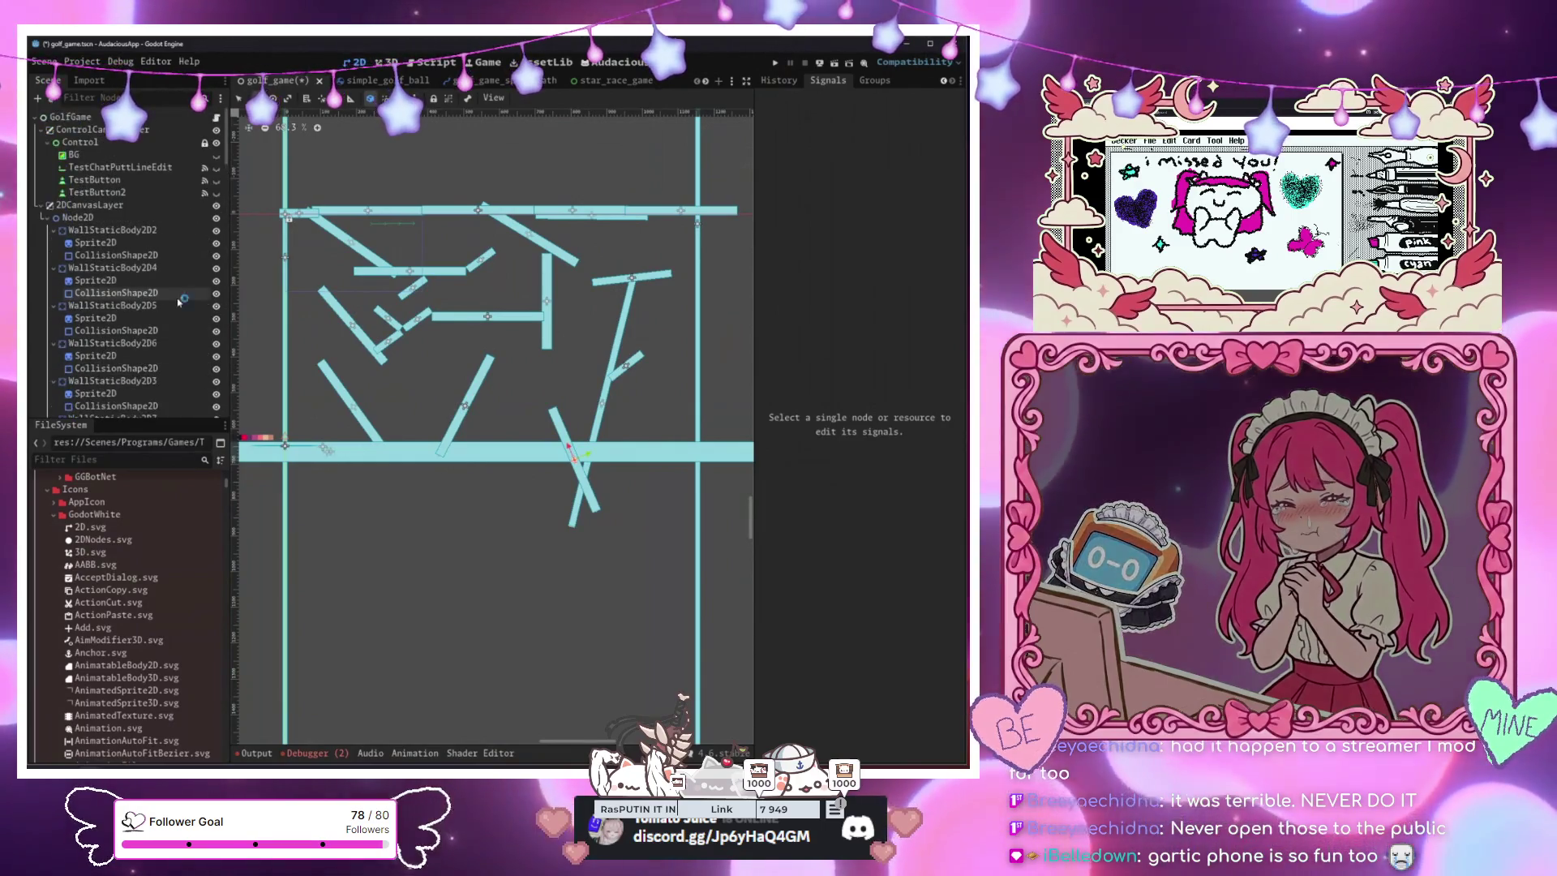
Inspect the signals of the Node2D and program module nodes in the Scene dock
left_click(69, 217)
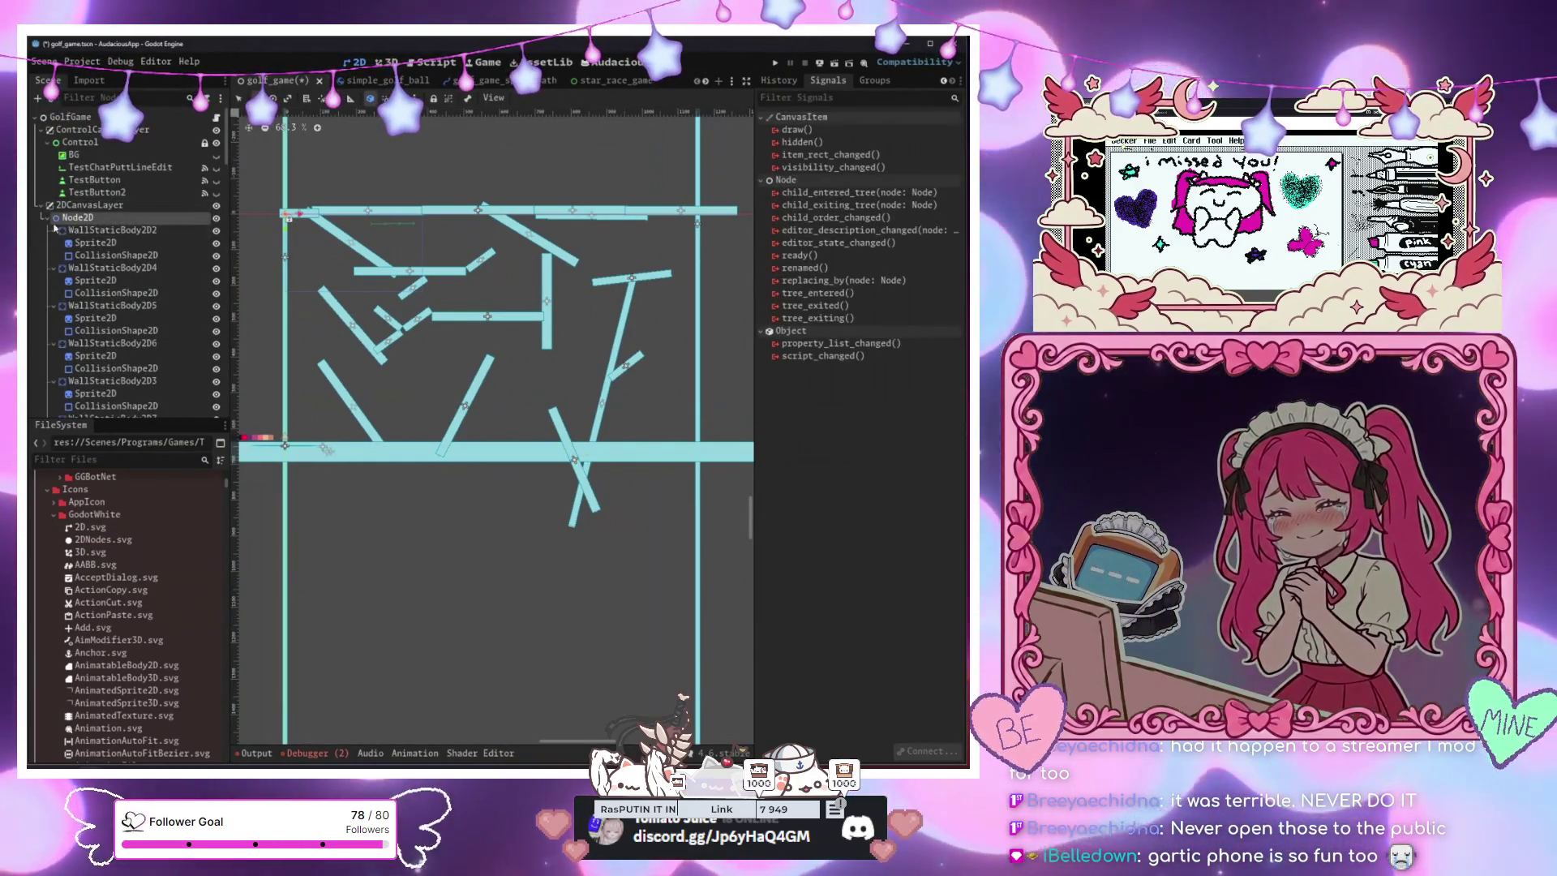
left_click(48, 217)
left_click(73, 229)
left_click(48, 217)
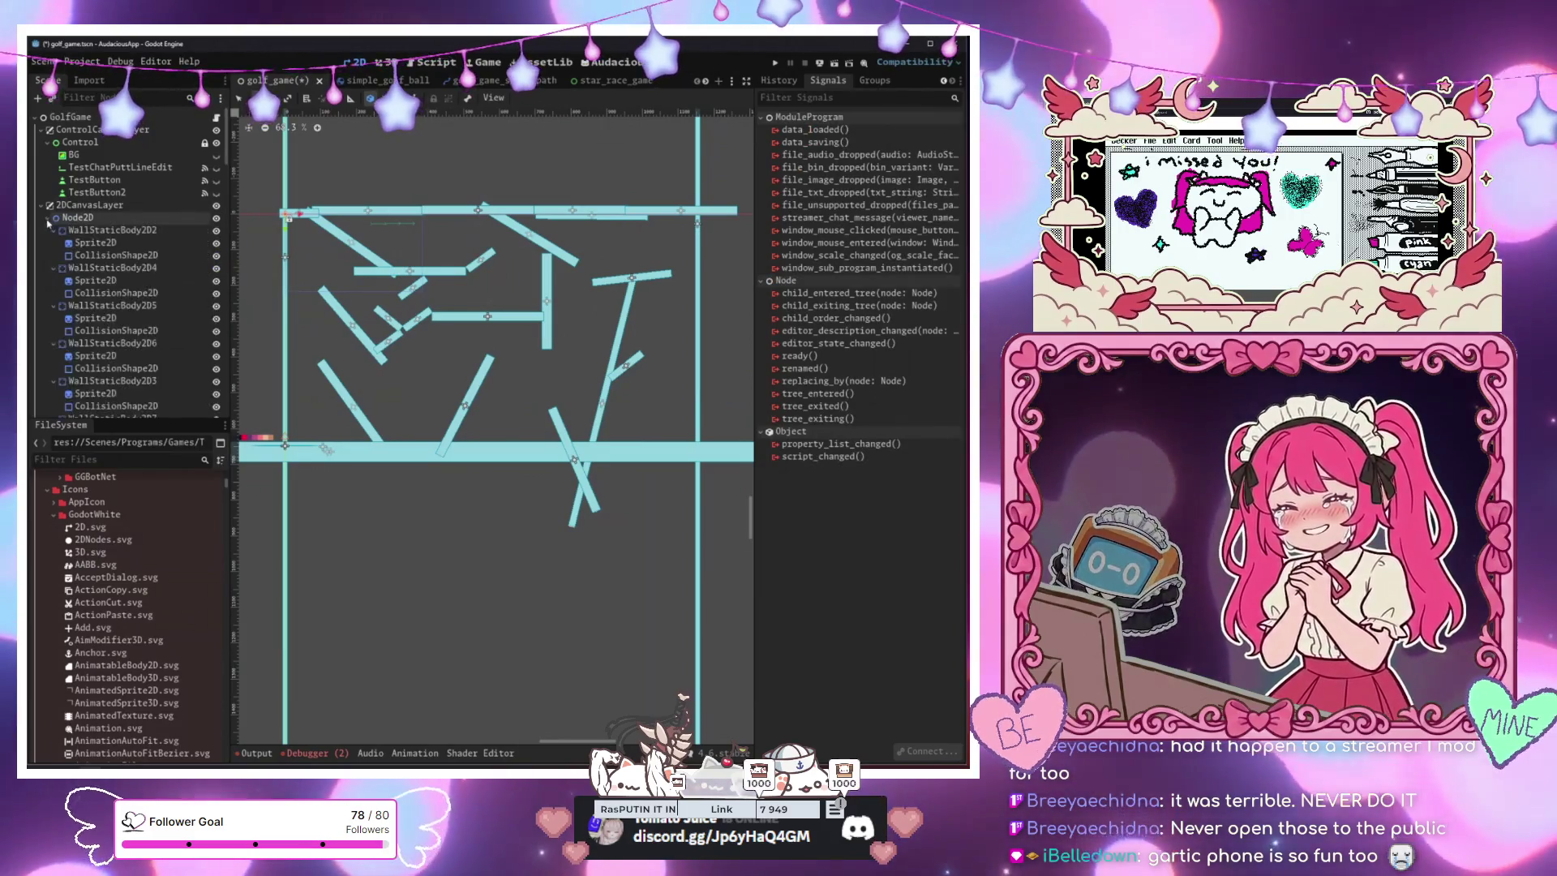
scroll(98, 255, "down", 5)
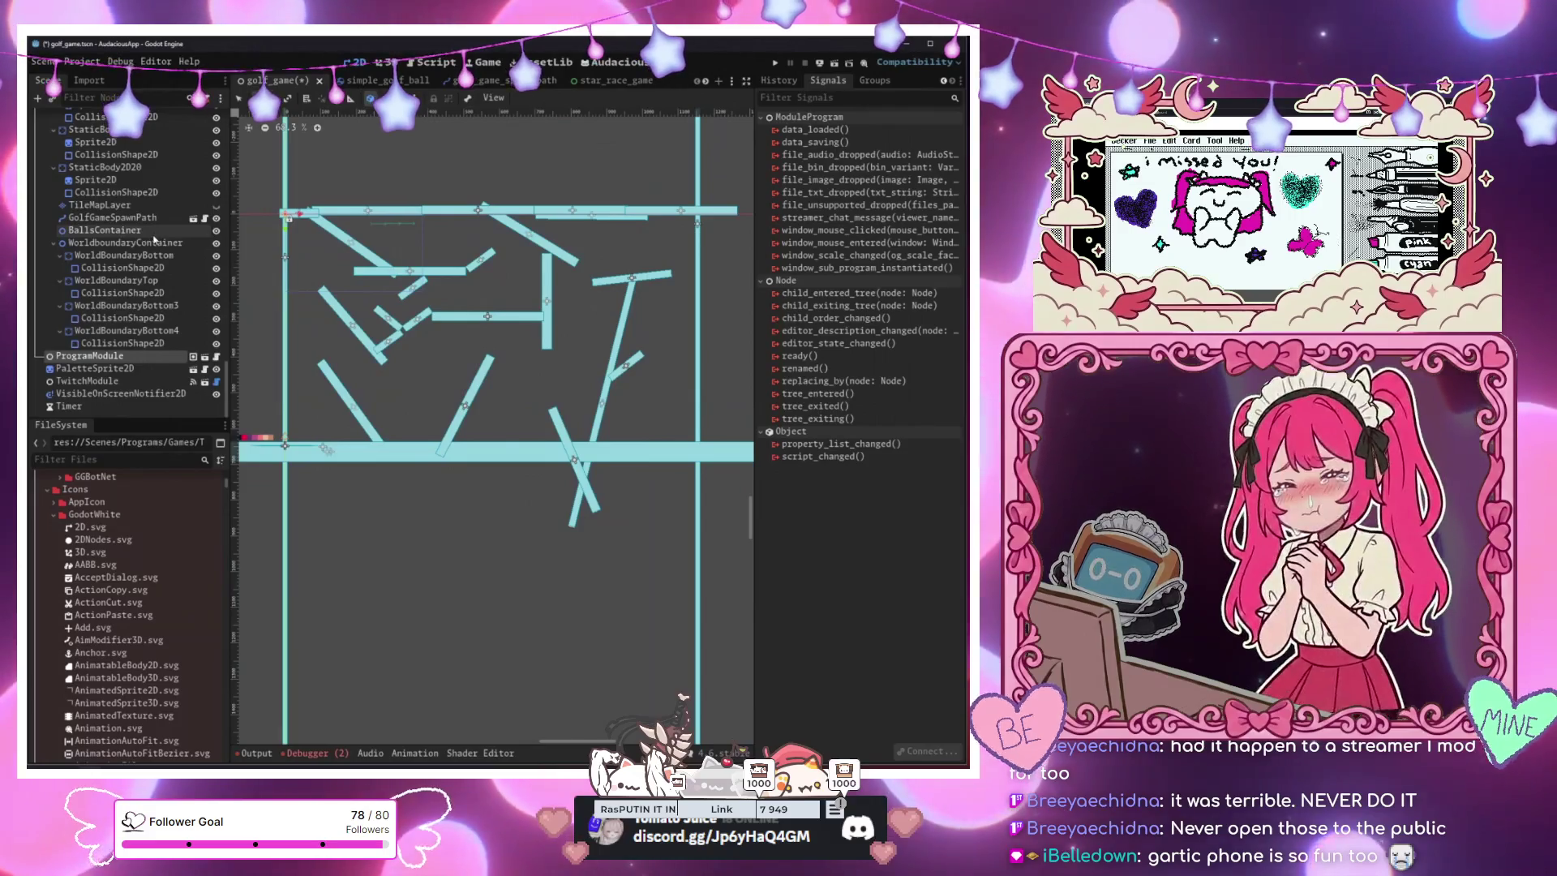
scroll(154, 237, "up", 1)
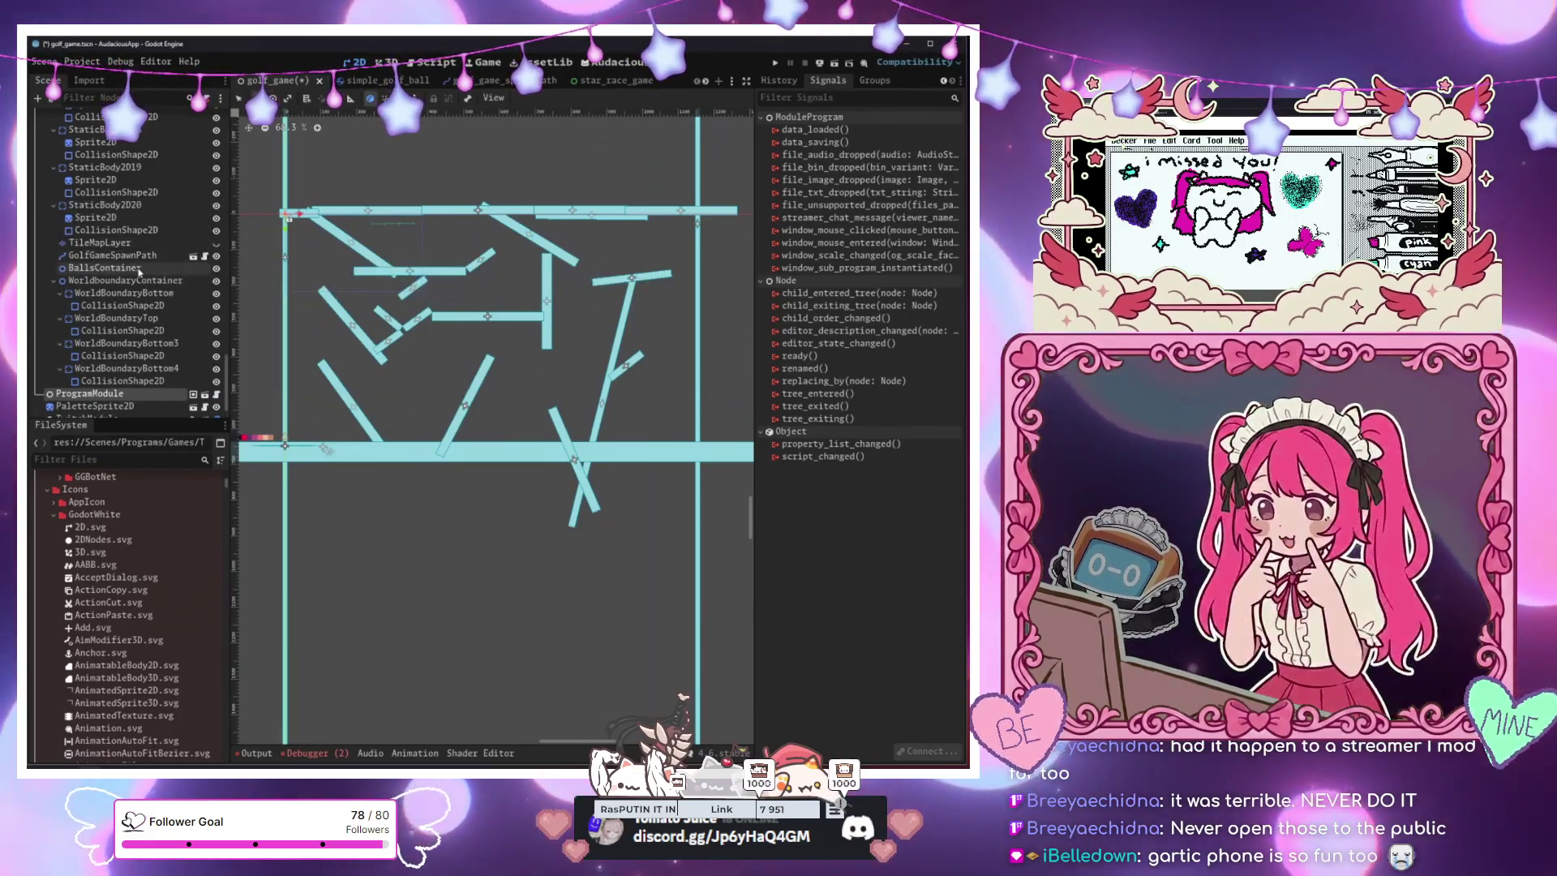
scroll(140, 273, "up", 6)
scroll(140, 273, "up", 5)
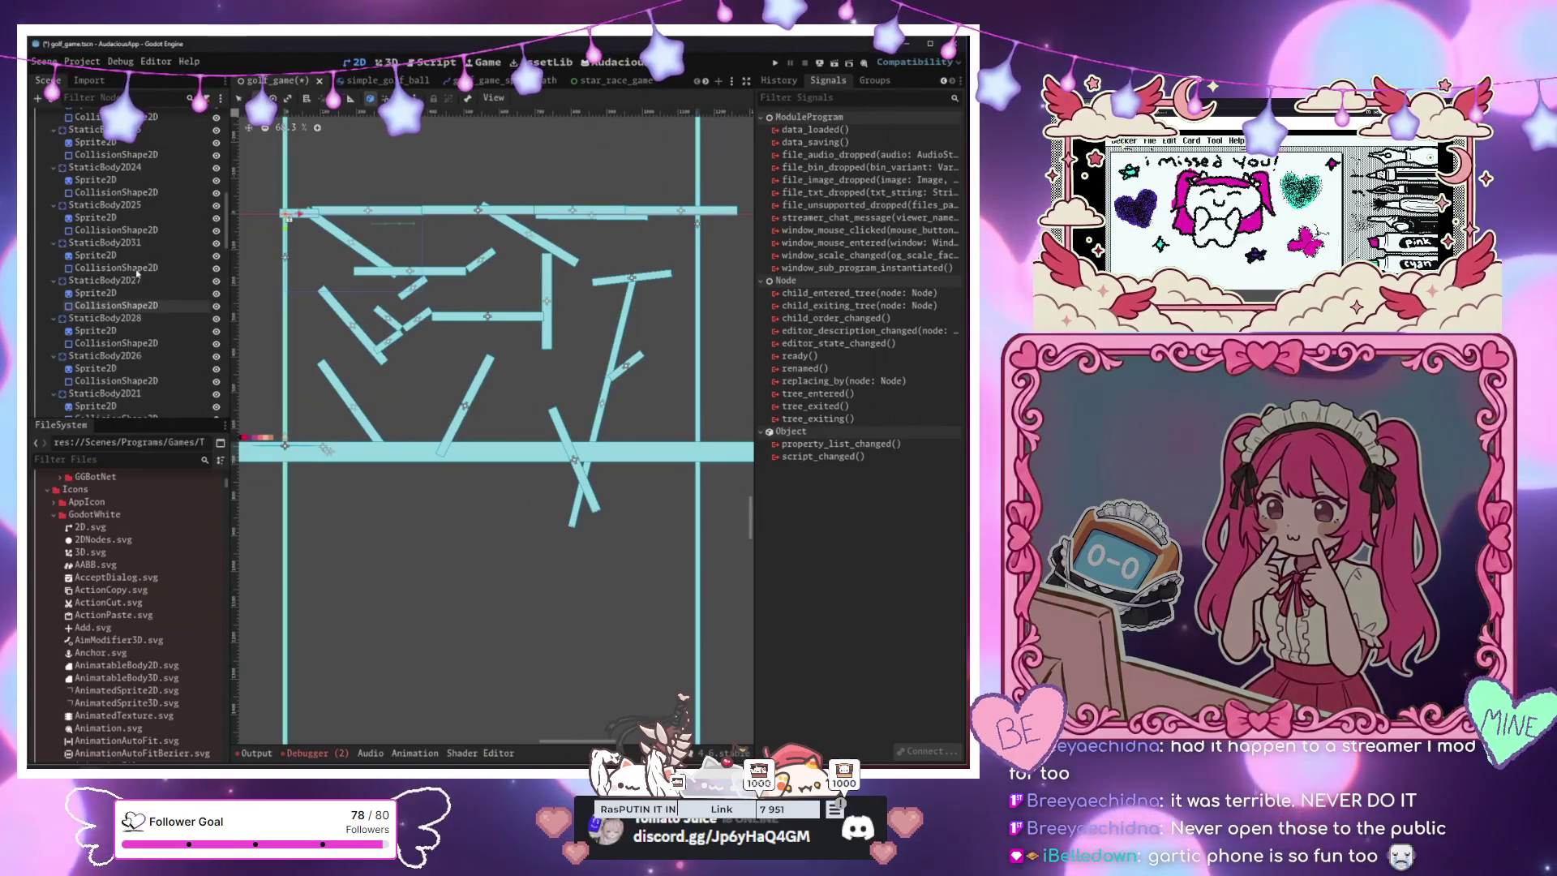
scroll(136, 273, "up", 5)
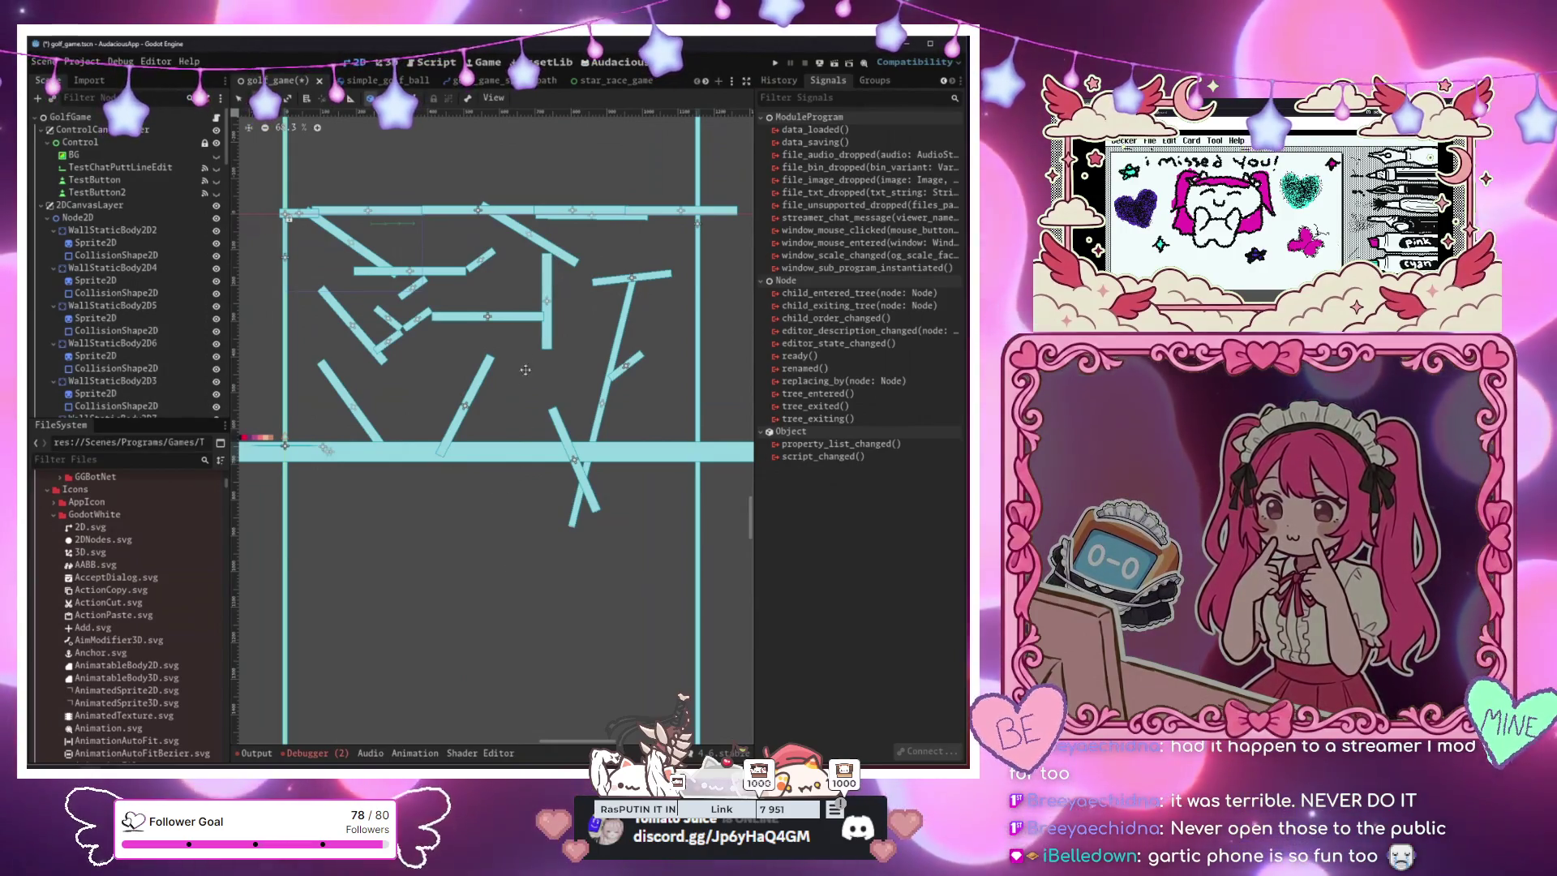
Cycle through the star_race_game, golf_game_spawn_path and simple_golf_ball tabs back to golf_game
left_click(604, 80)
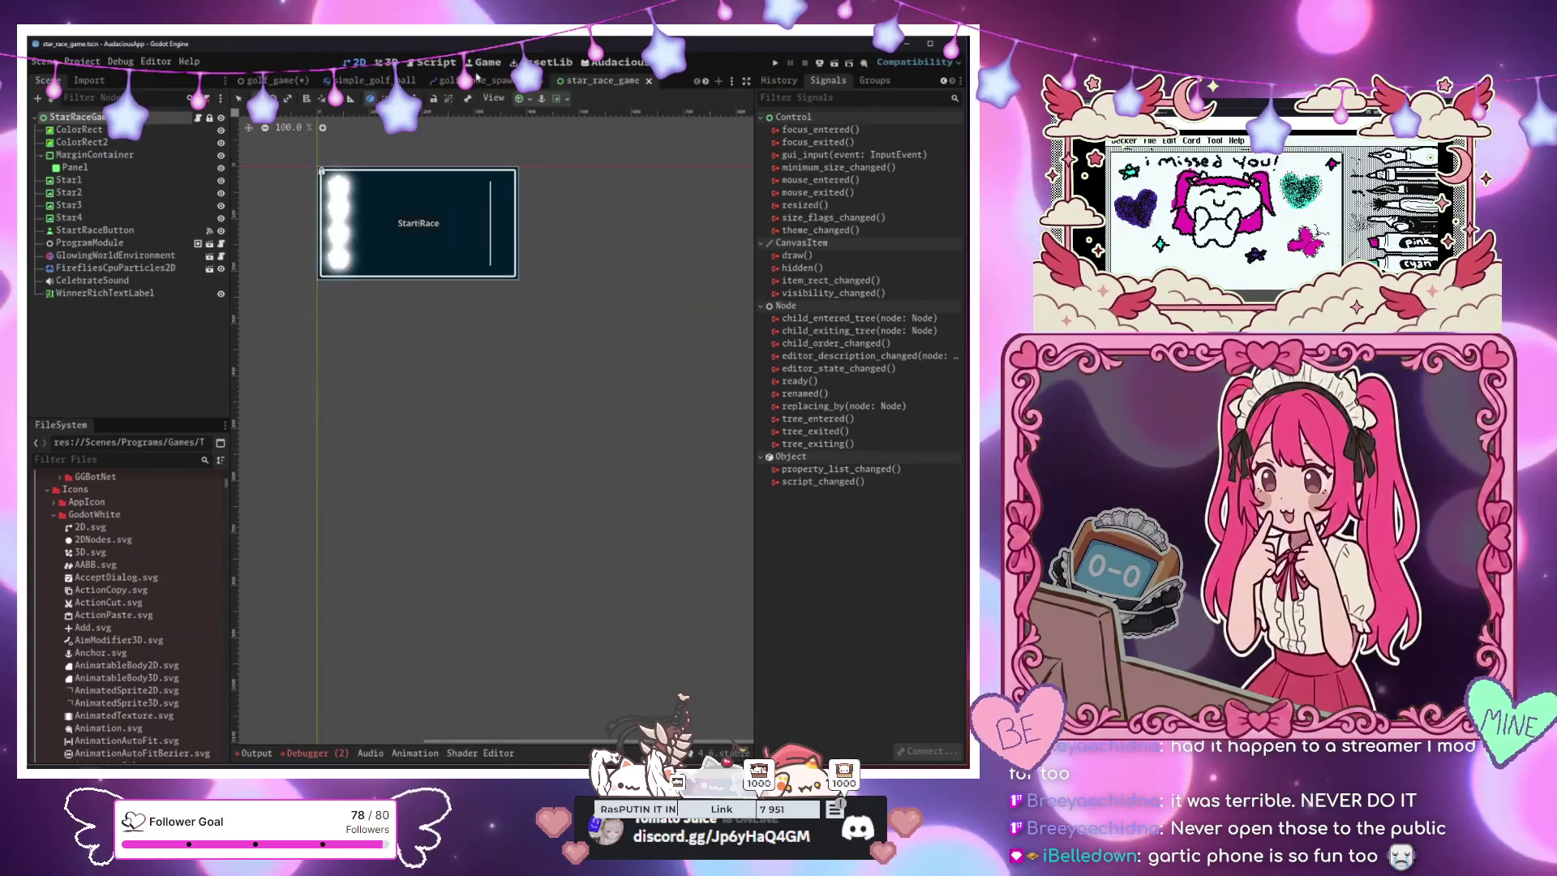
left_click(454, 81)
left_click(375, 81)
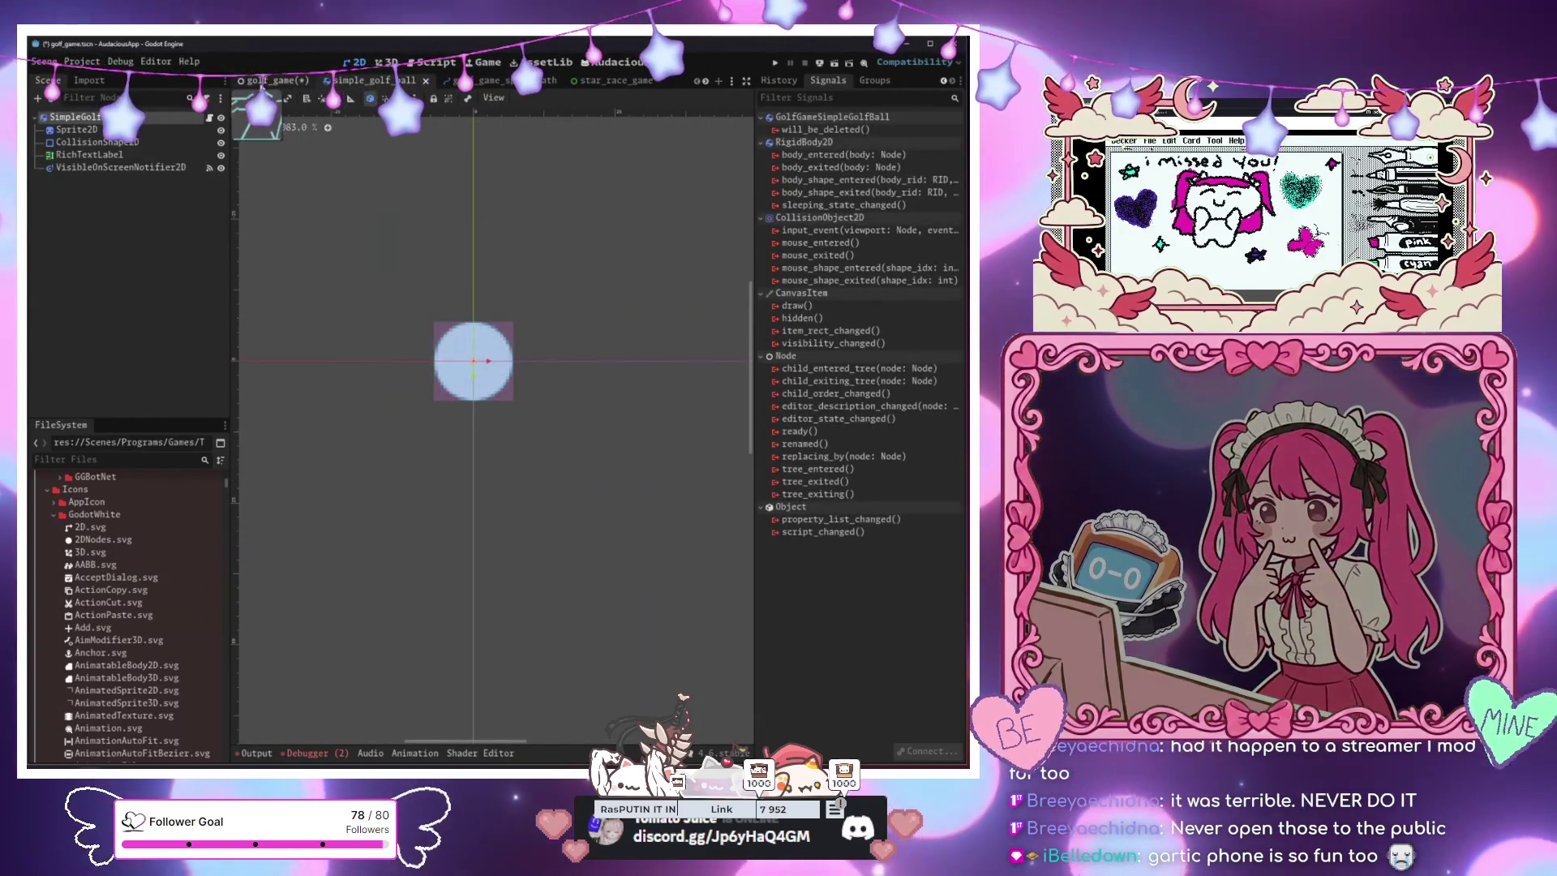
left_click(275, 80)
mouse_move(568, 311)
left_mouse_down()
mouse_move(426, 327)
mouse_move(612, 345)
mouse_move(588, 344)
left_mouse_up()
scroll(203, 341, "up", 2)
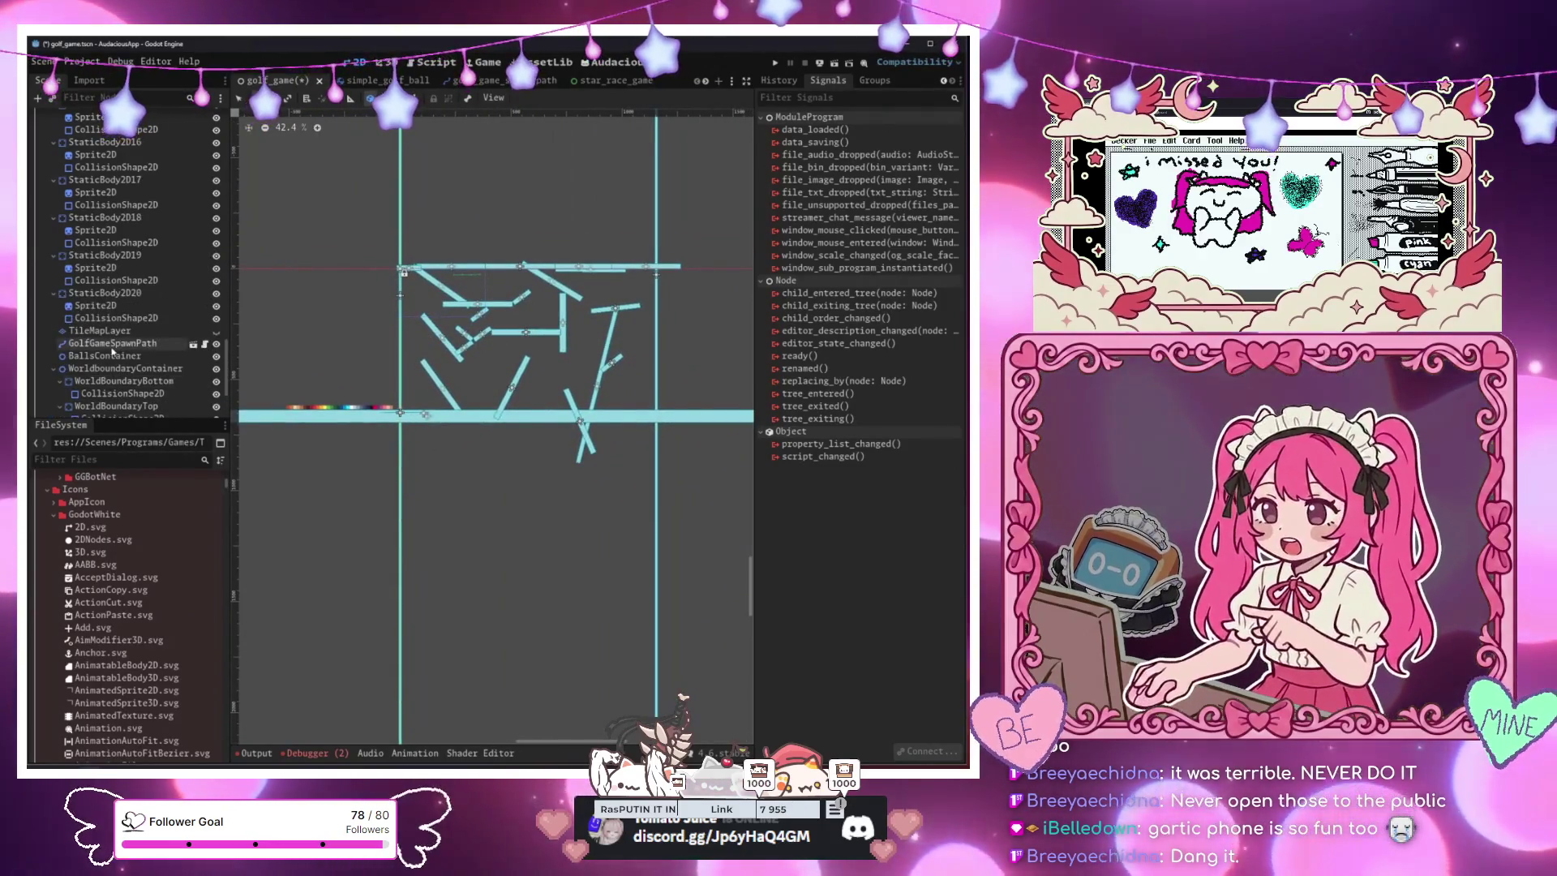
Select the BallsContainer and TileMapLayer nodes, then open the golf_game.gd script
left_click(106, 352)
left_click(99, 330)
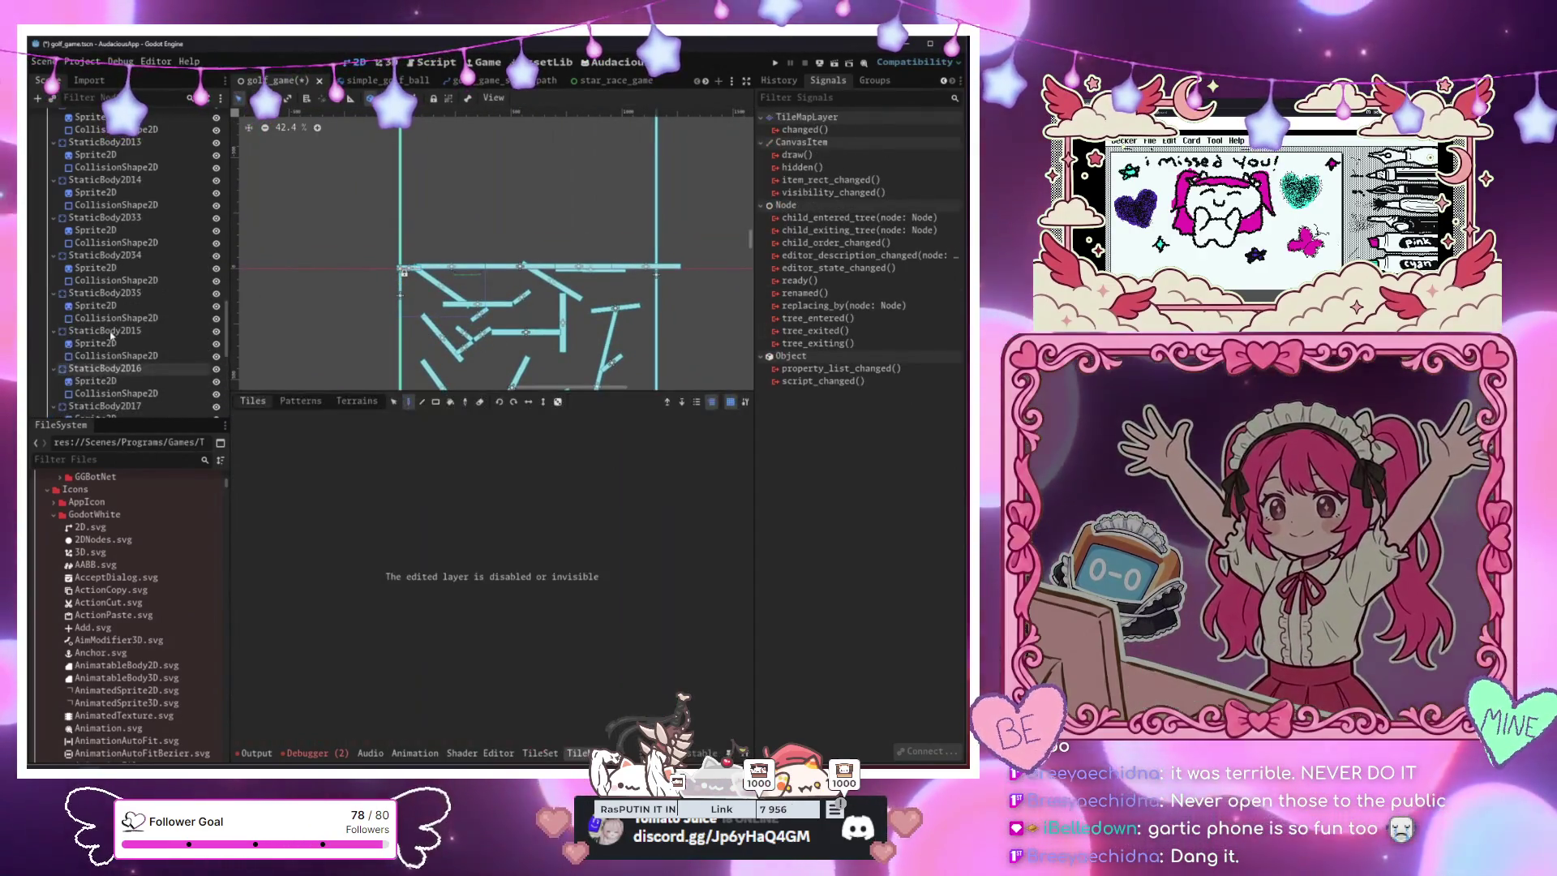
scroll(111, 335, "up", 3)
scroll(111, 334, "up", 5)
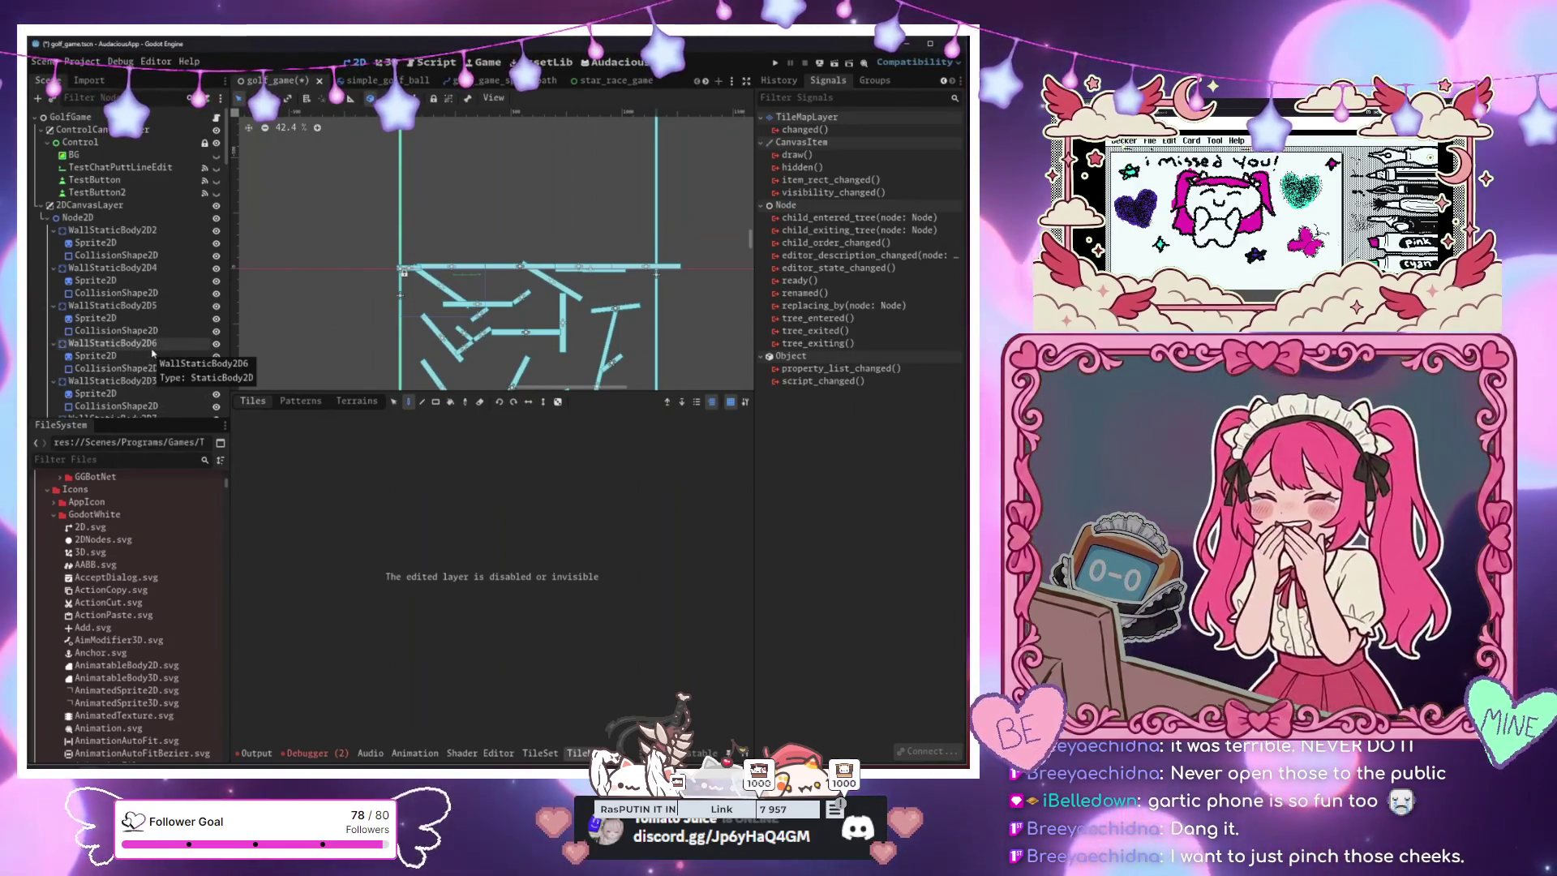
scroll(486, 284, "down", 3)
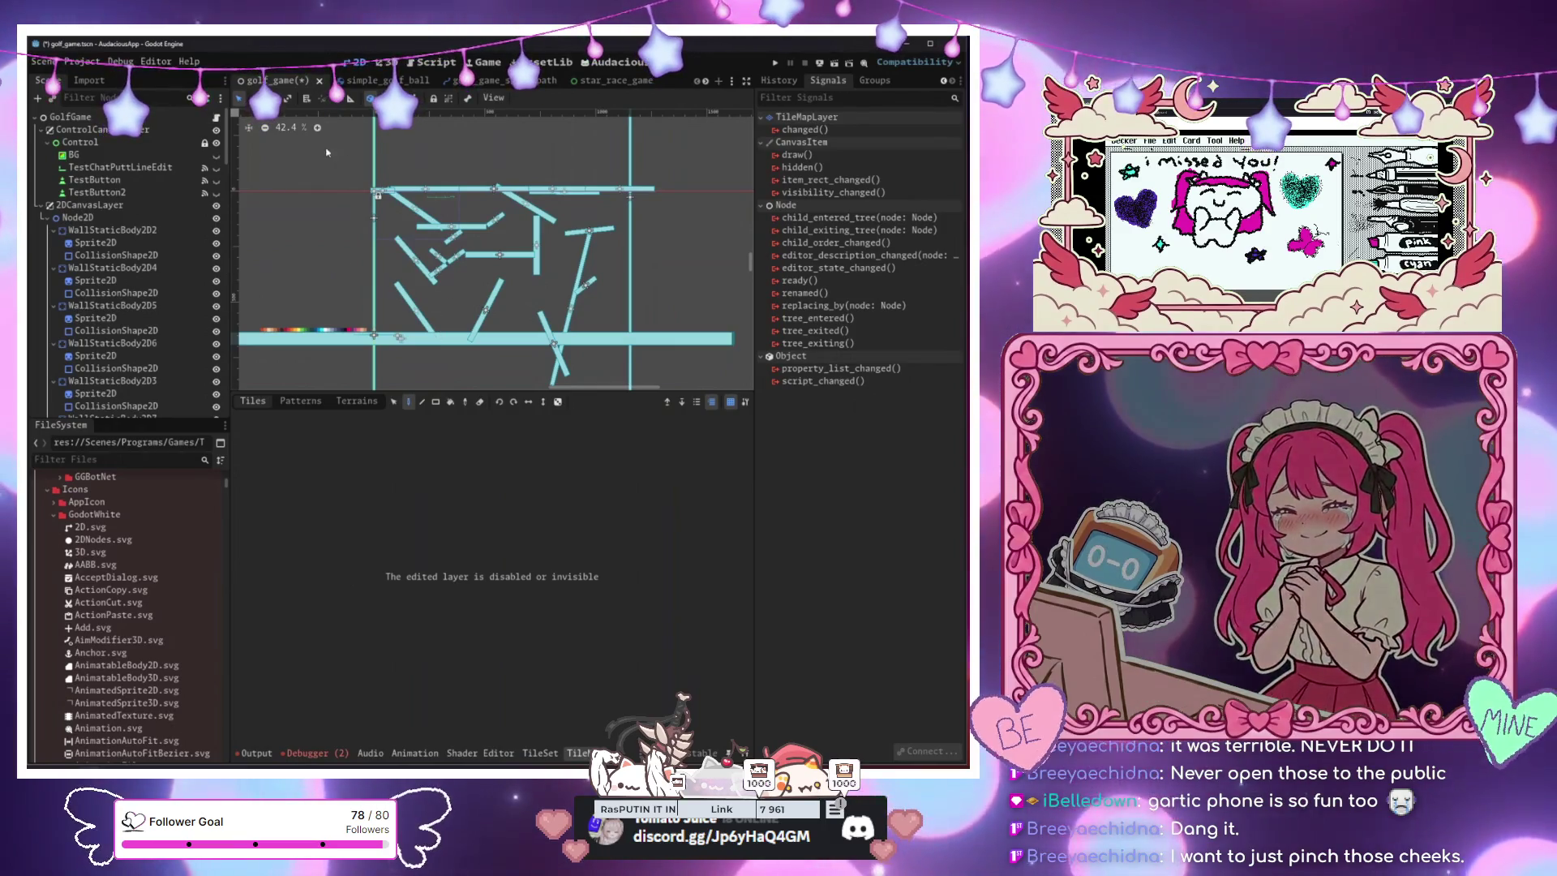
scroll(376, 193, "up", 1)
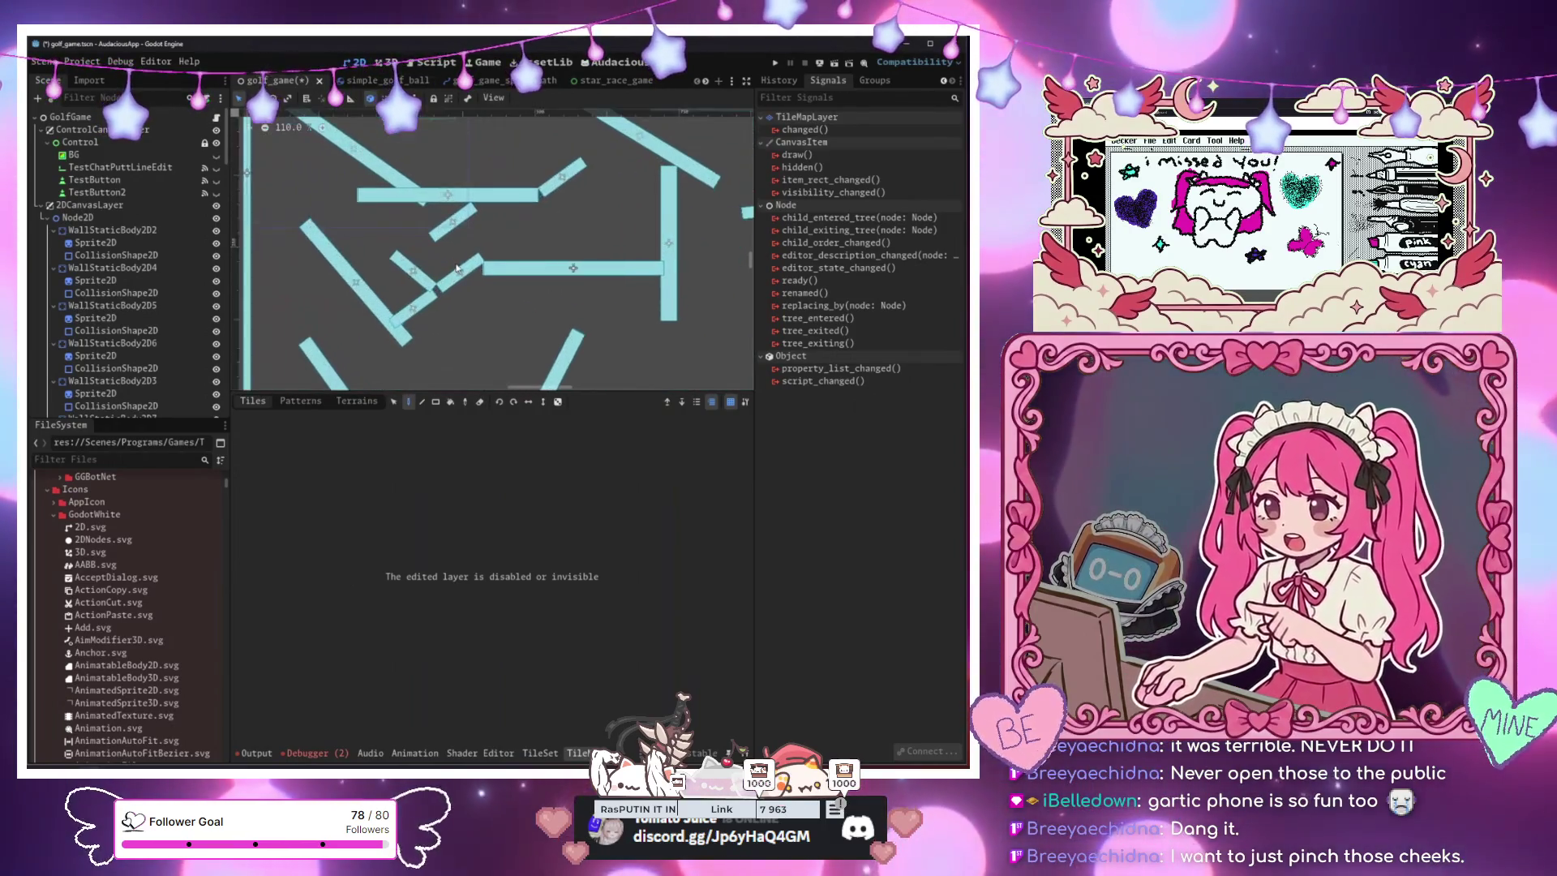
scroll(454, 266, "up", 3)
scroll(448, 269, "down", 3)
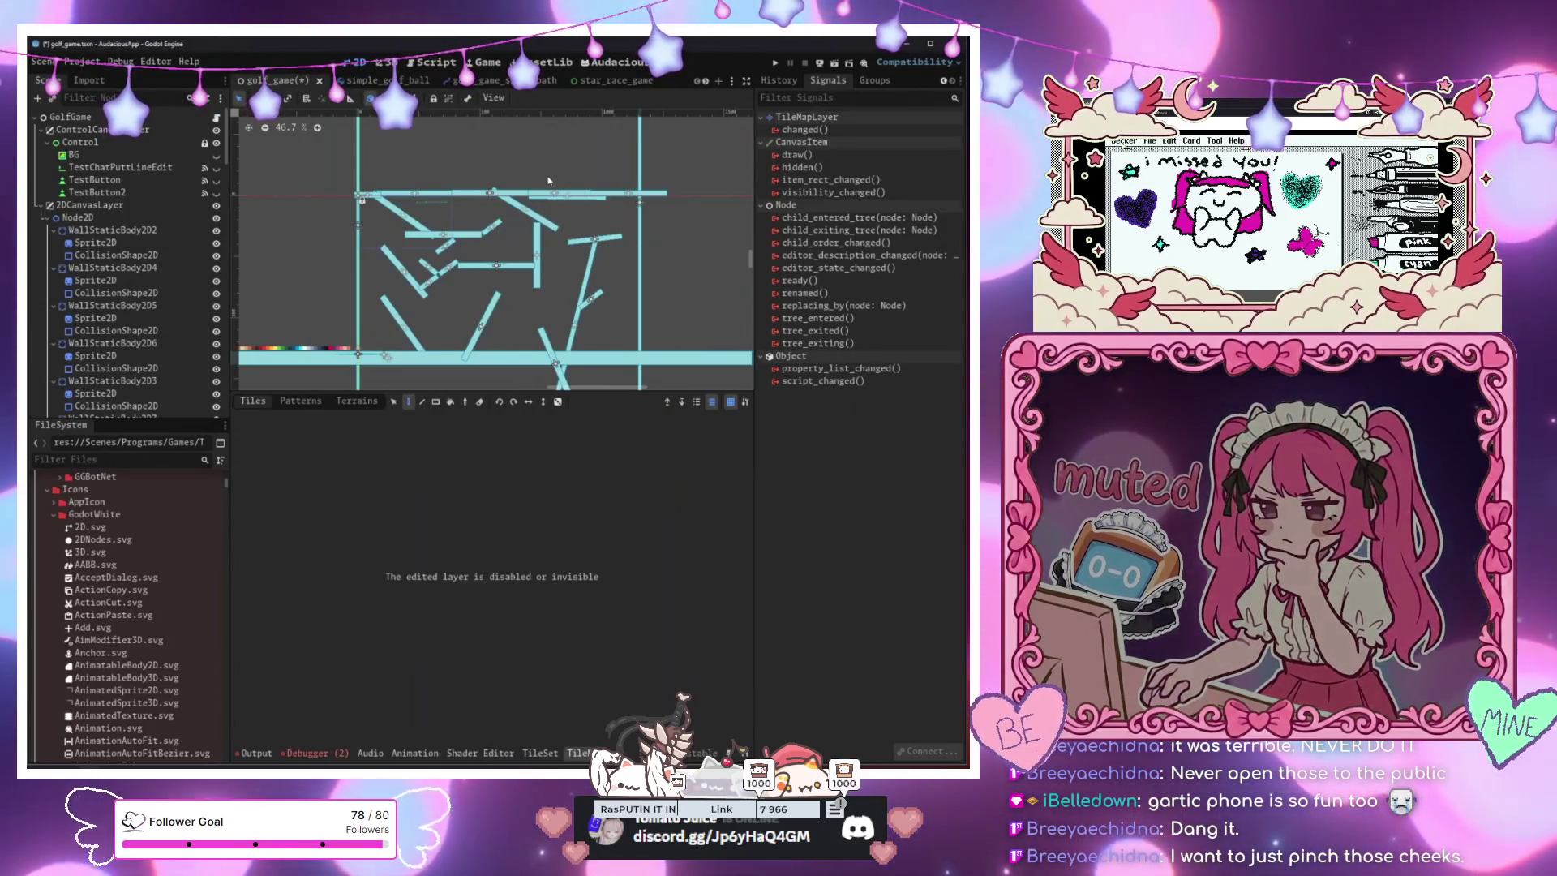
left_click(217, 118)
Enlarge the code area and delete the duplicate split_message declaration on line 109
scroll(576, 259, "up", 1)
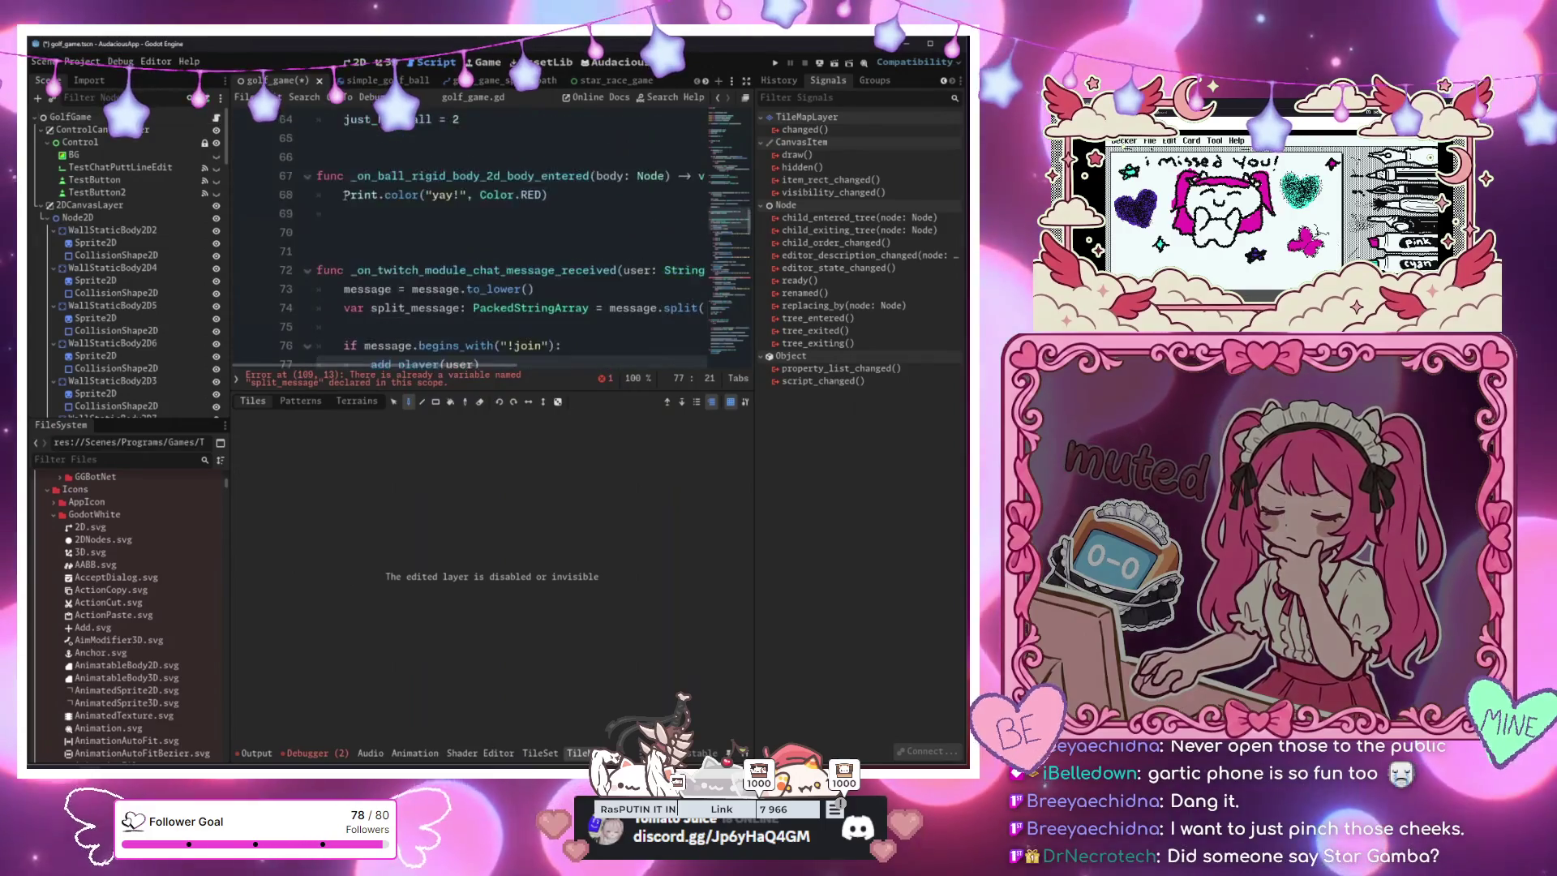
scroll(577, 259, "down", 4)
scroll(576, 259, "up", 2)
scroll(576, 259, "up", 4)
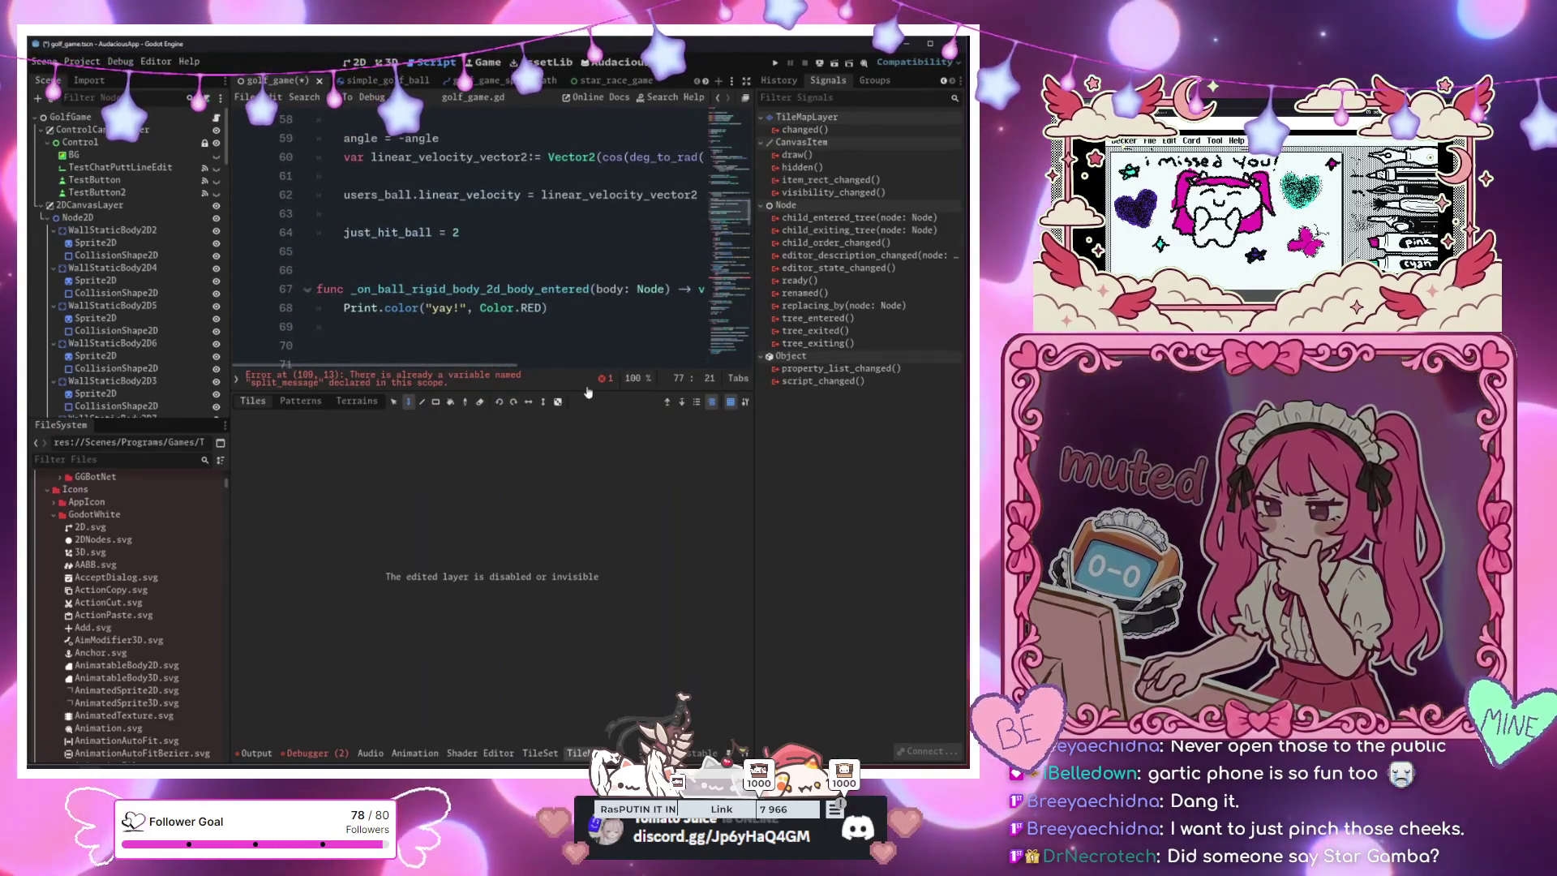
left_click_drag(578, 390, 578, 637)
scroll(486, 406, "down", 12)
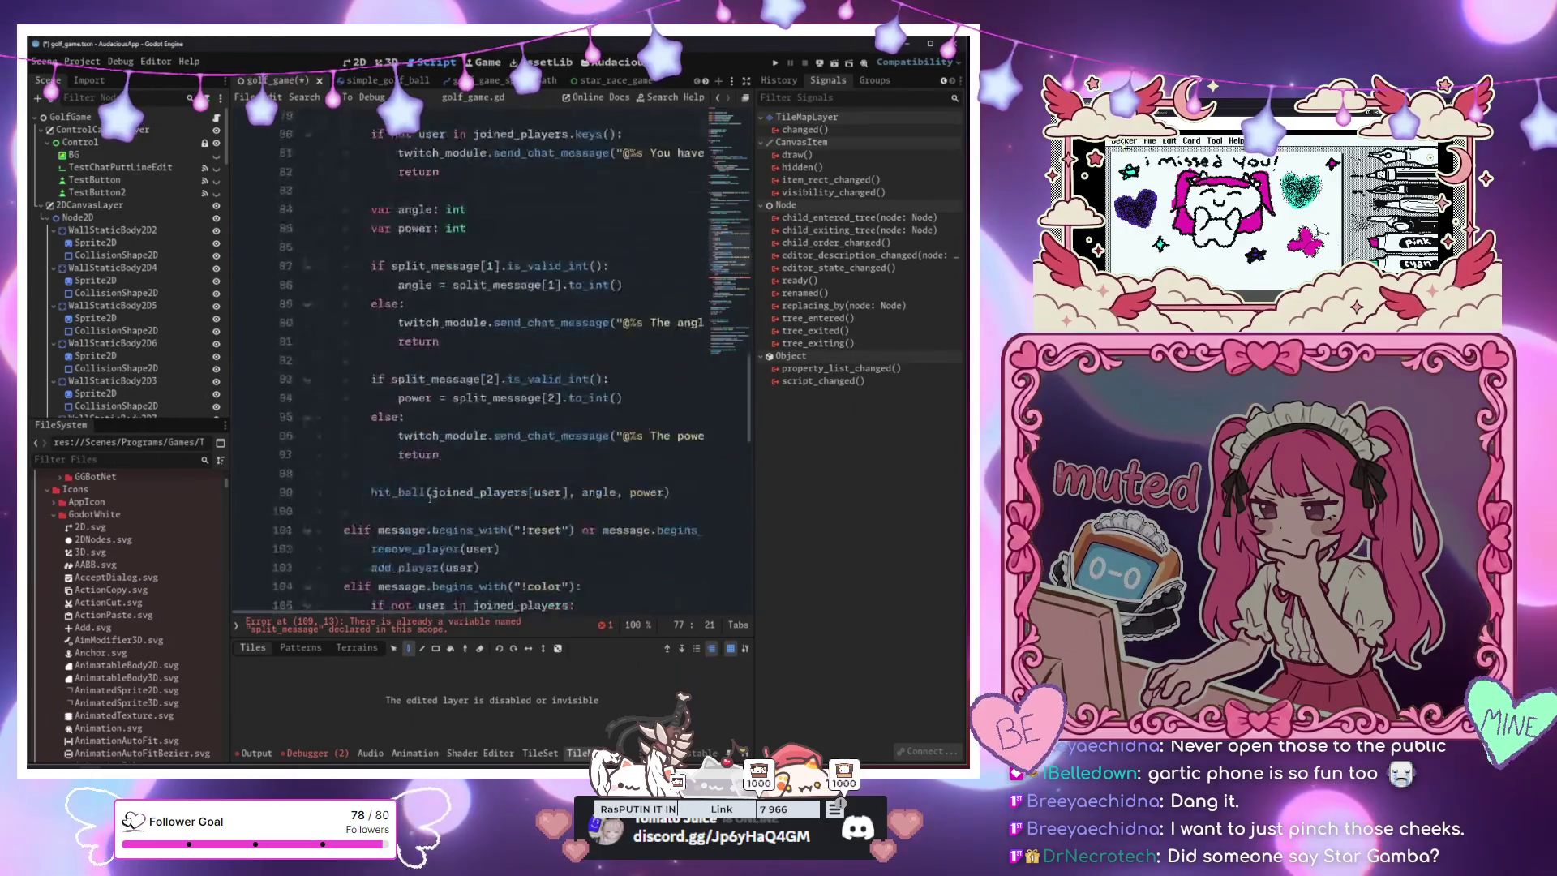
left_click_drag(625, 345, 696, 363)
left_click(414, 630)
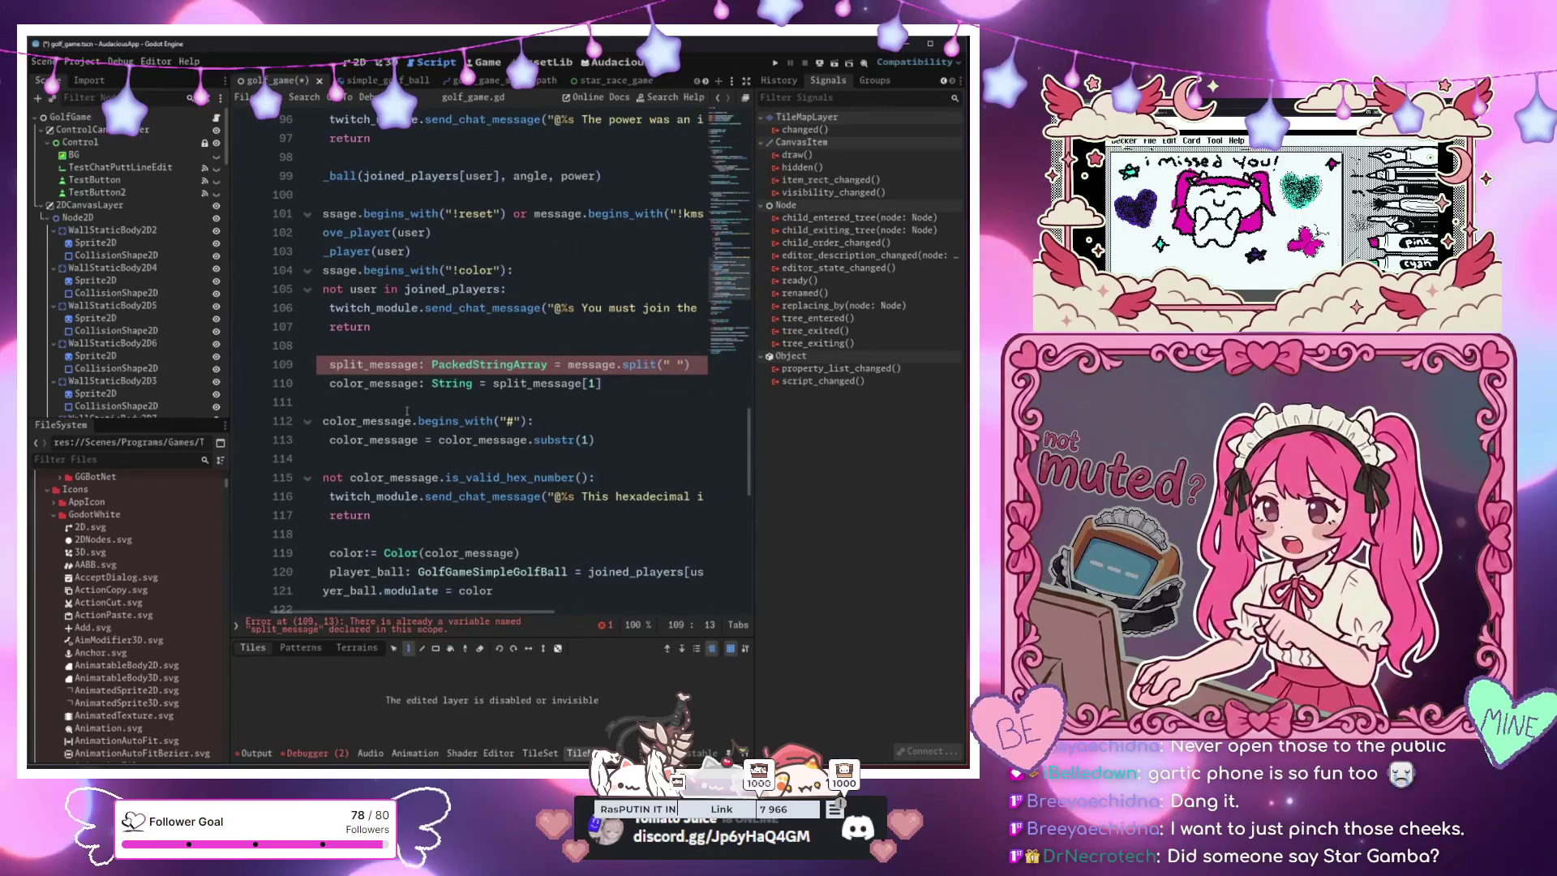
key("shift+Home")
key("shift+Home")
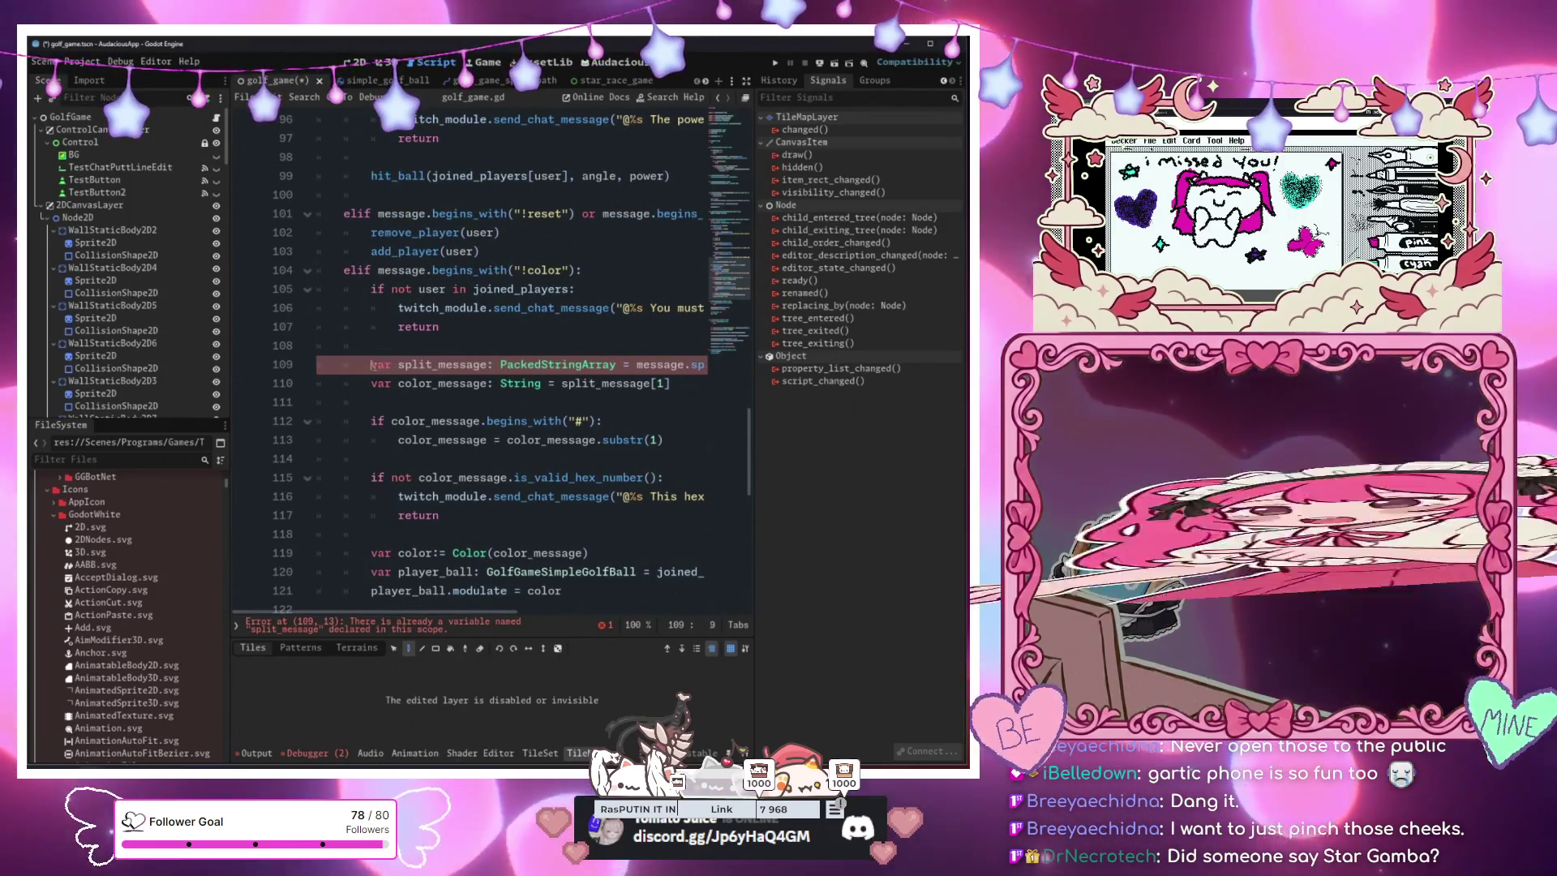
key("BackSpace")
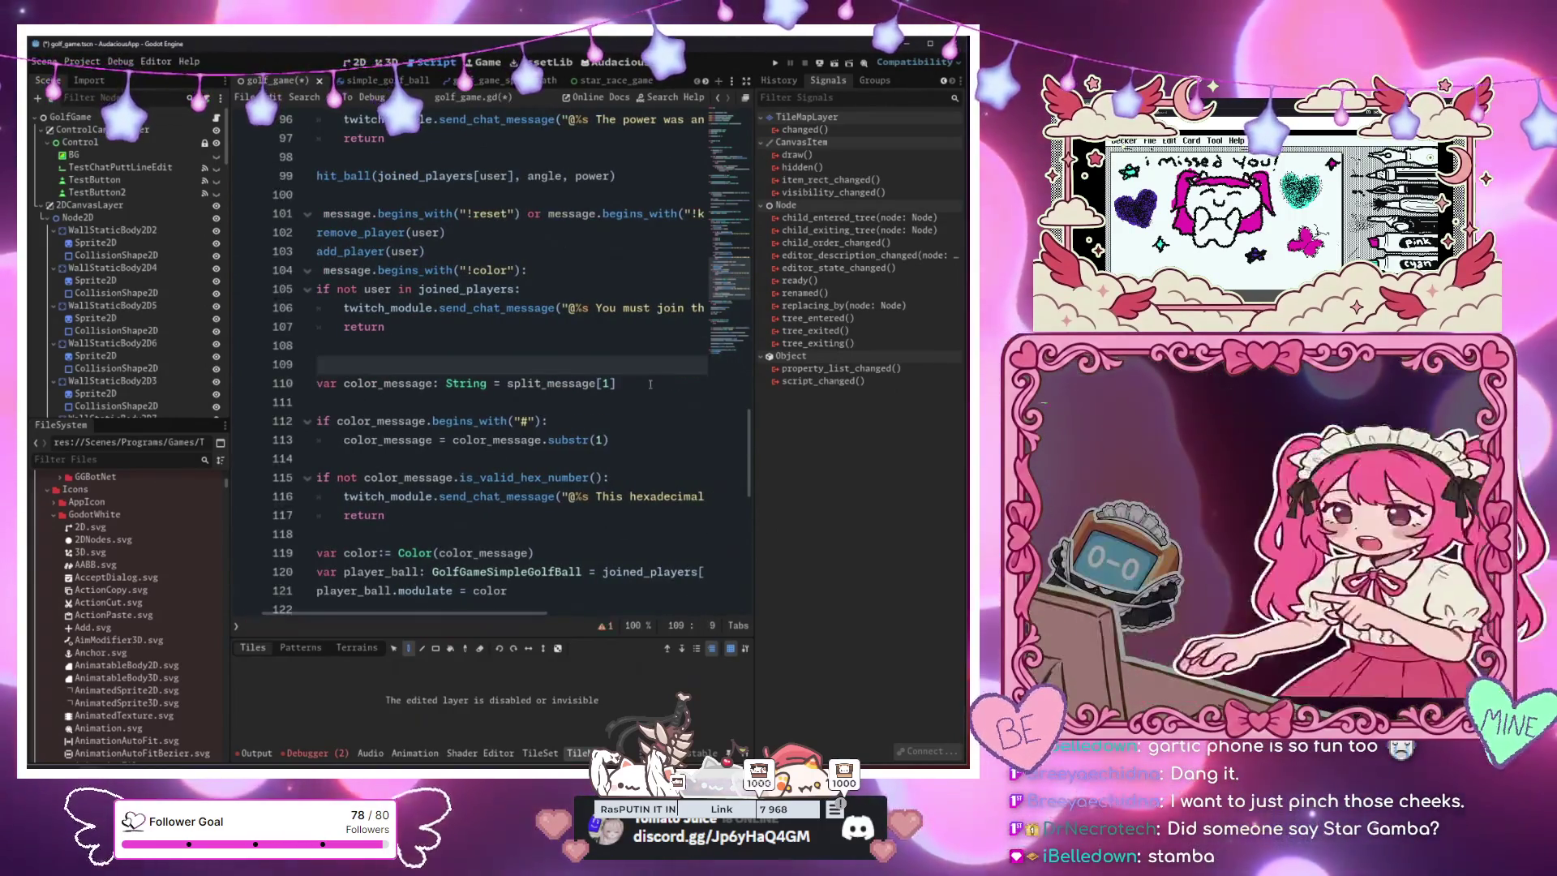
key("BackSpace")
key("BackSpace")
key("BackSpace")
Jump to remove_player and _on_ball_will_be_deleted, adding a blank line before the latter
scroll(561, 362, "up", 4)
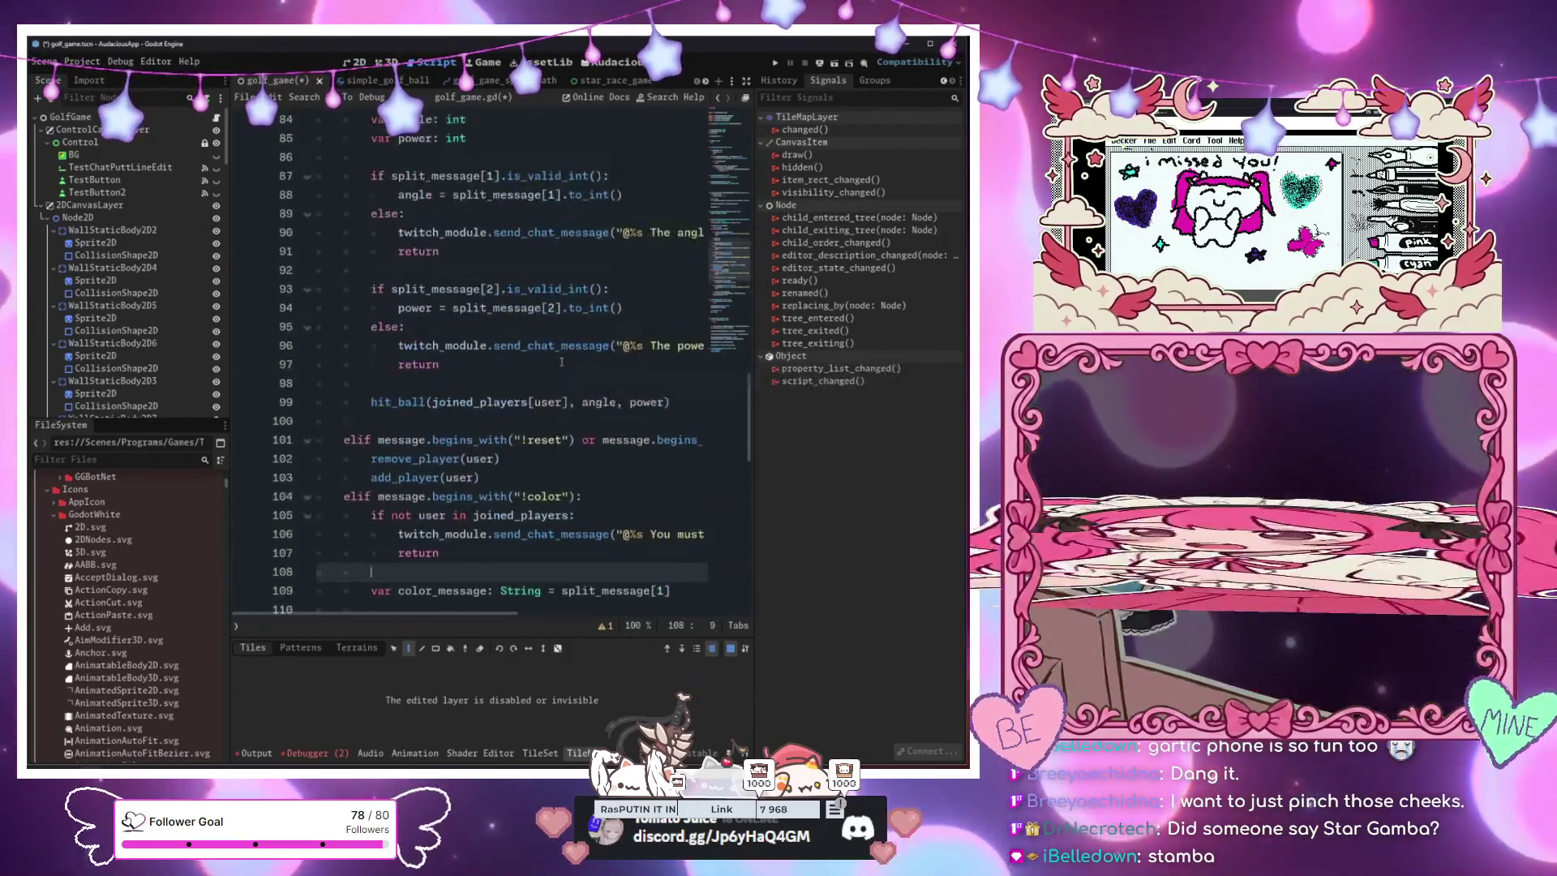
scroll(561, 362, "up", 3)
left_click(237, 626)
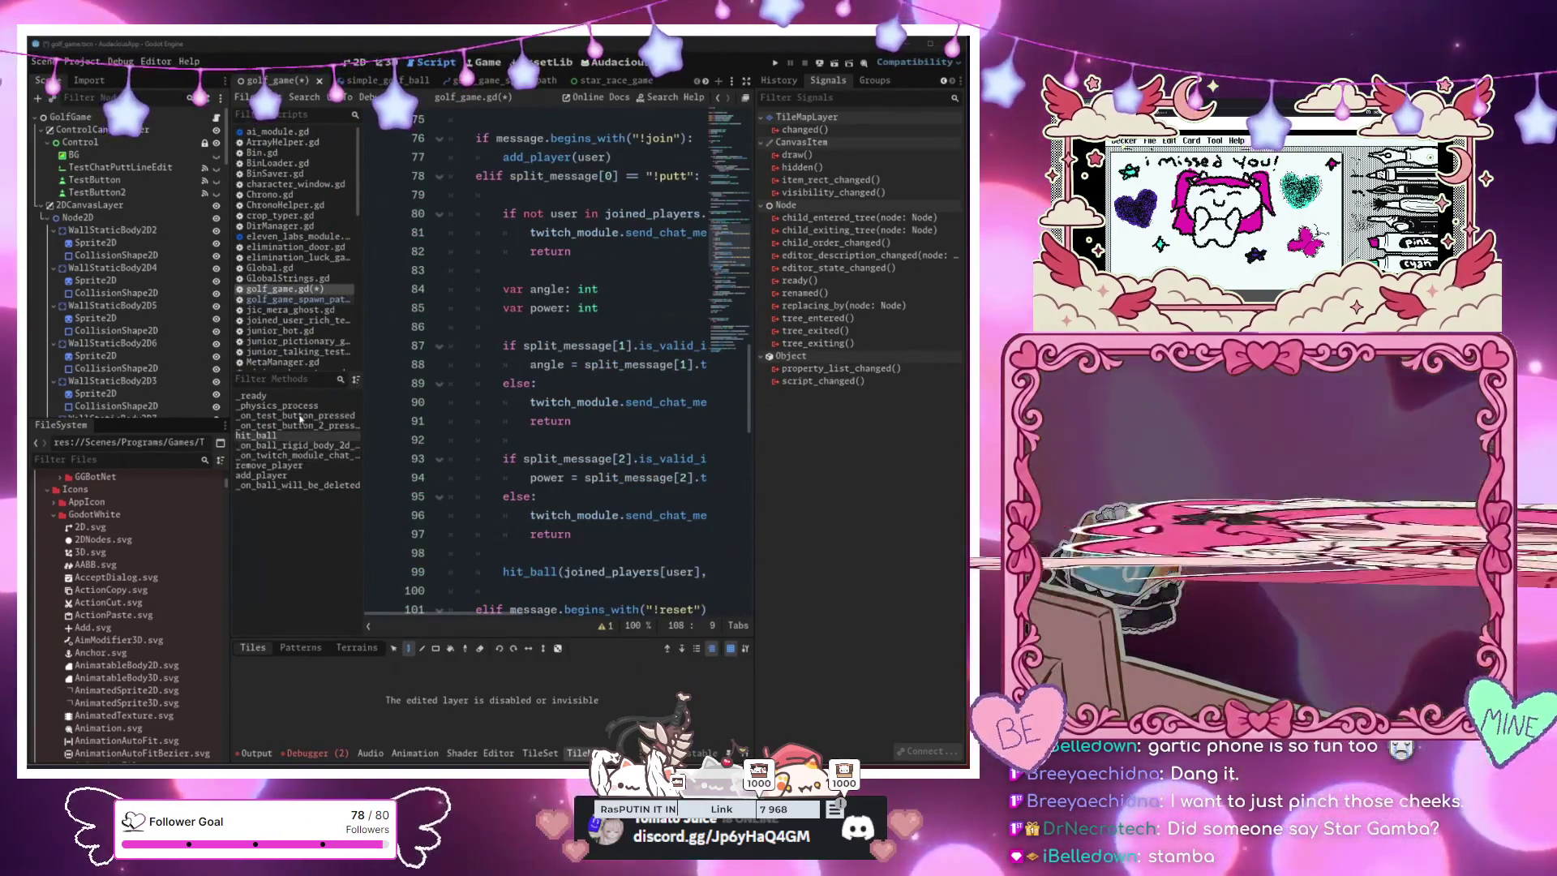
left_click(295, 471)
left_click(294, 484)
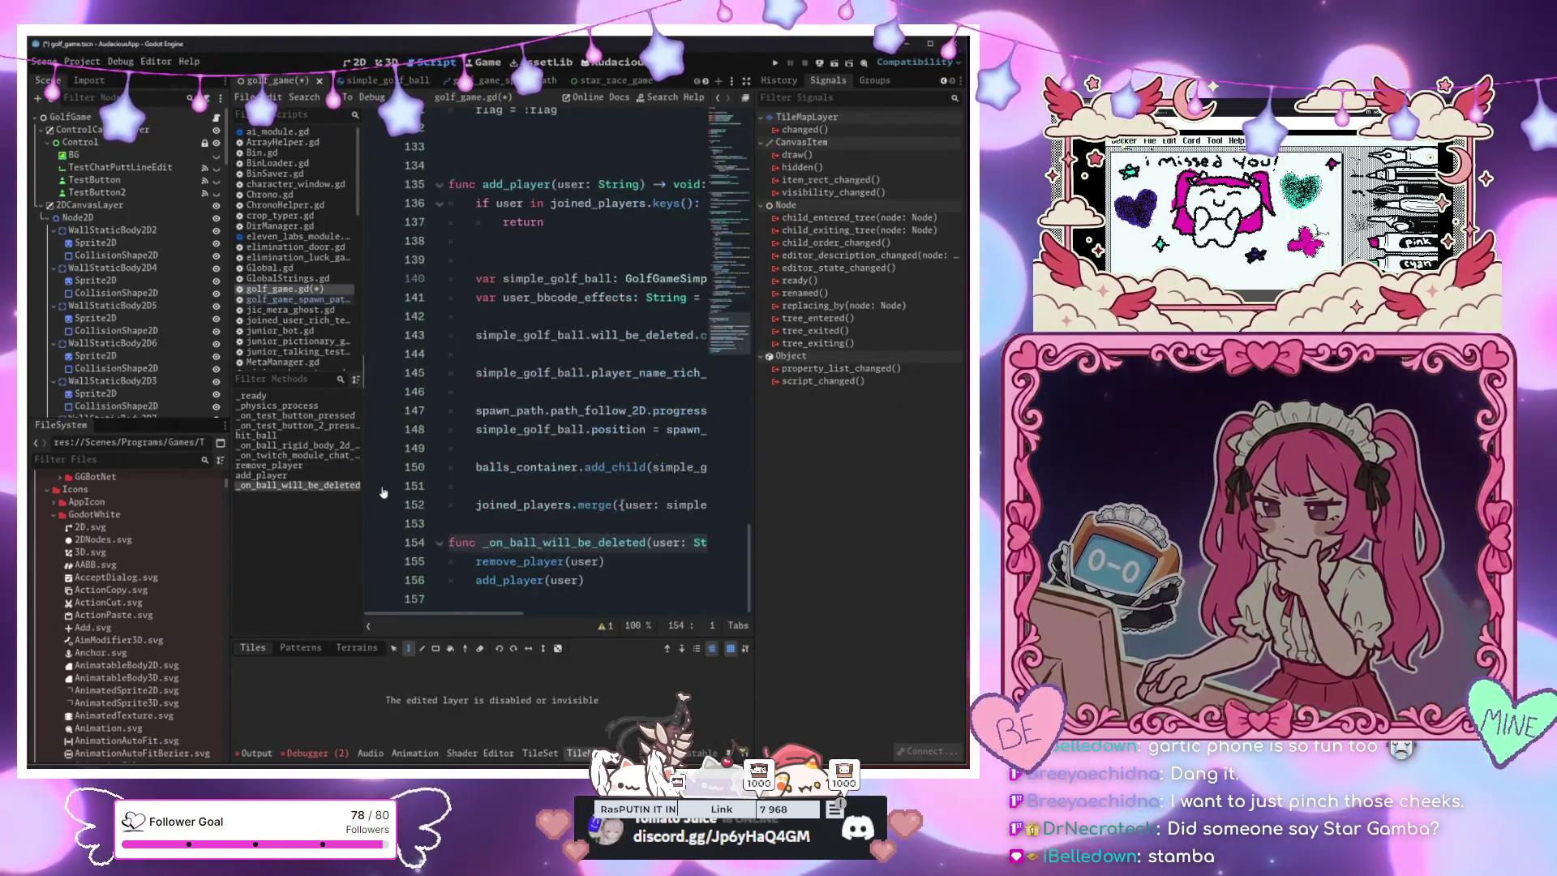
left_click(600, 561)
left_click(514, 525)
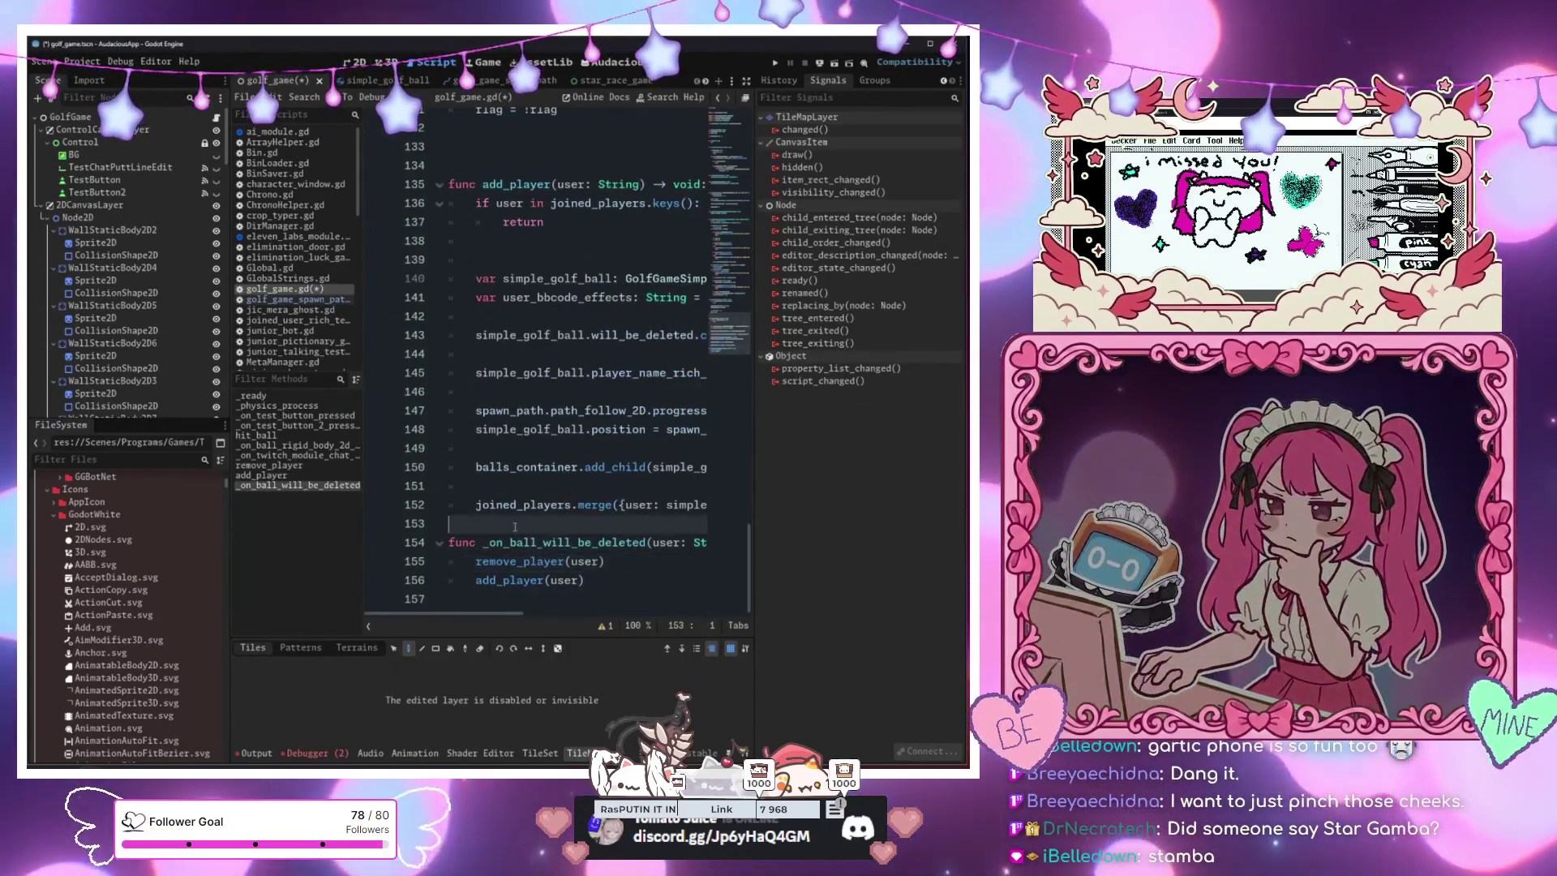
key("Return")
key("Return")
key("Return")
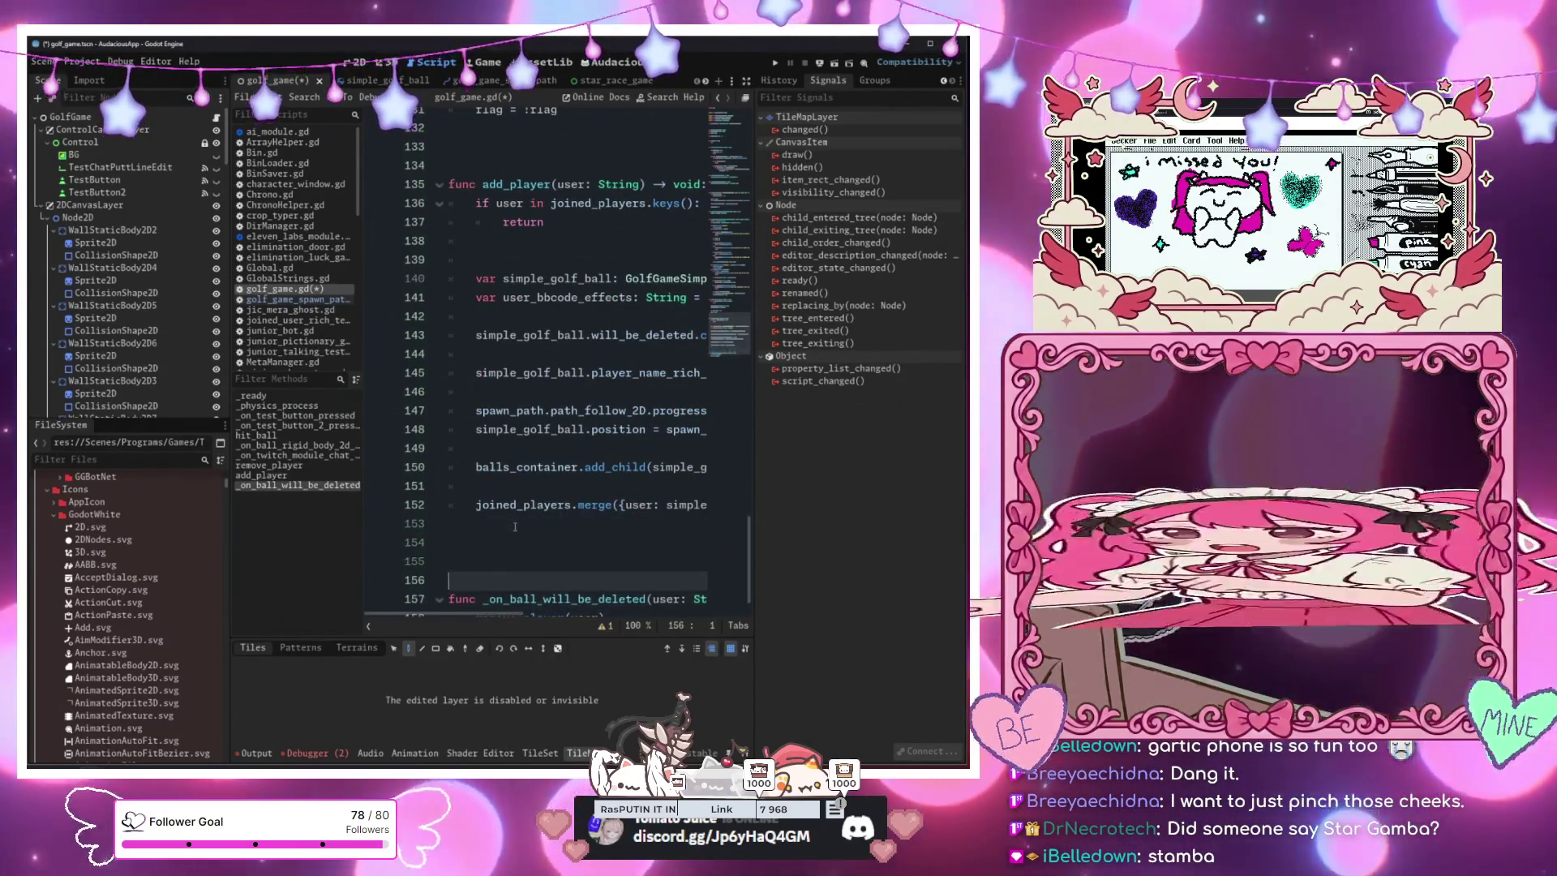
key("Up")
key("BackSpace")
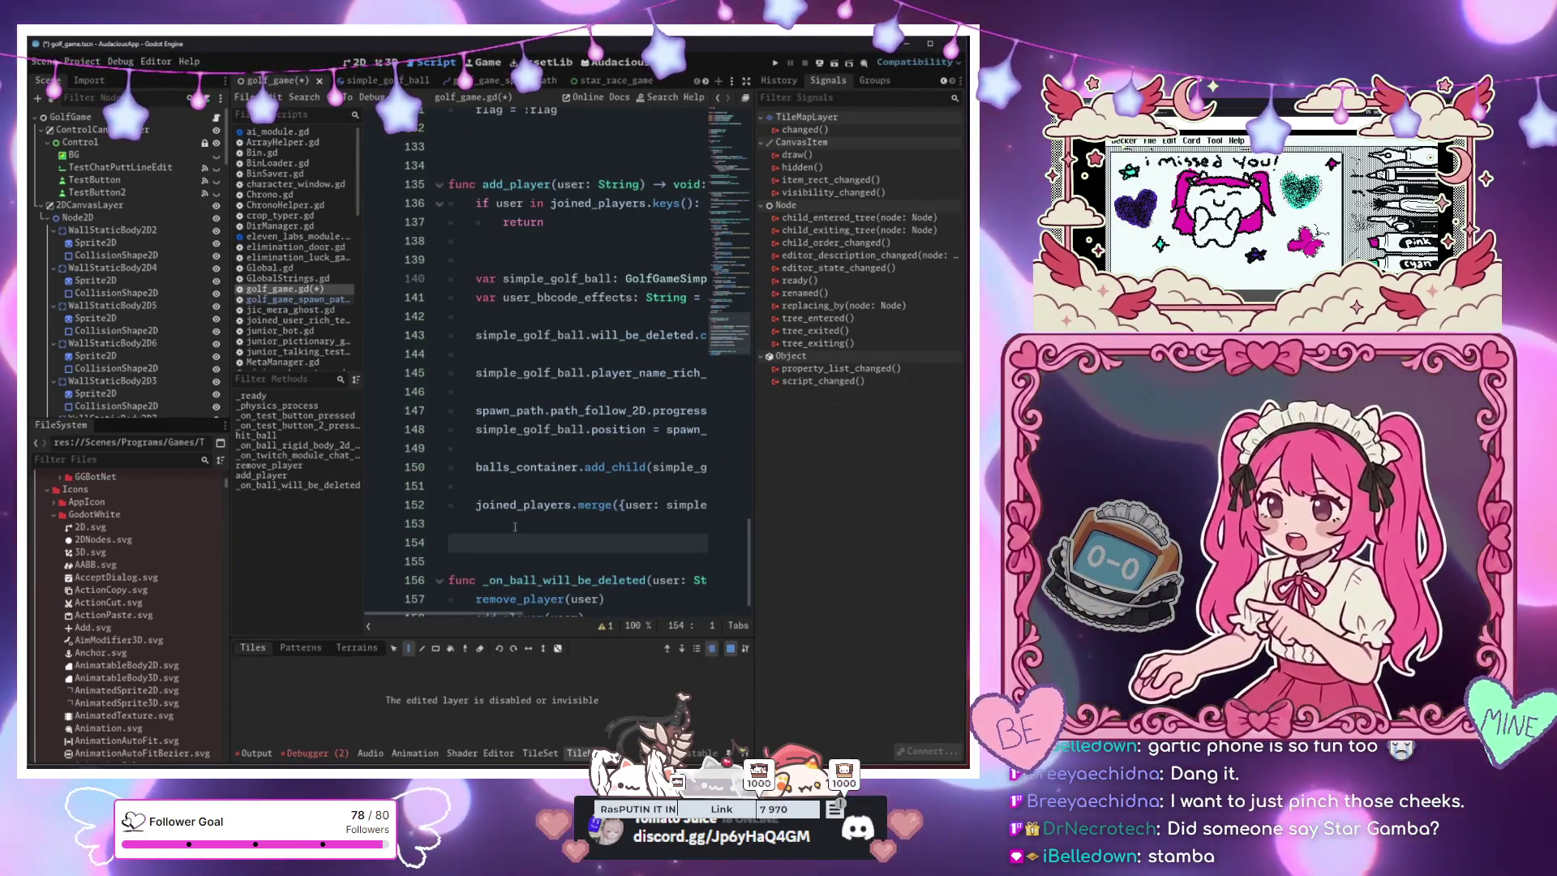
scroll(514, 527, "down", 1)
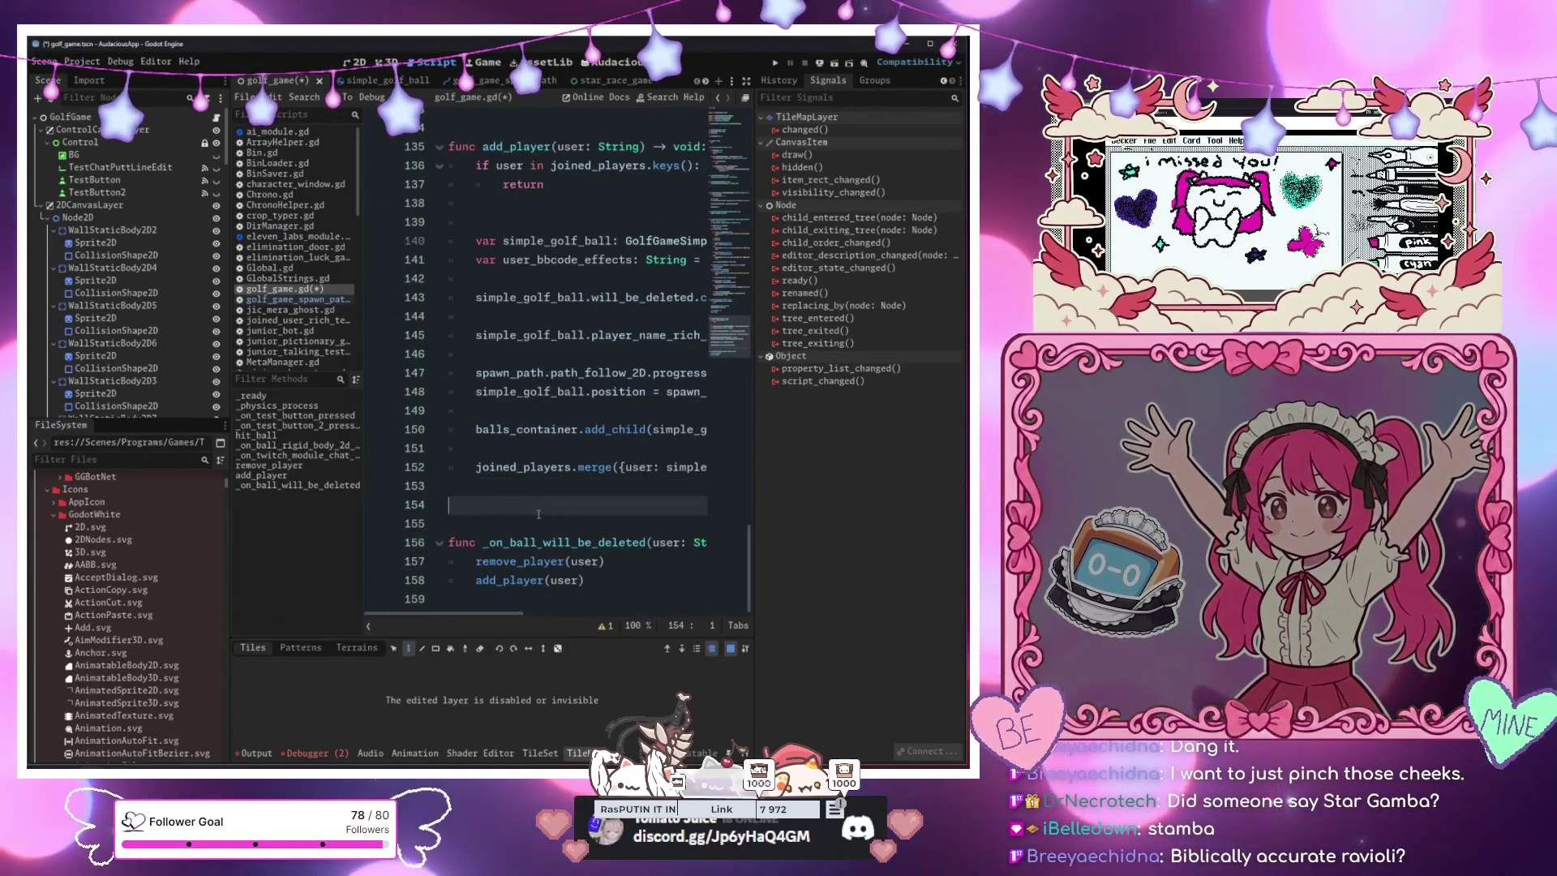
Start a reset_ball(user: String) -> void function whose body calls remove_player(user)
type("func reset_ball")
key("ctrl+s")
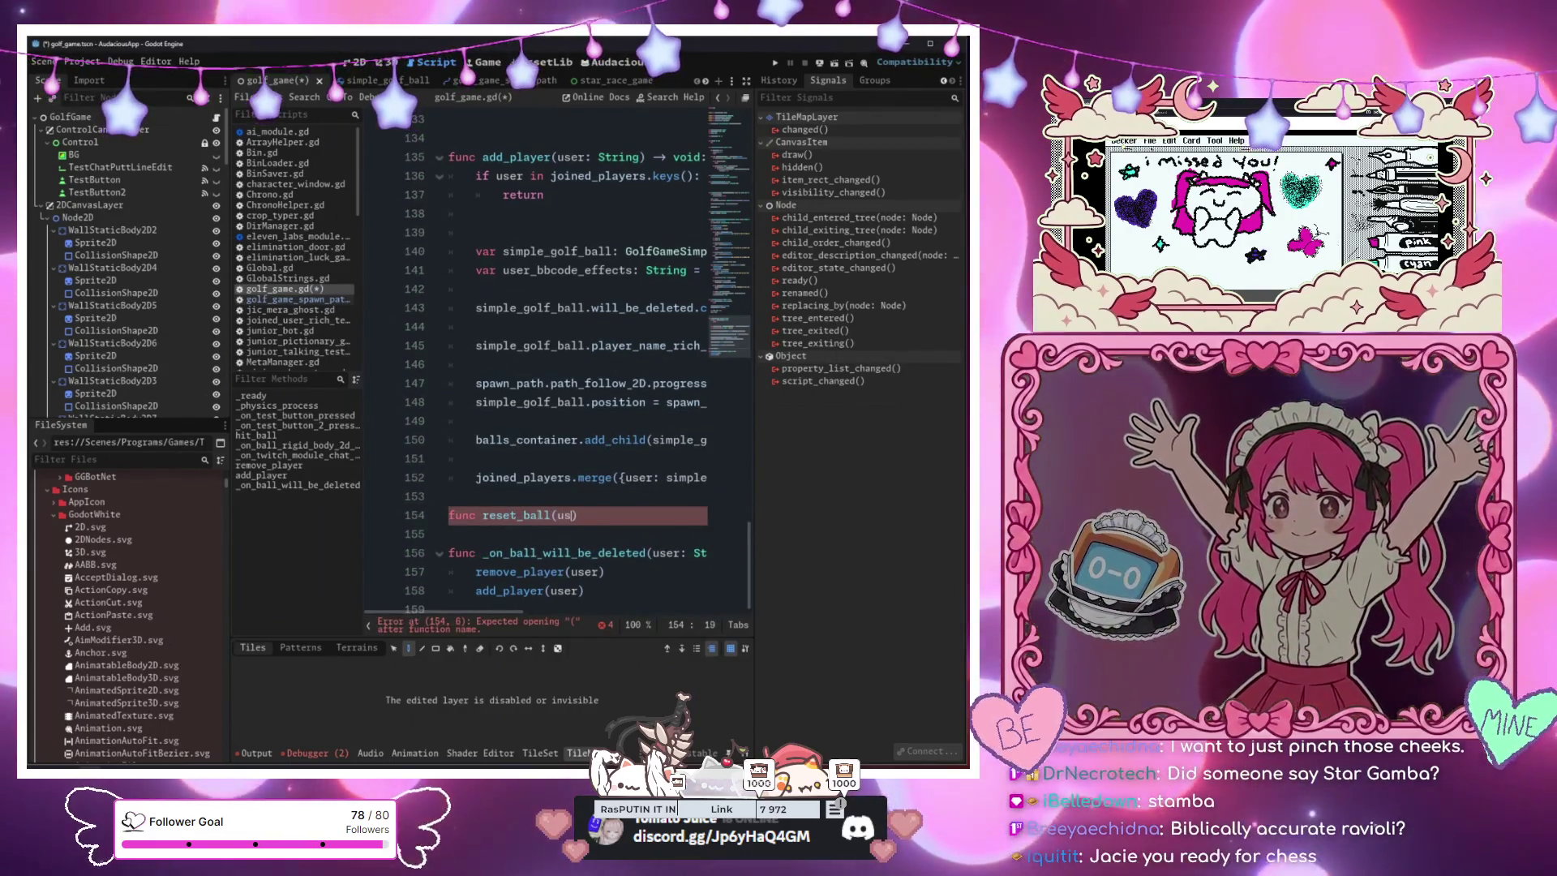
type(": String) -")
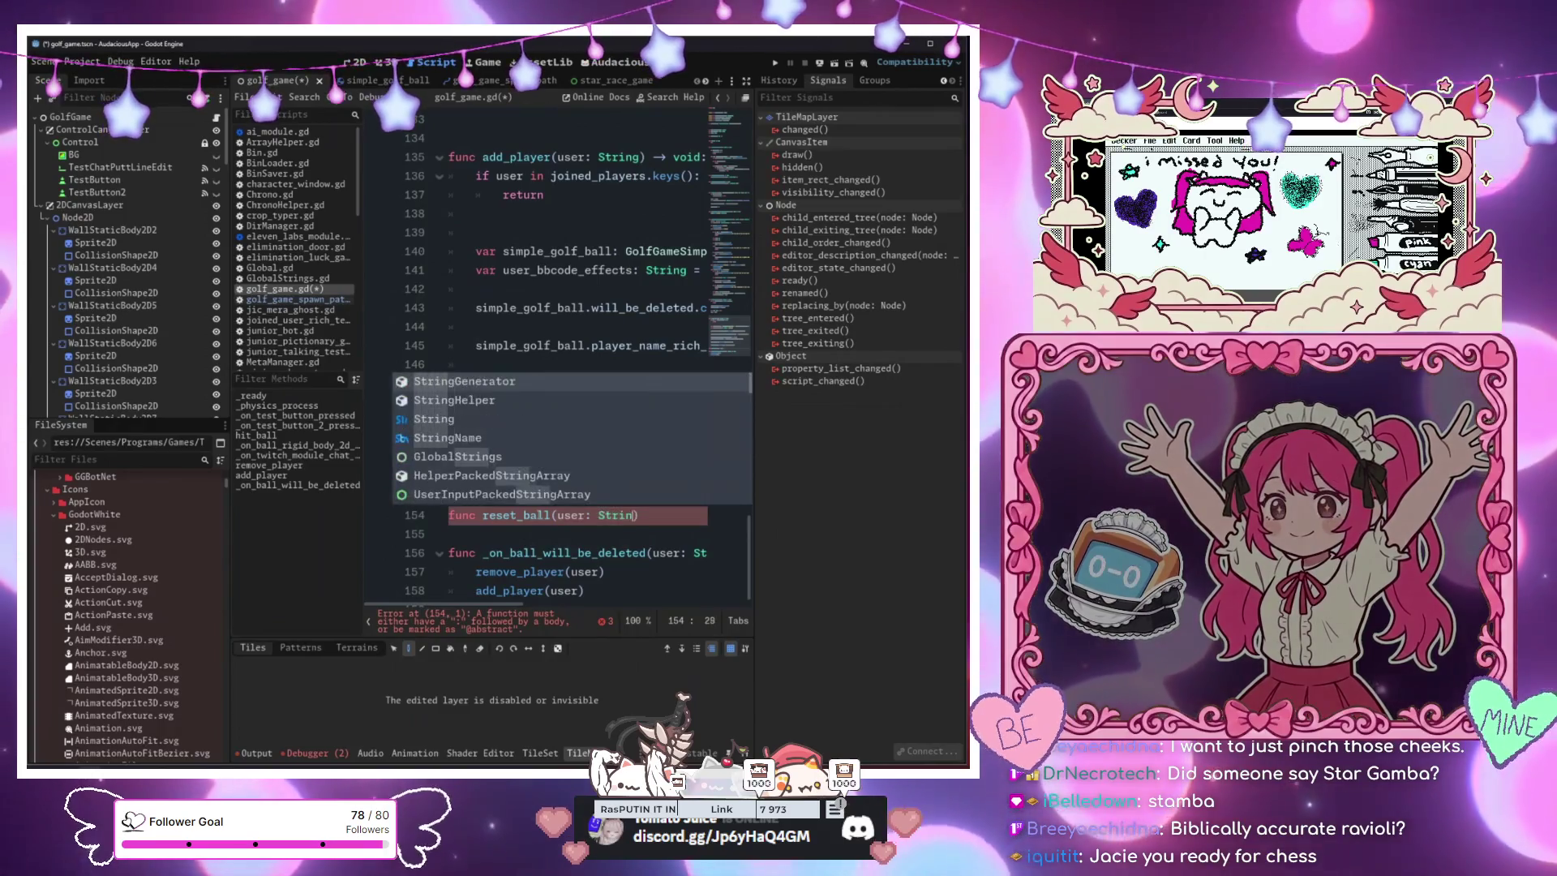
type("> voidl")
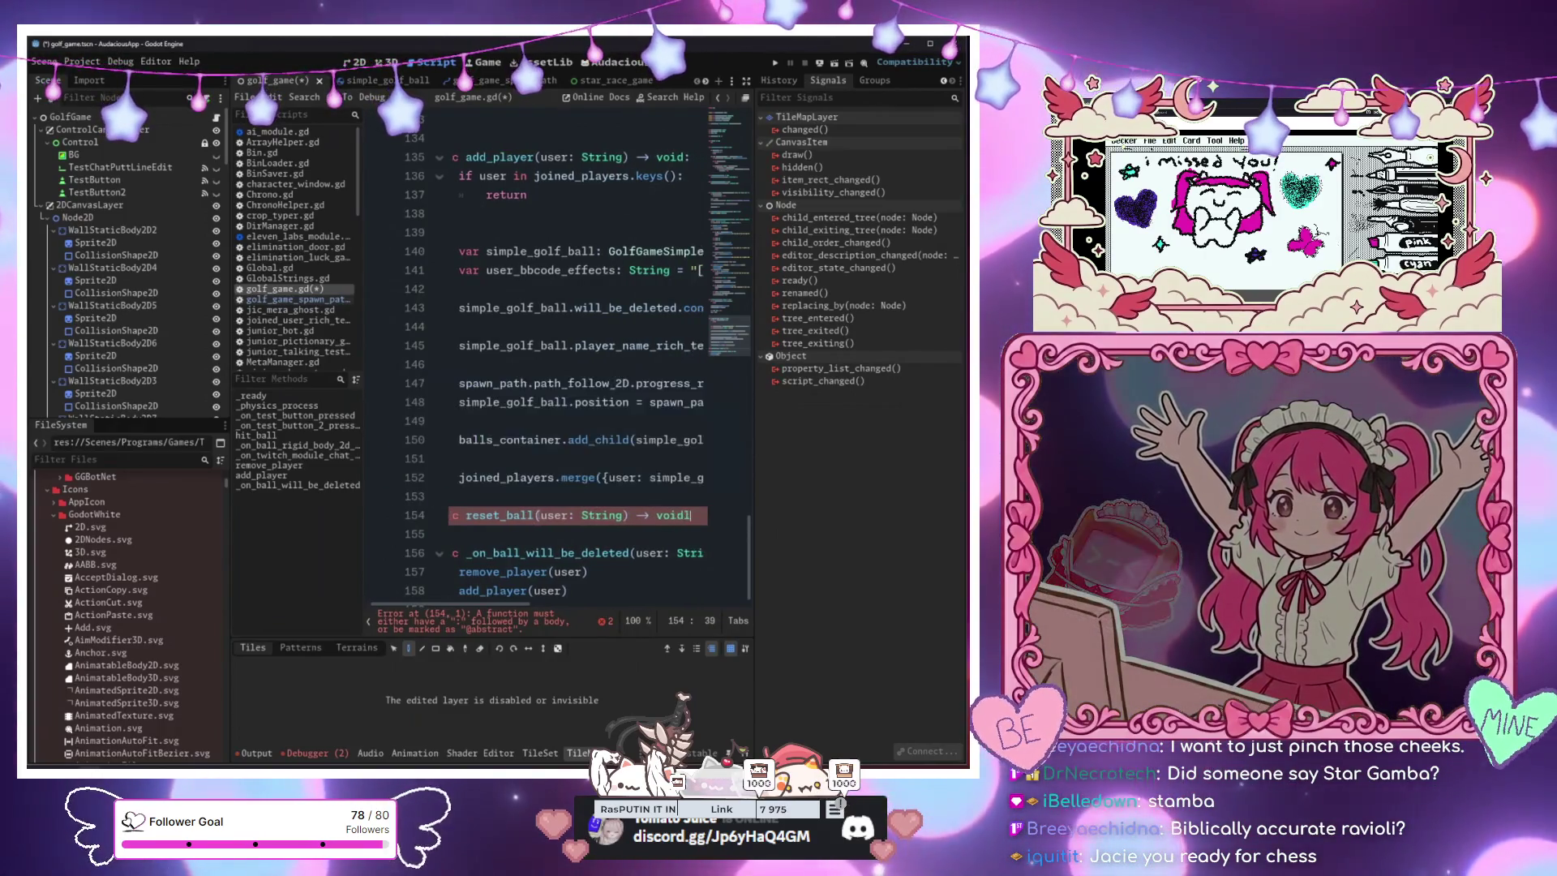
key("Return")
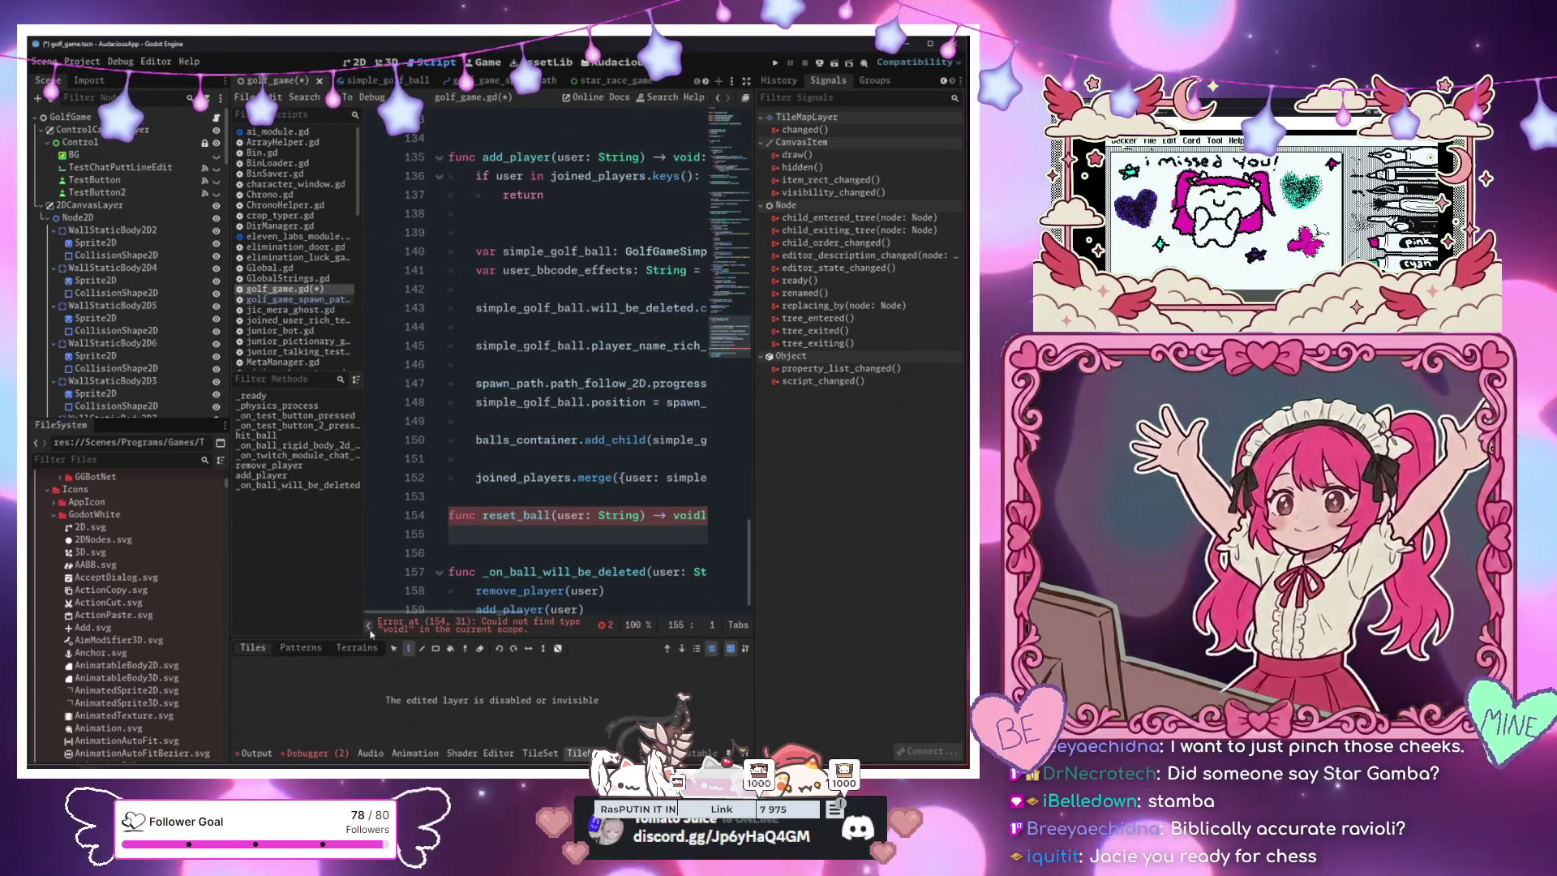
left_click(369, 626)
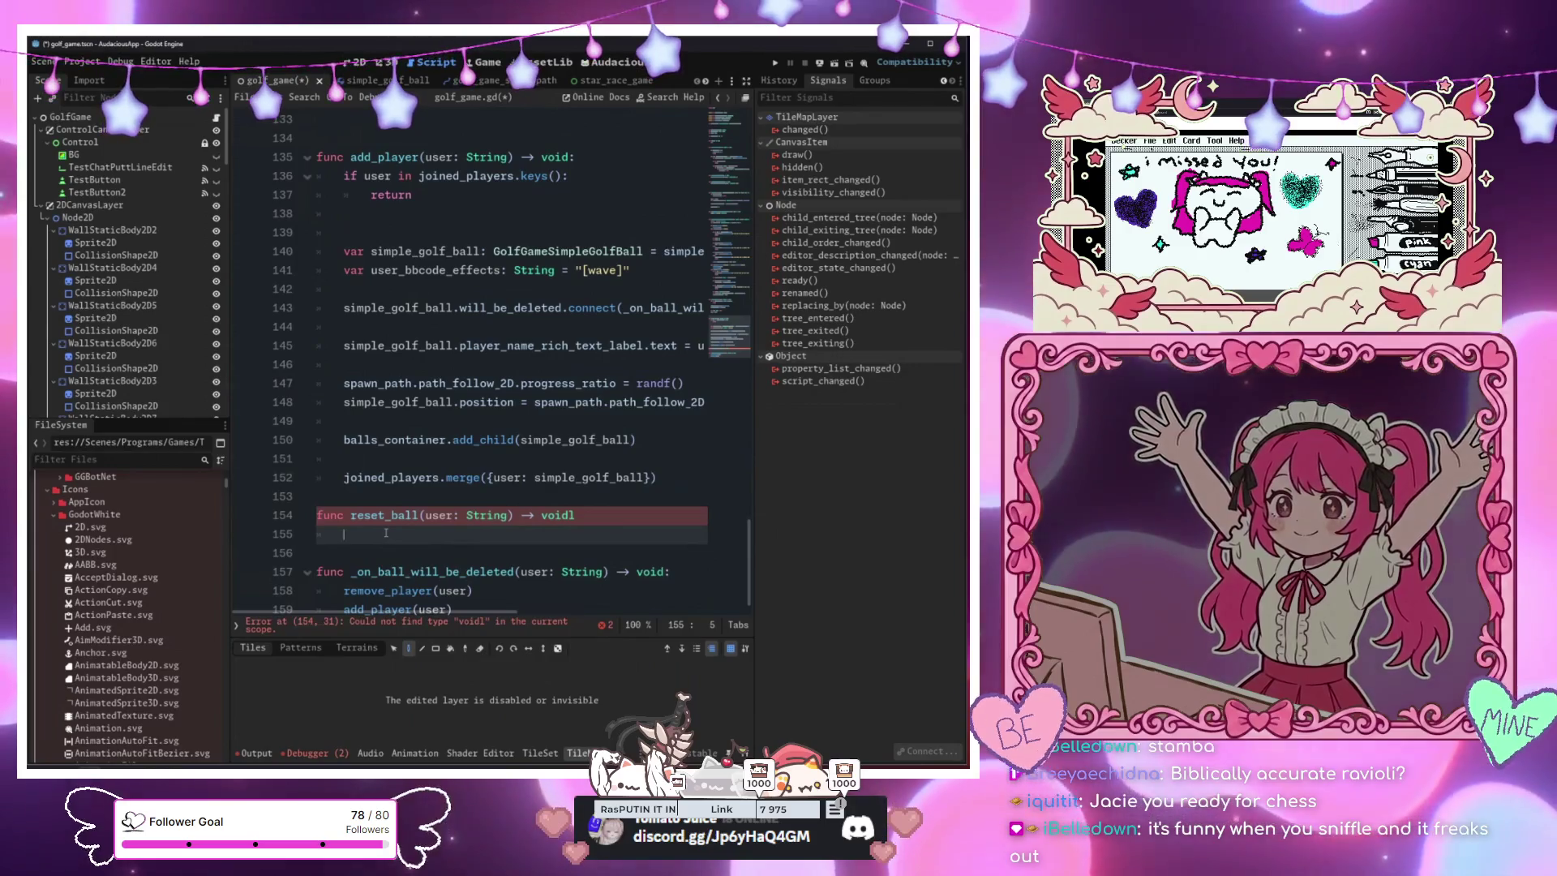
type("remo")
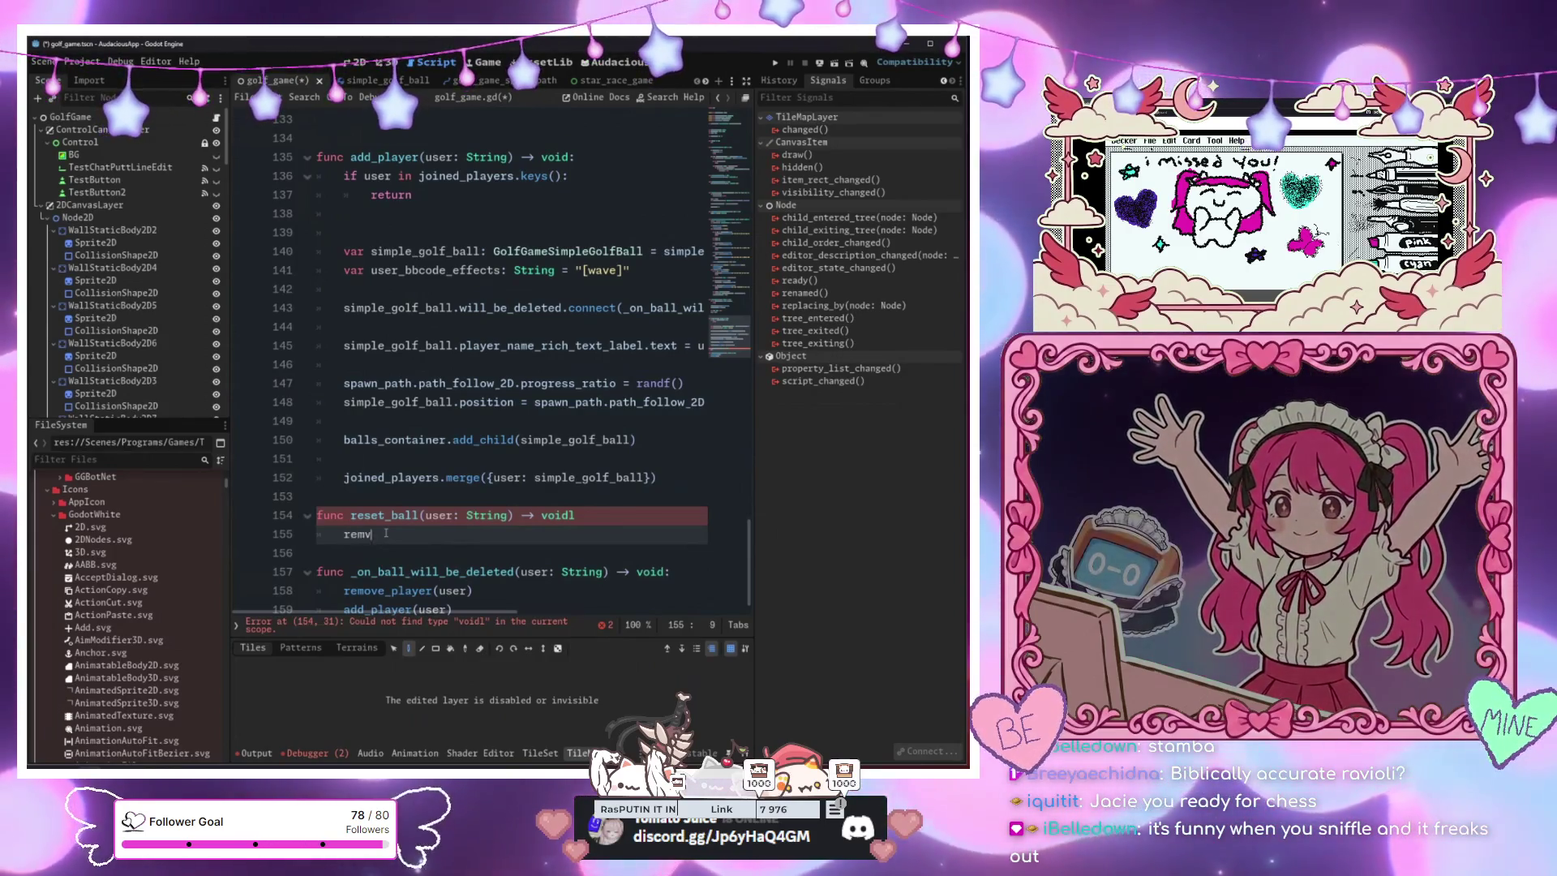
type("ve_player(user")
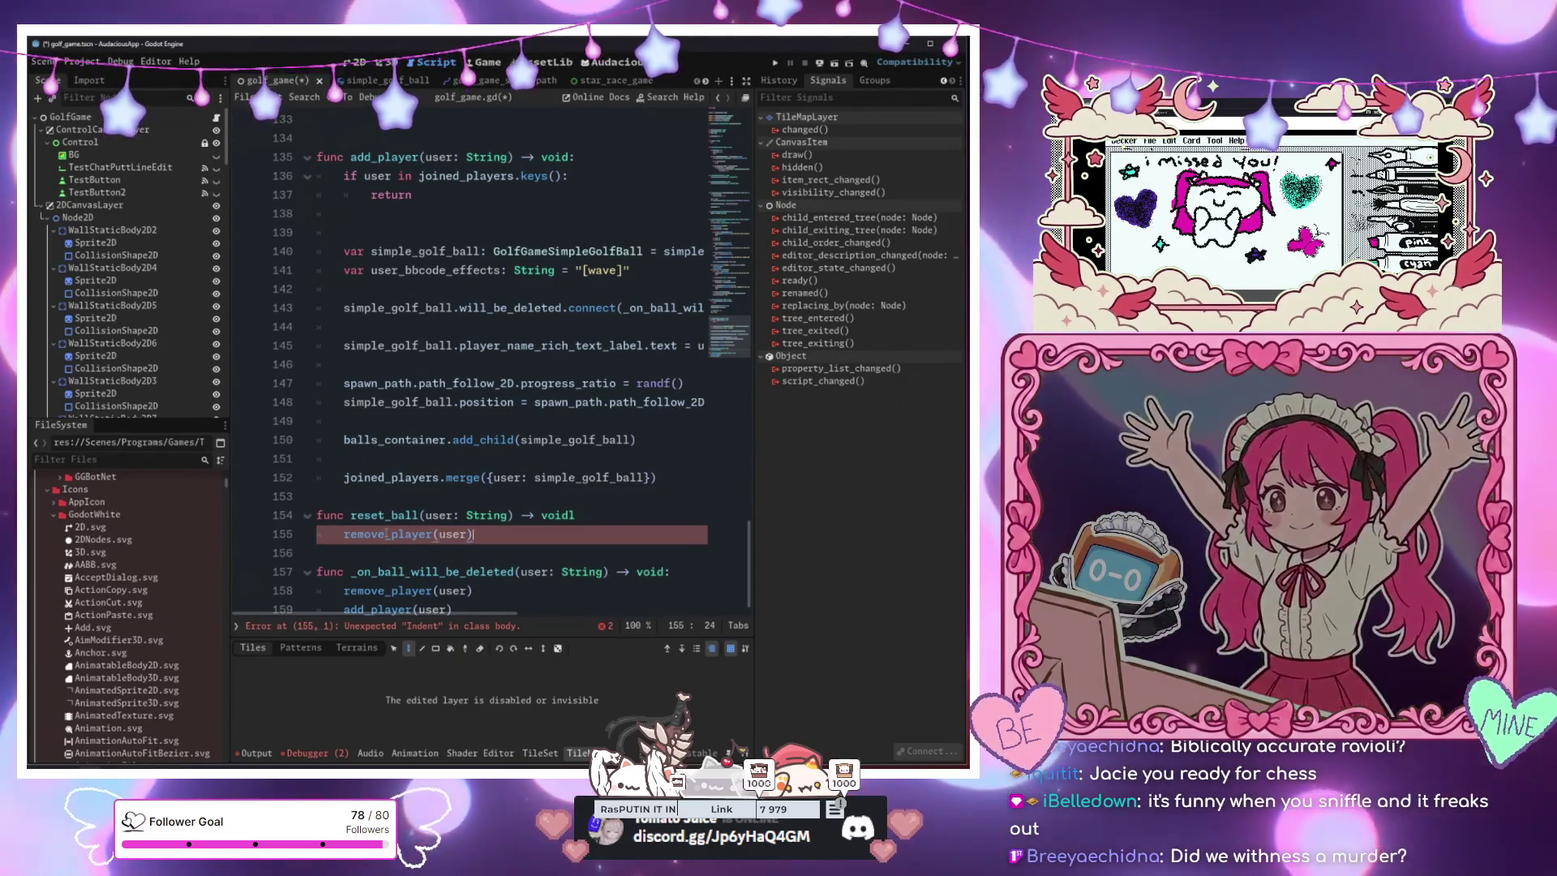
key("Return")
type("add")
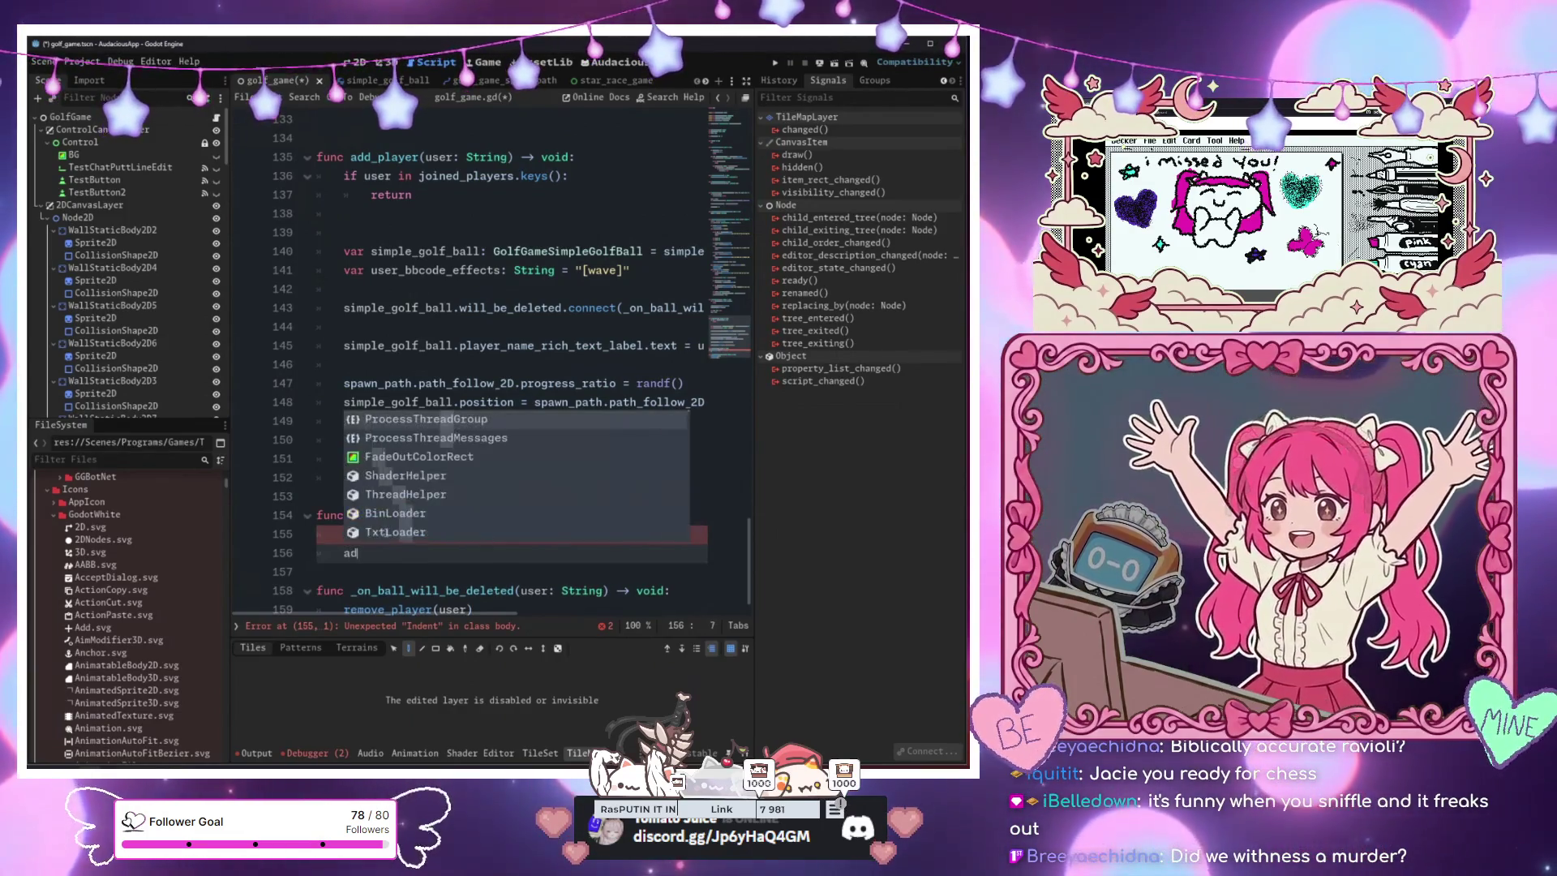
key("BackSpace")
key("BackSpace")
key("BackSpace")
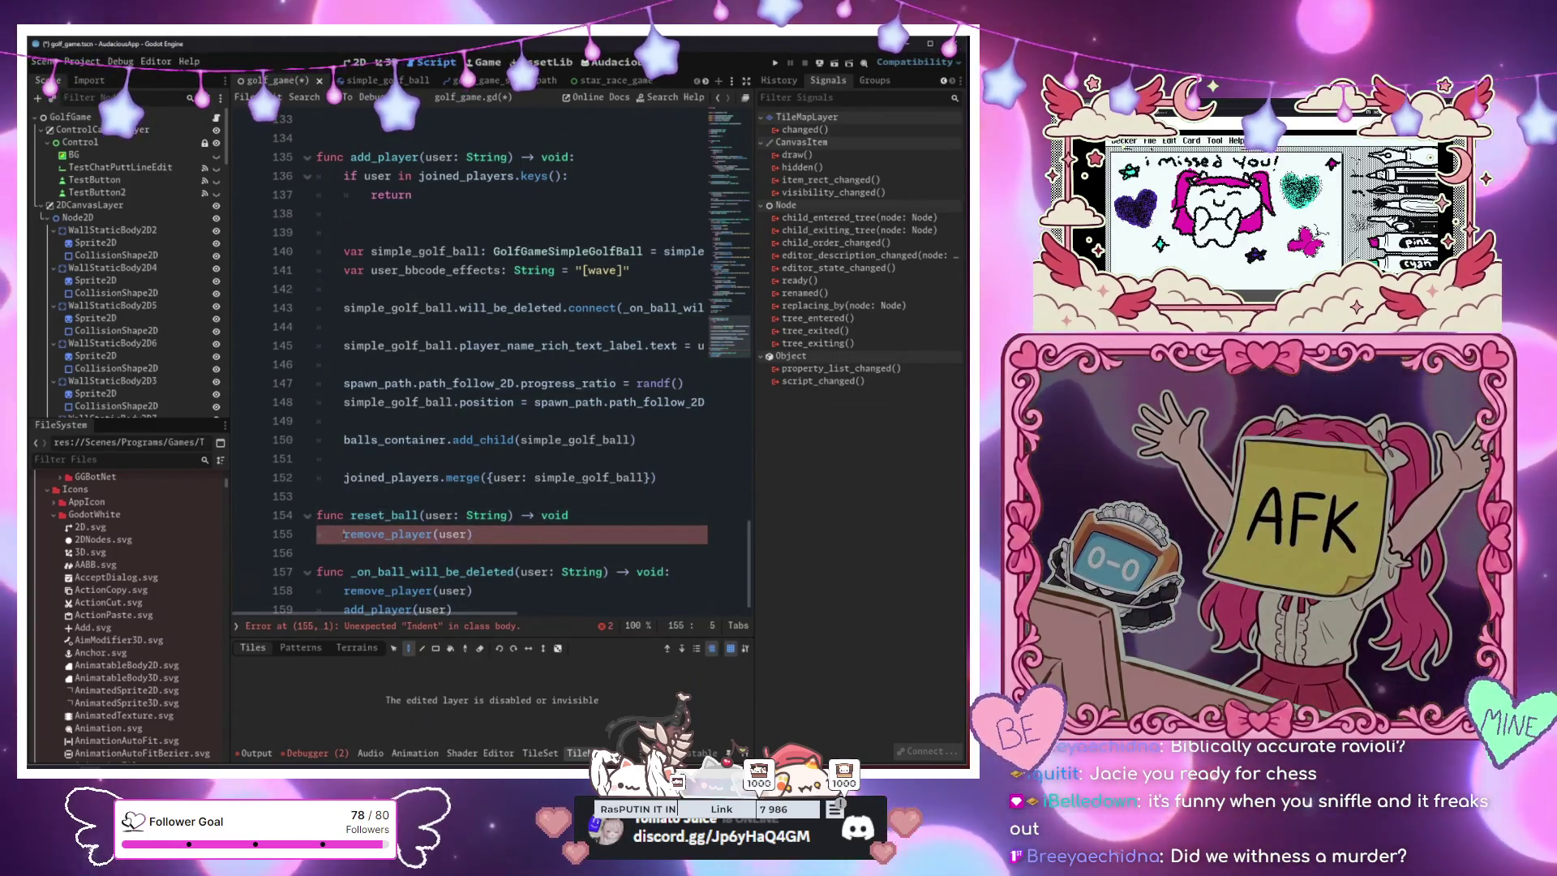
scroll(478, 558, "down", 1)
key("Down")
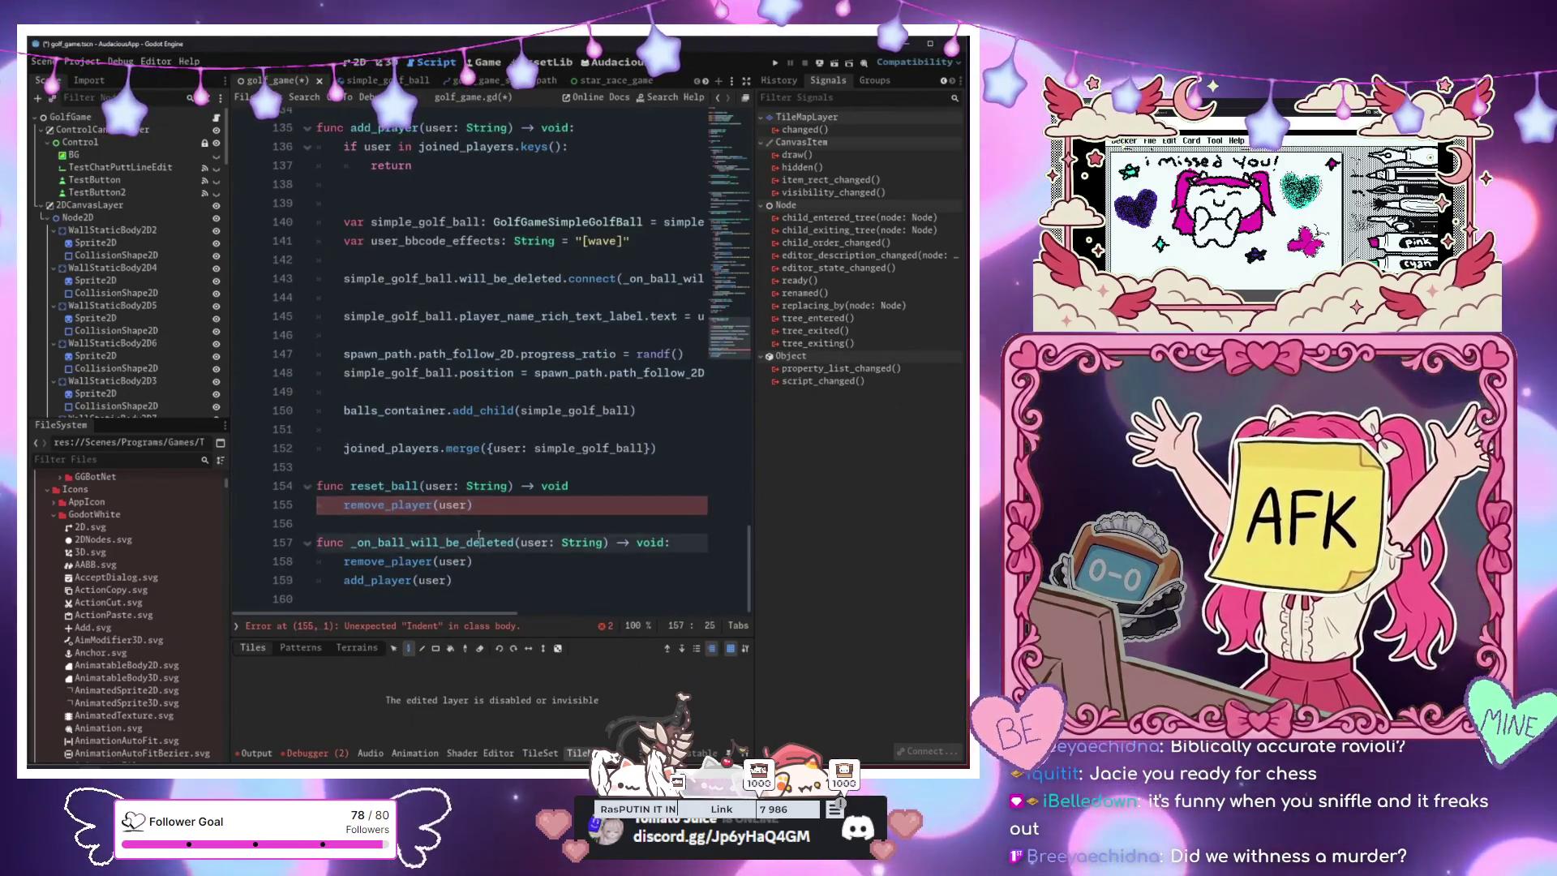
Add an add_player(user) call after remove_player(user) in the new function
left_click(479, 558)
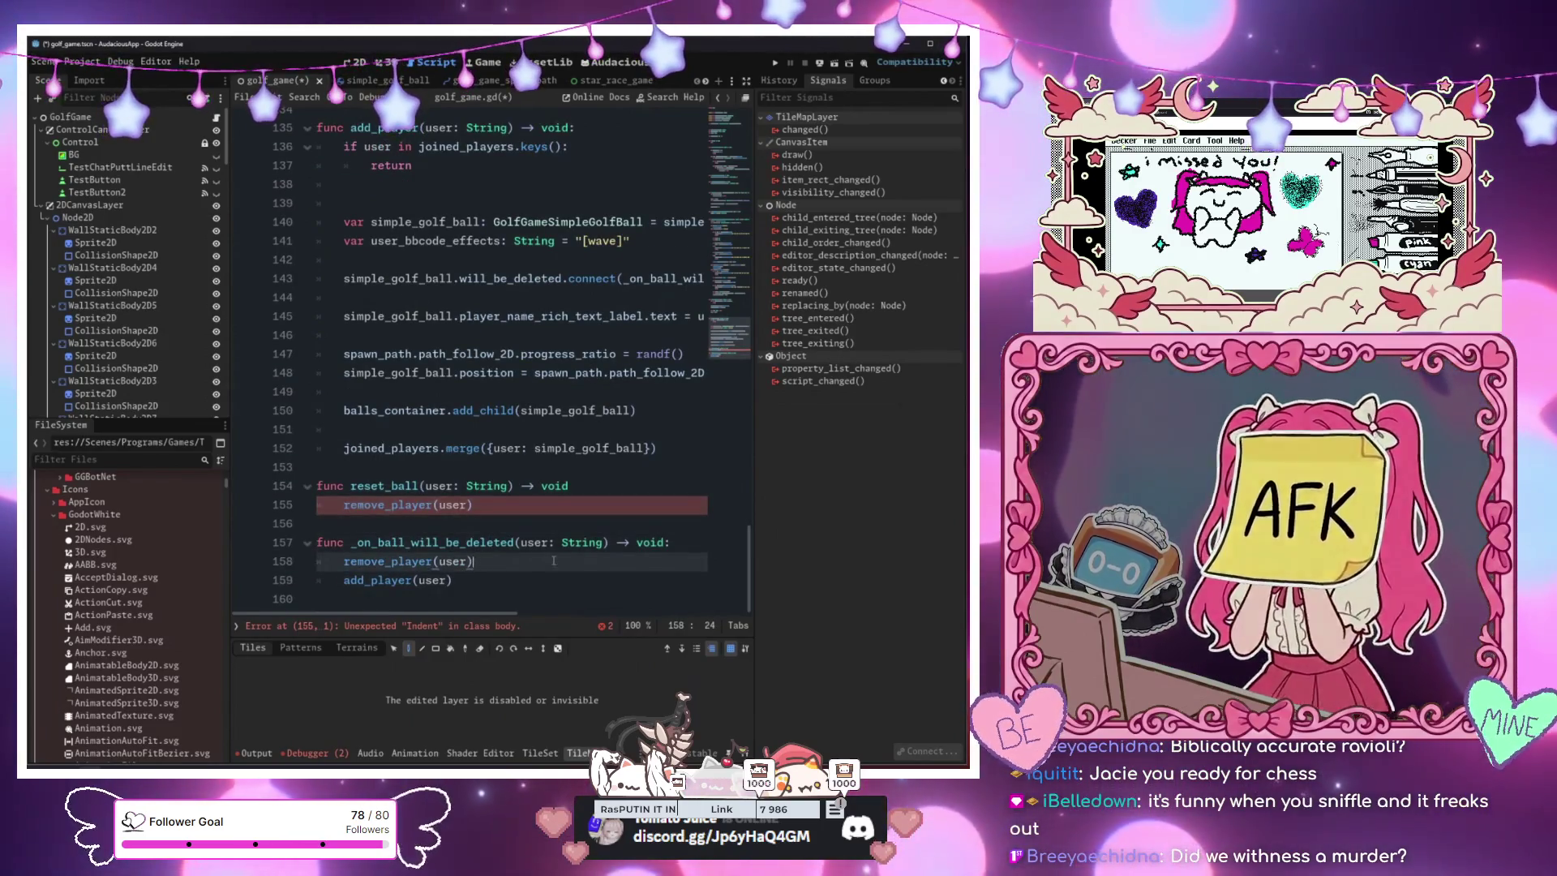
left_click(588, 487)
left_click(579, 505)
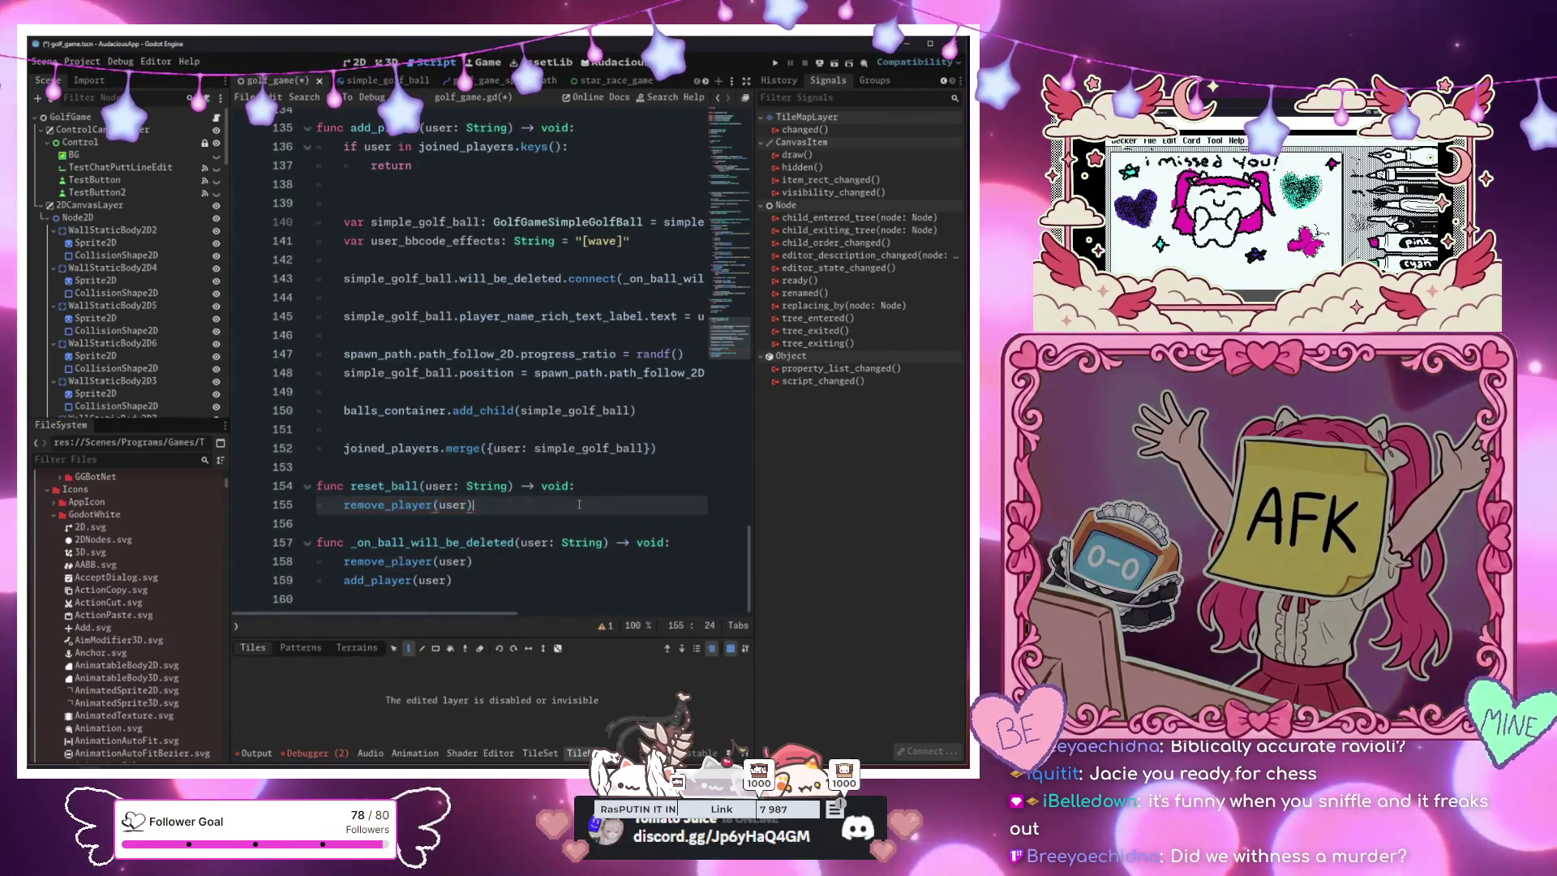
key("Return")
type("add_p")
key("Return")
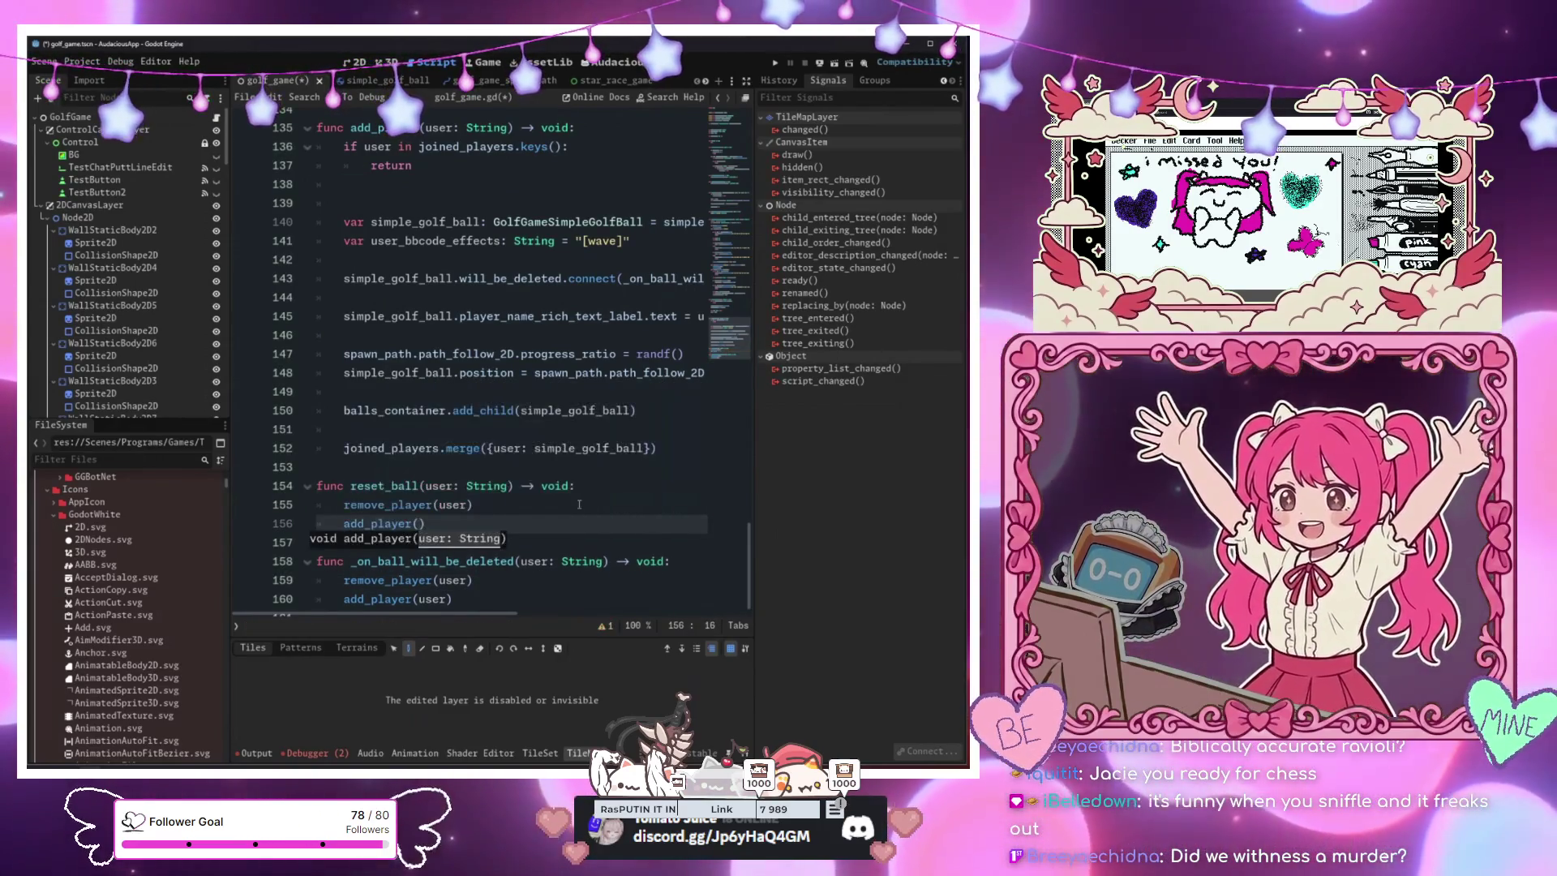
type("user")
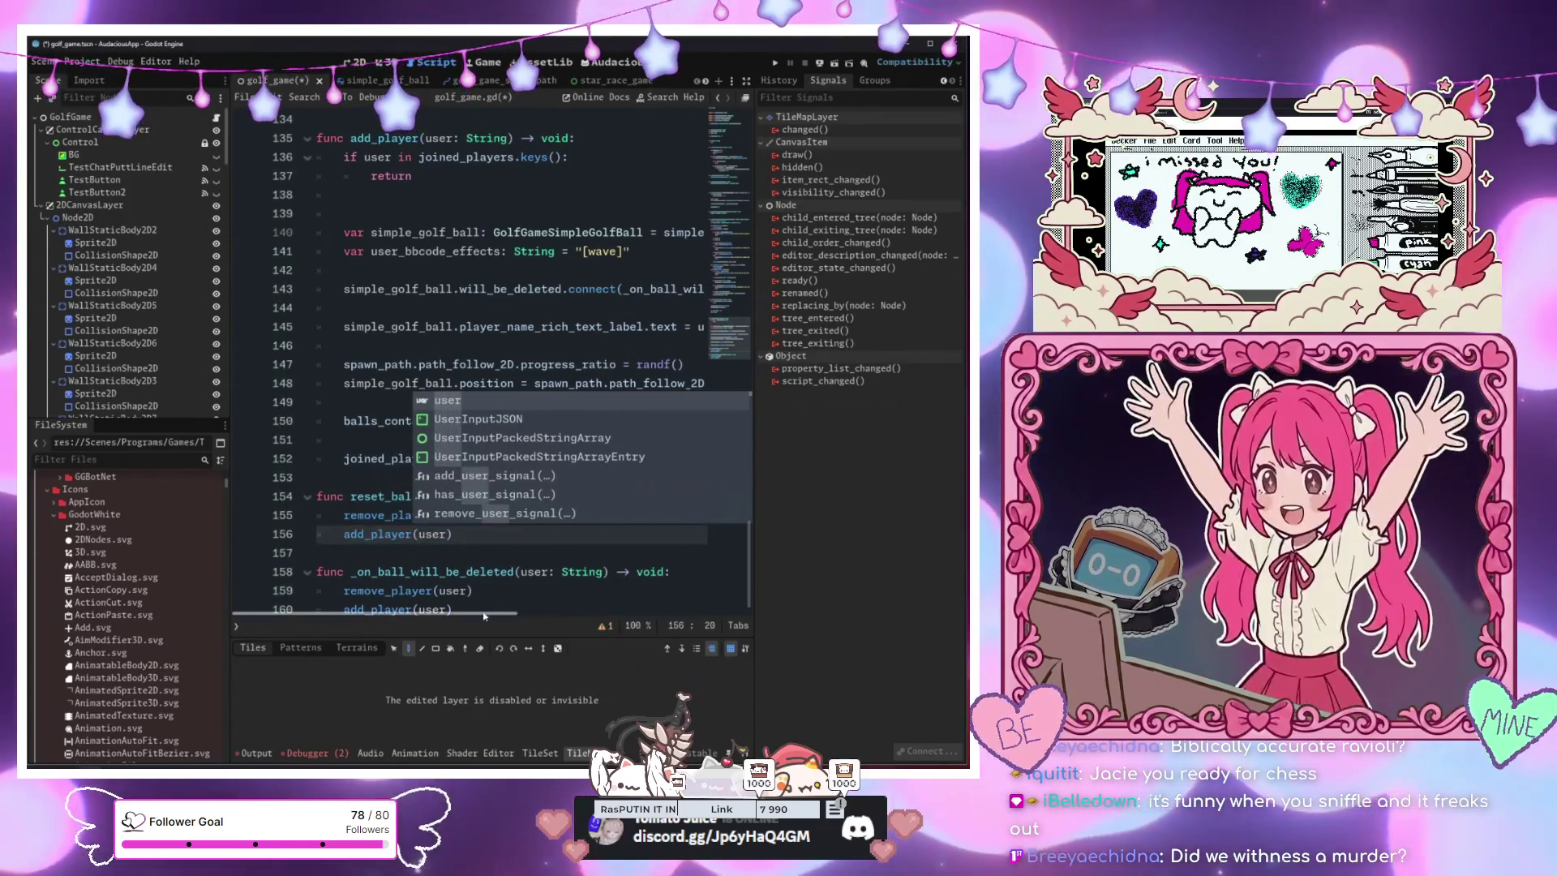
Rename it reset_player, make _on_ball_will_be_deleted call reset_player(user), and save
left_click_drag(468, 601, 345, 581)
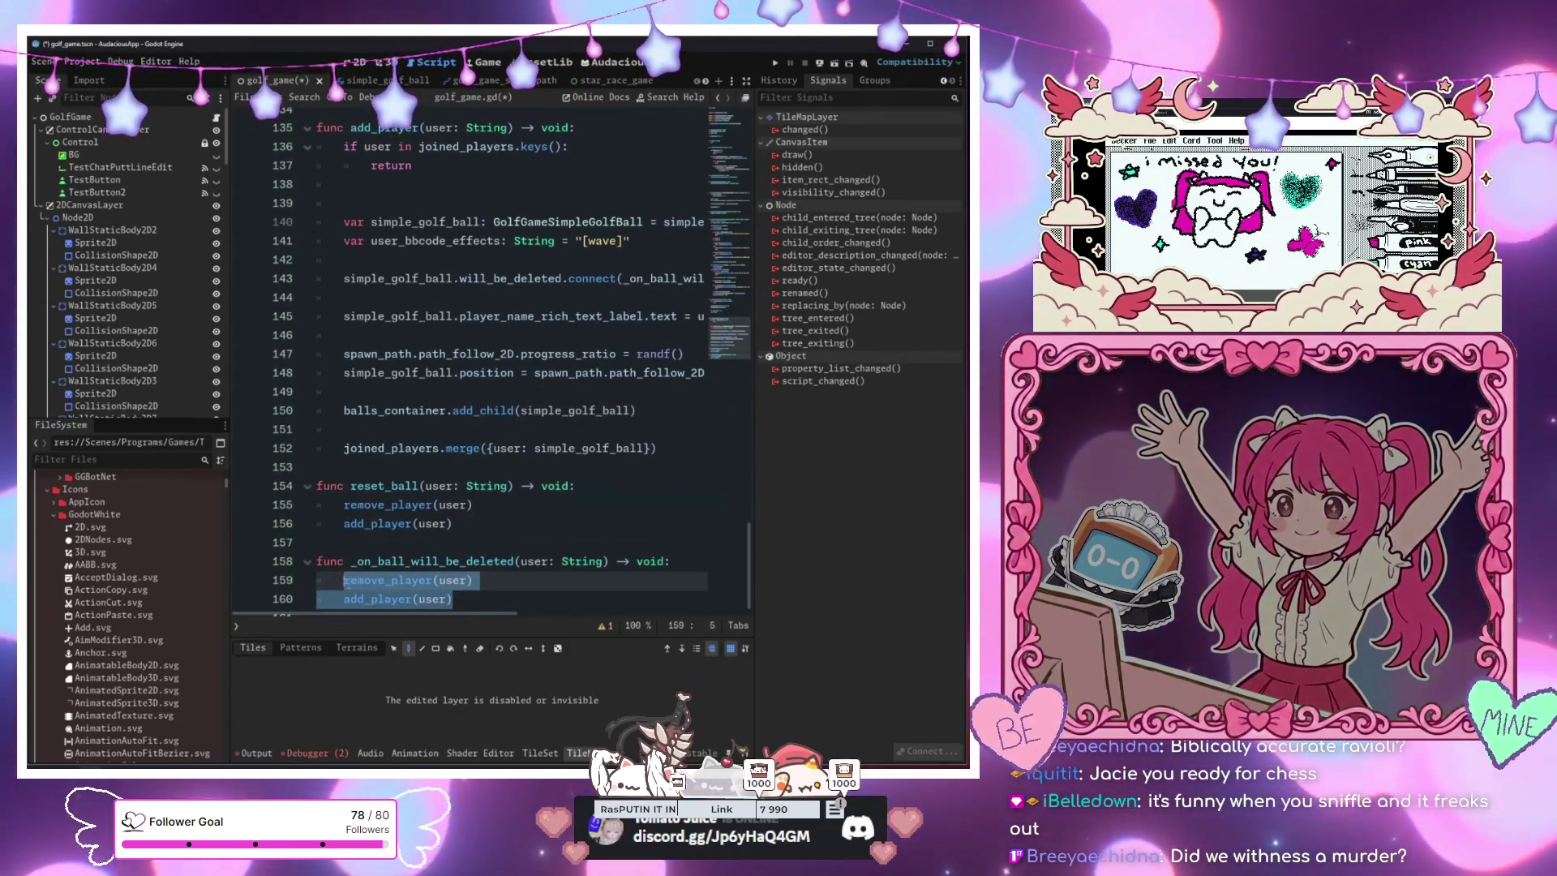
type("reset")
left_click(437, 445)
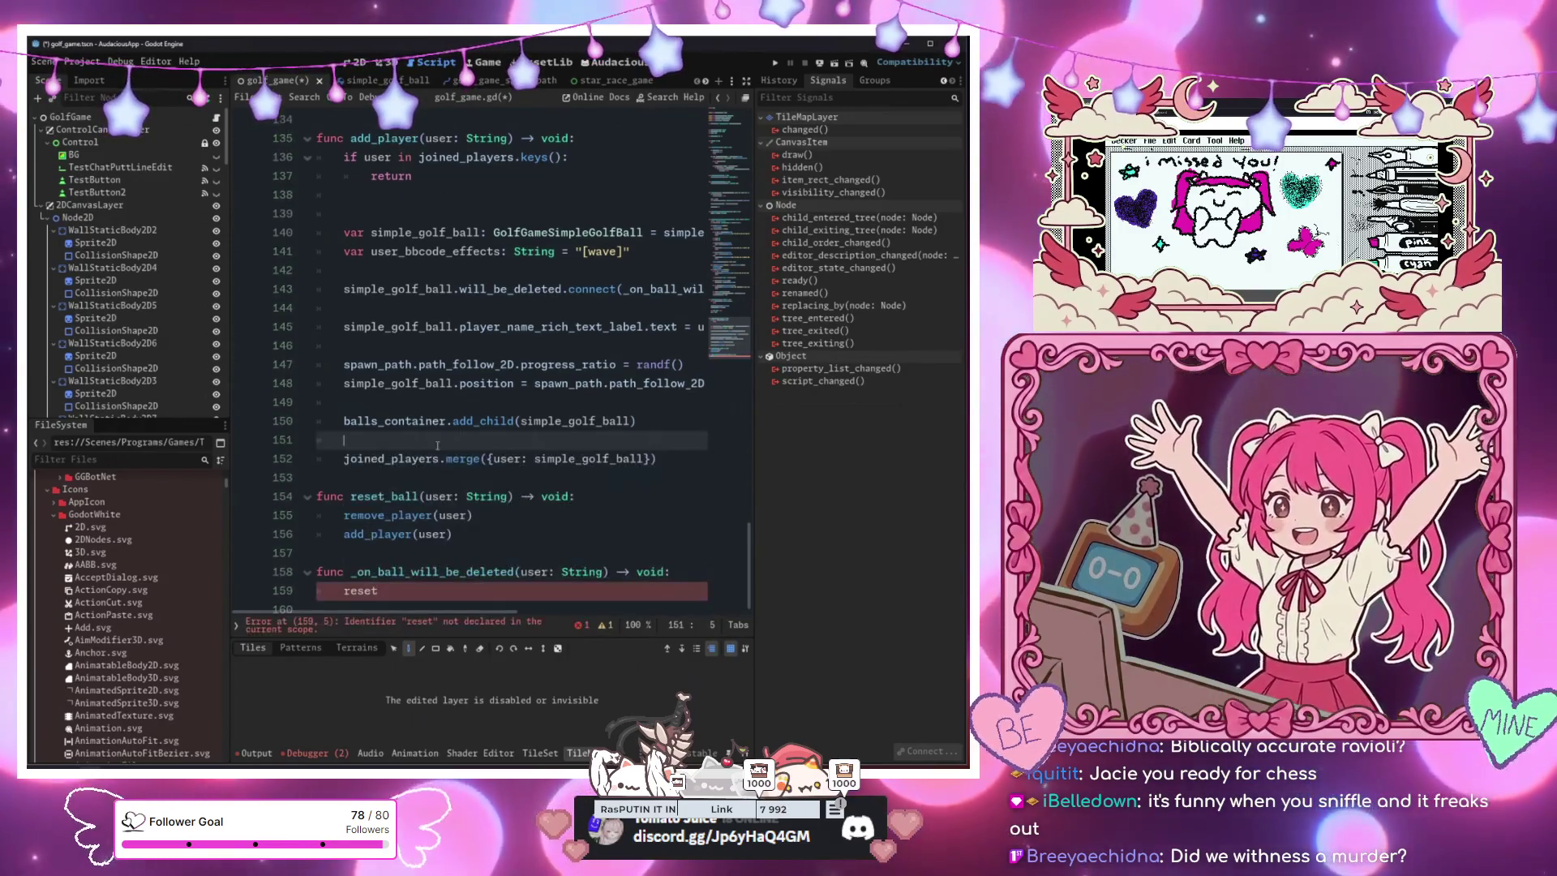
left_click(411, 598)
left_click(415, 496)
type("player")
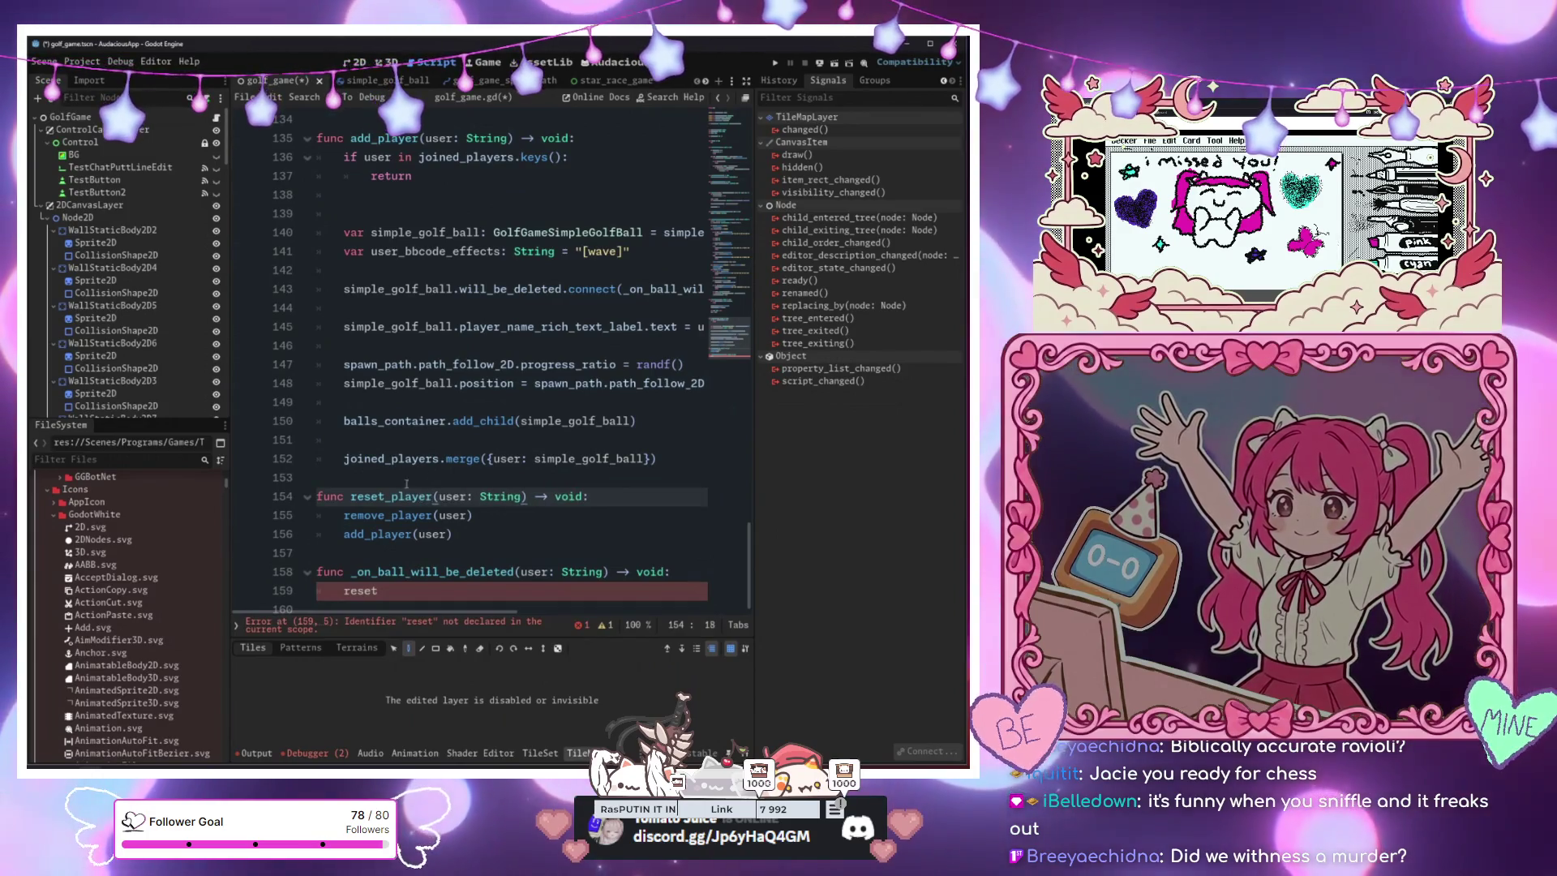
left_click(413, 584)
type("_pla")
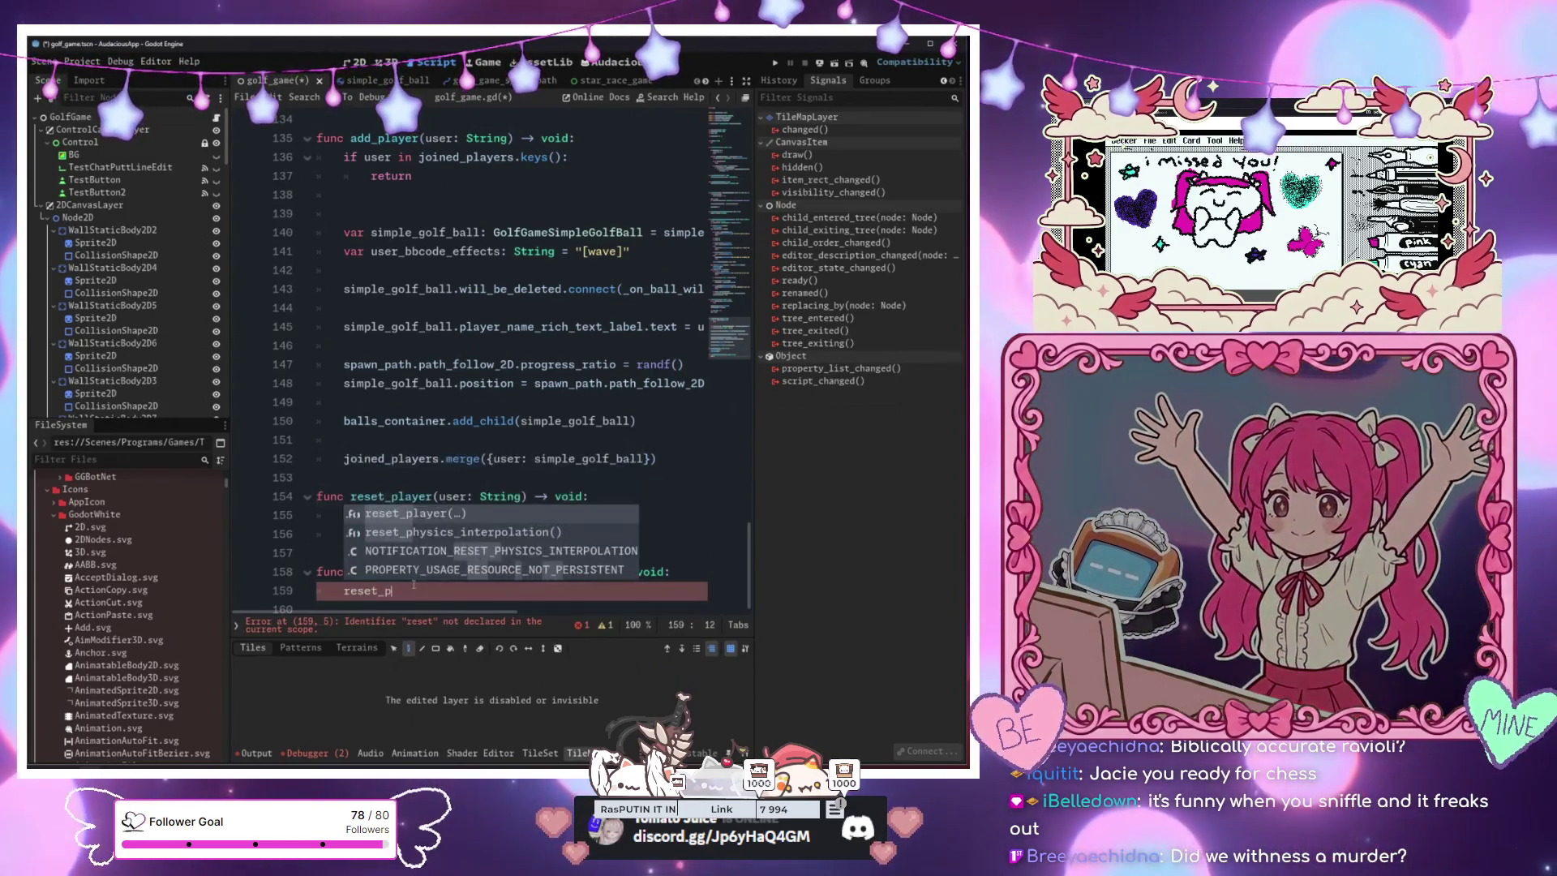
key("Return")
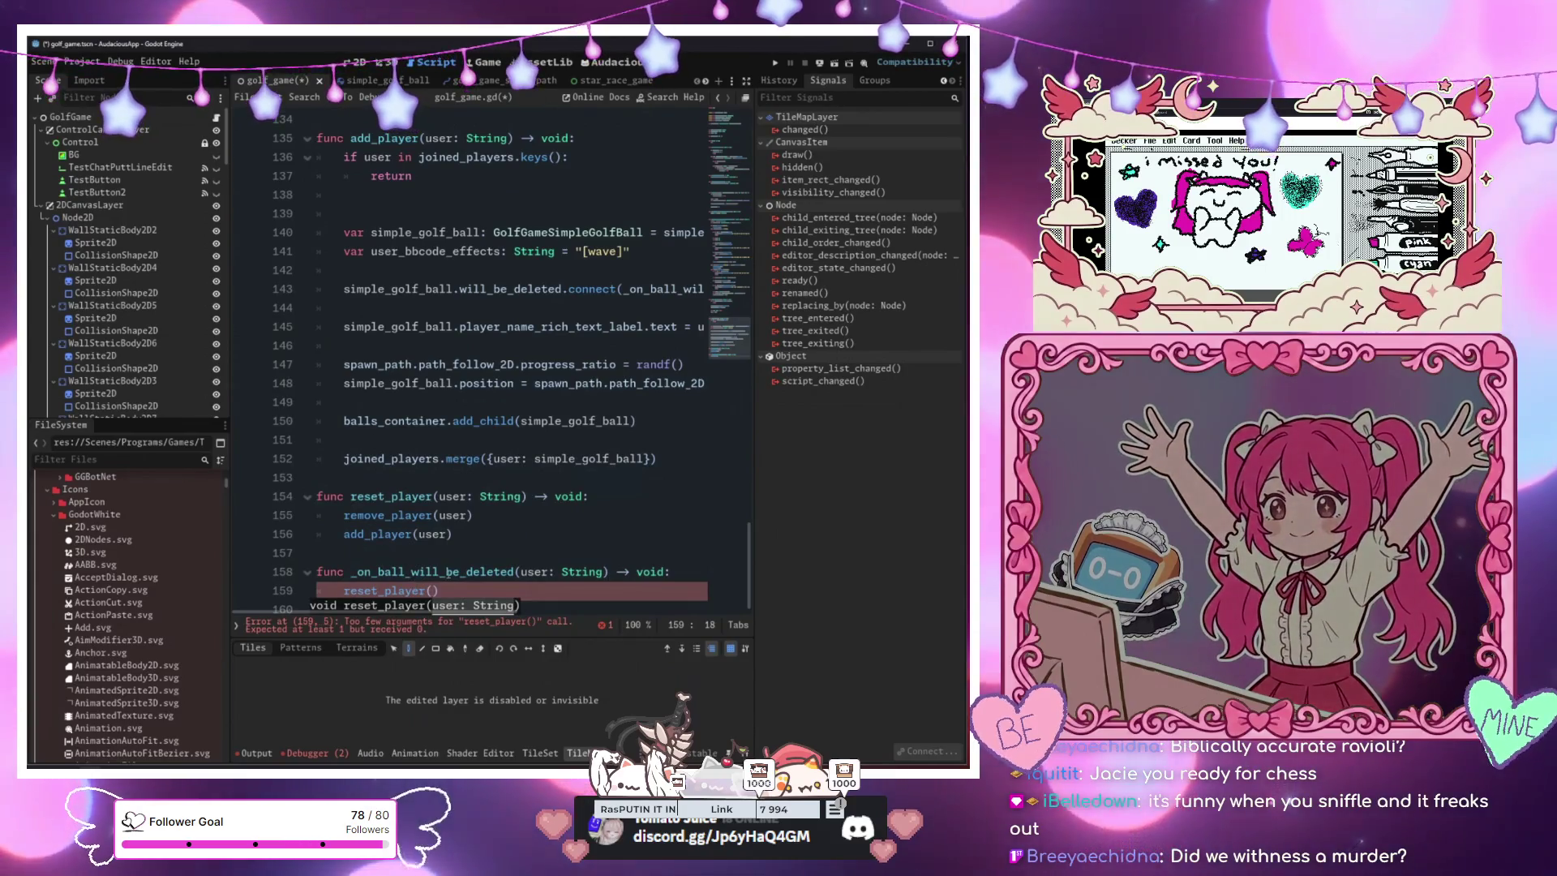
type("user")
left_click(556, 346)
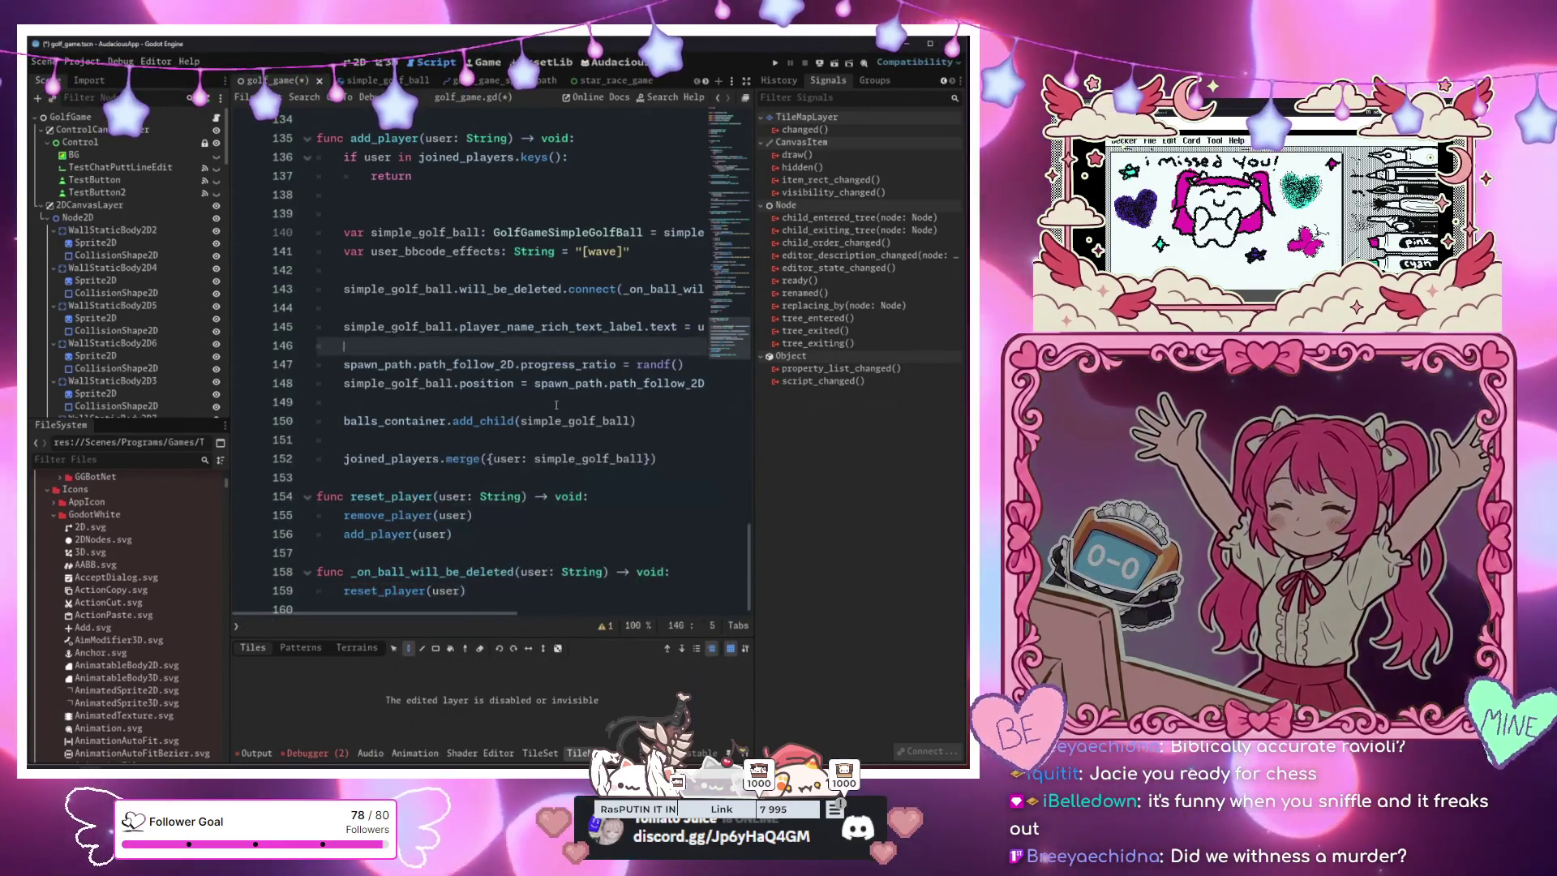
left_click(471, 496)
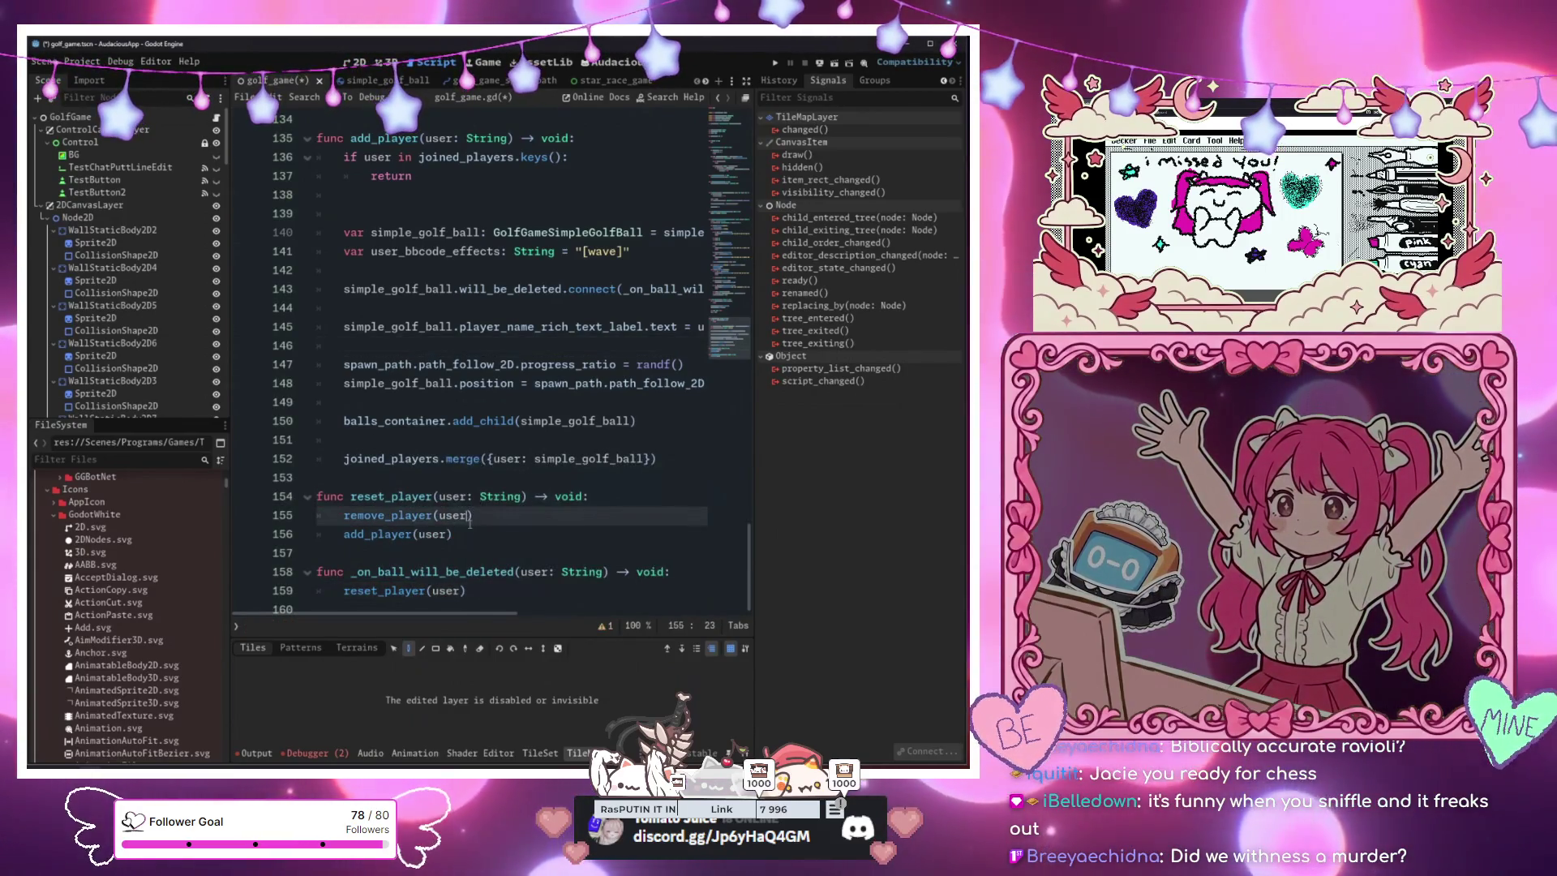
left_click(479, 475)
key("ctrl+s")
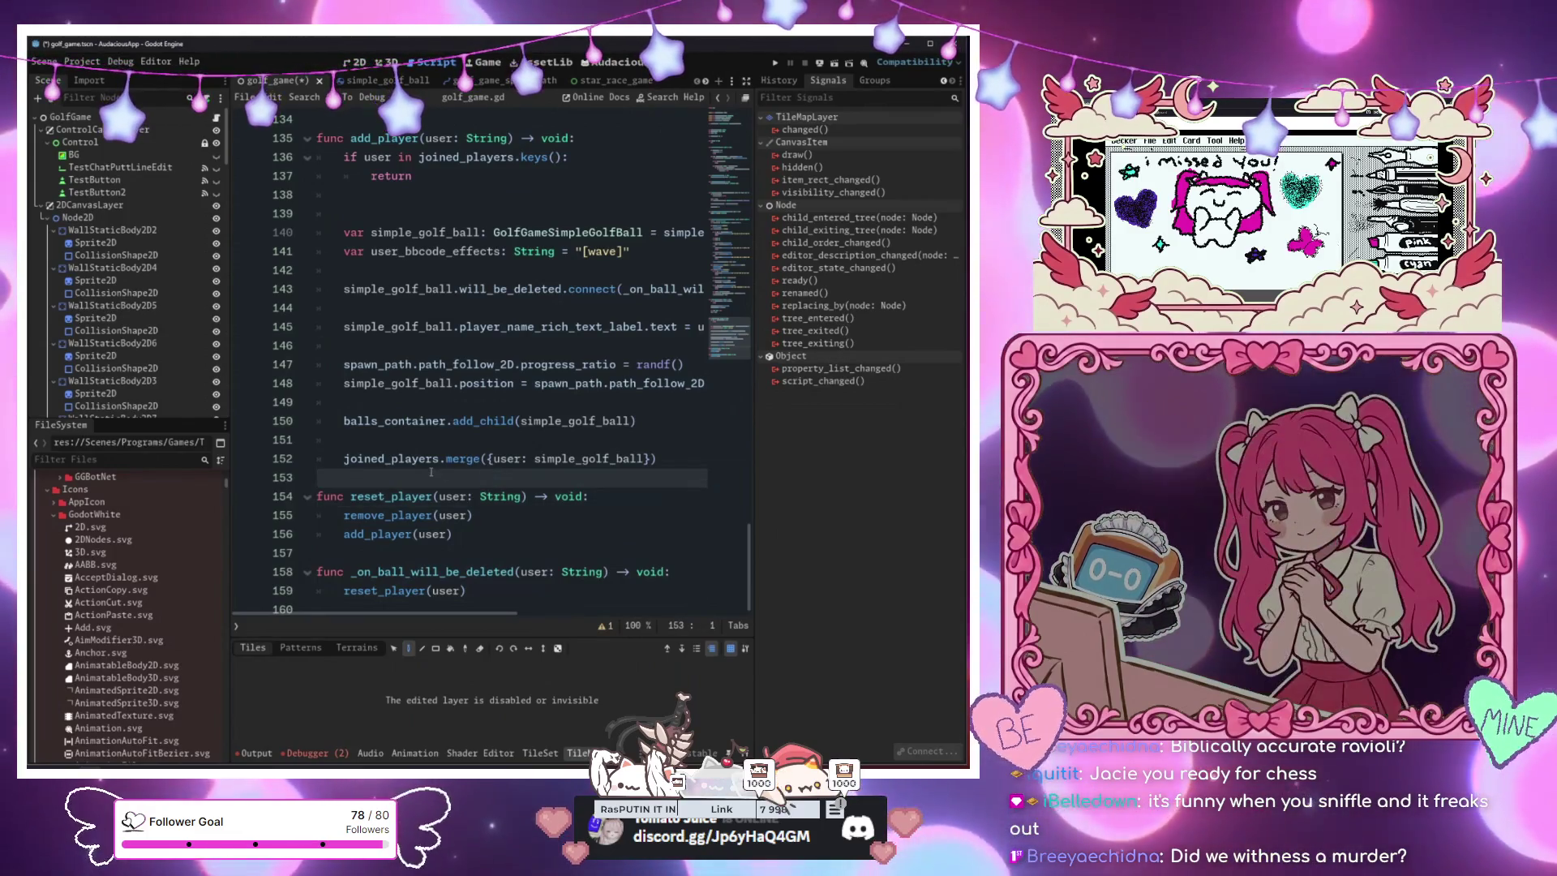
Add a new line below ball.freeze = true, one indentation level shallower
scroll(431, 472, "up", 20)
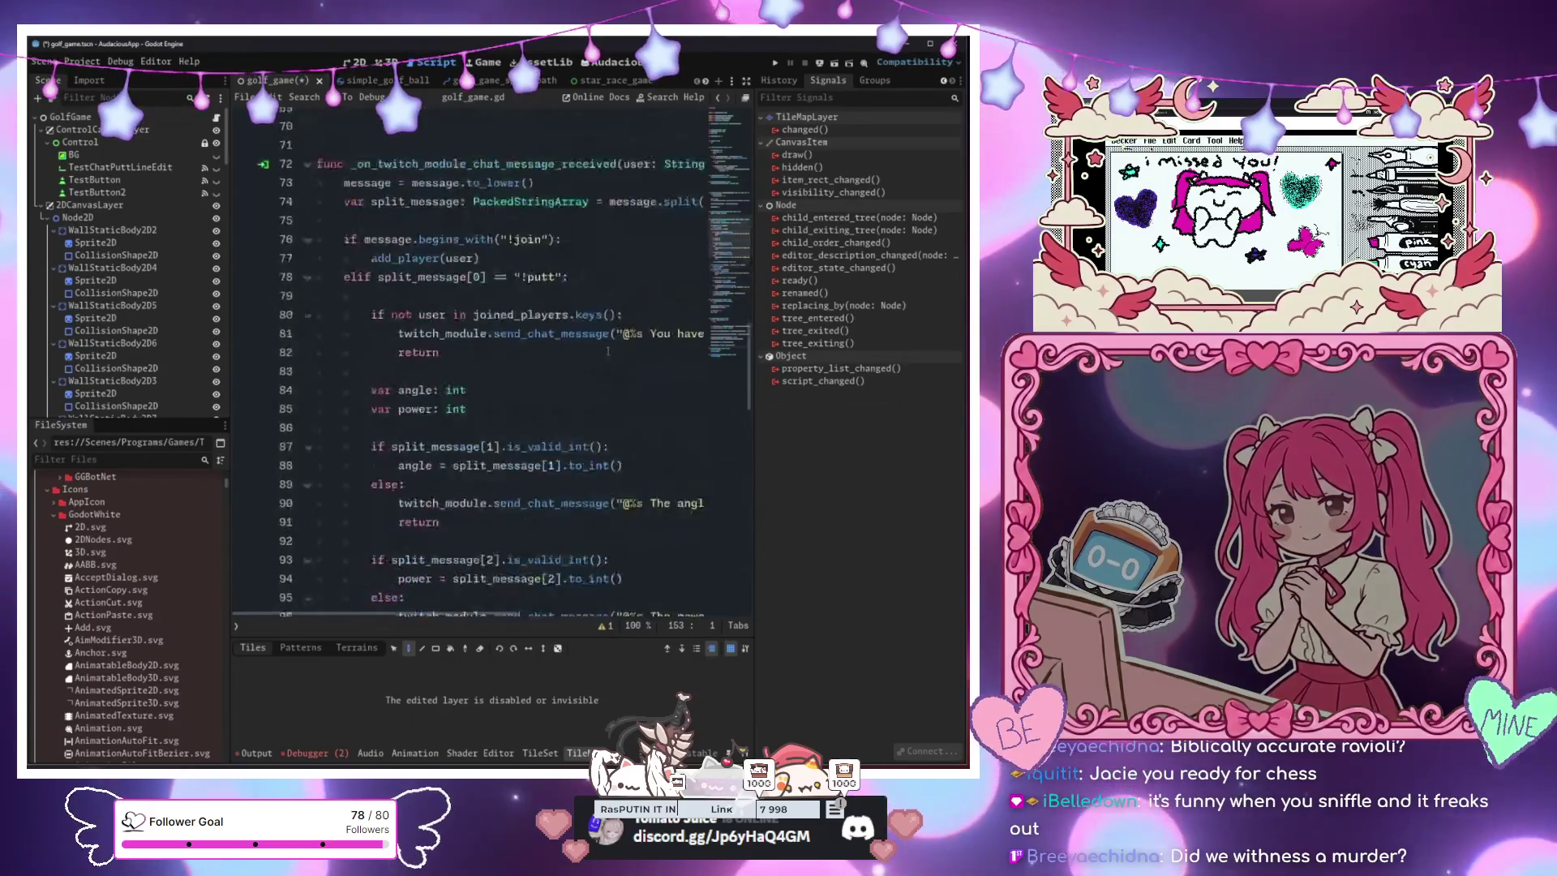
scroll(607, 351, "up", 15)
left_click(574, 438)
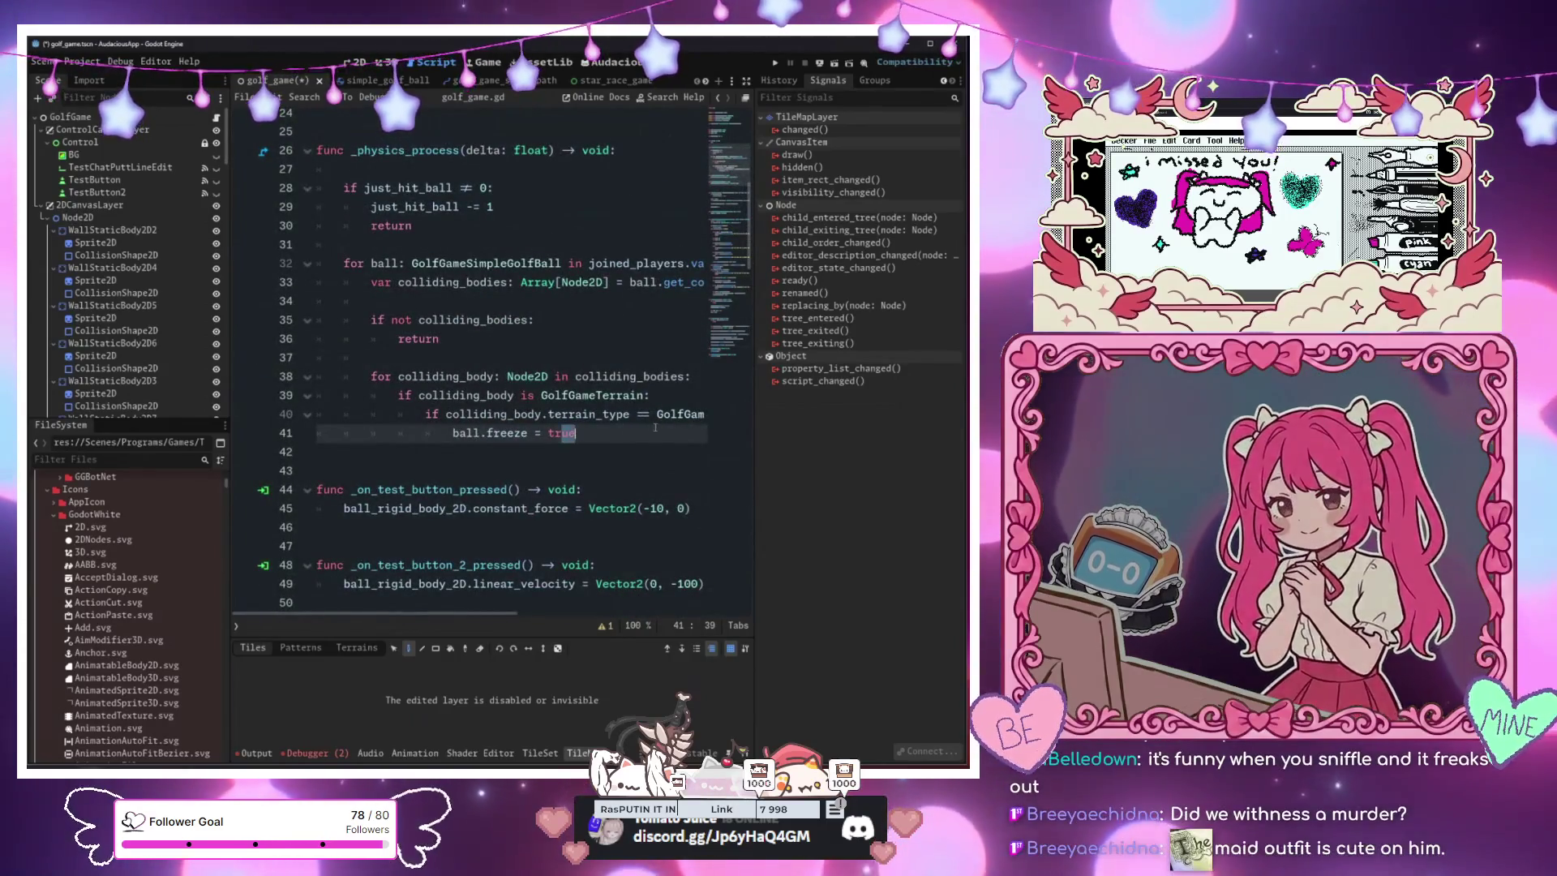
scroll(637, 433, "right", 3)
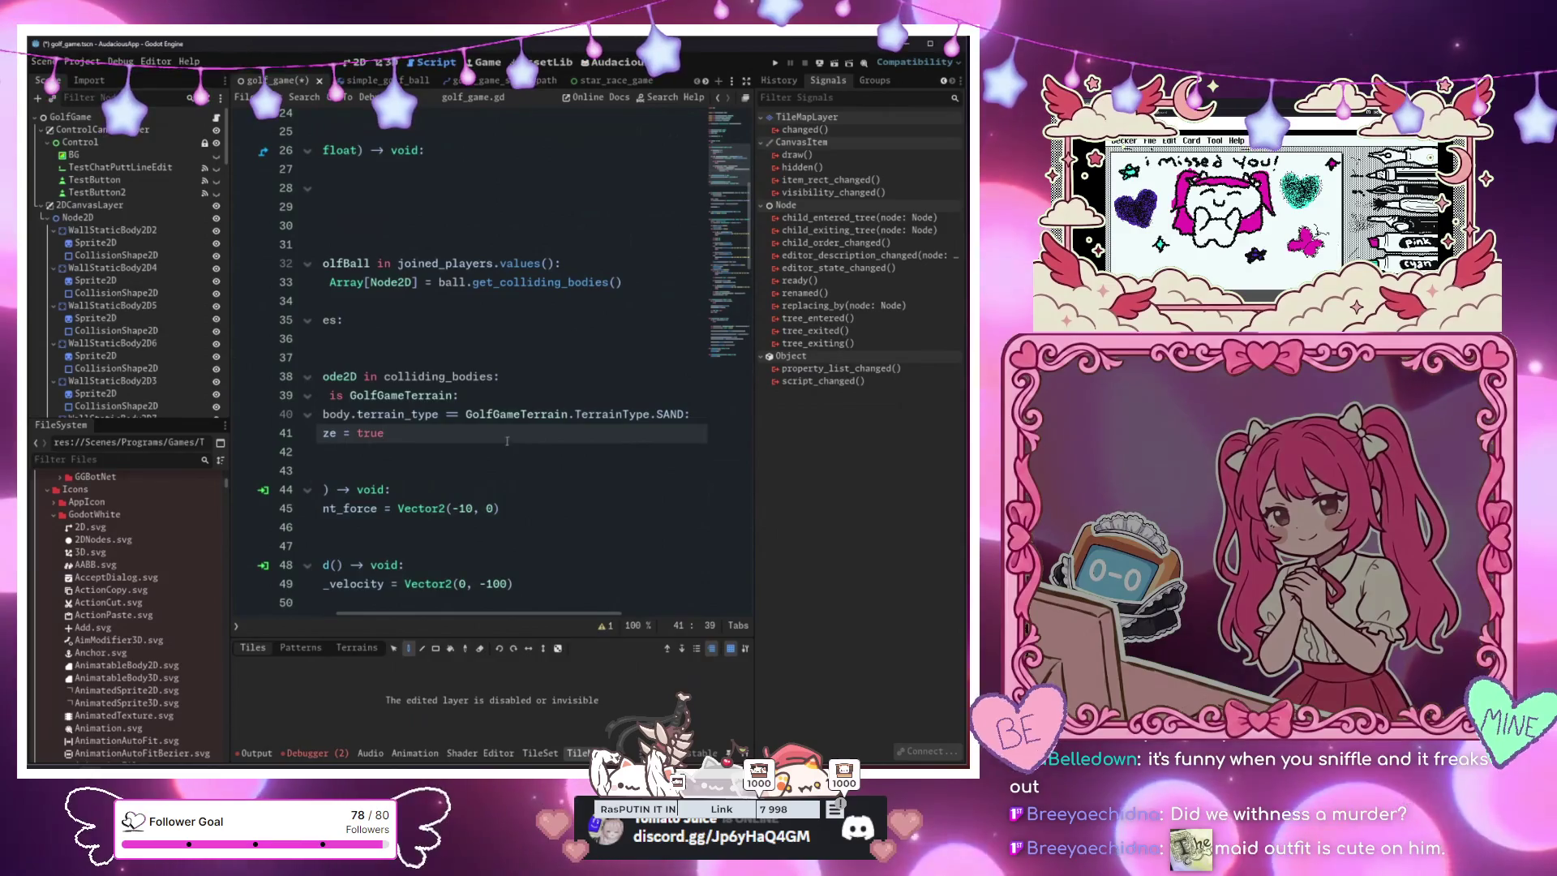
key("Left")
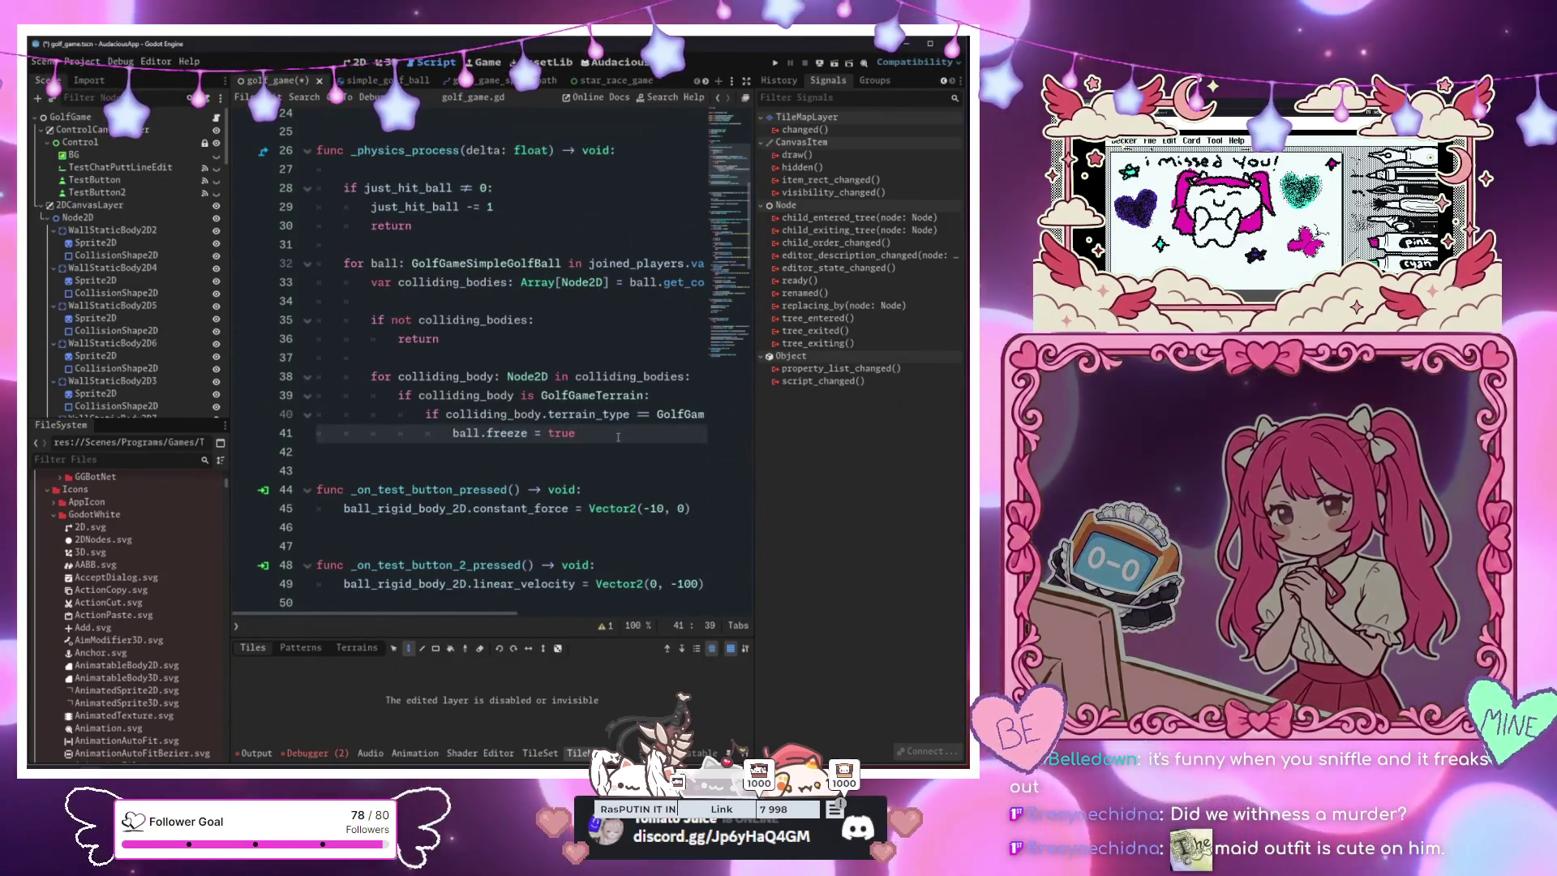
key("Return")
key("BackSpace")
Type 'elif colliding_body.terrain_type == G' and open the GolfGameTerrain script
type("elif ")
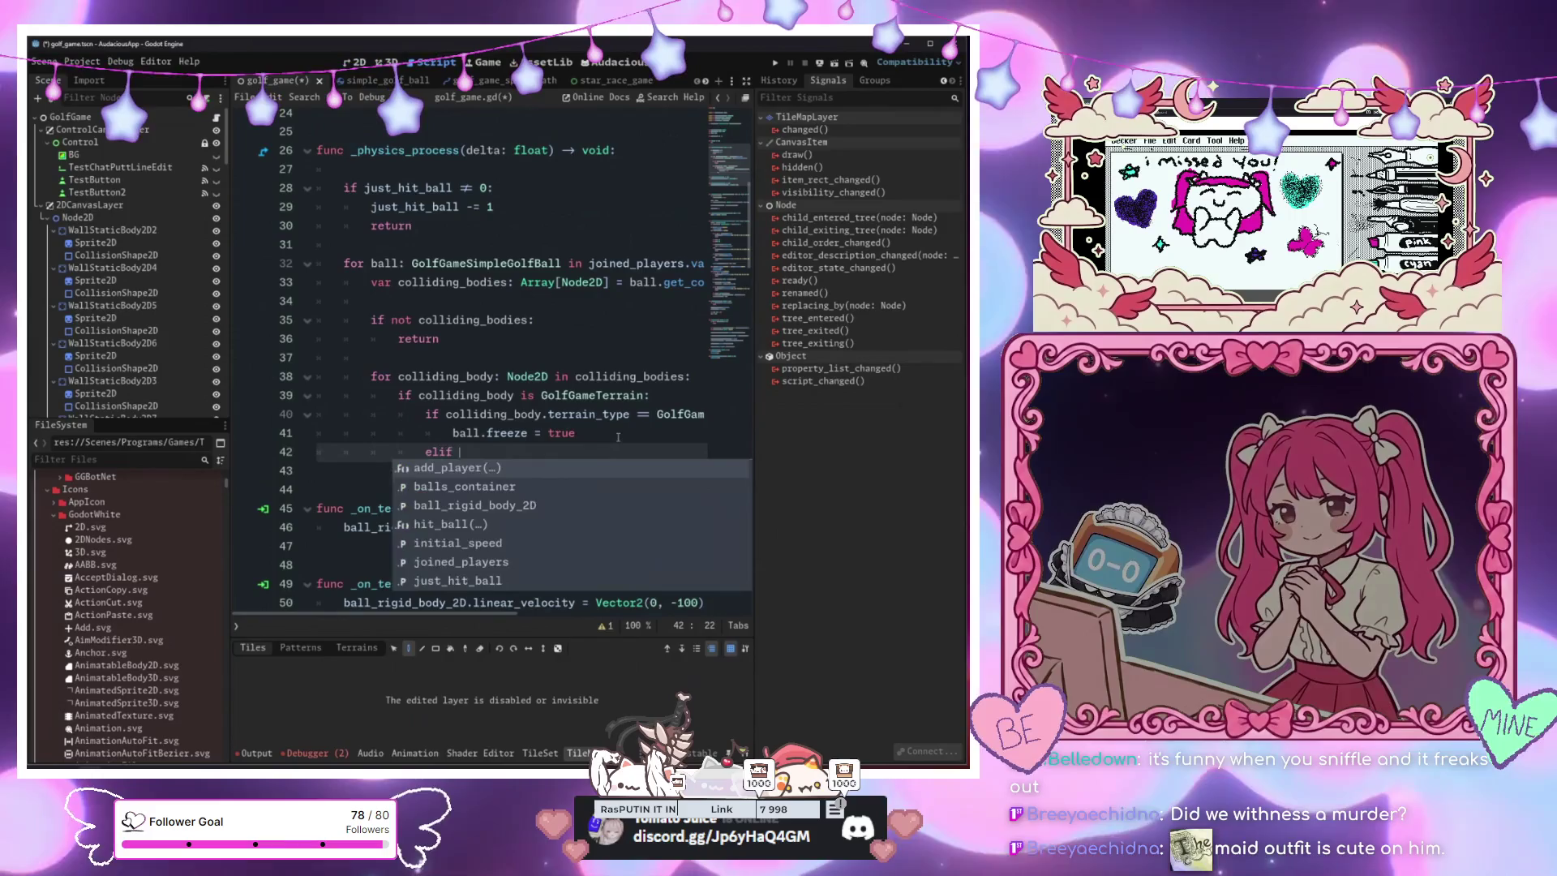
type("colliding_body.ter")
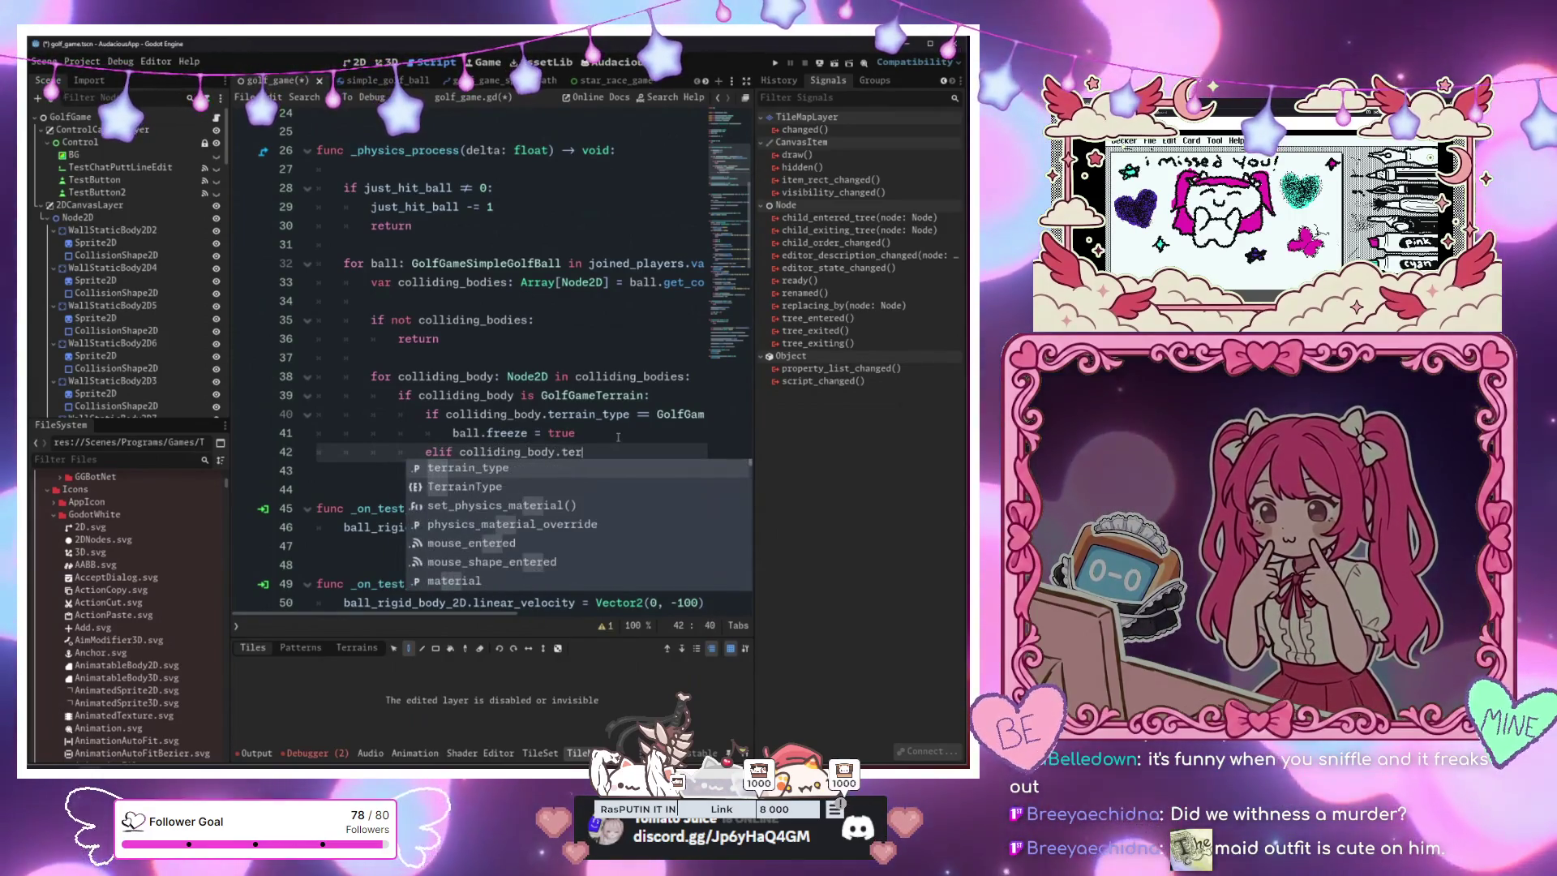
key("Return")
type("== G")
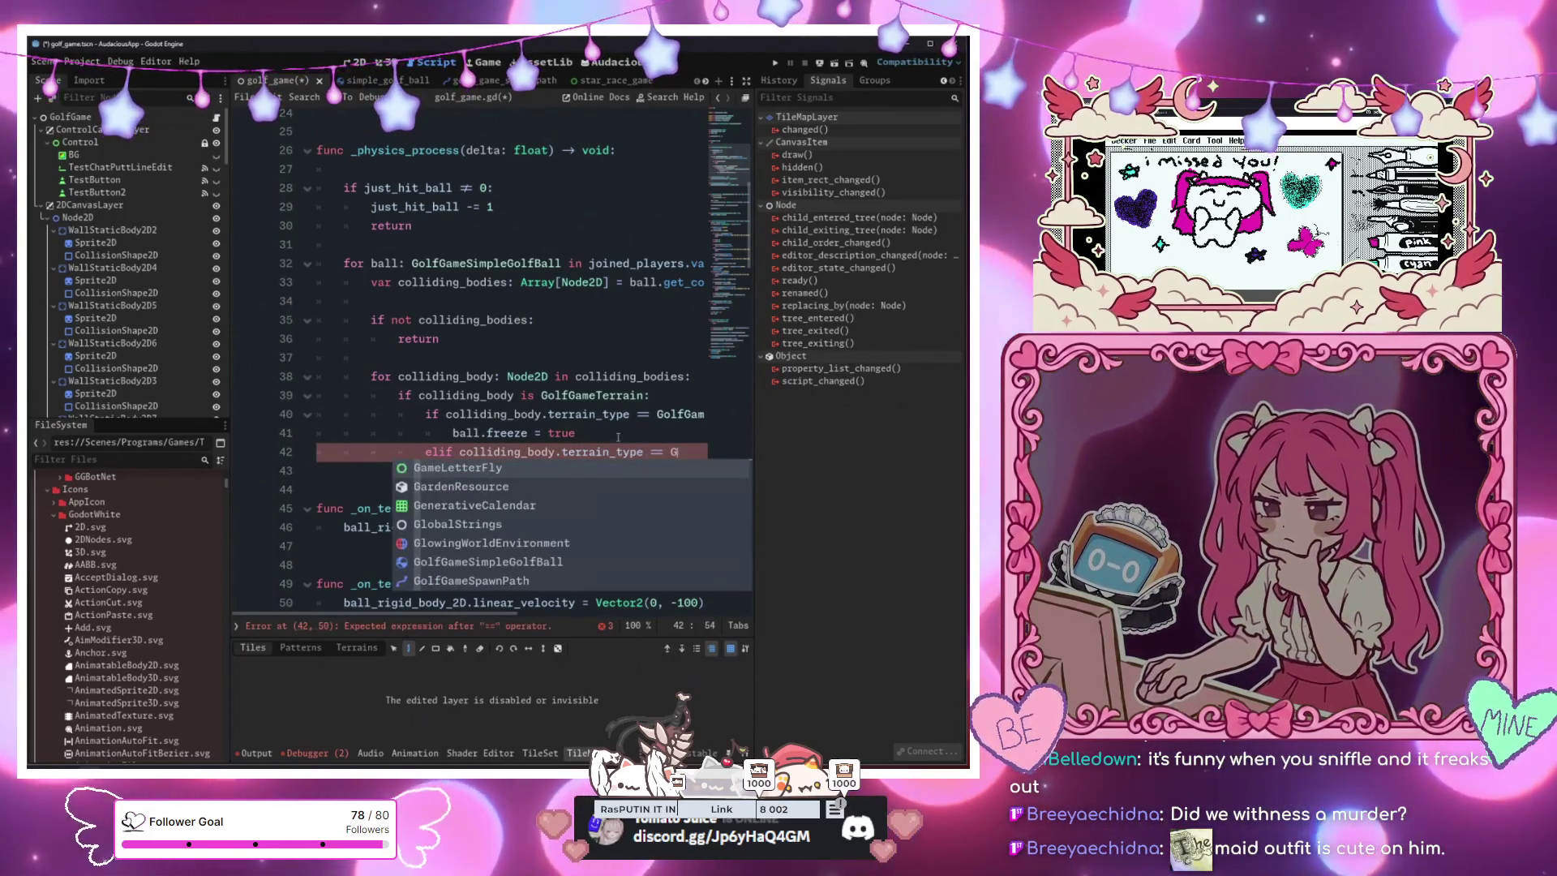
left_click(580, 432)
scroll(579, 428, "right", 3)
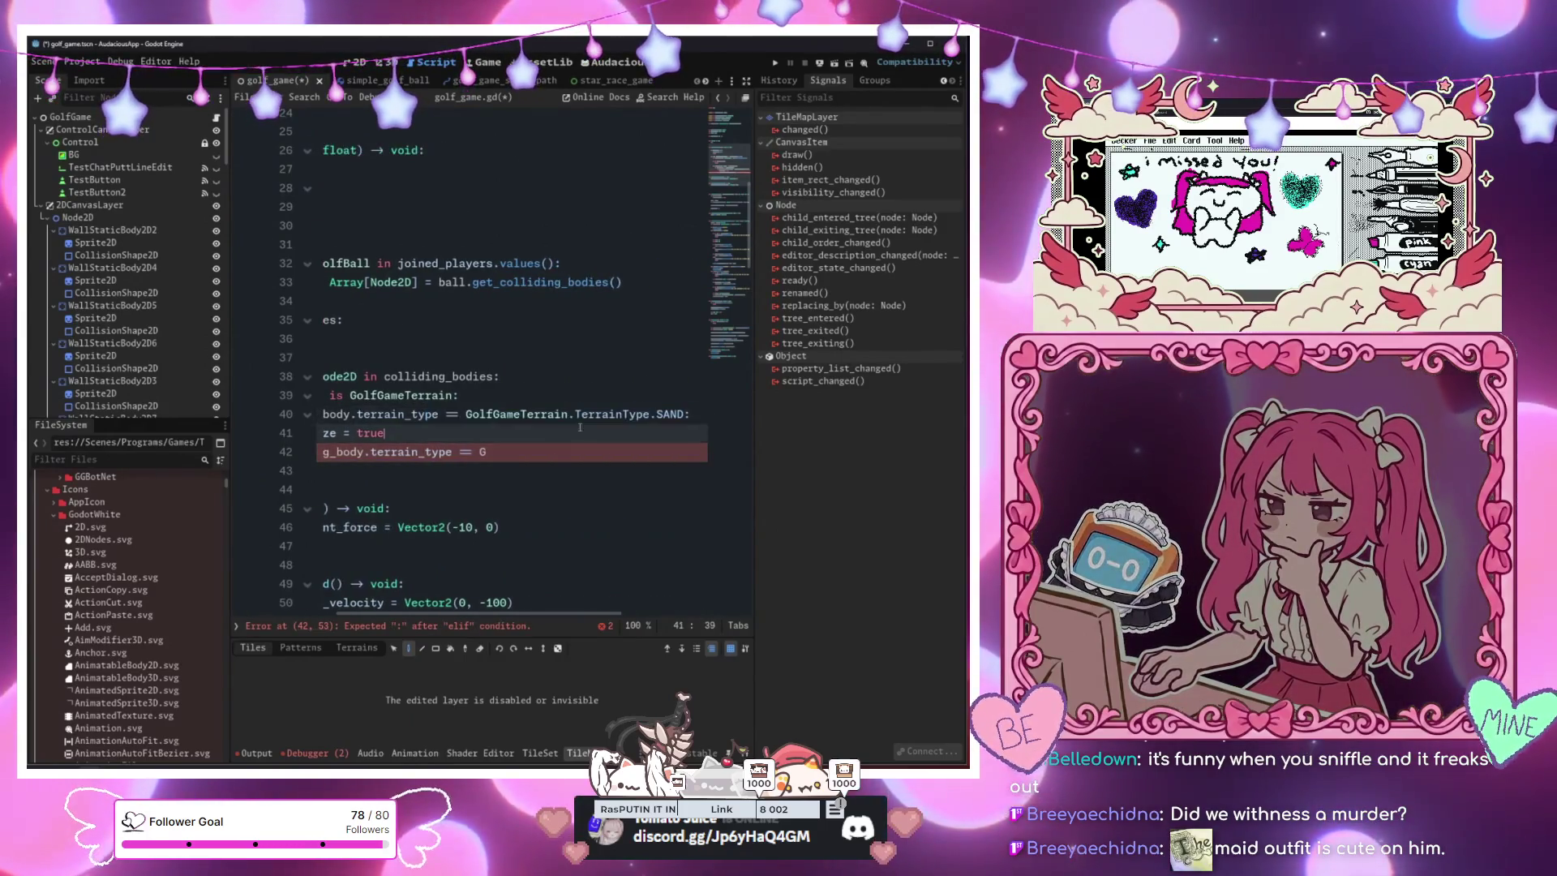
left_click(542, 421, "ctrl")
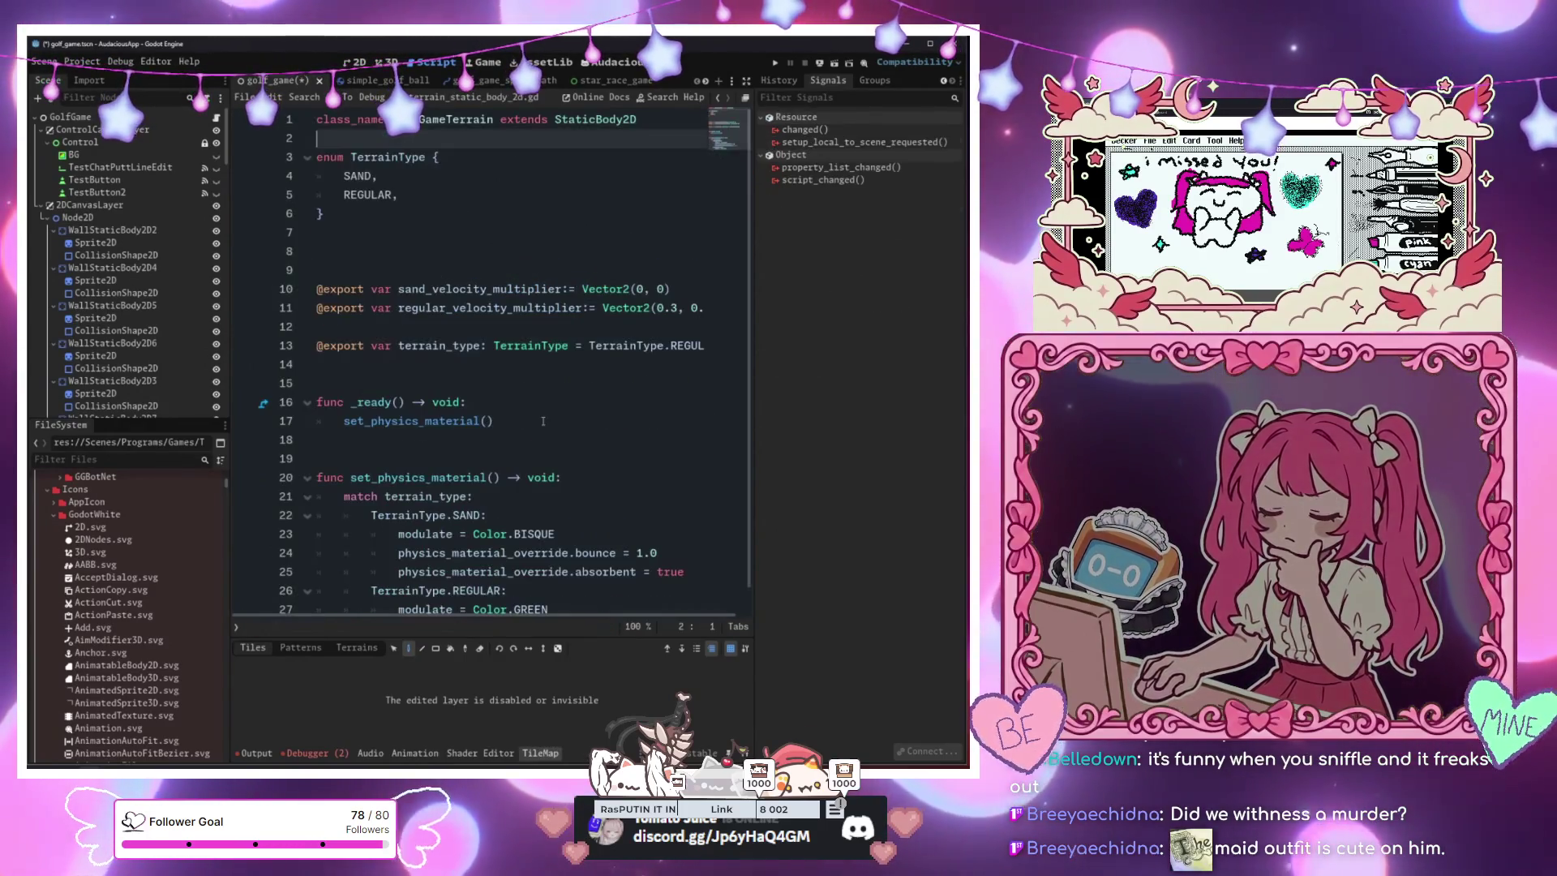
Add DEATH after REGULAR in the TerrainType enum, save, and return to golf_game.gd
left_click(456, 199)
key("Return")
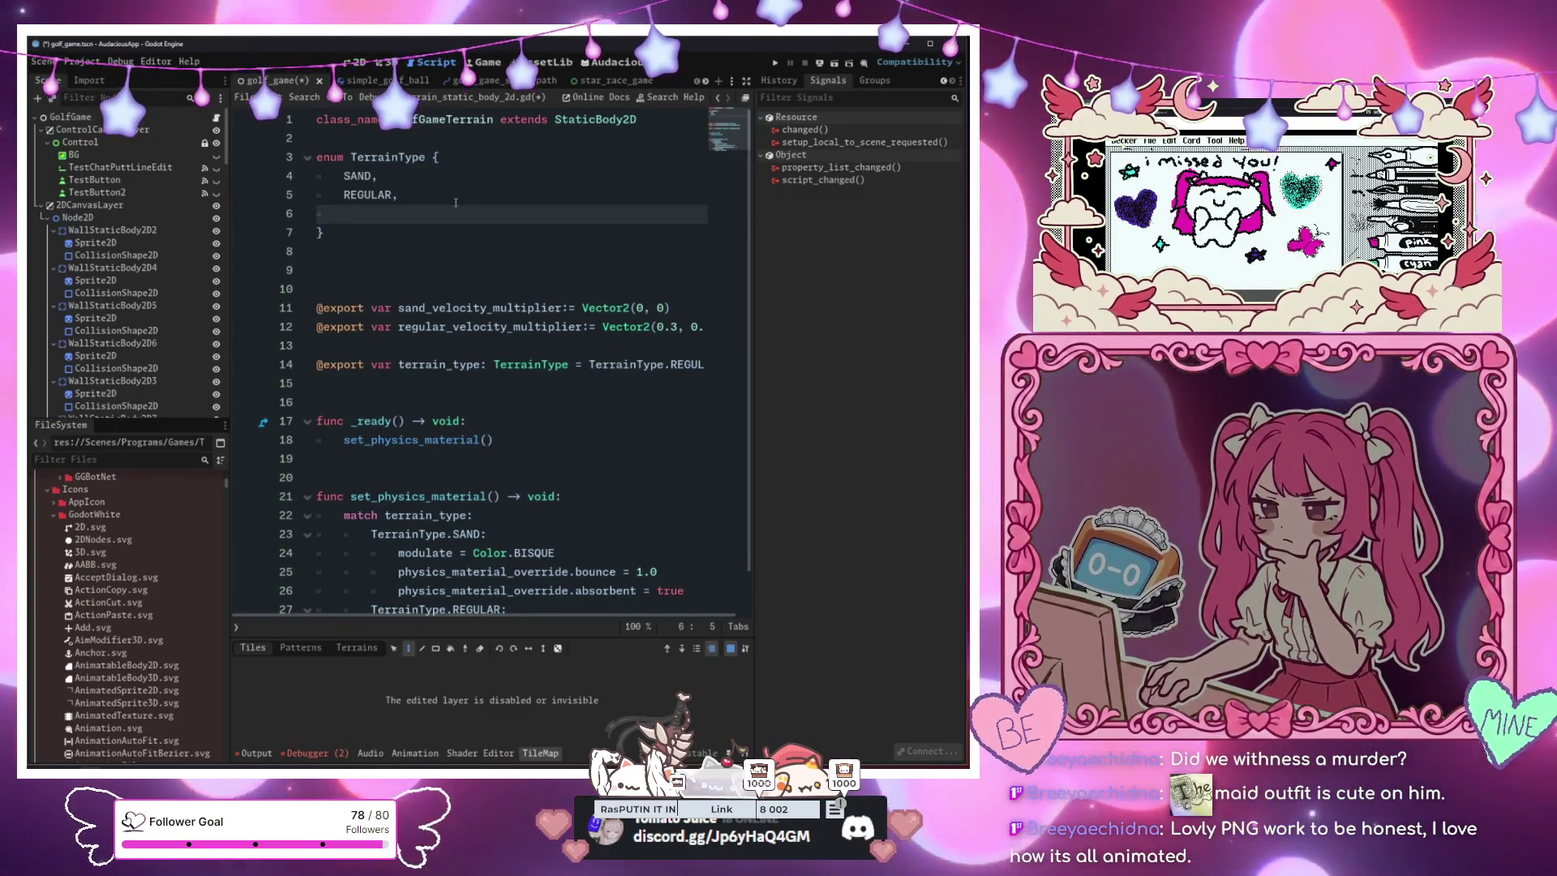
type("DEATH,")
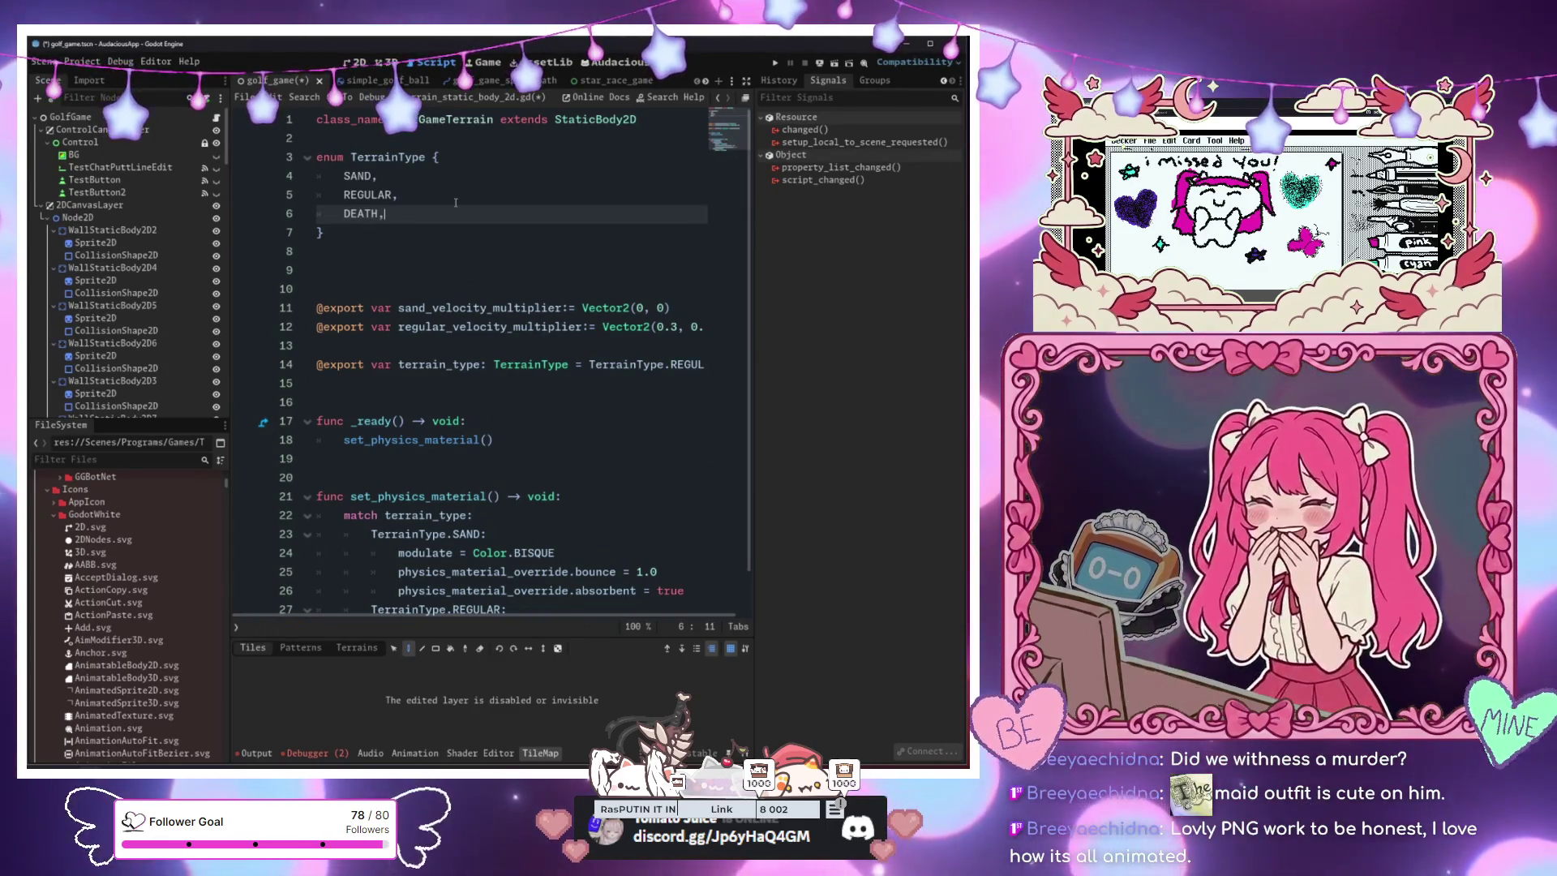
left_click(455, 198)
key("ctrl+s")
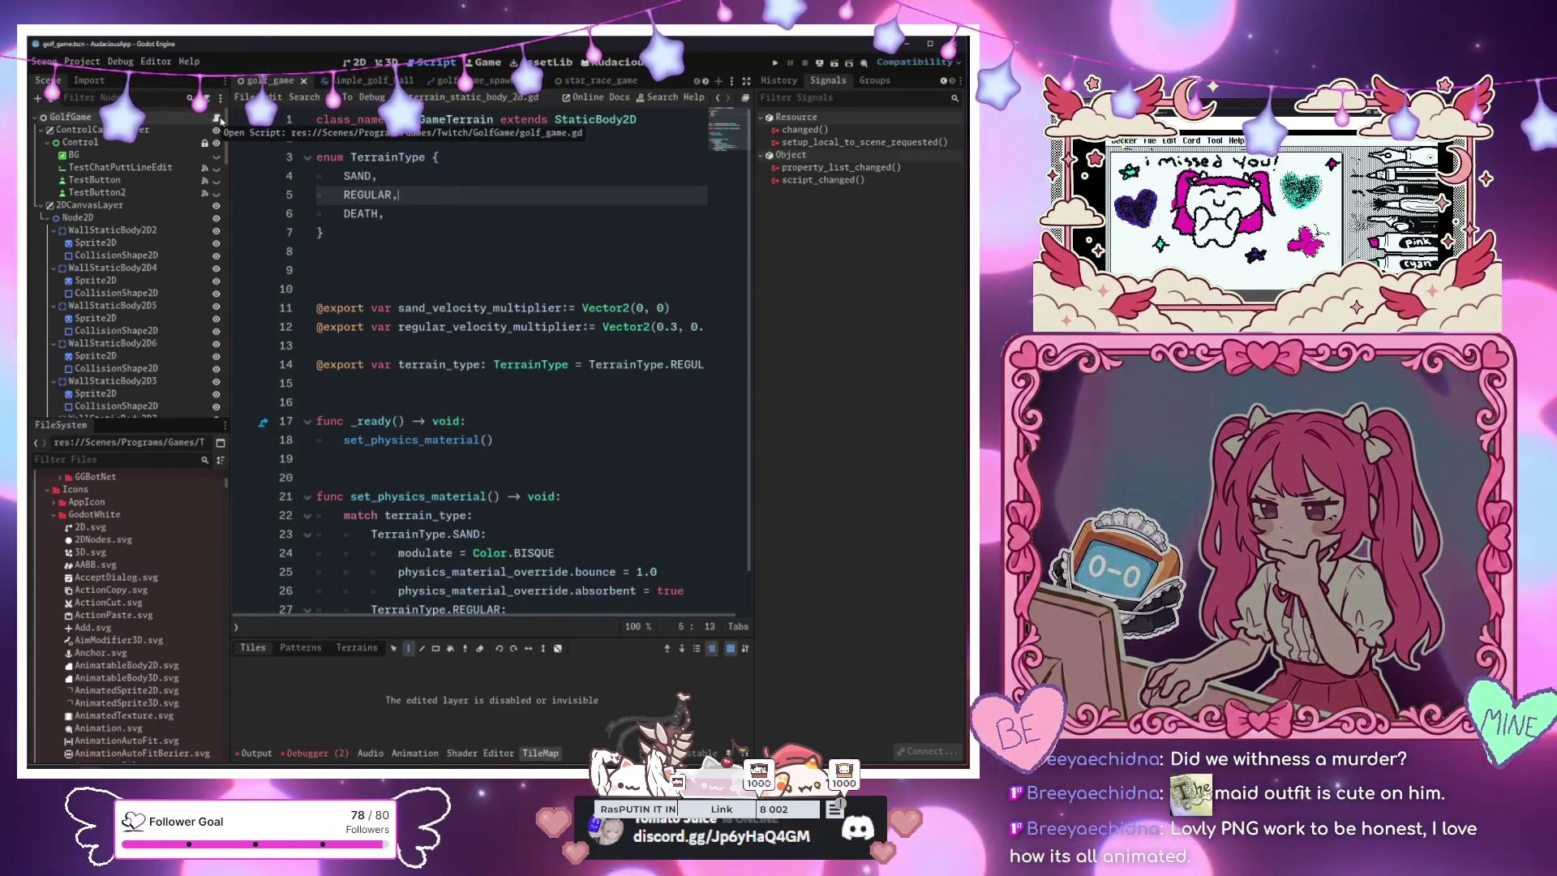
key("alt+Left")
Complete the check as colliding_body.terrain_type == GolfGameTerrain.TerrainType.DEATH
left_click(540, 478)
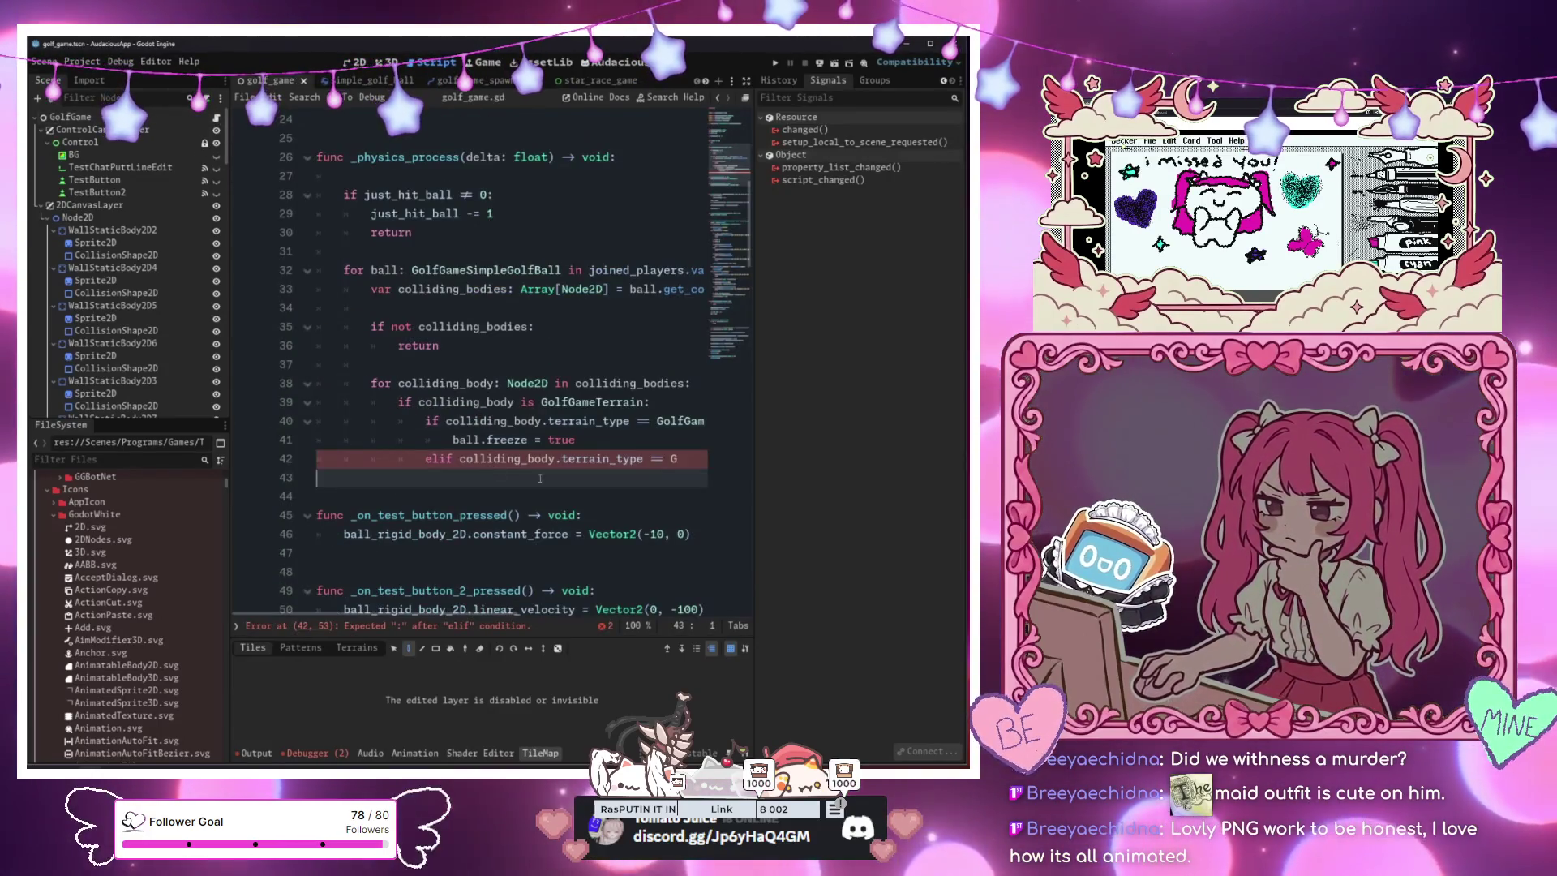
left_click(686, 461)
type("olfGameSimple")
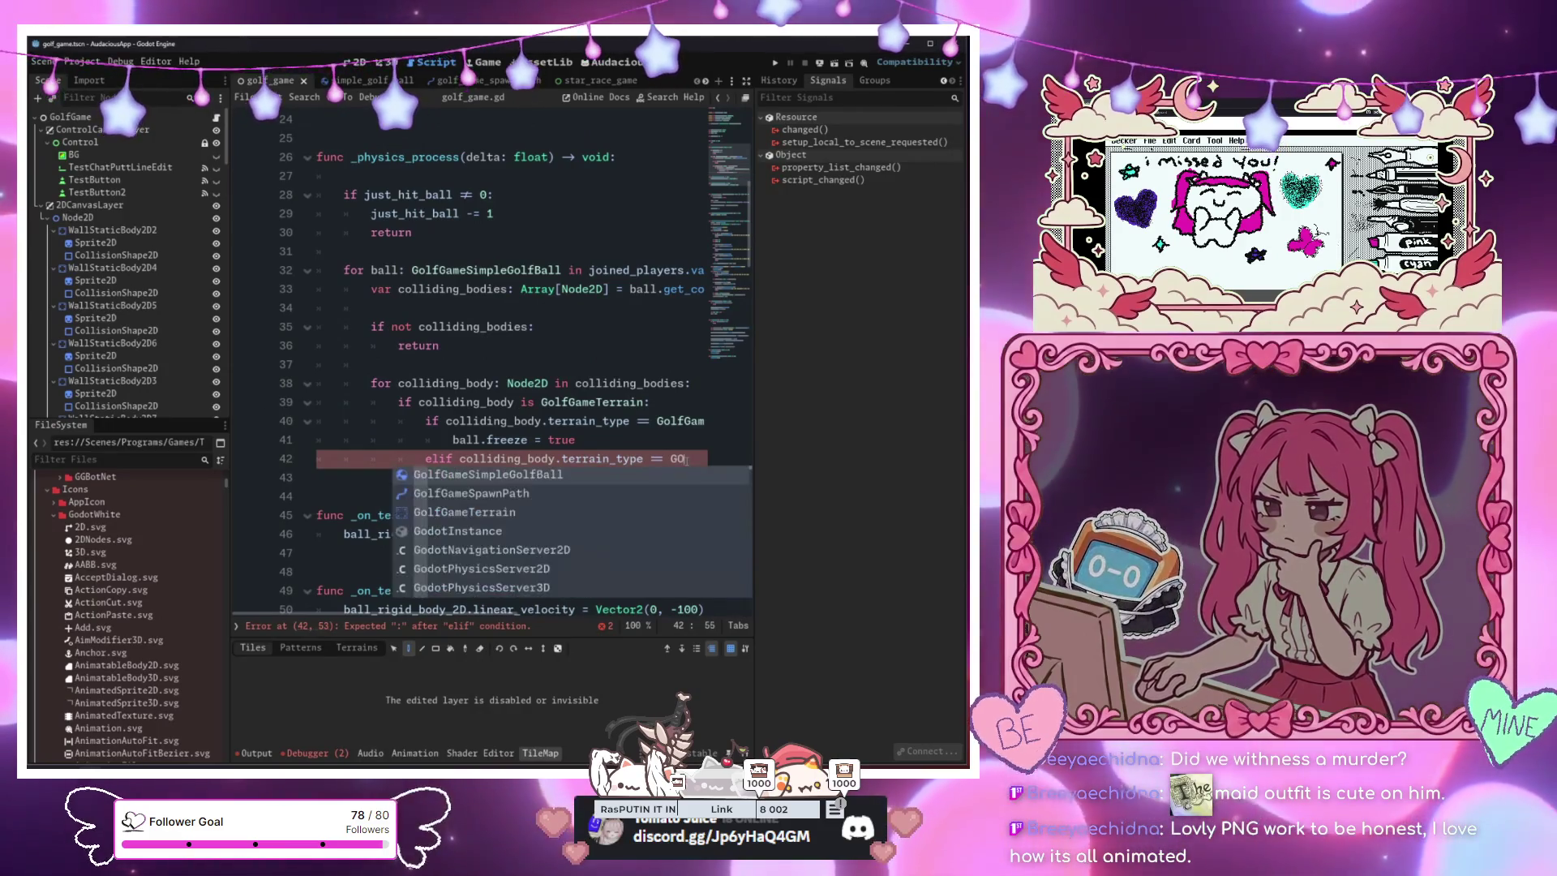
key("Return")
type(".Te")
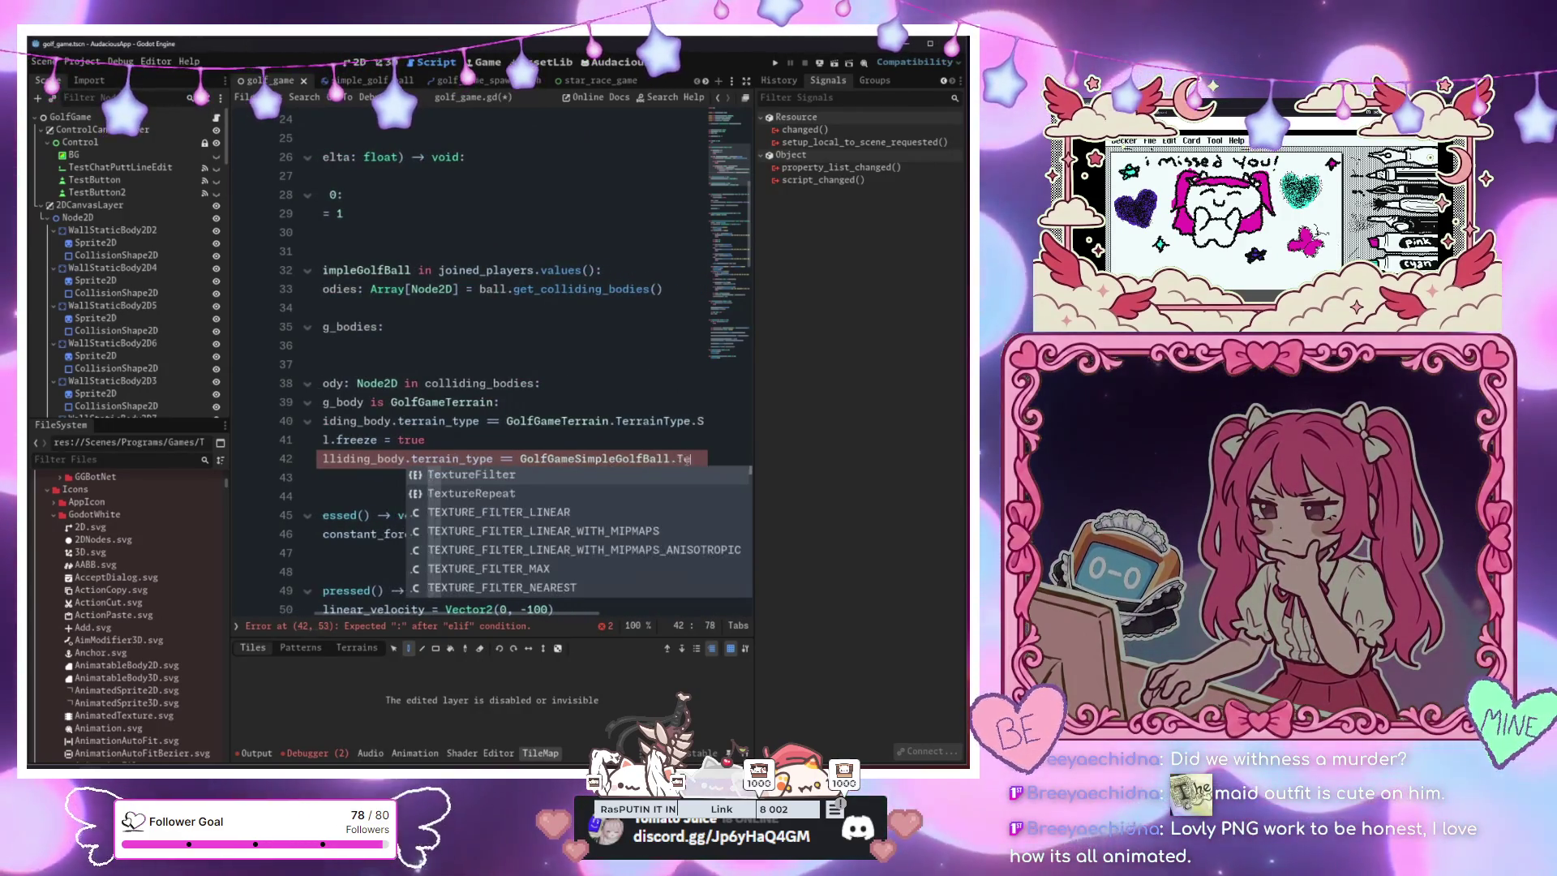
type("rrain")
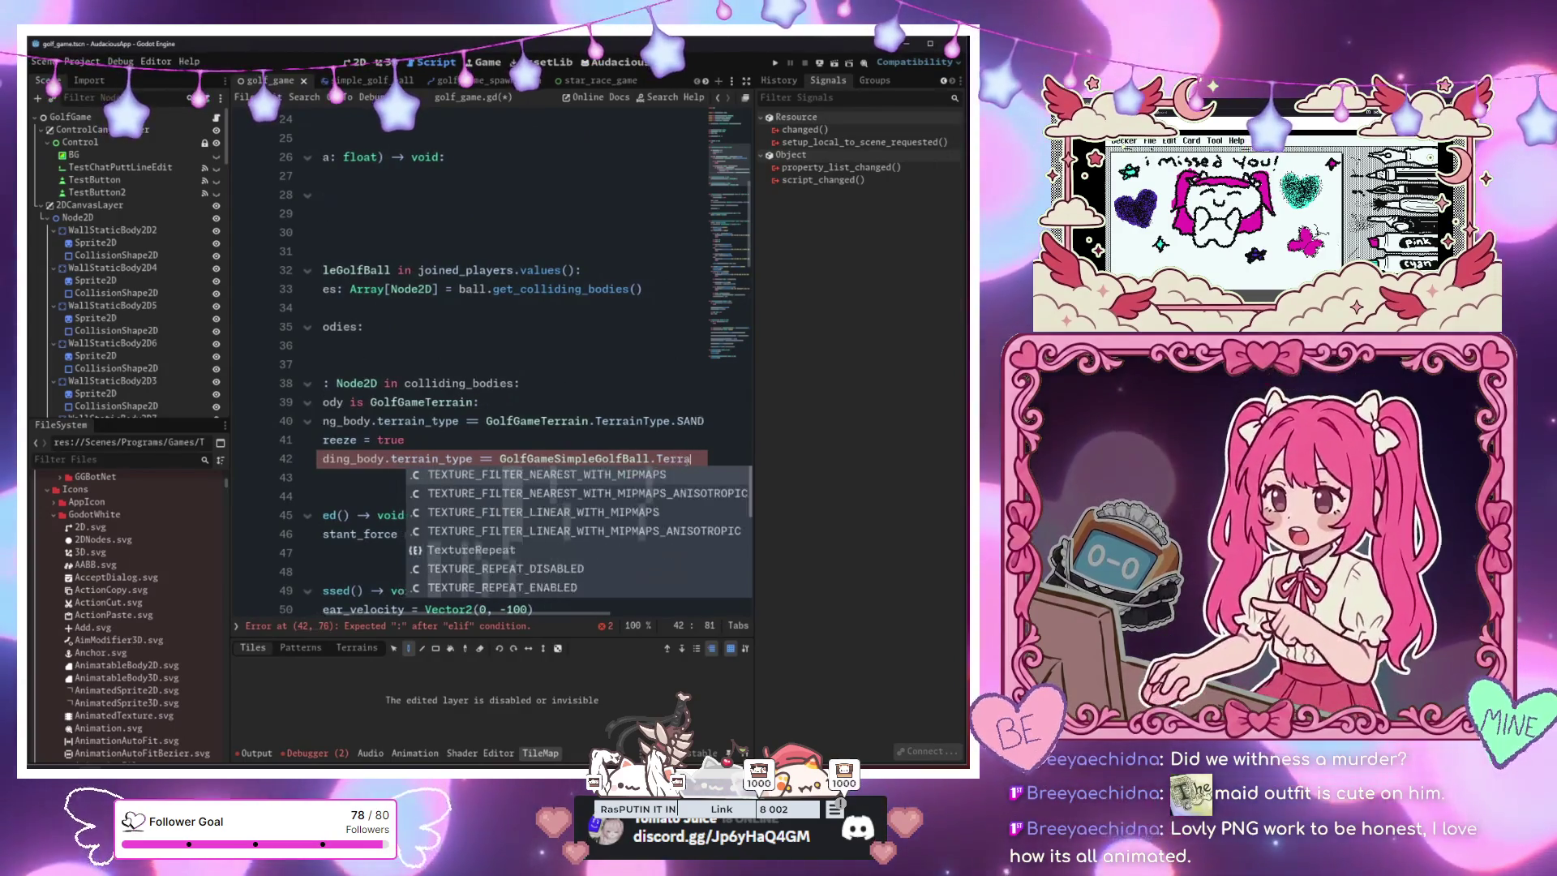
key("BackSpace")
key("BackSpace")
key("BackSpace")
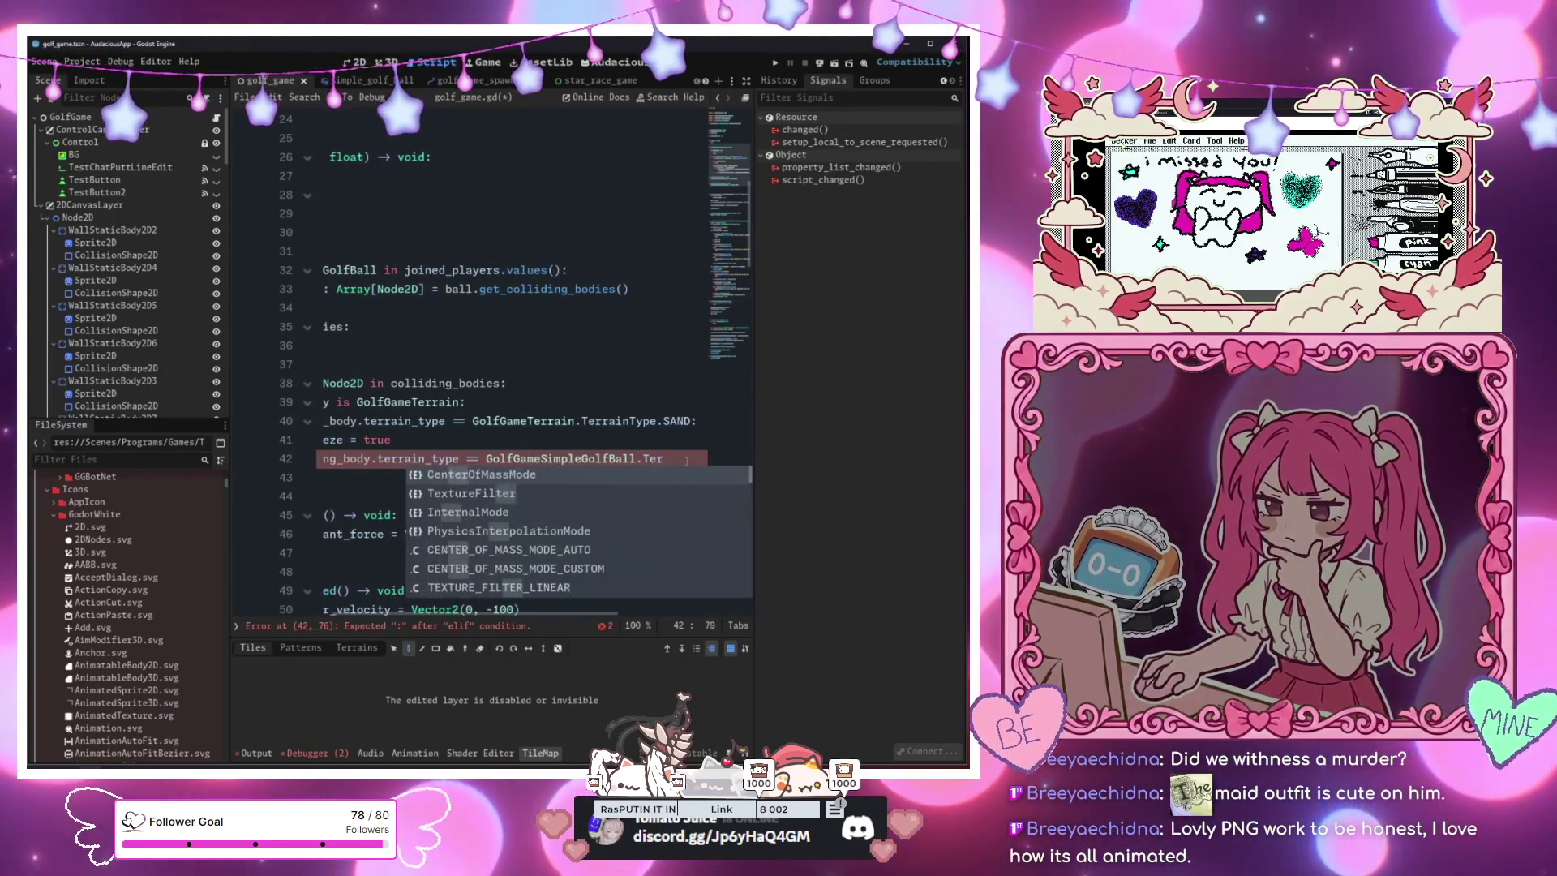
key("BackSpace")
key("BackSpace")
key("BackSpace")
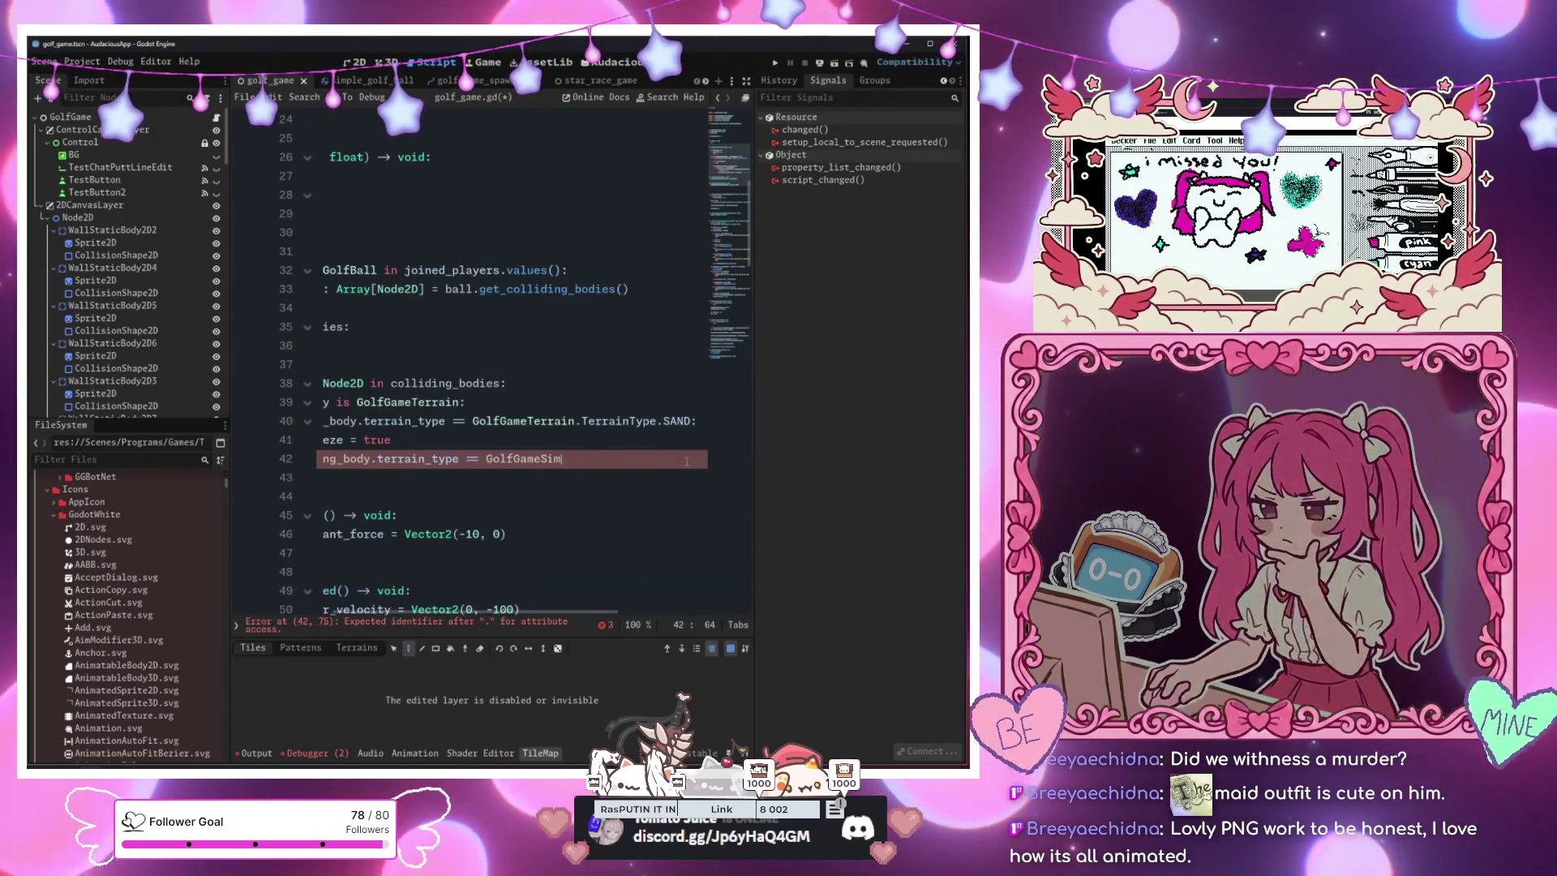
type("Te")
key("Return")
type(".Ter")
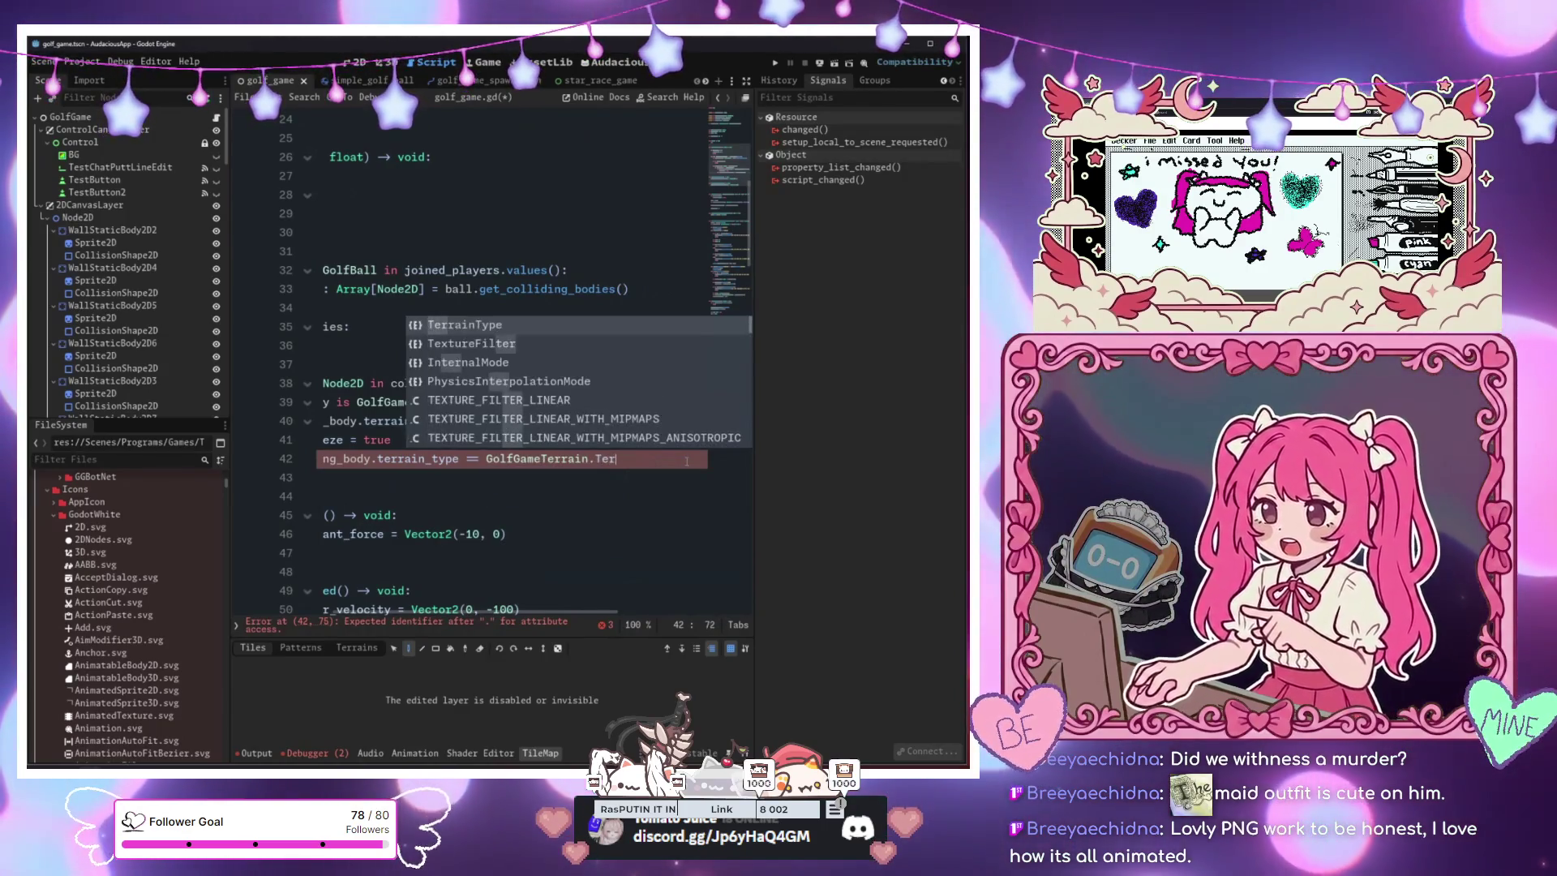
key("Return")
type(".")
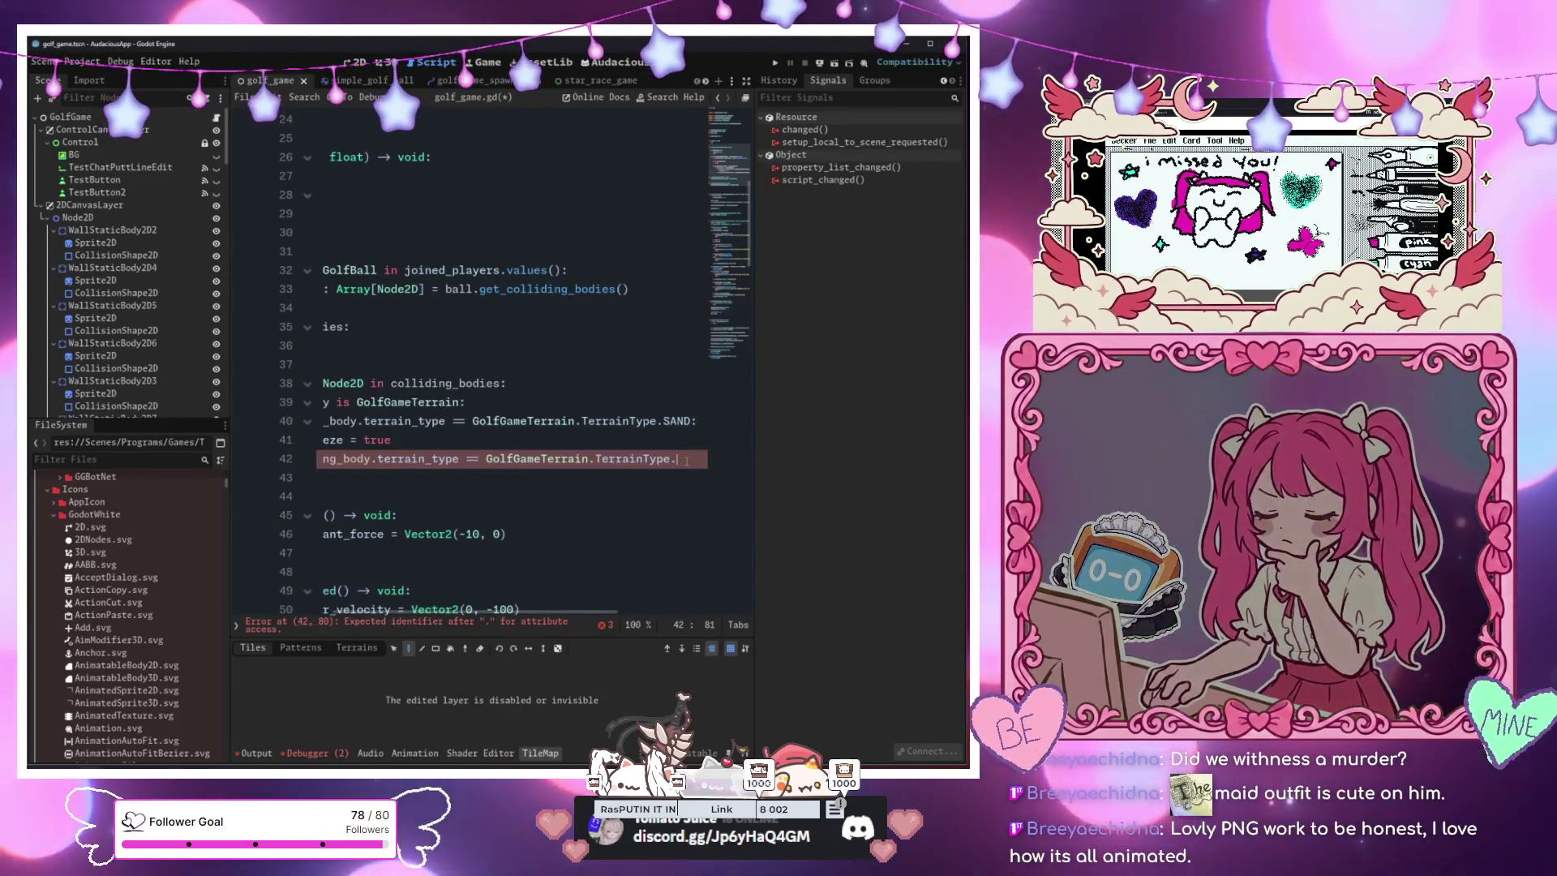
type(" D")
key("Return")
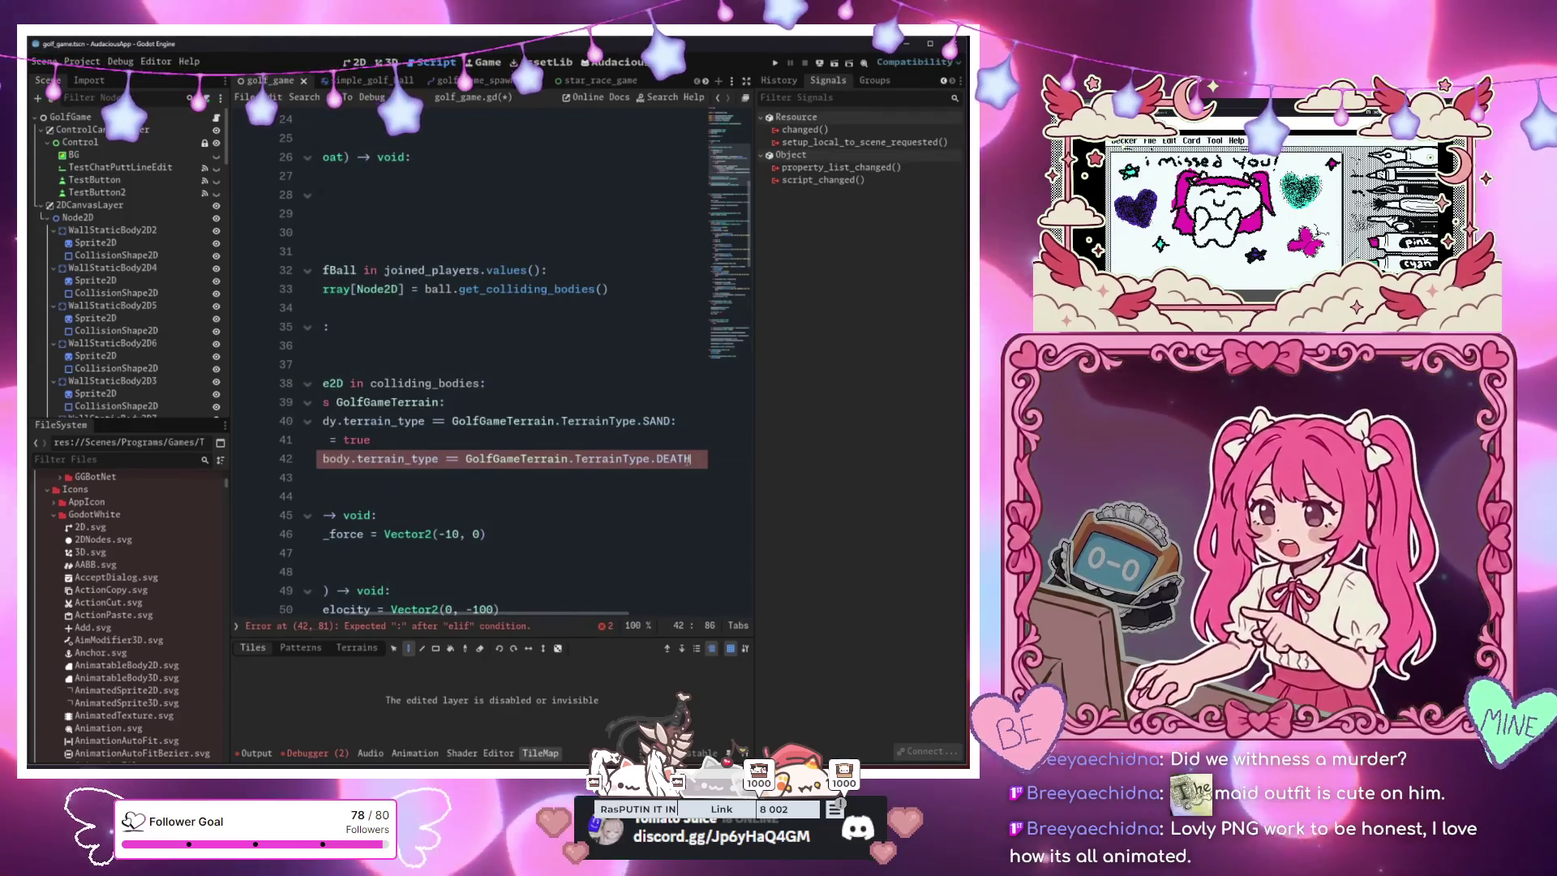
key("Return")
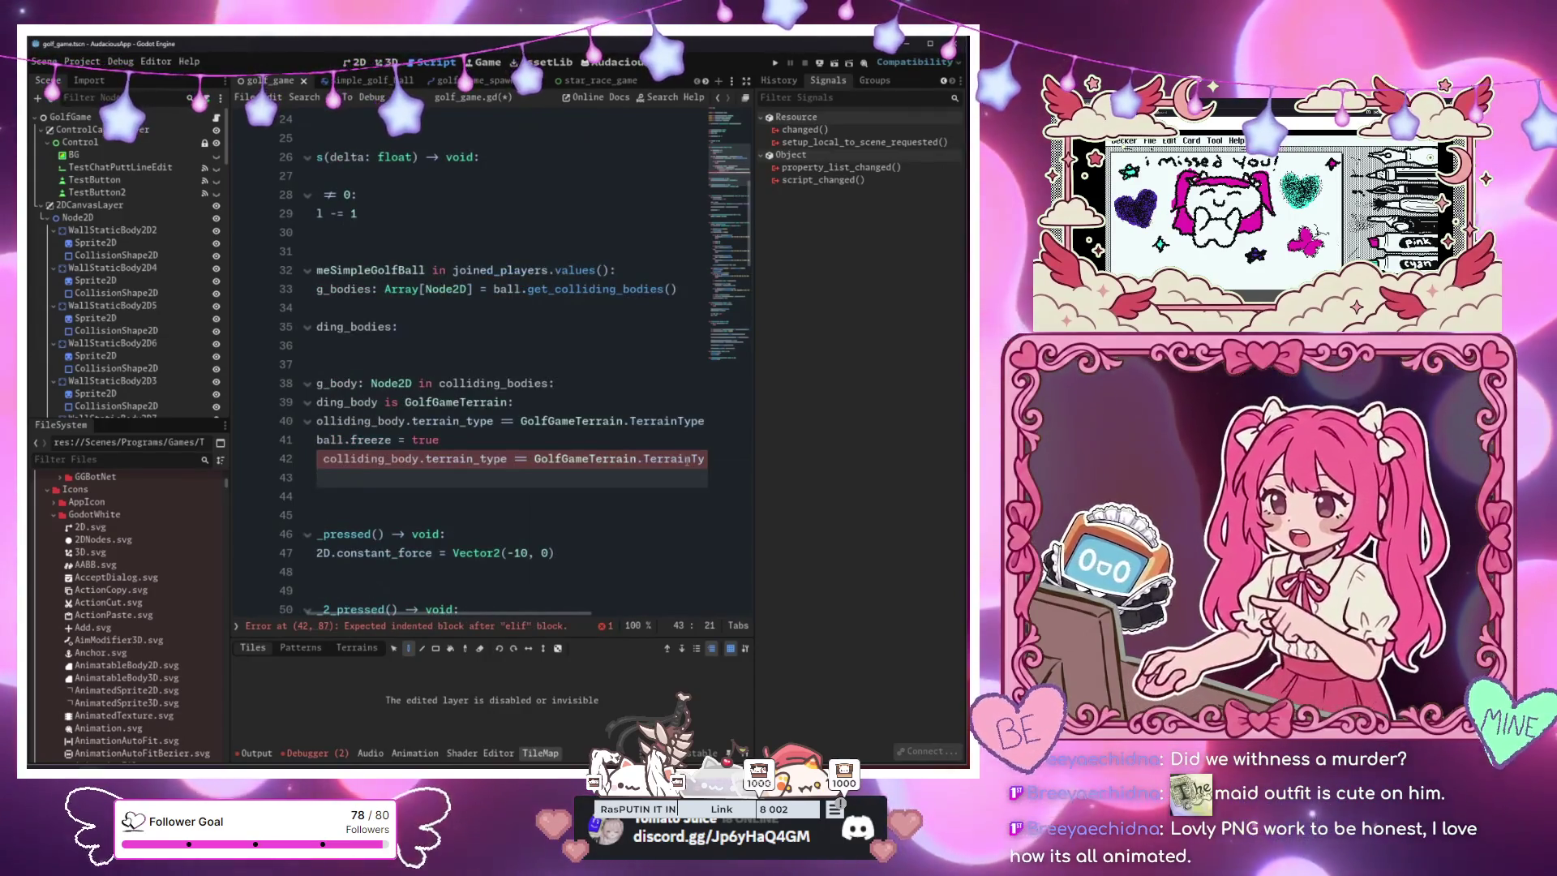
Make the DEATH branch call reset_player(ball.user) and save the script
left_click_drag(318, 478, 299, 474)
left_click(500, 482)
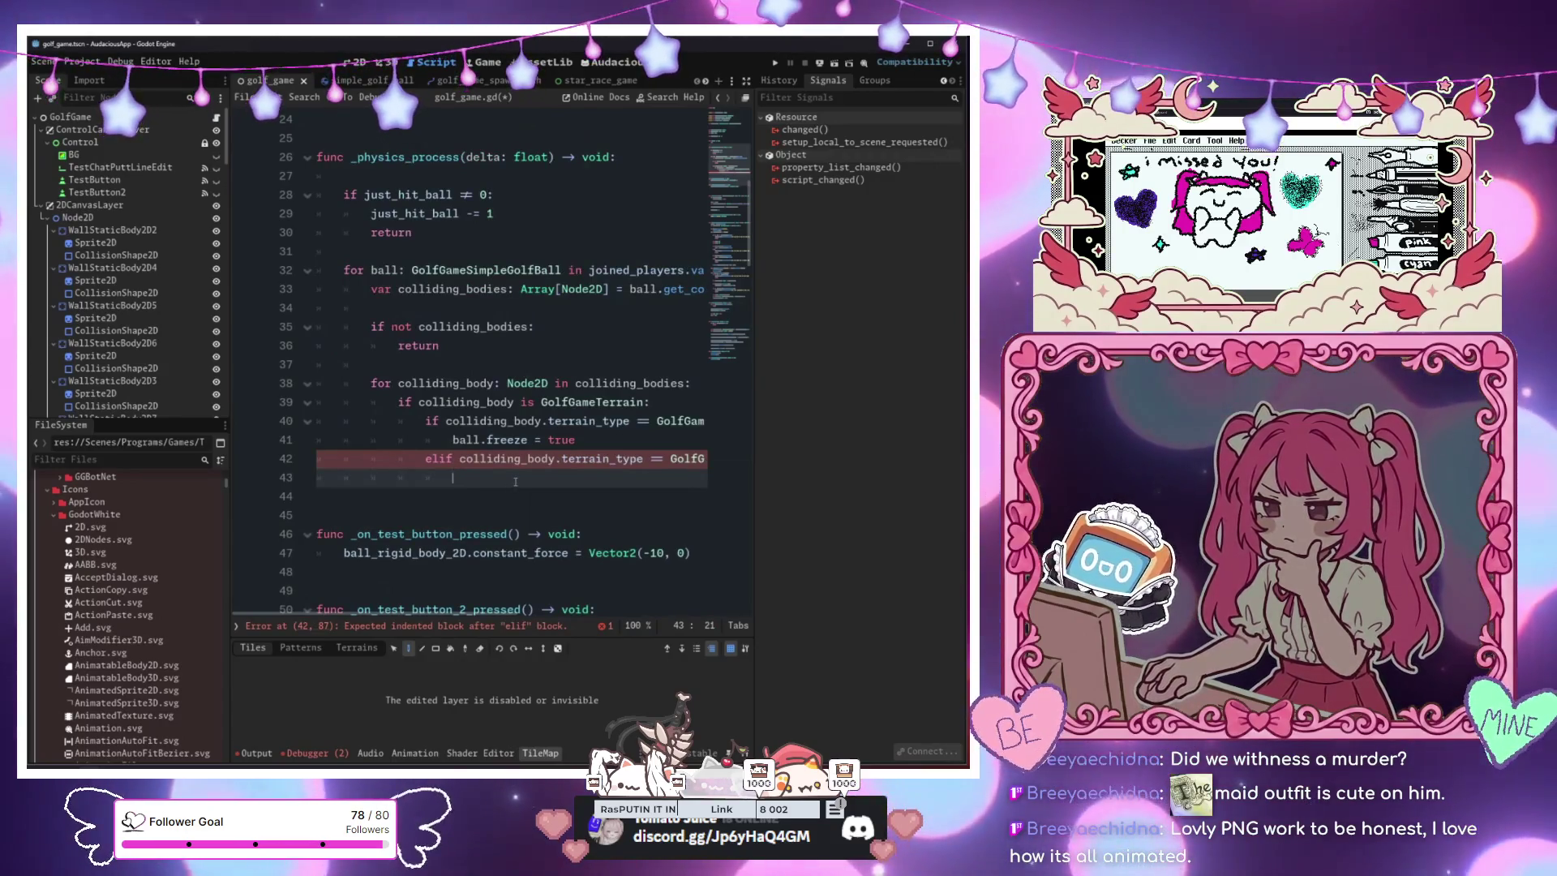
triple_click(536, 479)
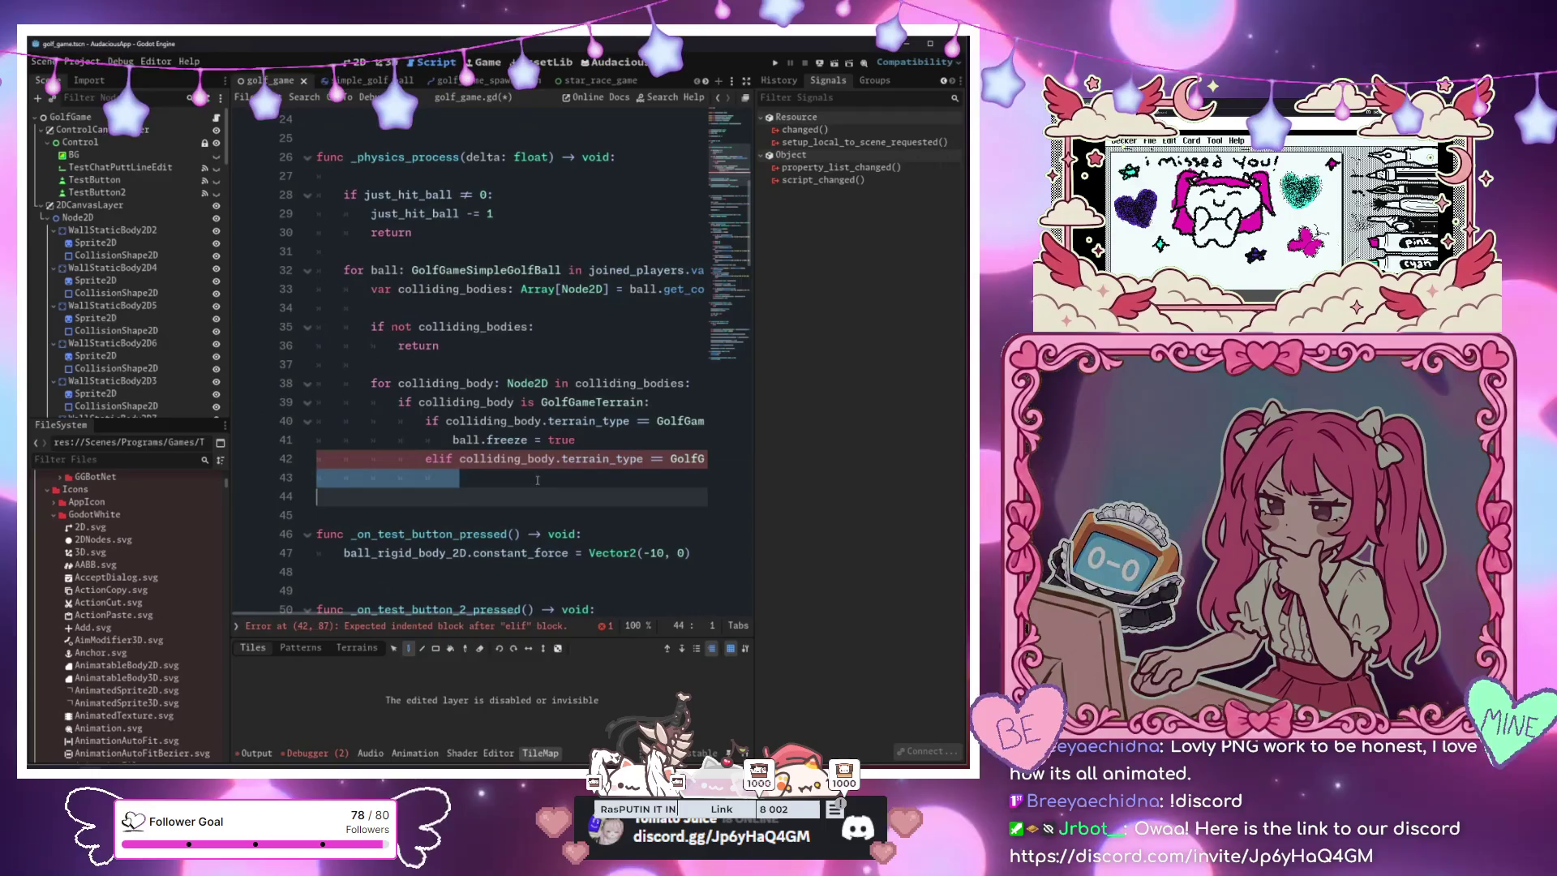
left_click(536, 479)
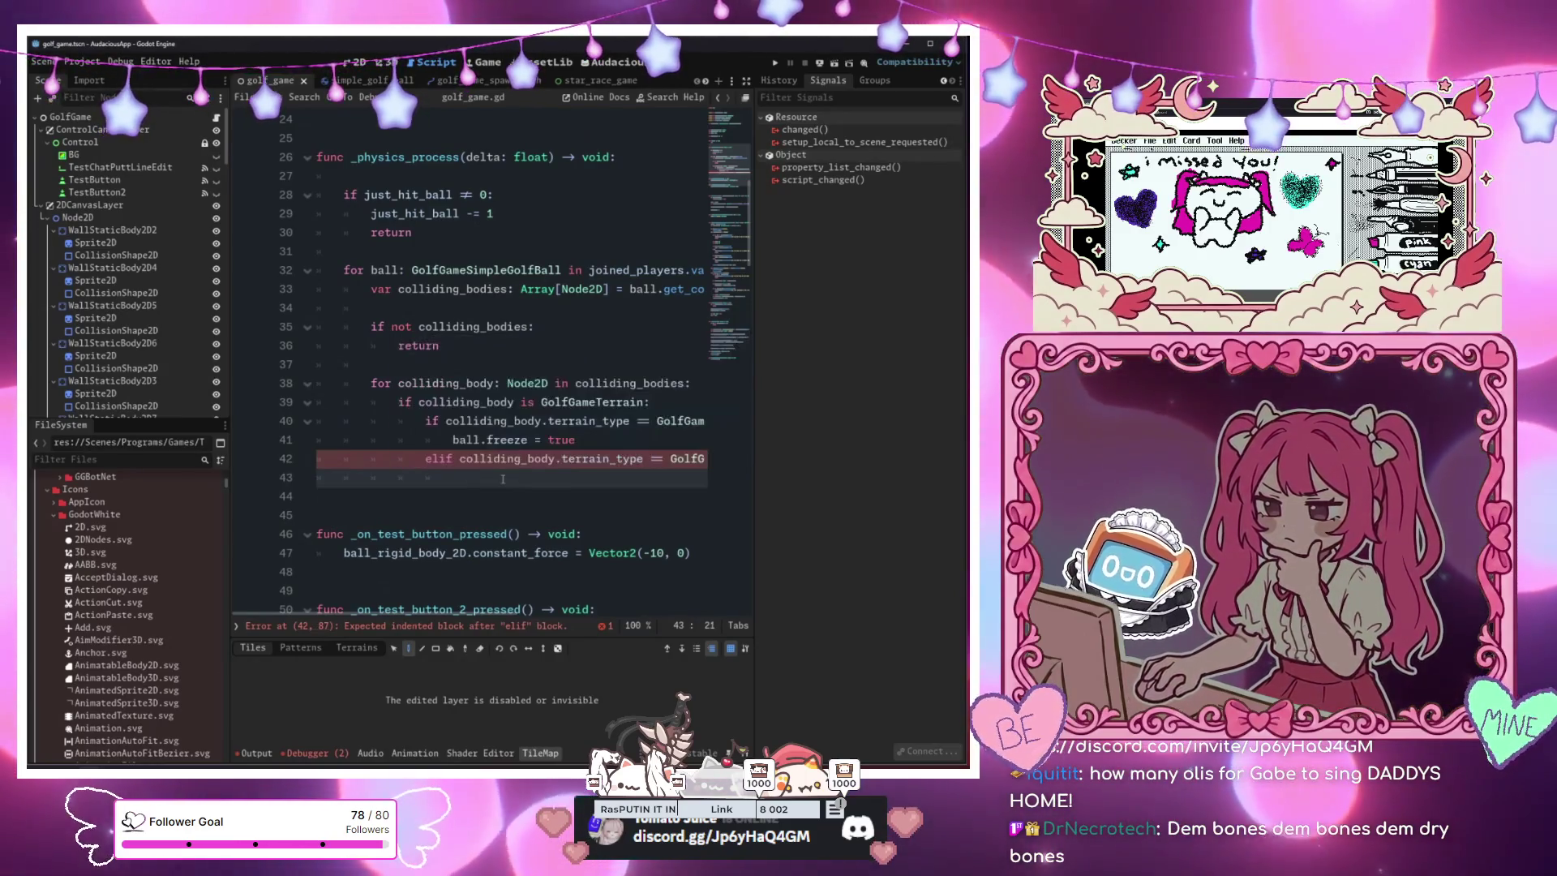
type("ball.us")
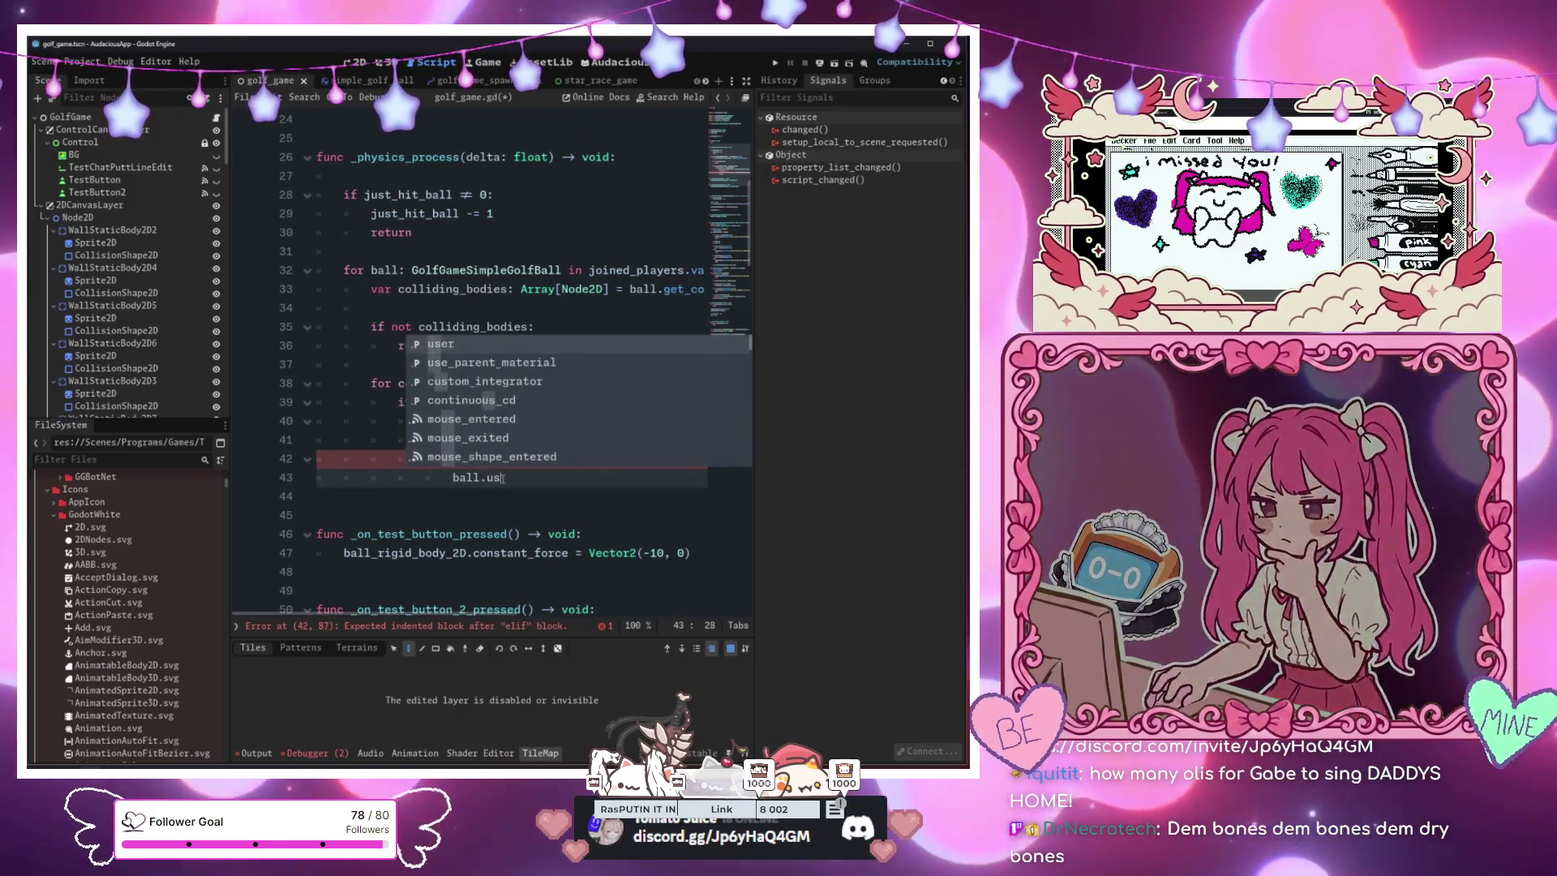
key("BackSpace")
key("BackSpace")
key("BackSpace")
type("r")
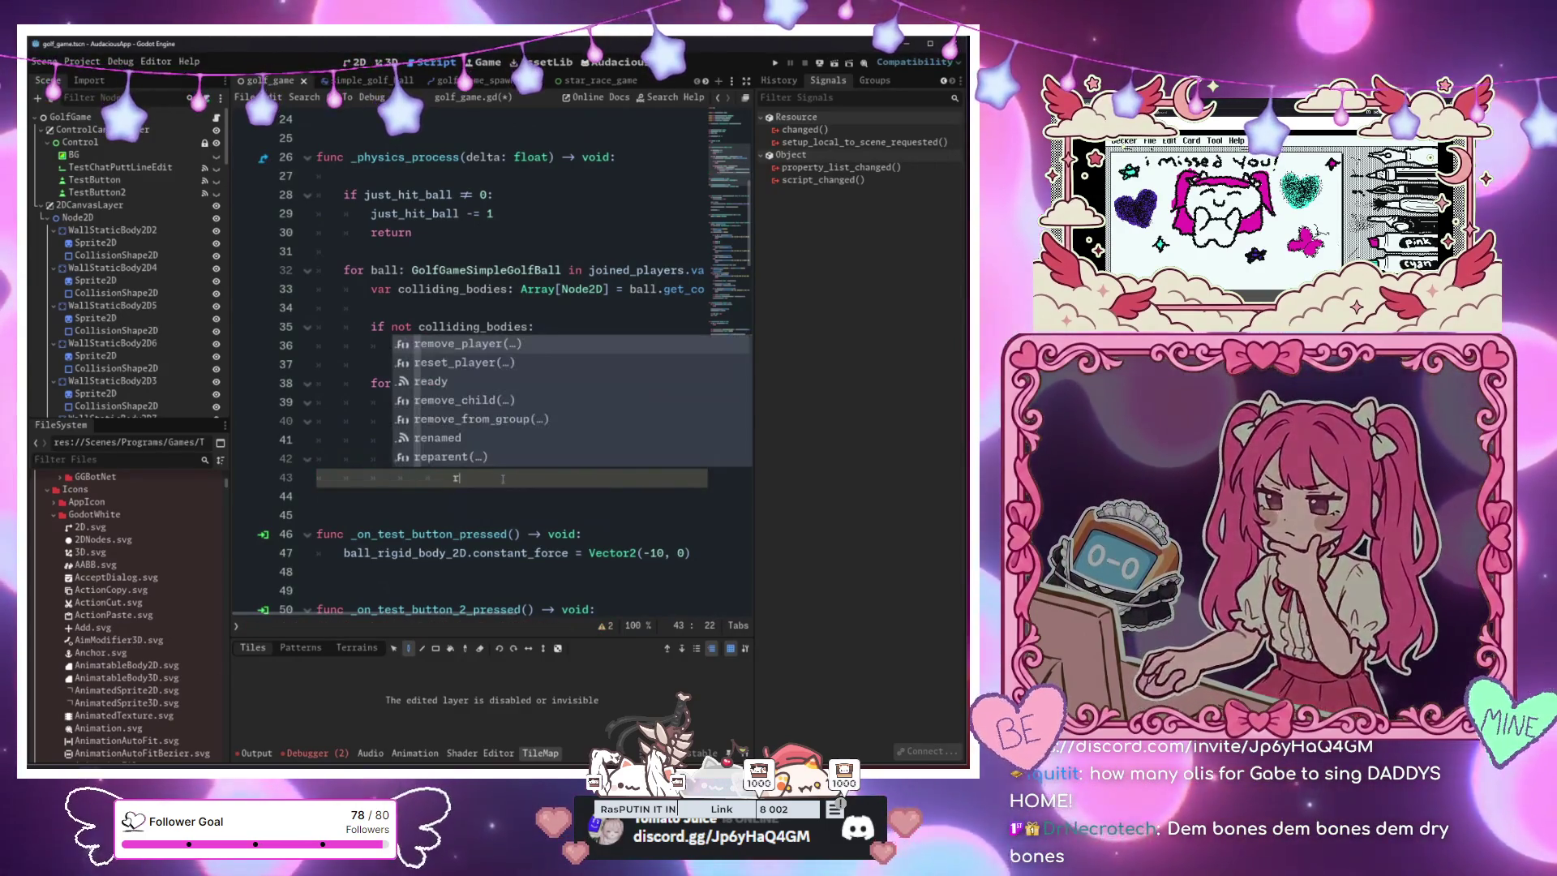
type("eset_player(ball.")
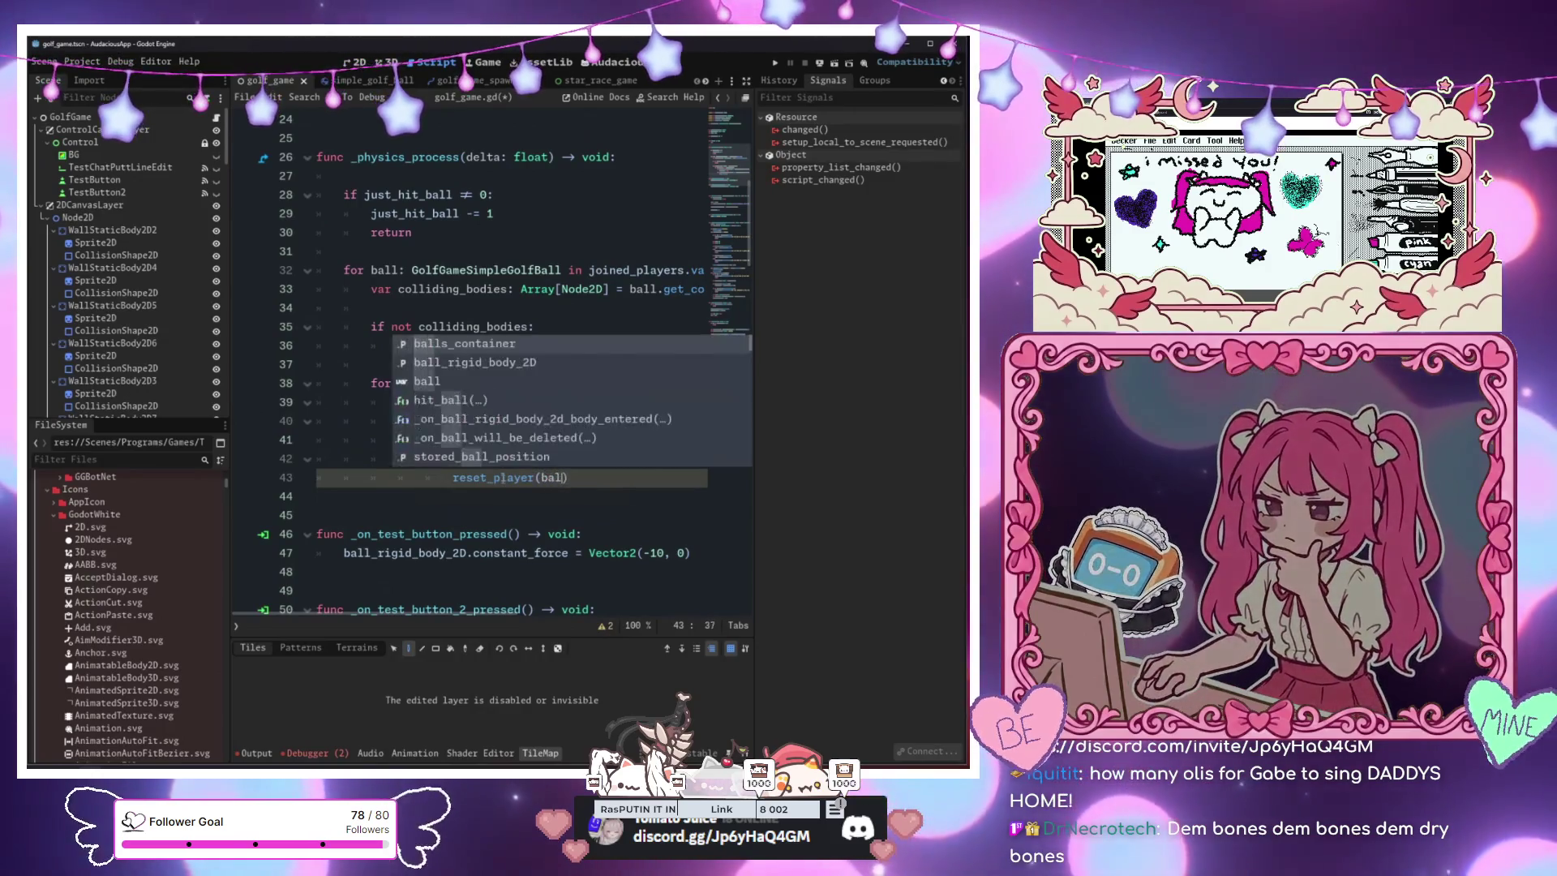
type("user")
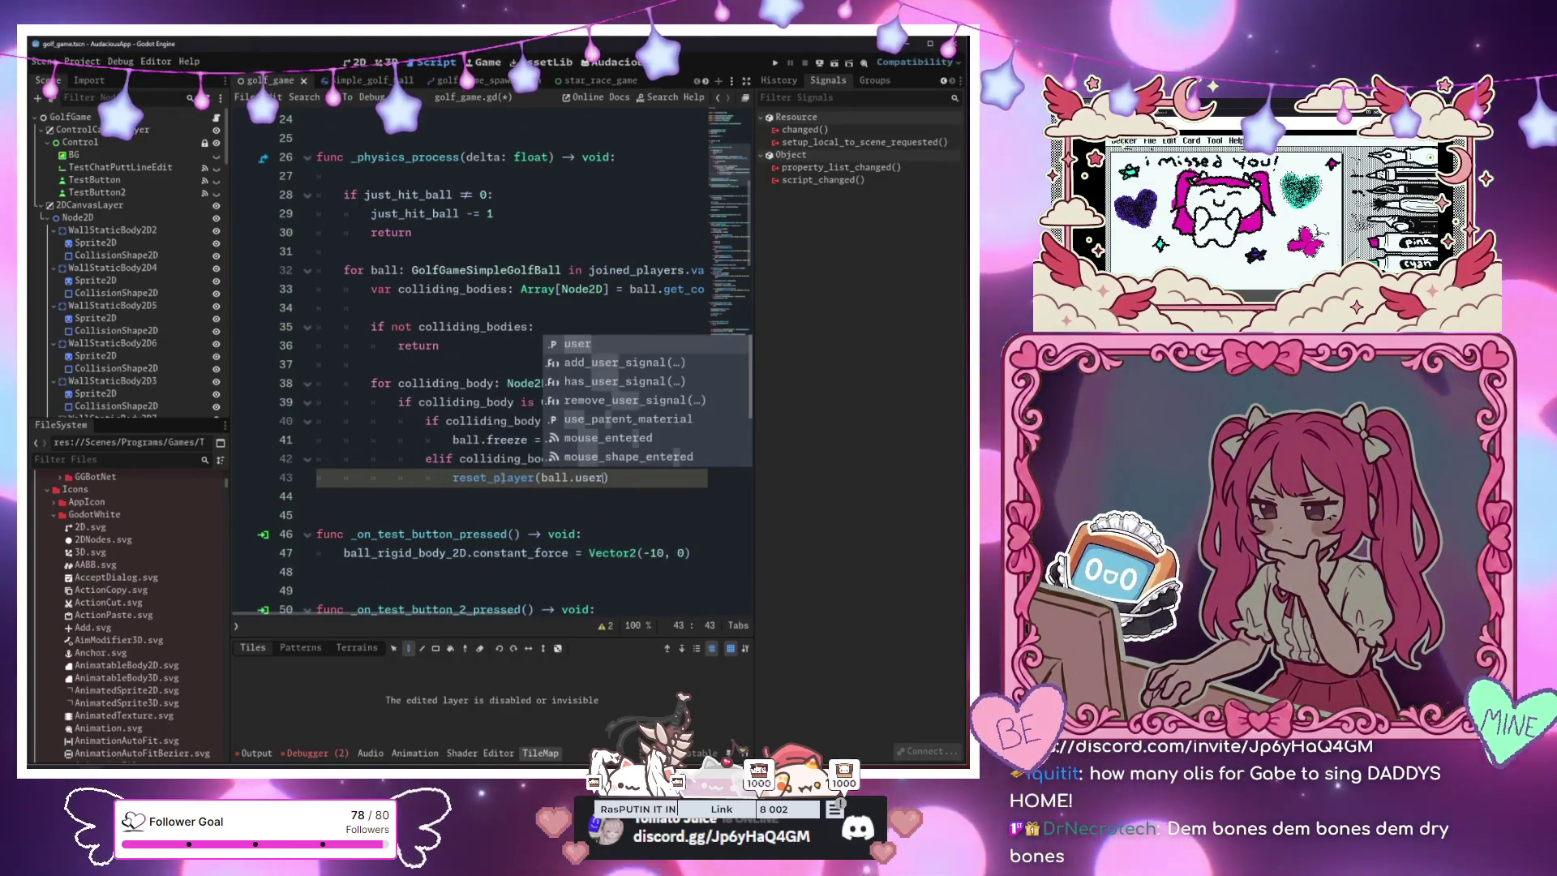
left_click(561, 517)
left_click(652, 476)
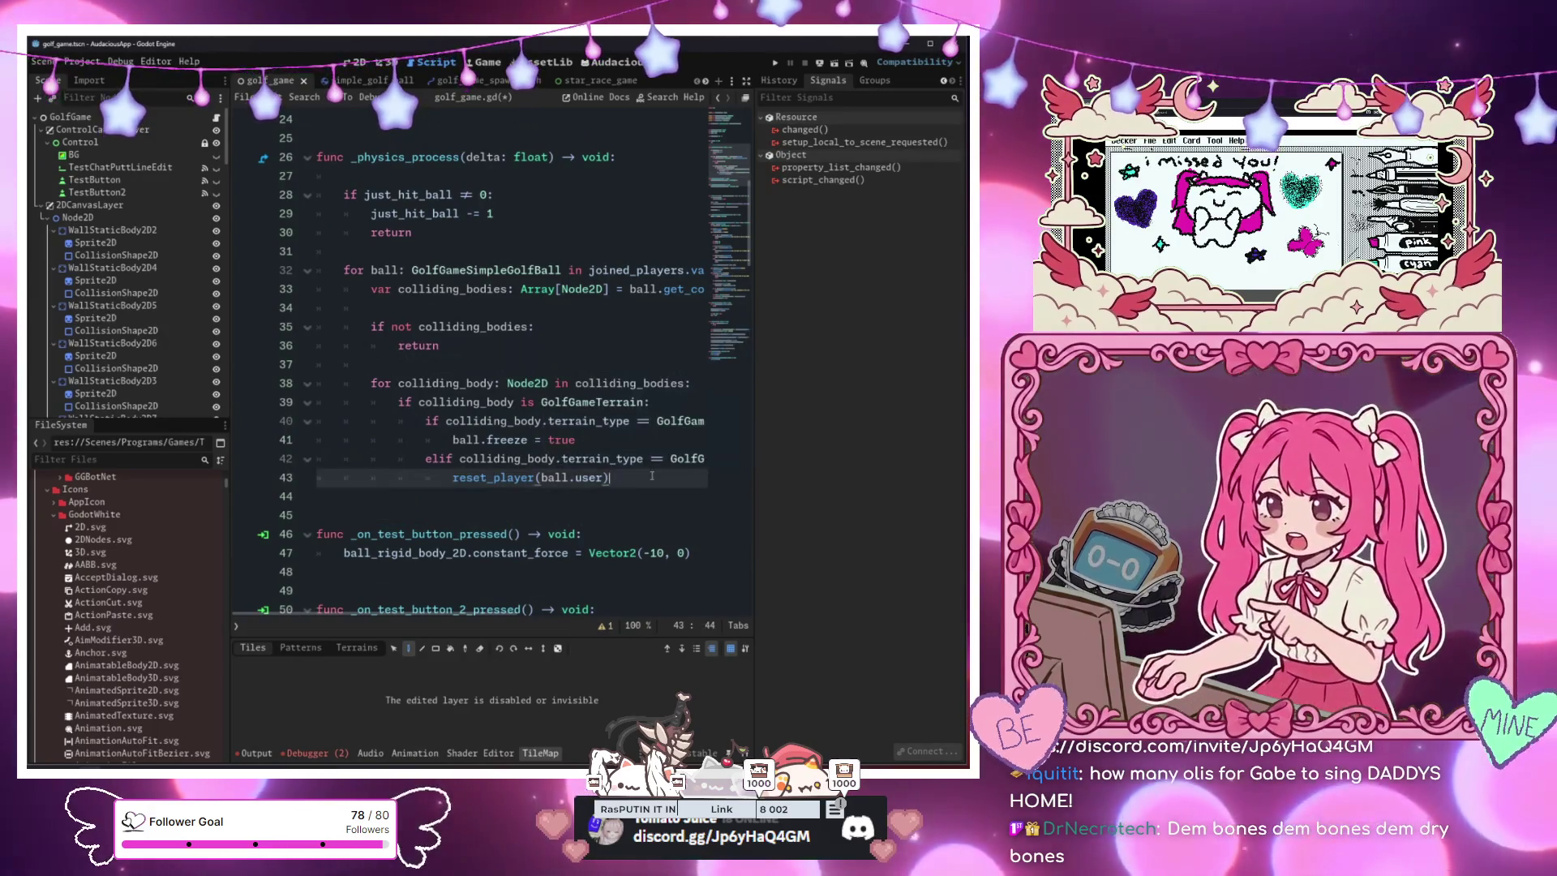
key("ctrl+s")
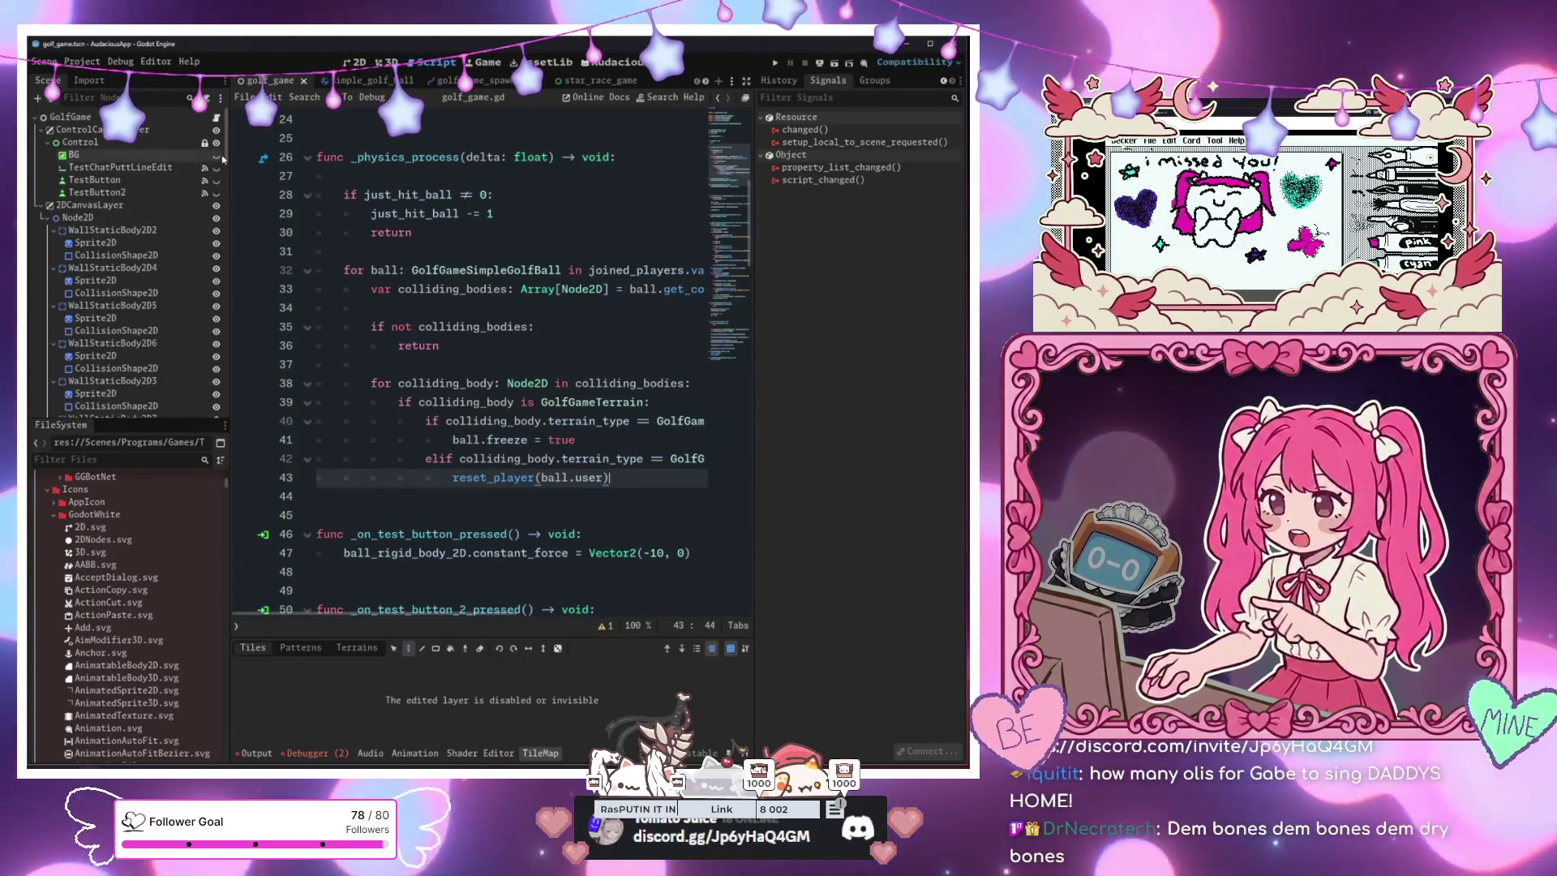
Filter FileSystem by 'sand', locate window_glissando.tscn, and run the project with F5
mouse_move(223, 160)
left_mouse_down()
mouse_move(230, 400)
mouse_move(195, 402)
mouse_move(266, 403)
left_mouse_up()
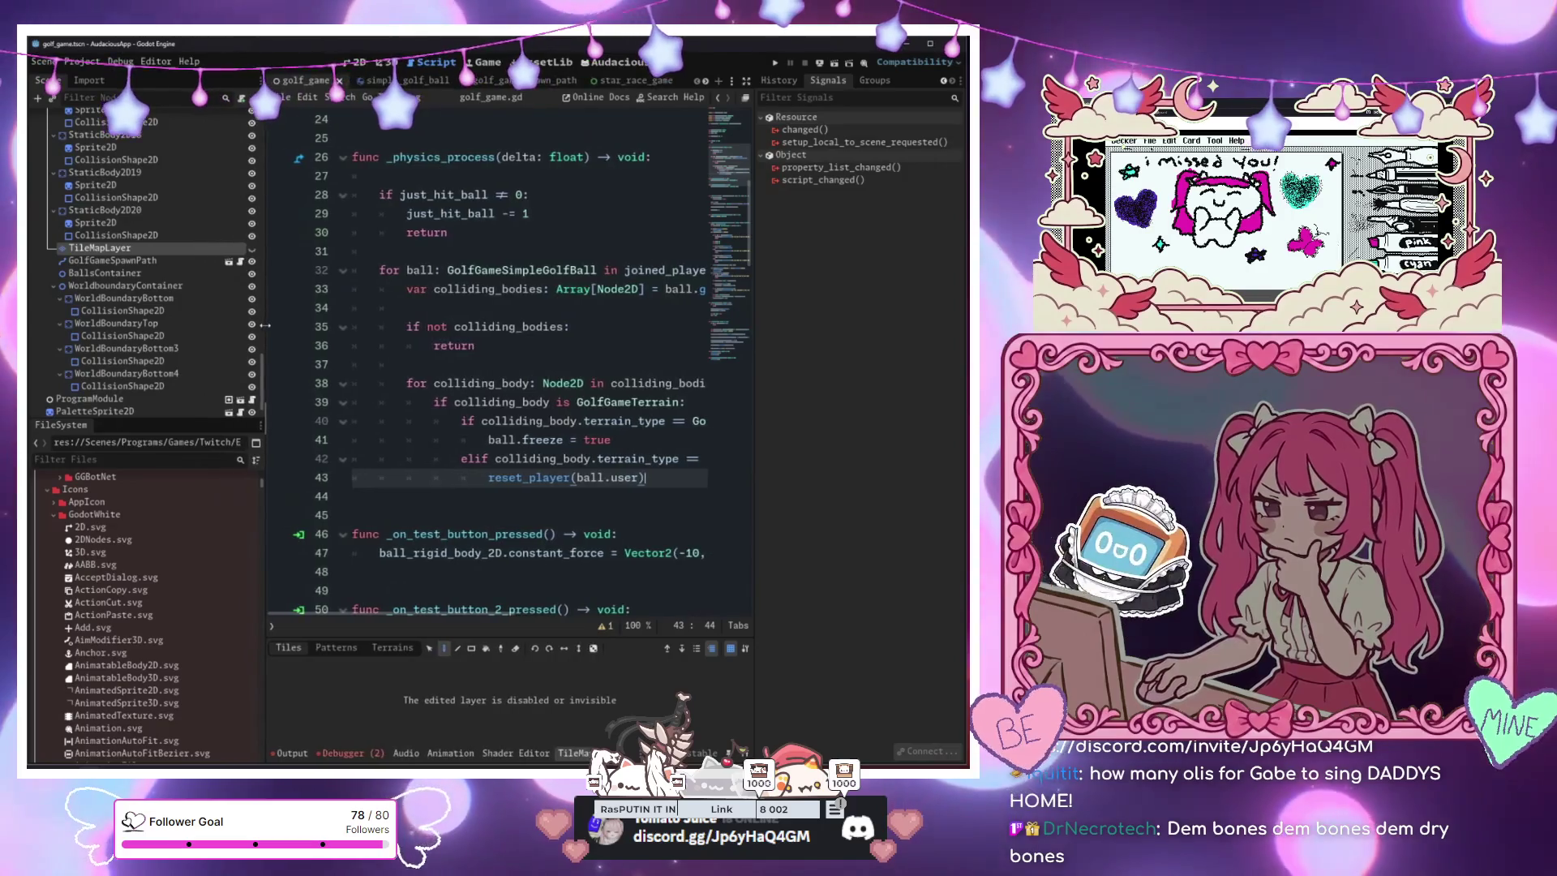
left_click(601, 199)
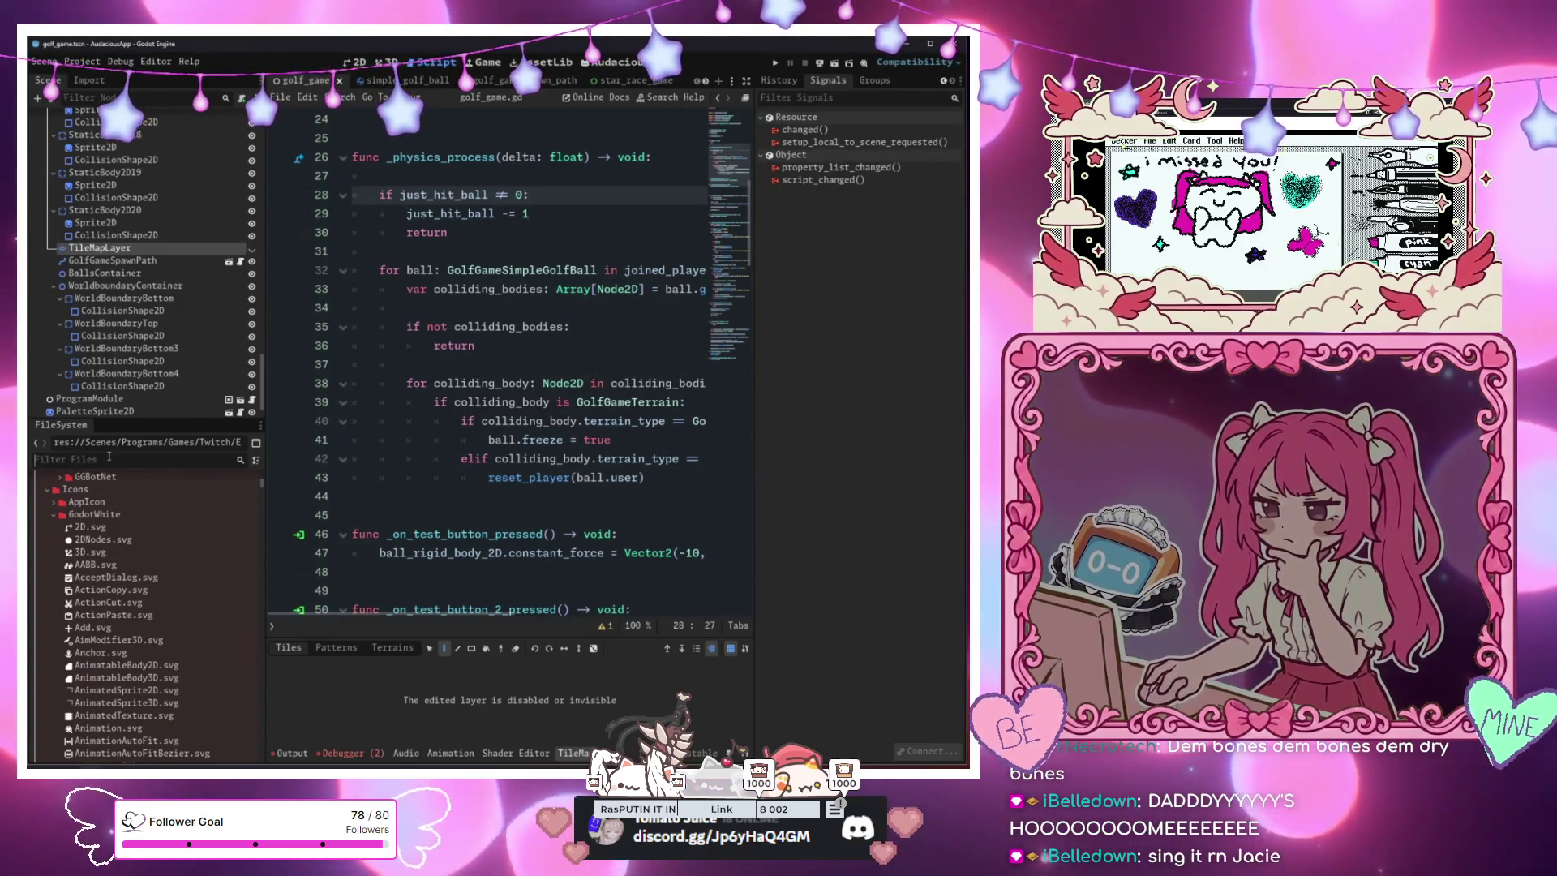
left_click(109, 458)
type("sand")
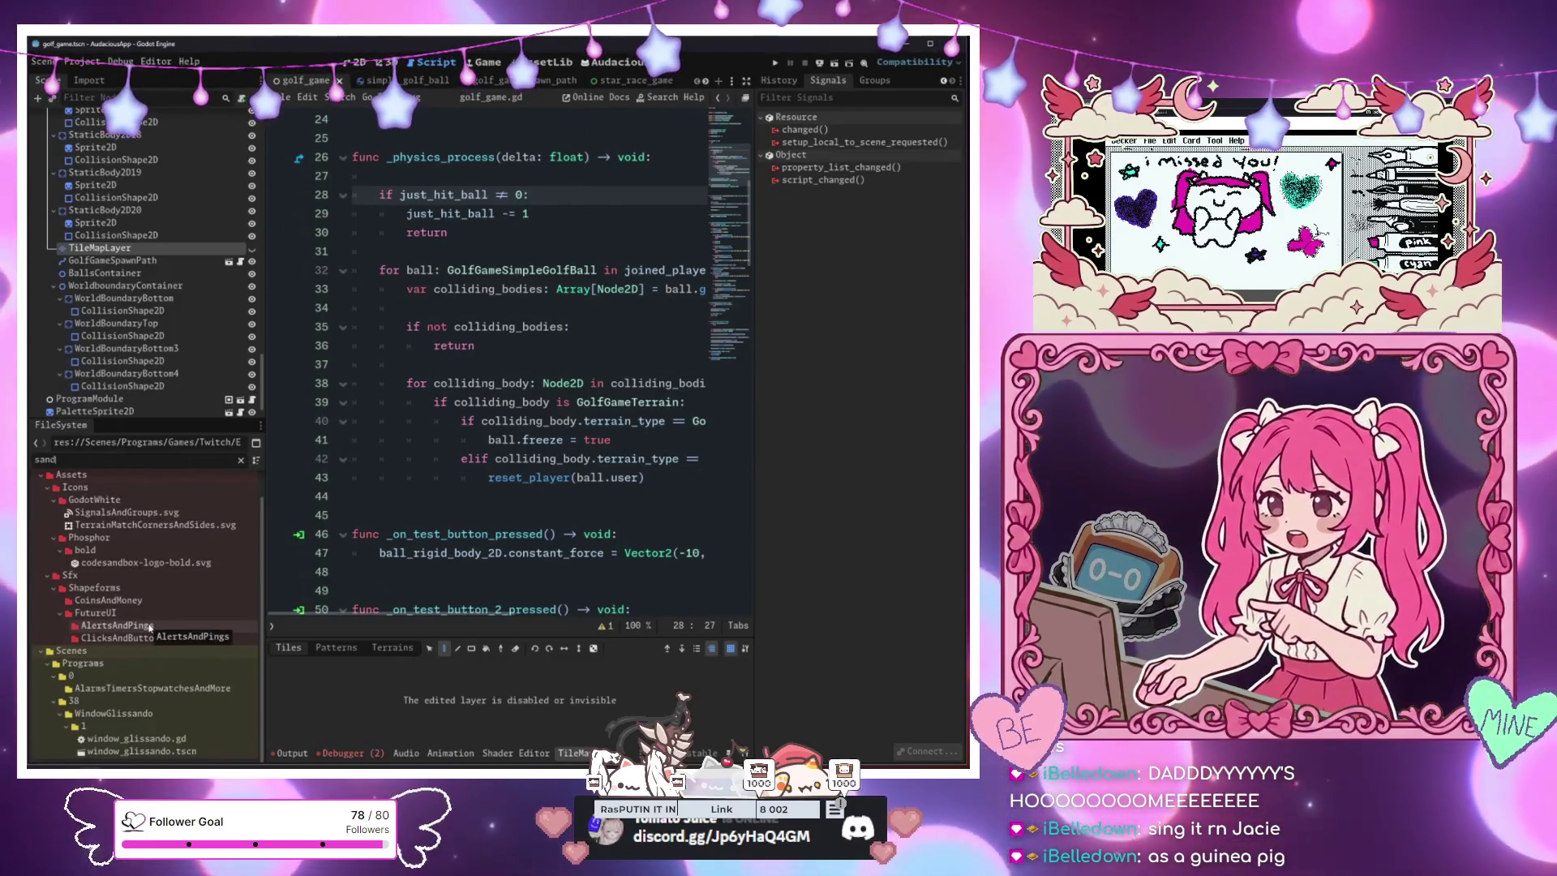
left_click(154, 752)
right_click(155, 754)
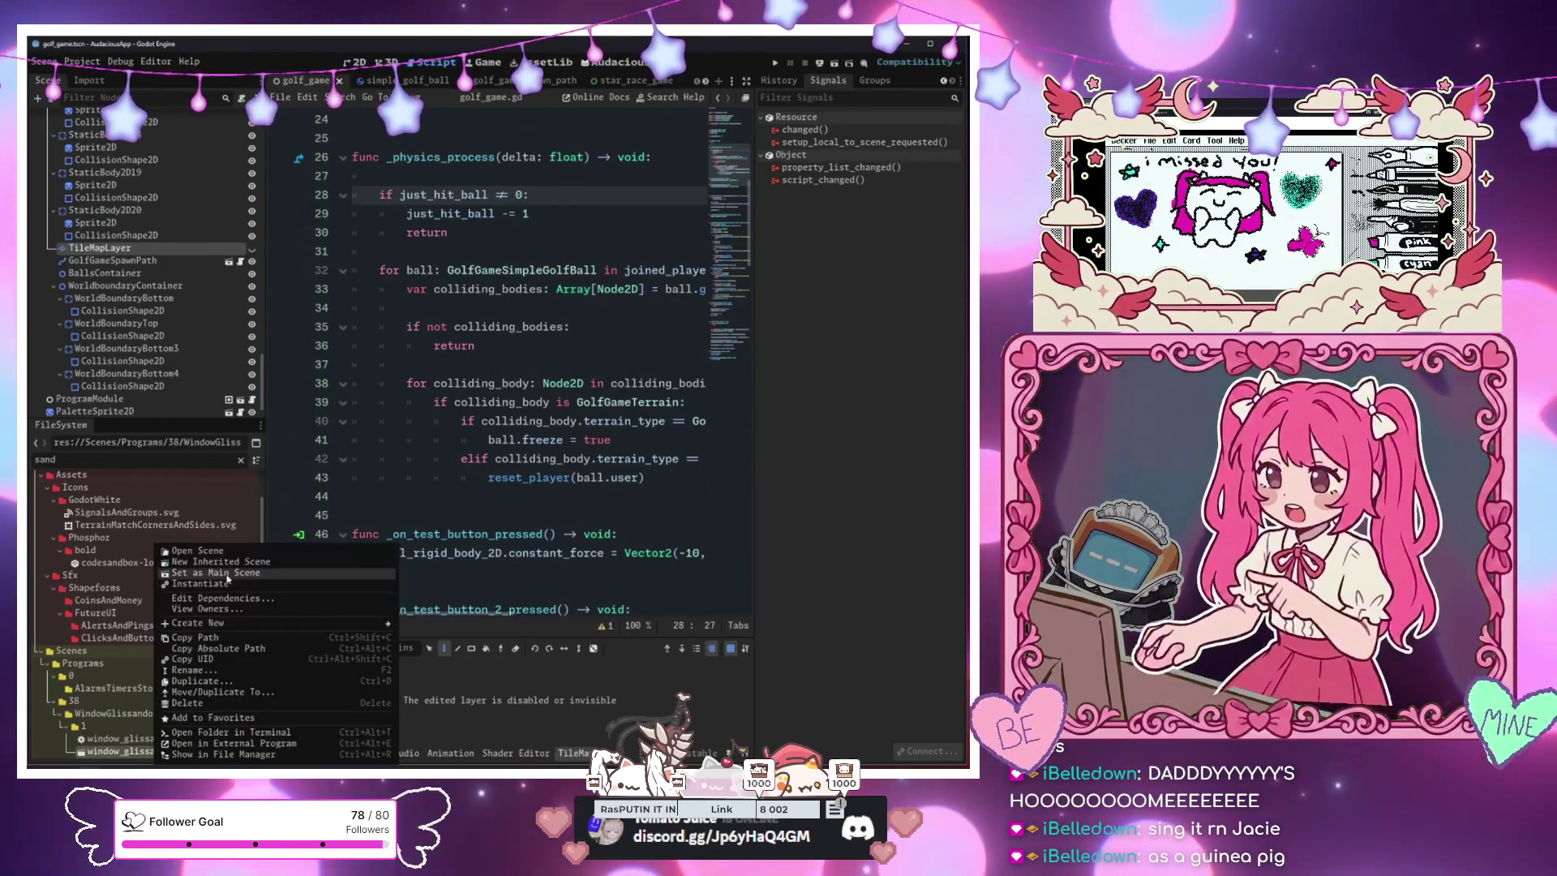
left_click(154, 760)
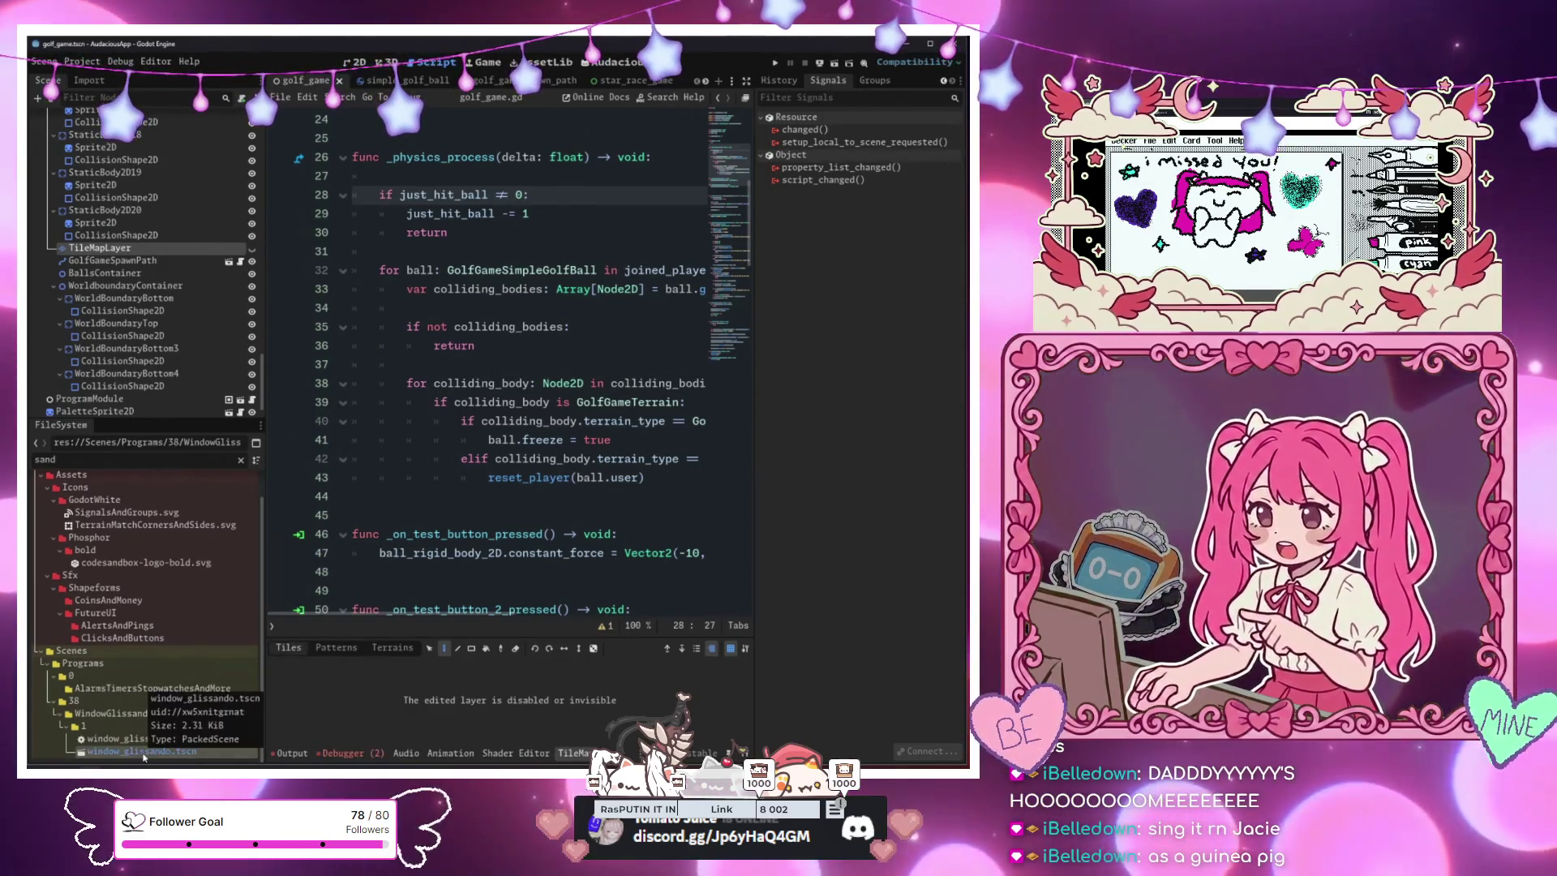
left_click(369, 503)
key("F5")
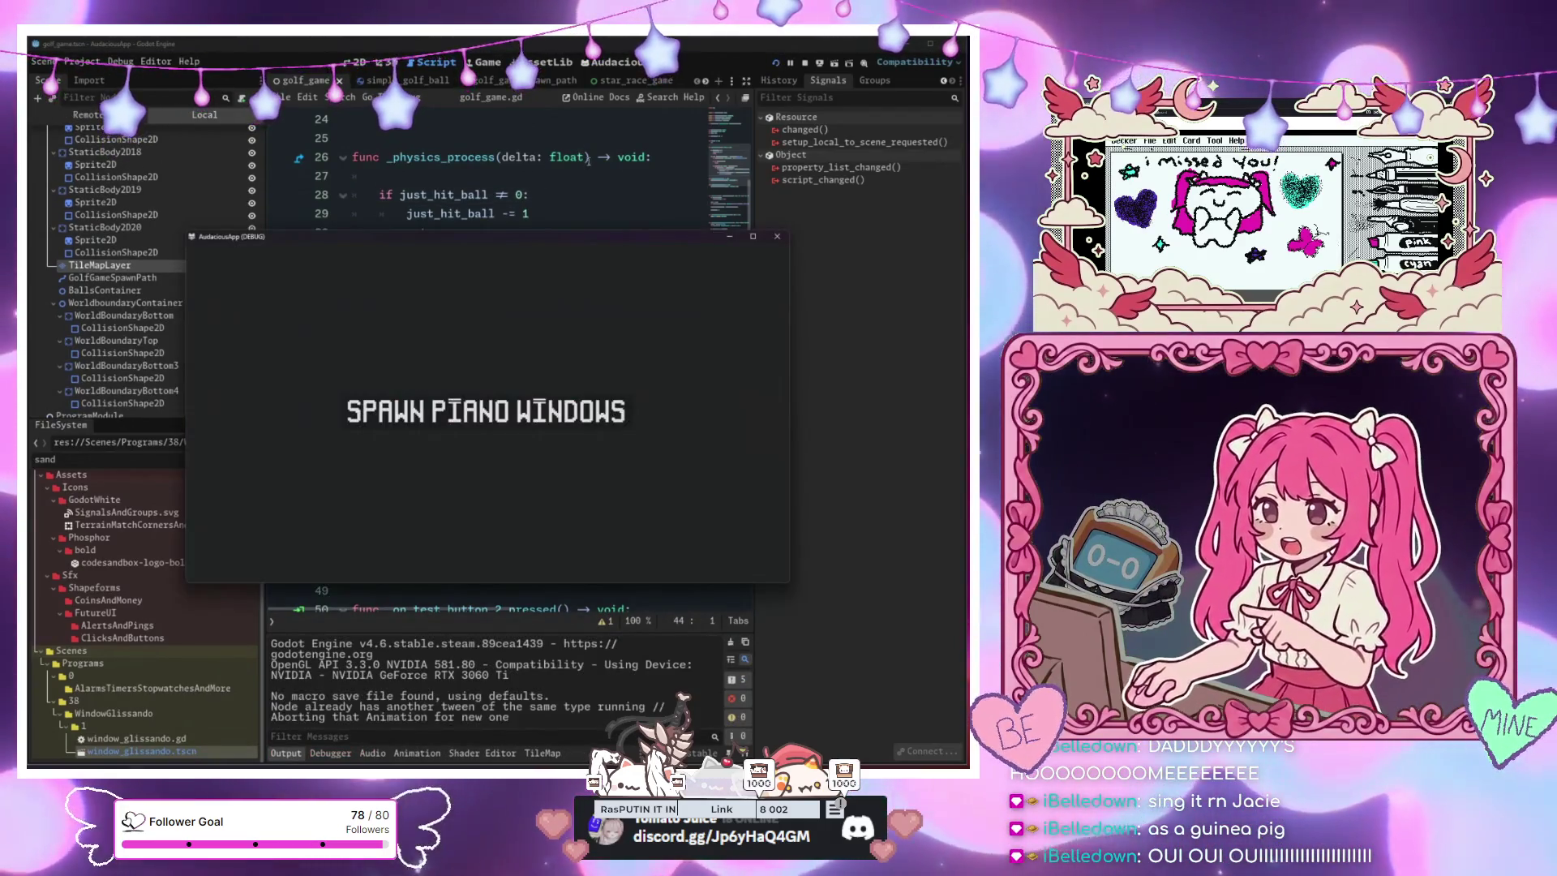
Spawn eight coloured piano windows with the SPAWN PIANO WINDOWS button in the running game
left_click(520, 422)
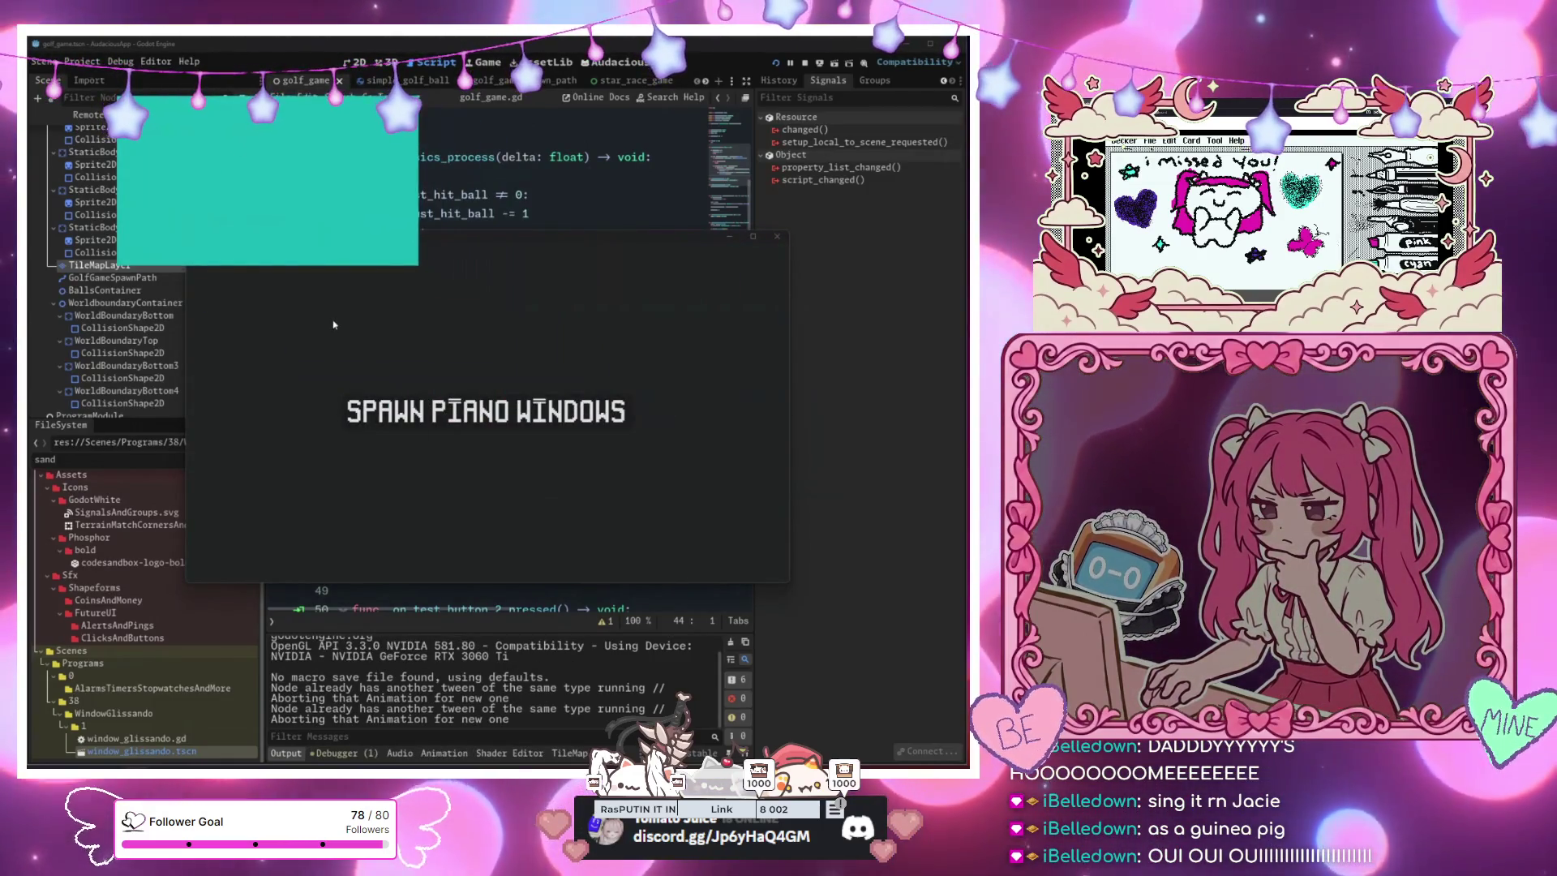
left_click(685, 394)
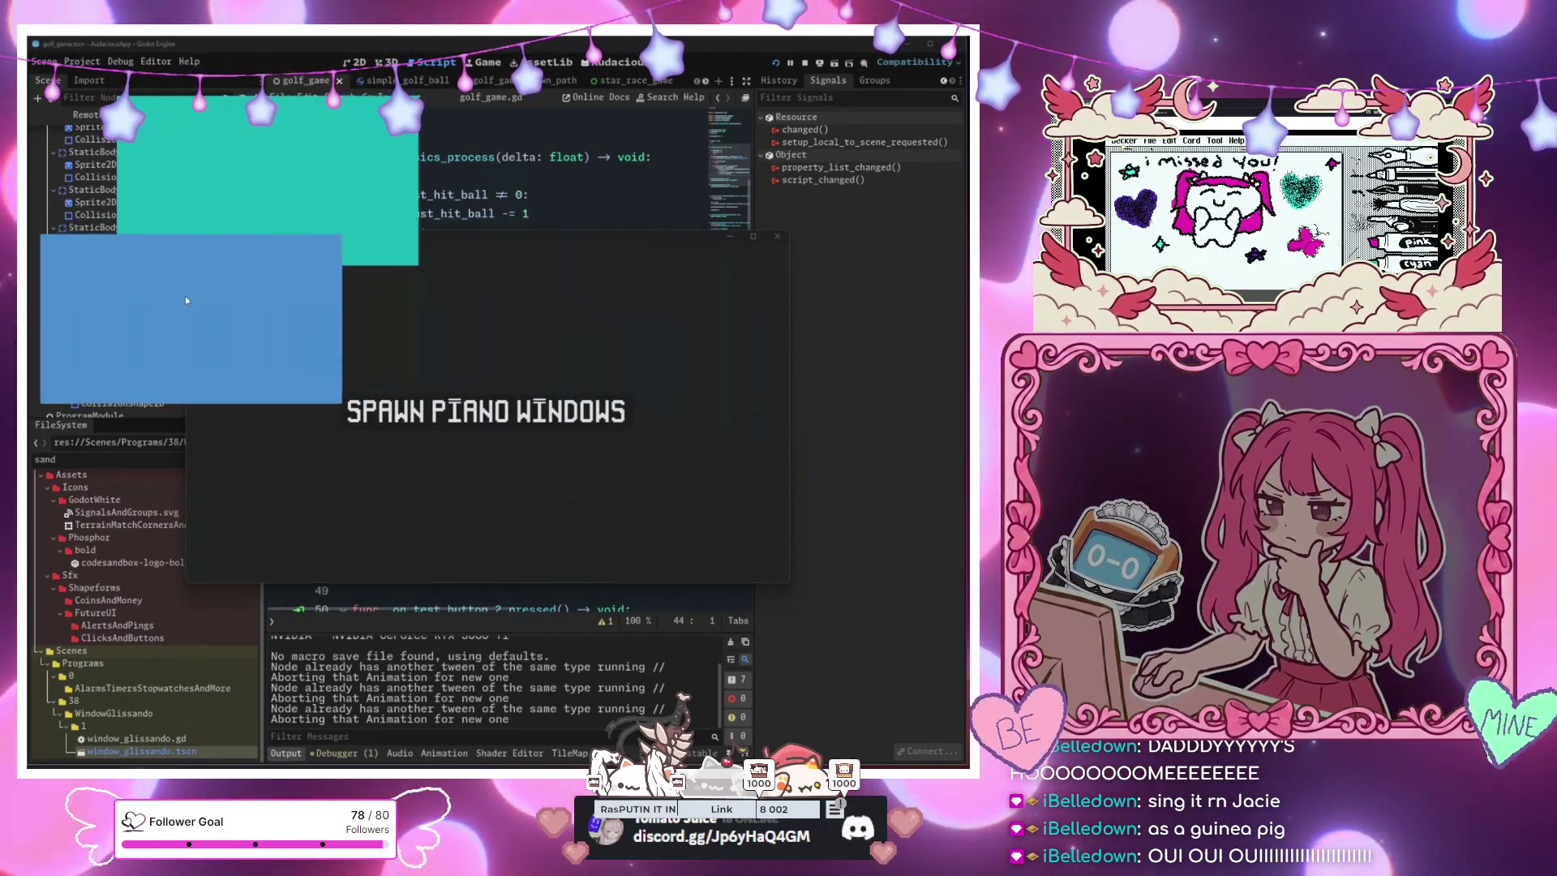
left_click(503, 442)
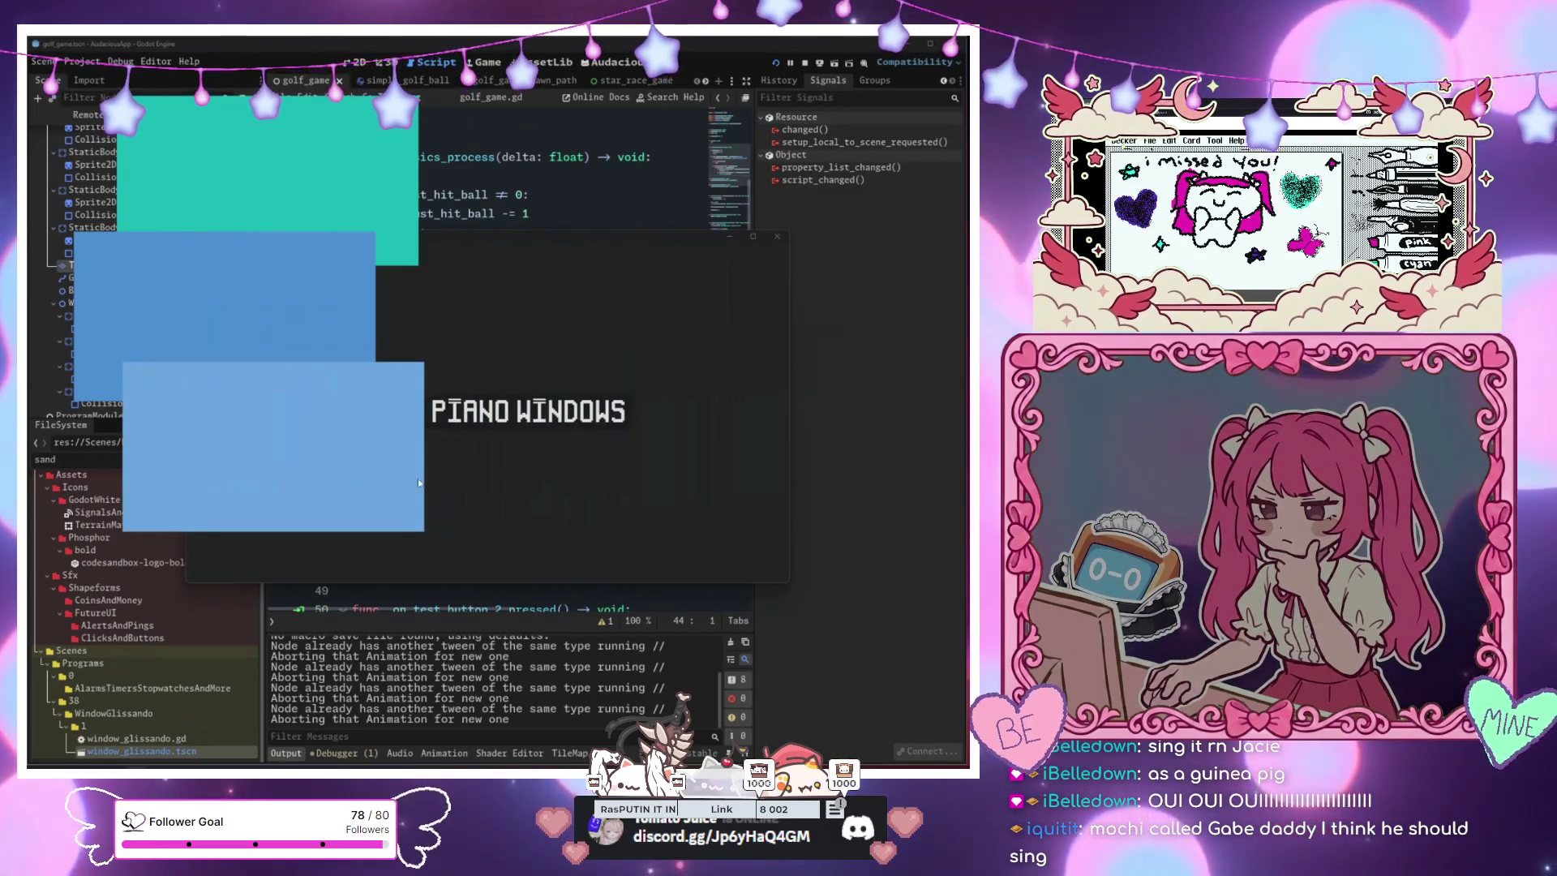
left_click(612, 418)
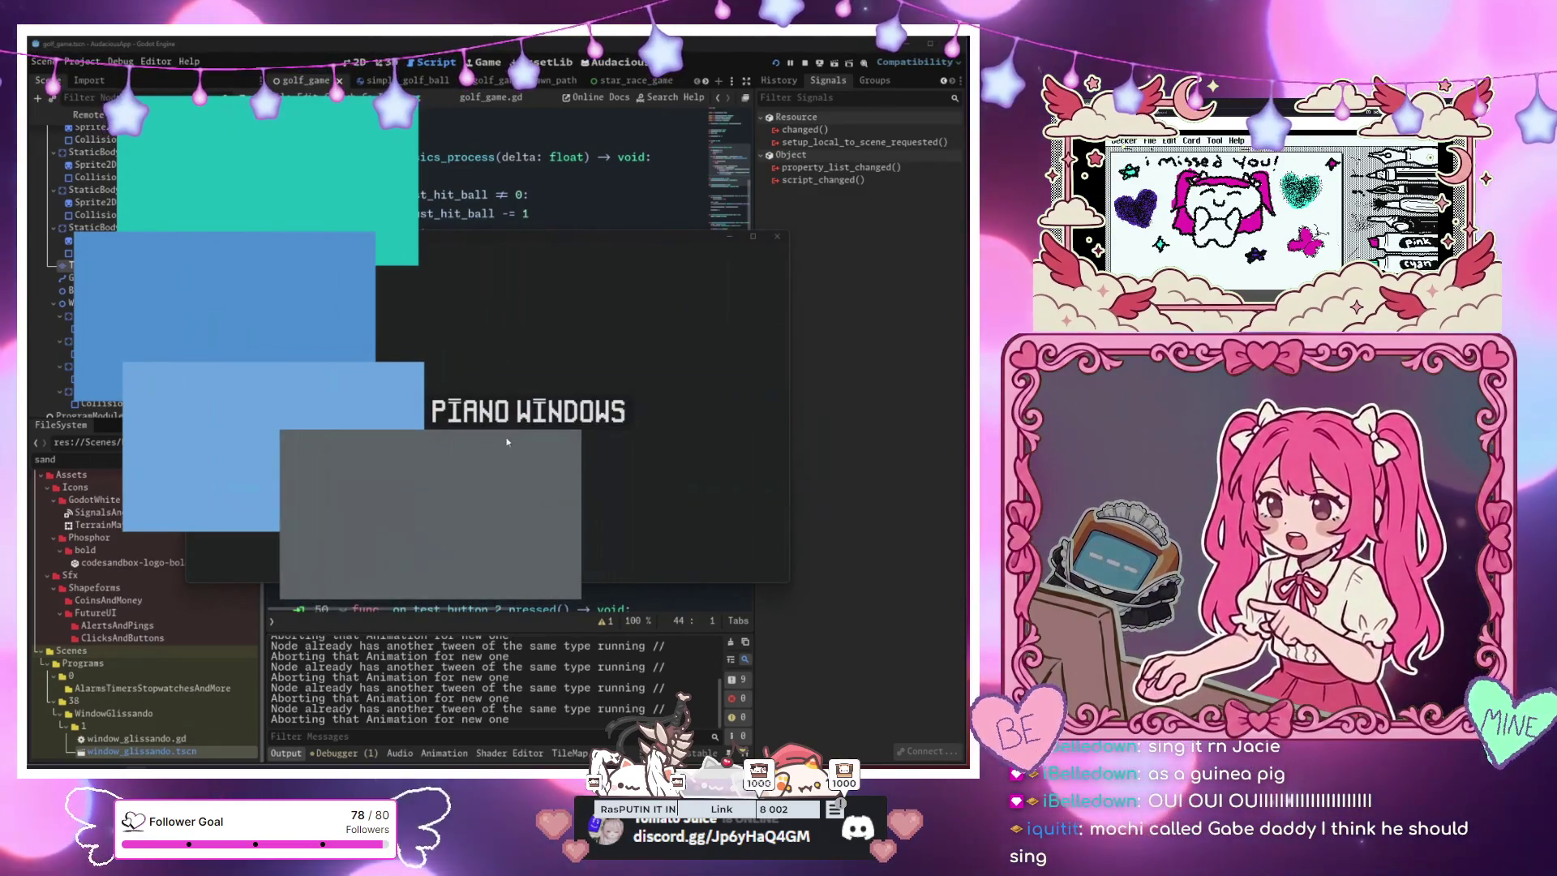
left_click(535, 423)
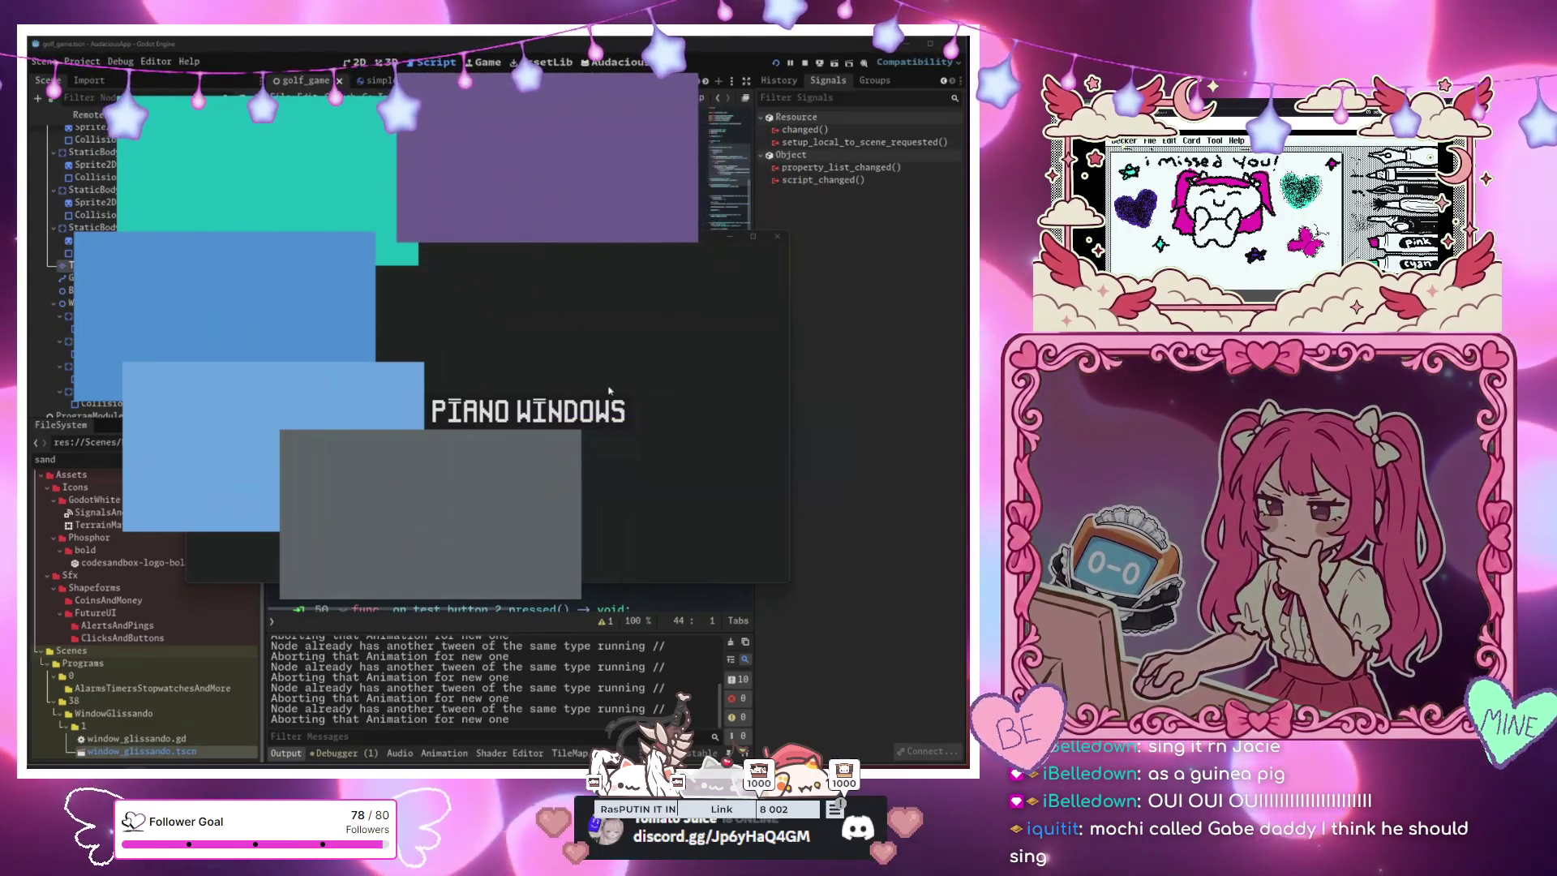
left_click(641, 413)
left_click(646, 414)
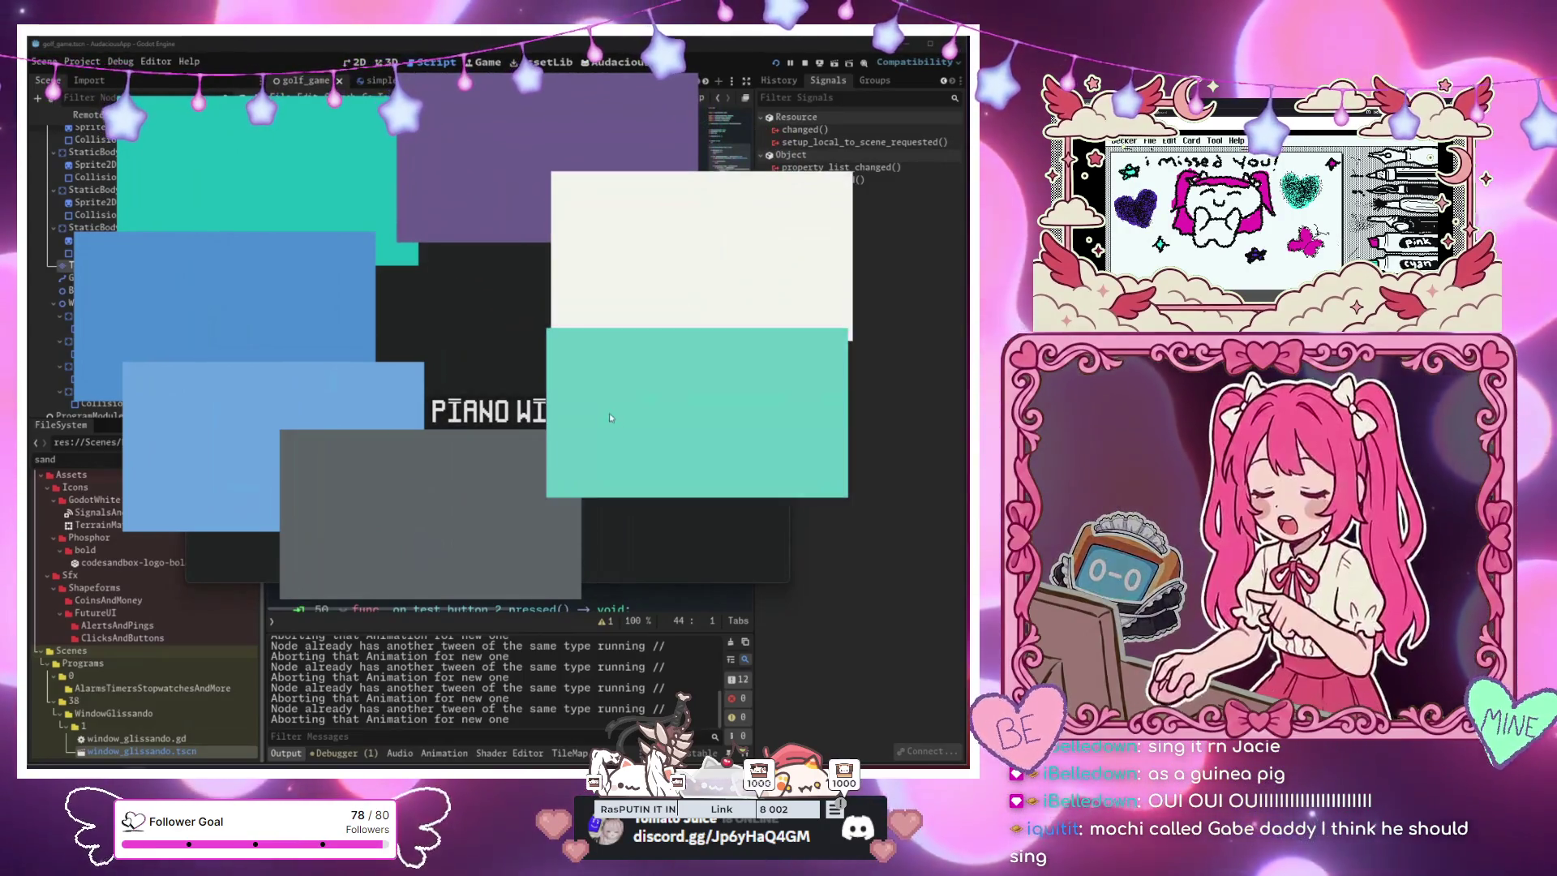
left_click(446, 501)
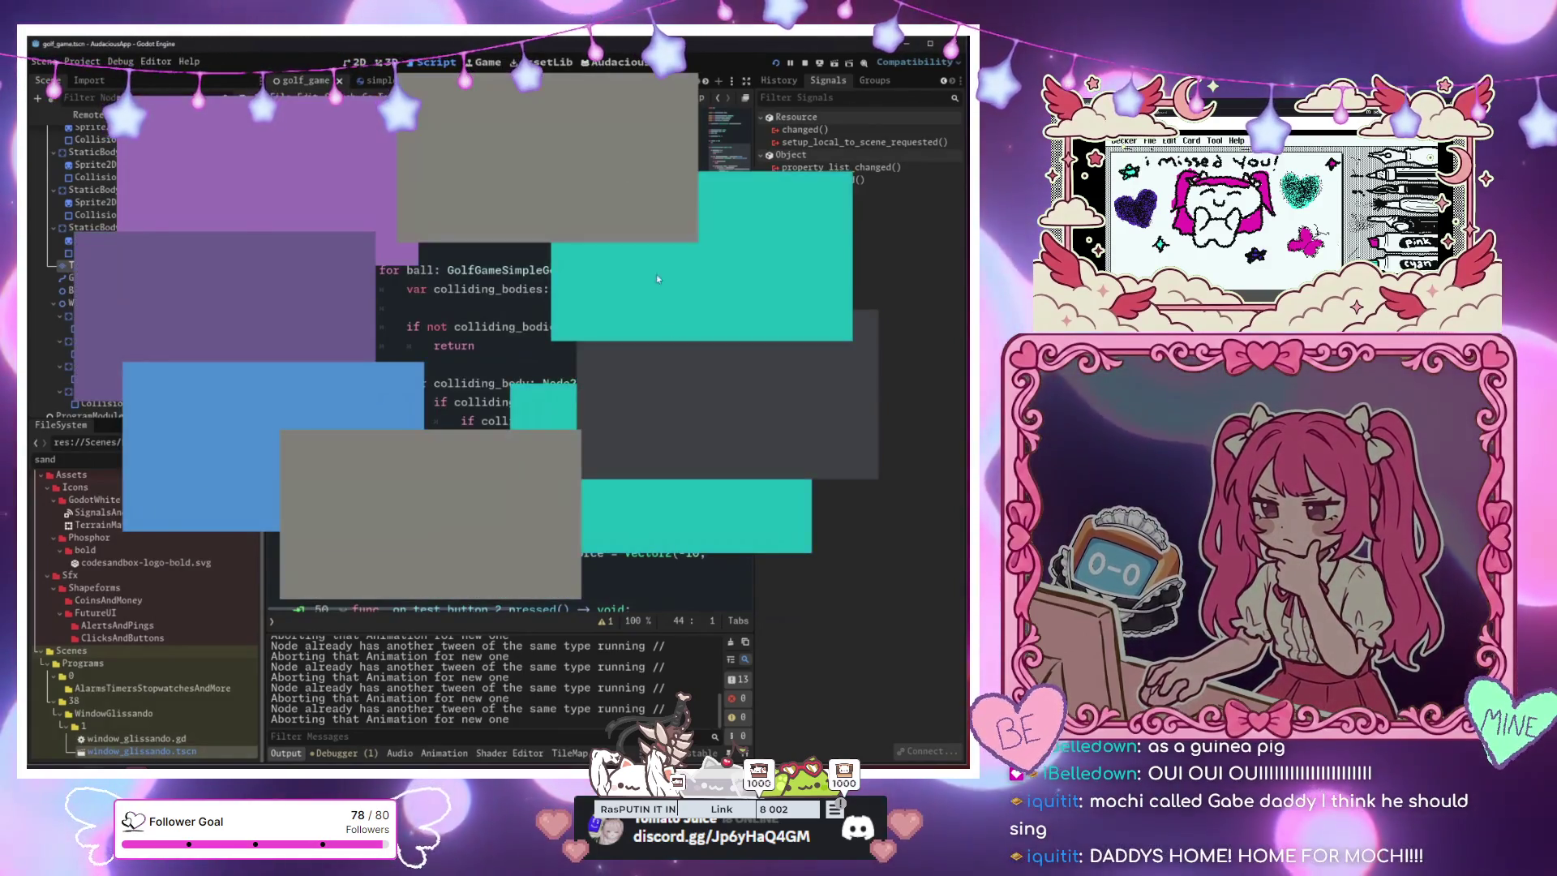
Stop the game and open window_glissando.tscn to review how its script spawns piano windows
key("F8")
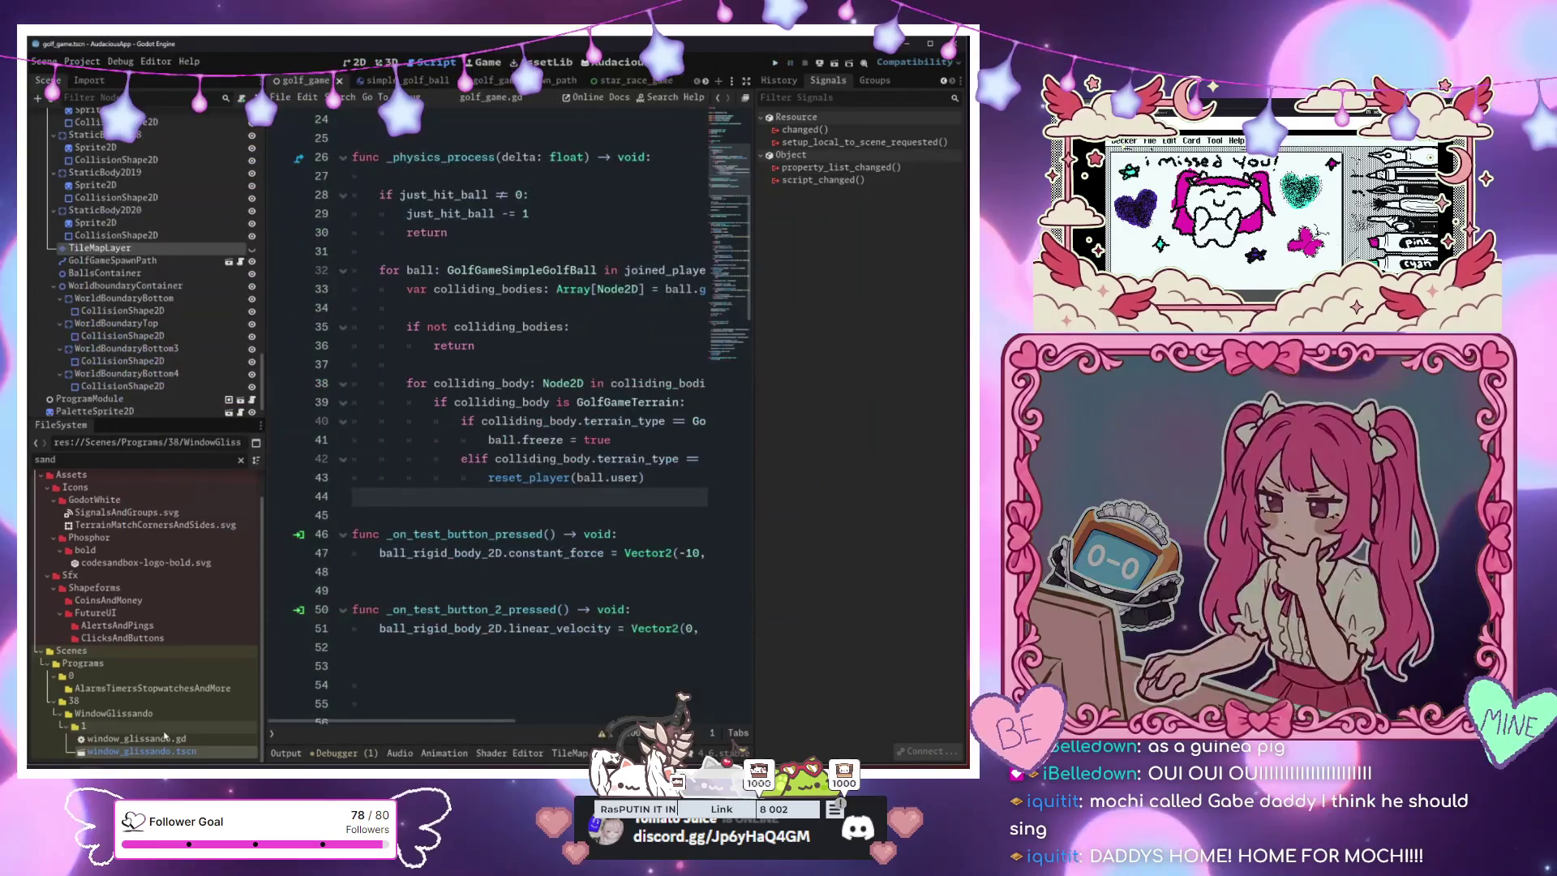
double_click(190, 753)
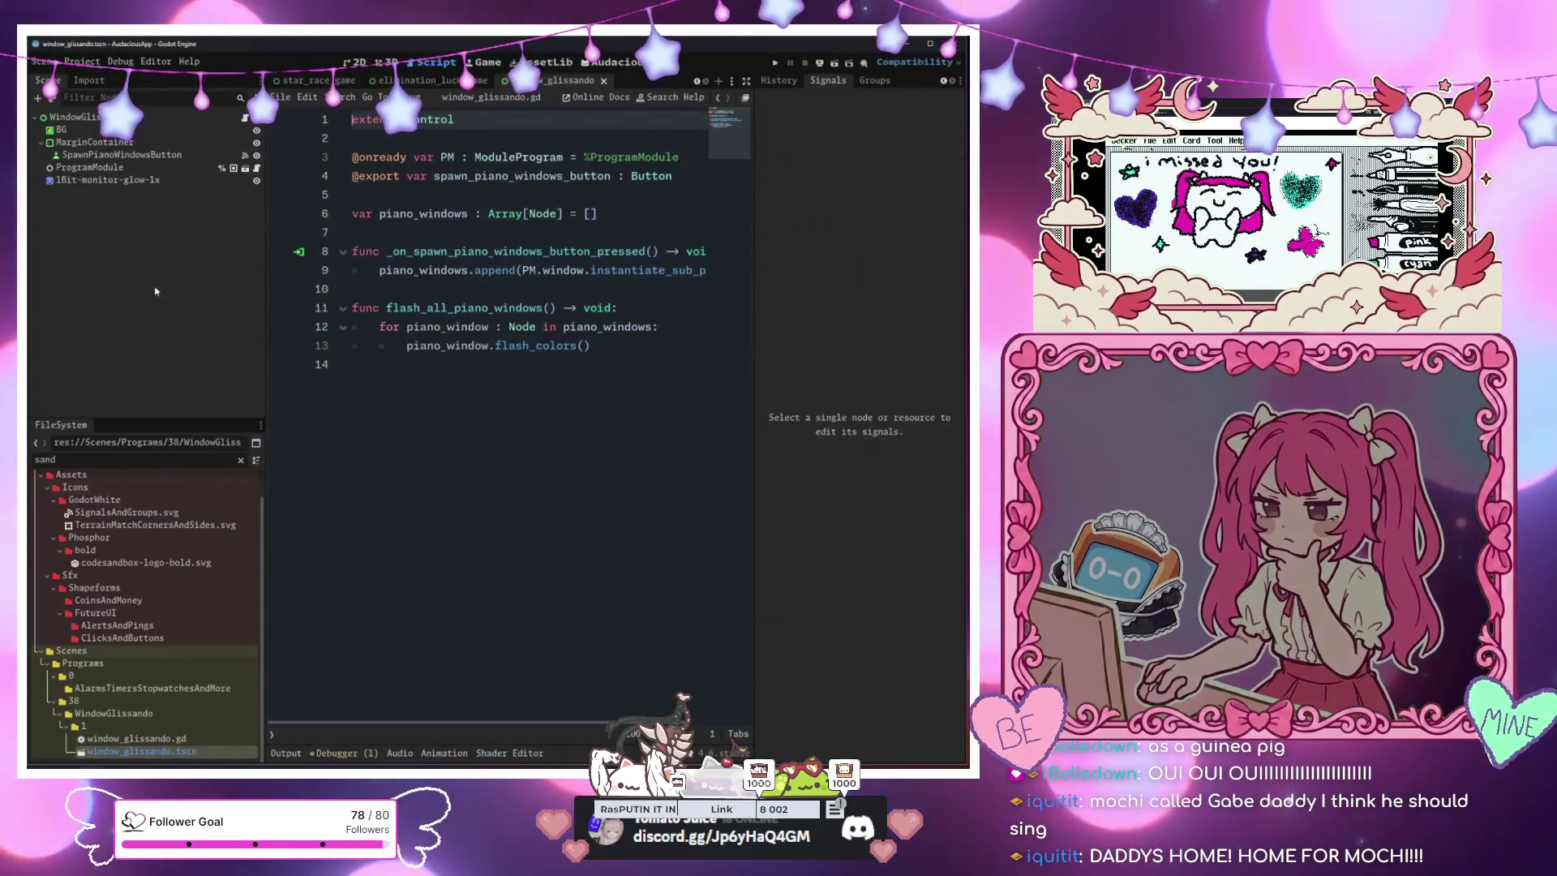
left_click(134, 167)
left_click(132, 156)
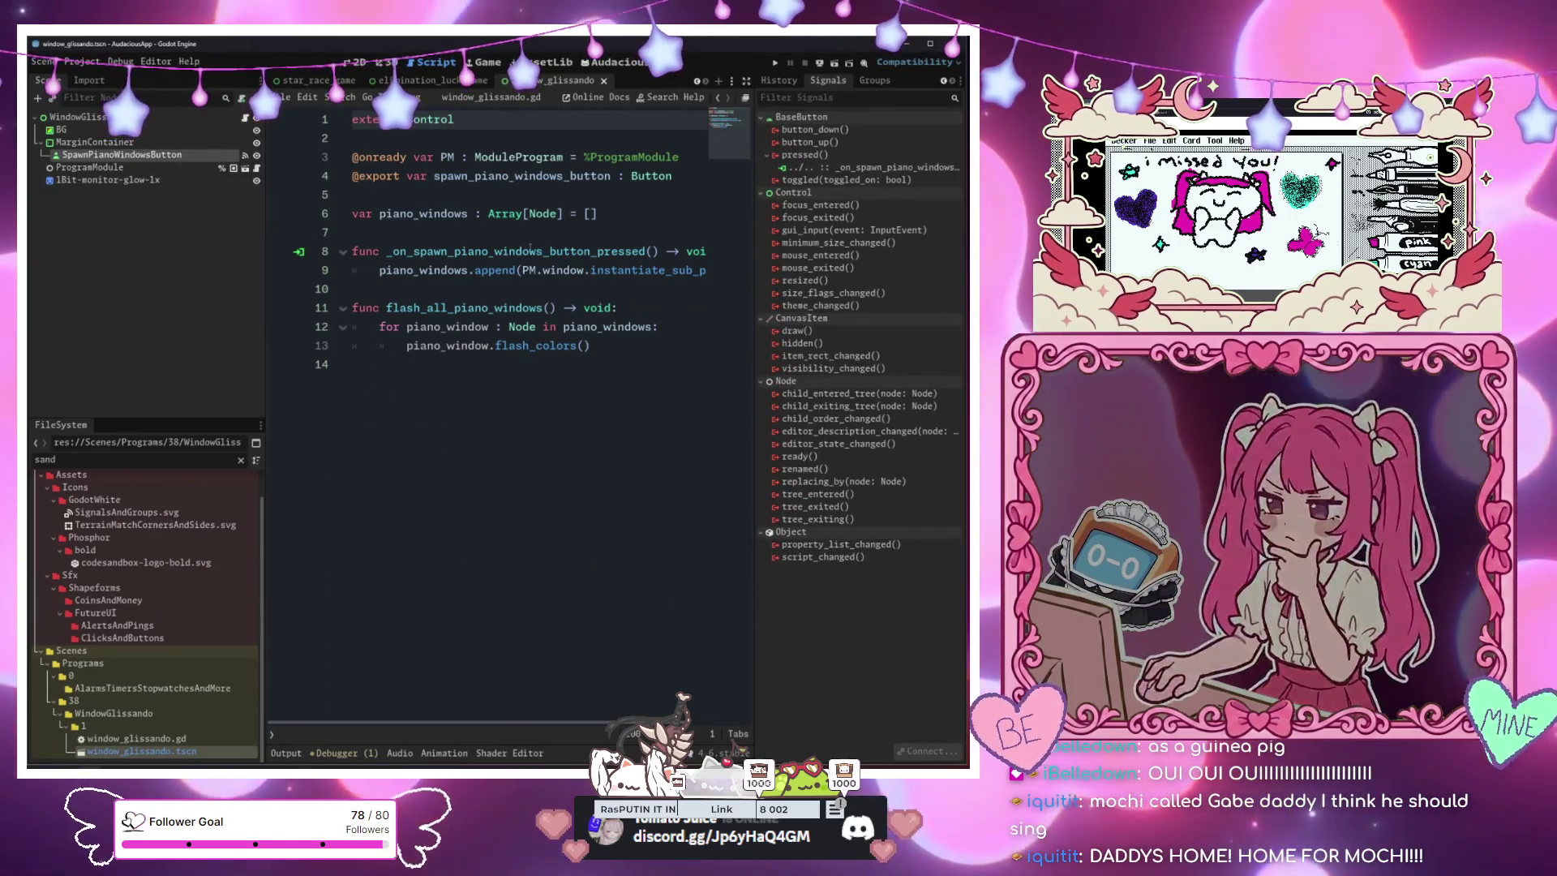
left_click(578, 270)
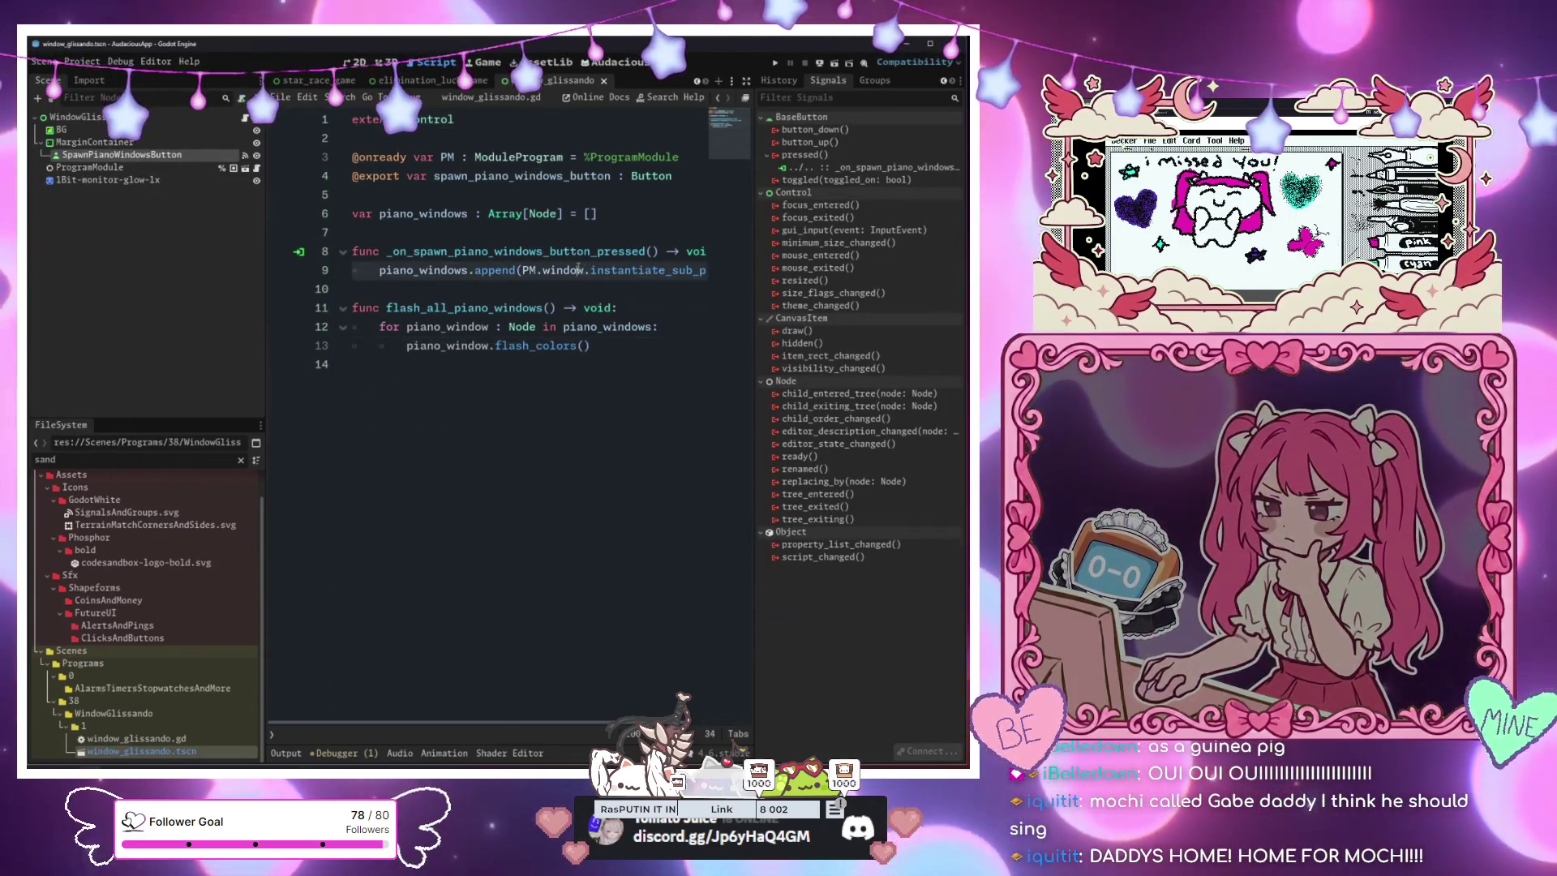
left_click(587, 270)
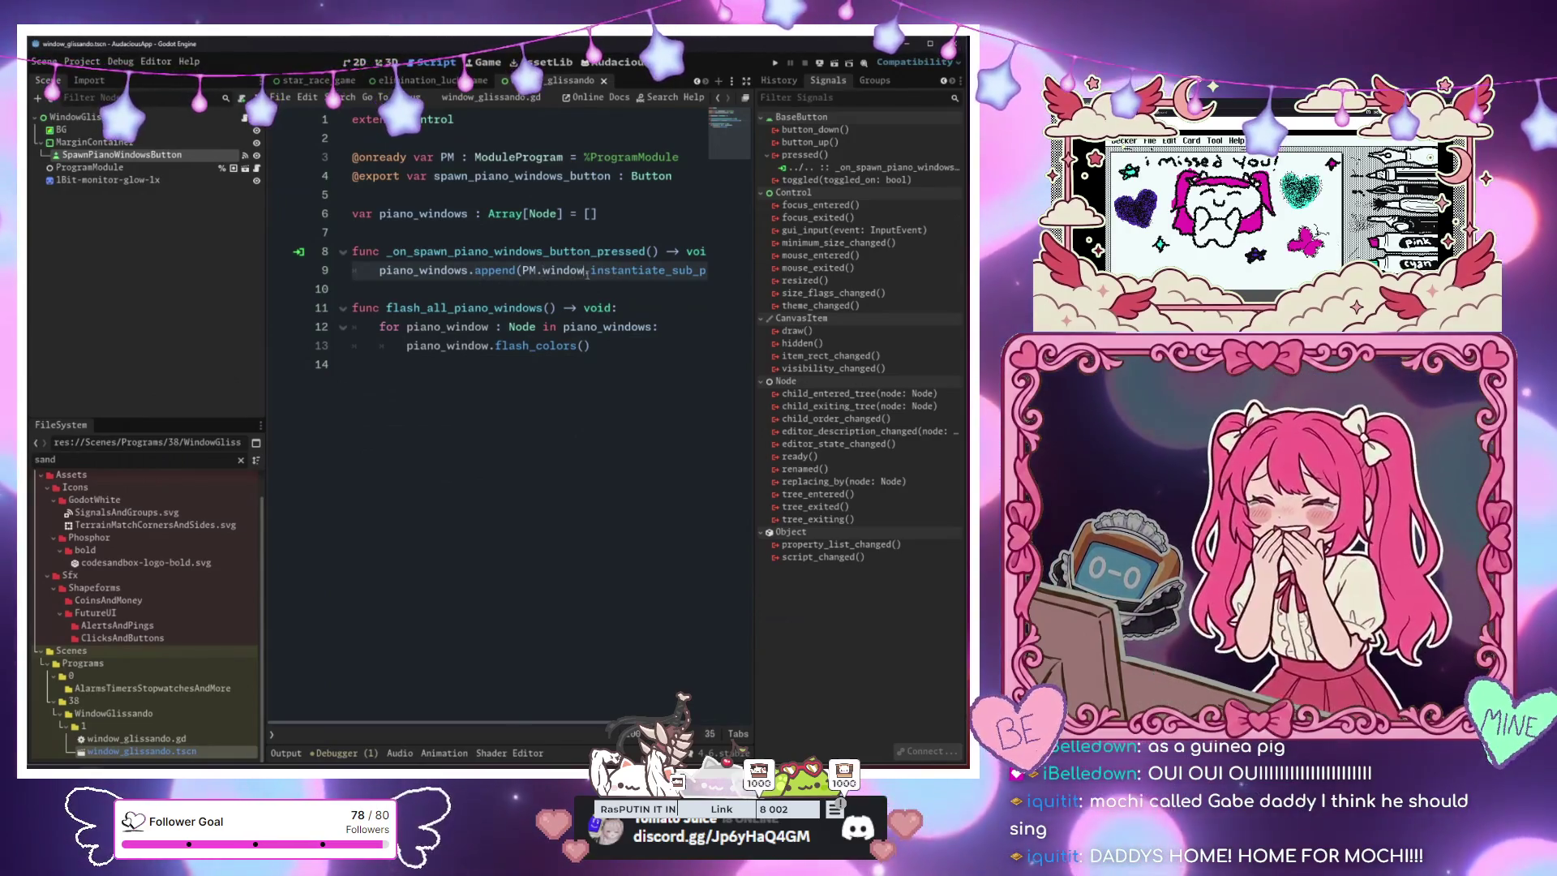
left_click_drag(591, 176, 708, 160)
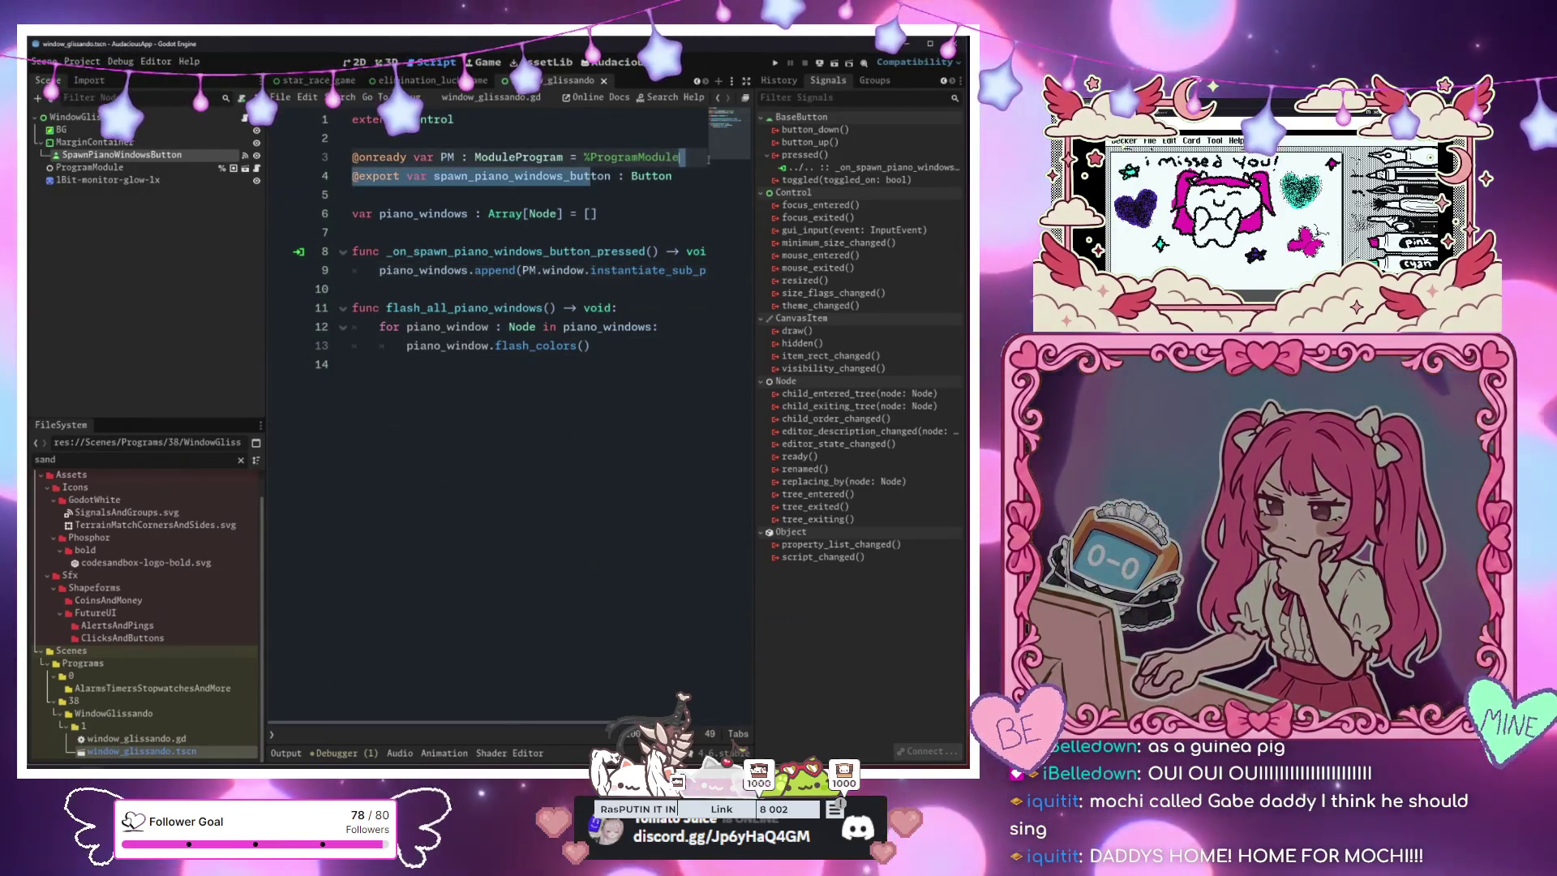
left_click(631, 183)
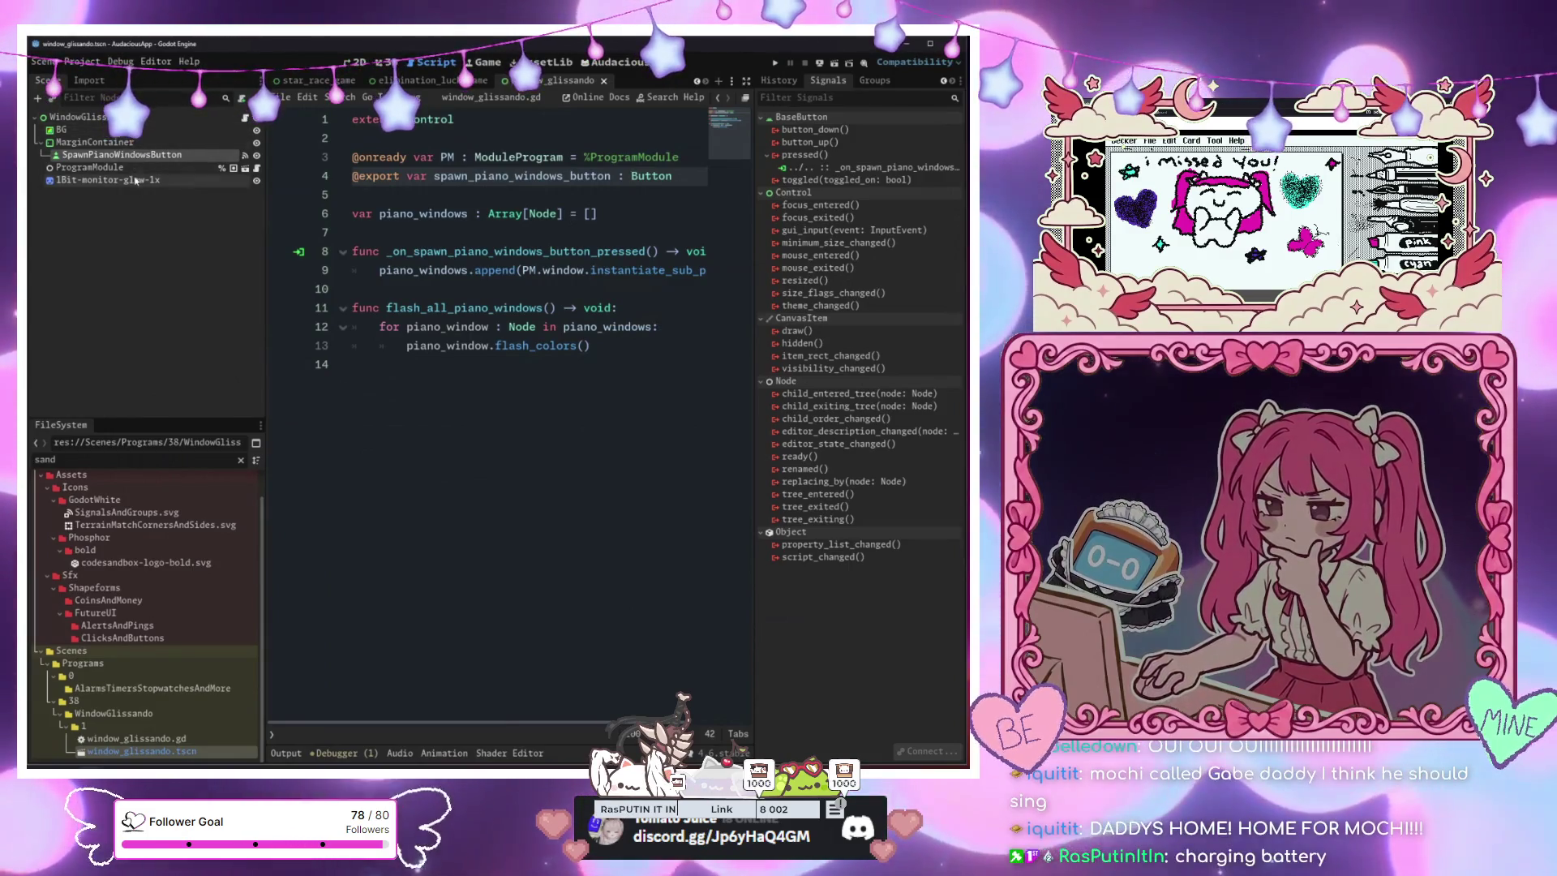
Inspect the ProgramModule node's Program Data Sub Programs array in the Inspector
left_click(99, 167)
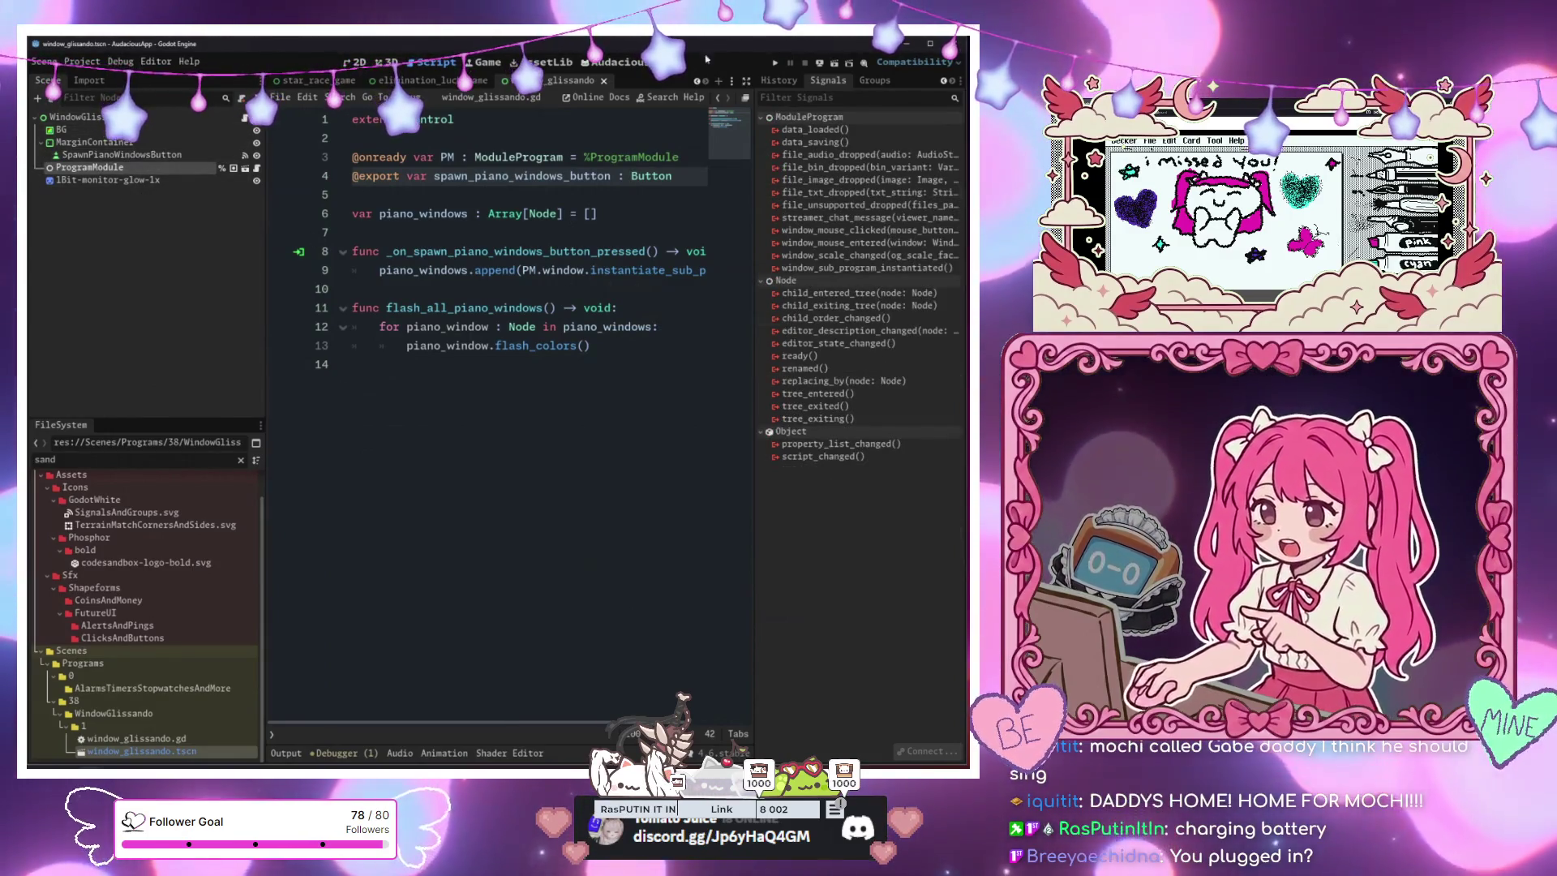
left_click(778, 80)
left_click(787, 81)
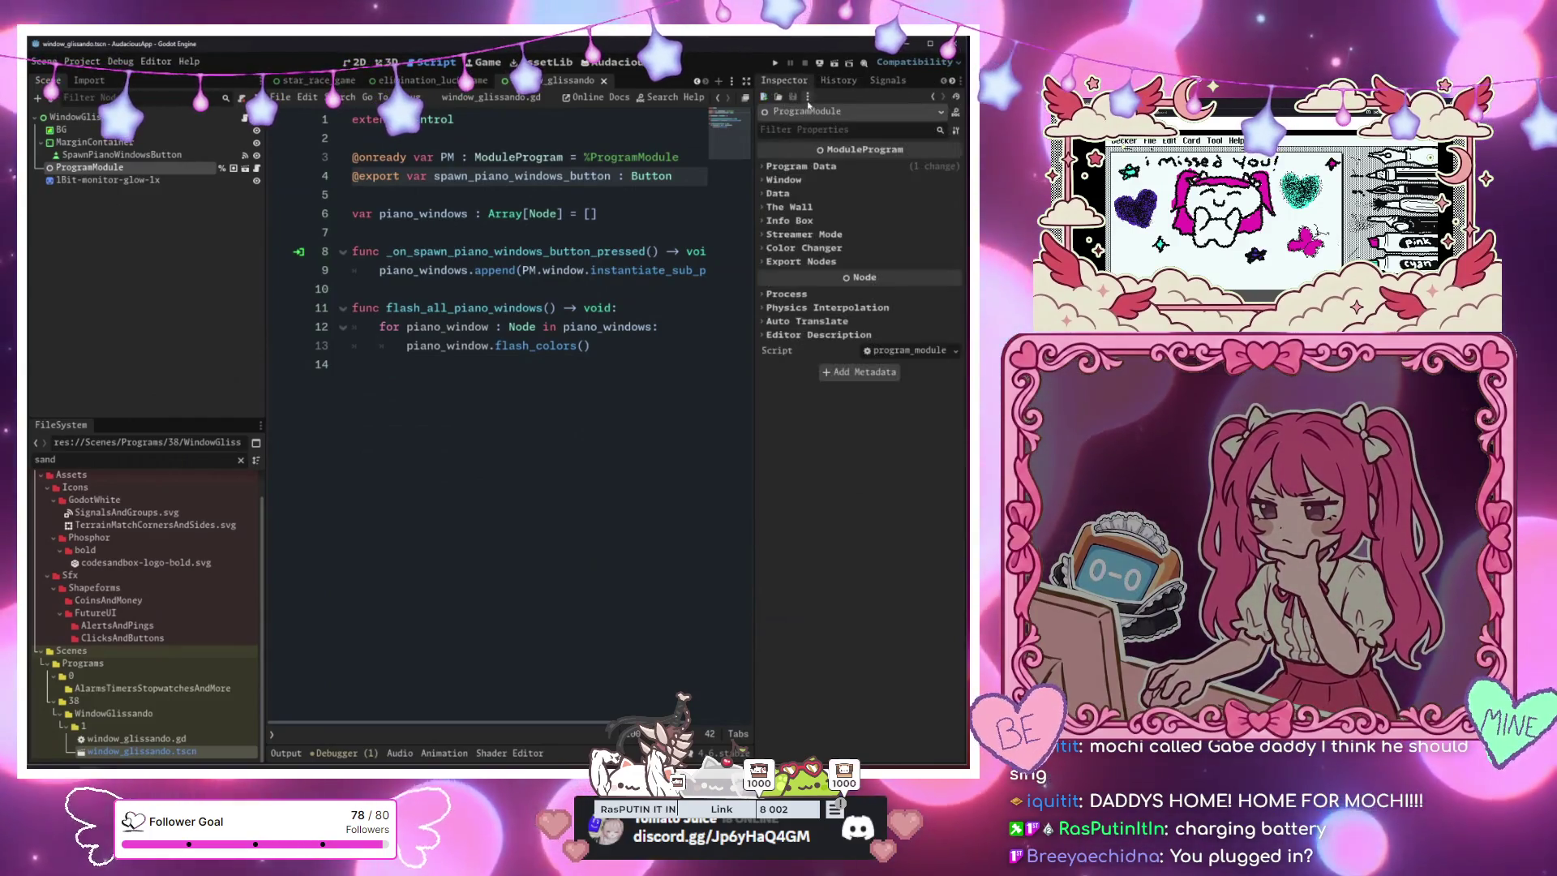
left_click(817, 167)
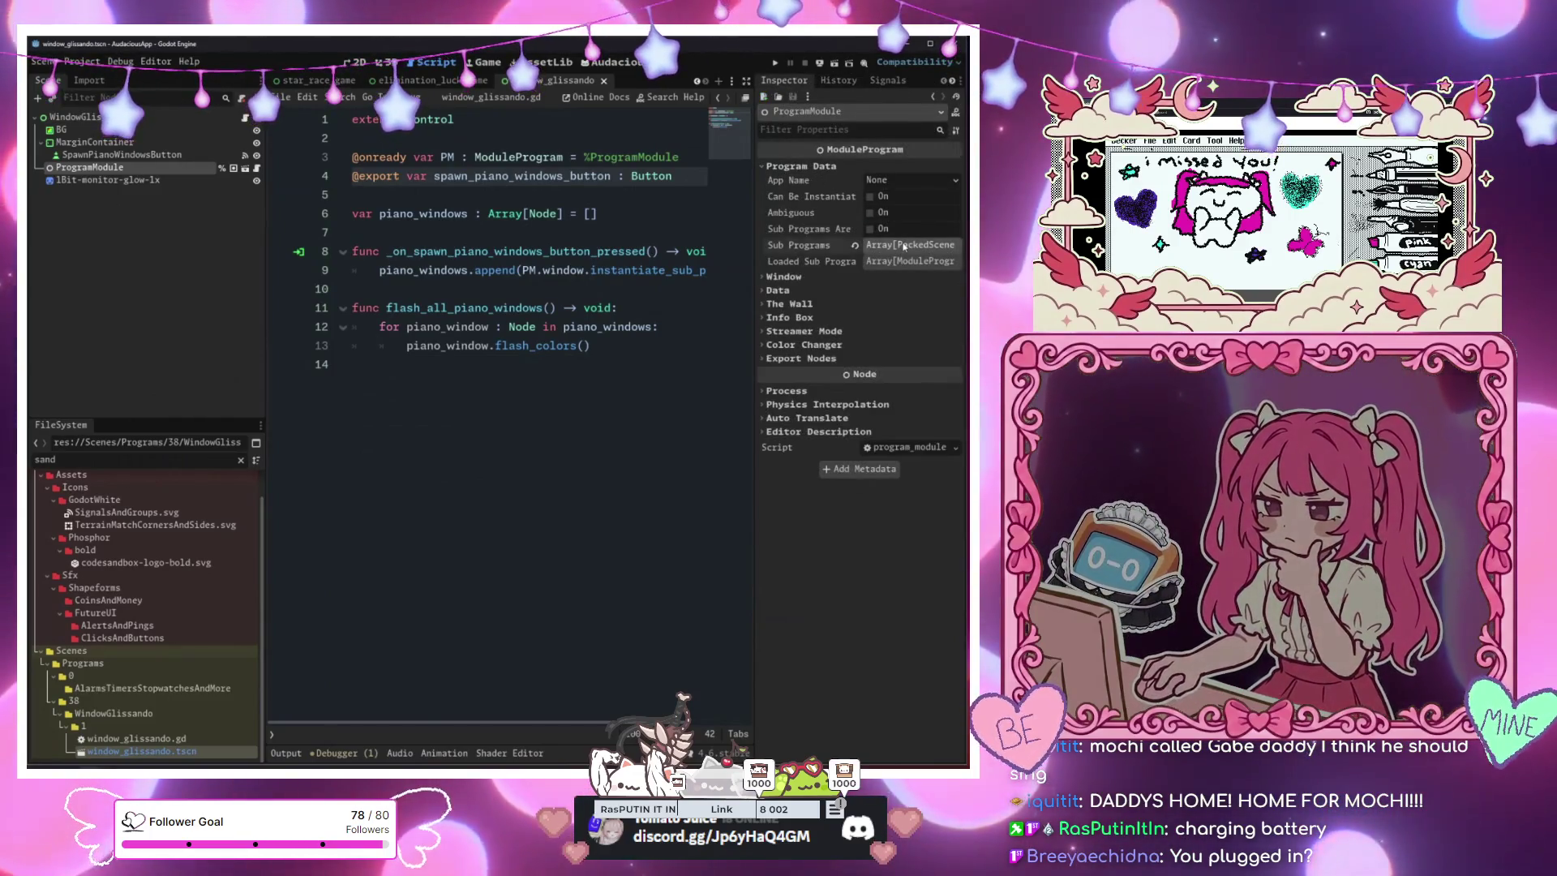
left_click(904, 246)
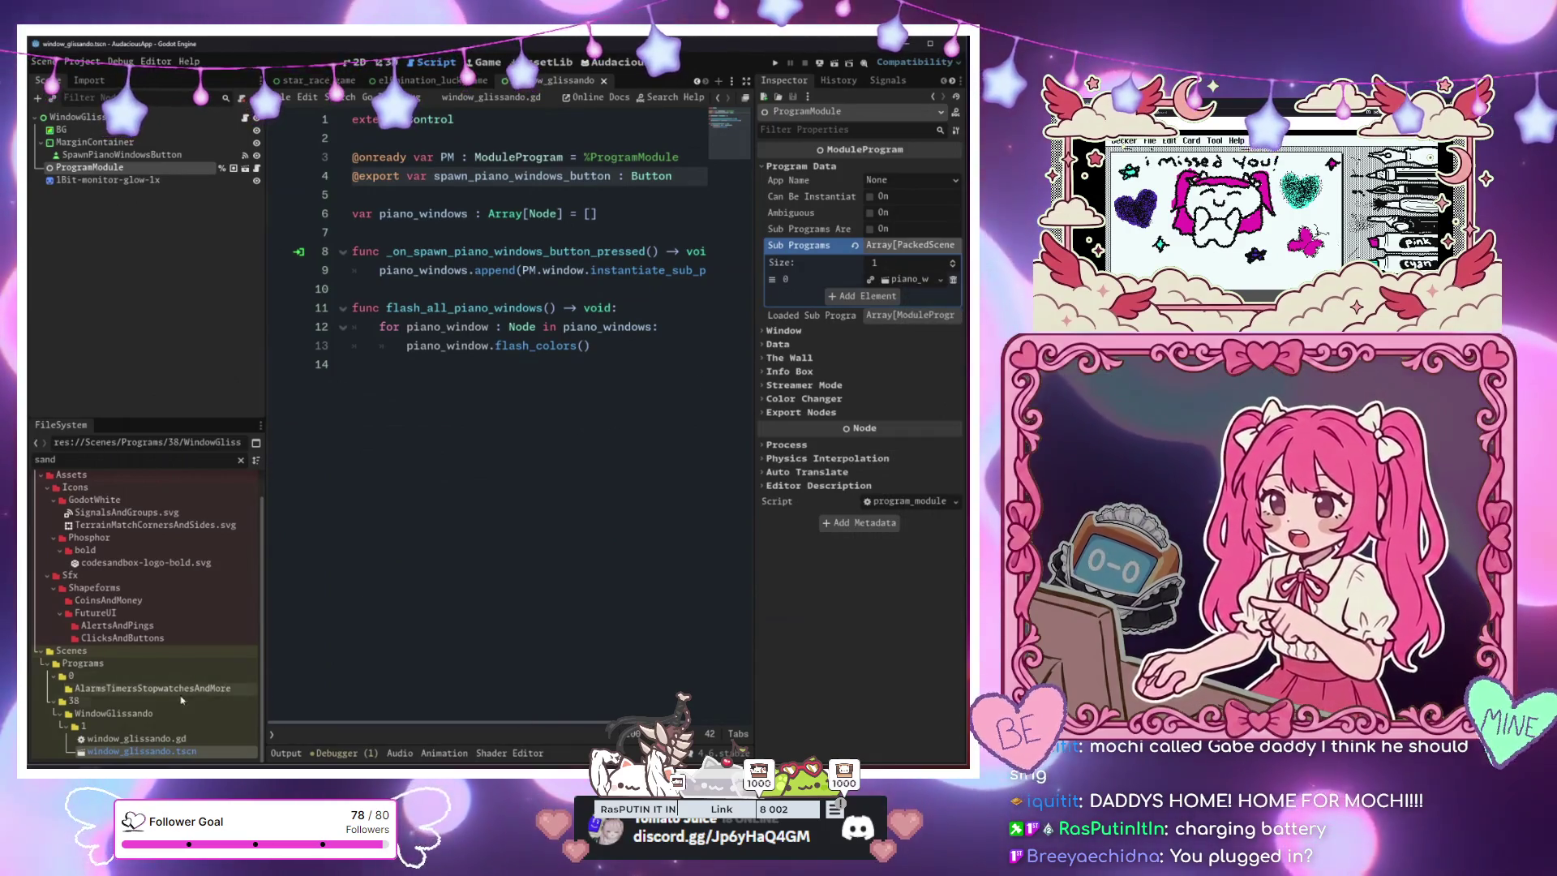
Clear the file filter and select piano_window.tscn in the WindowGlissando folder
left_click(241, 460)
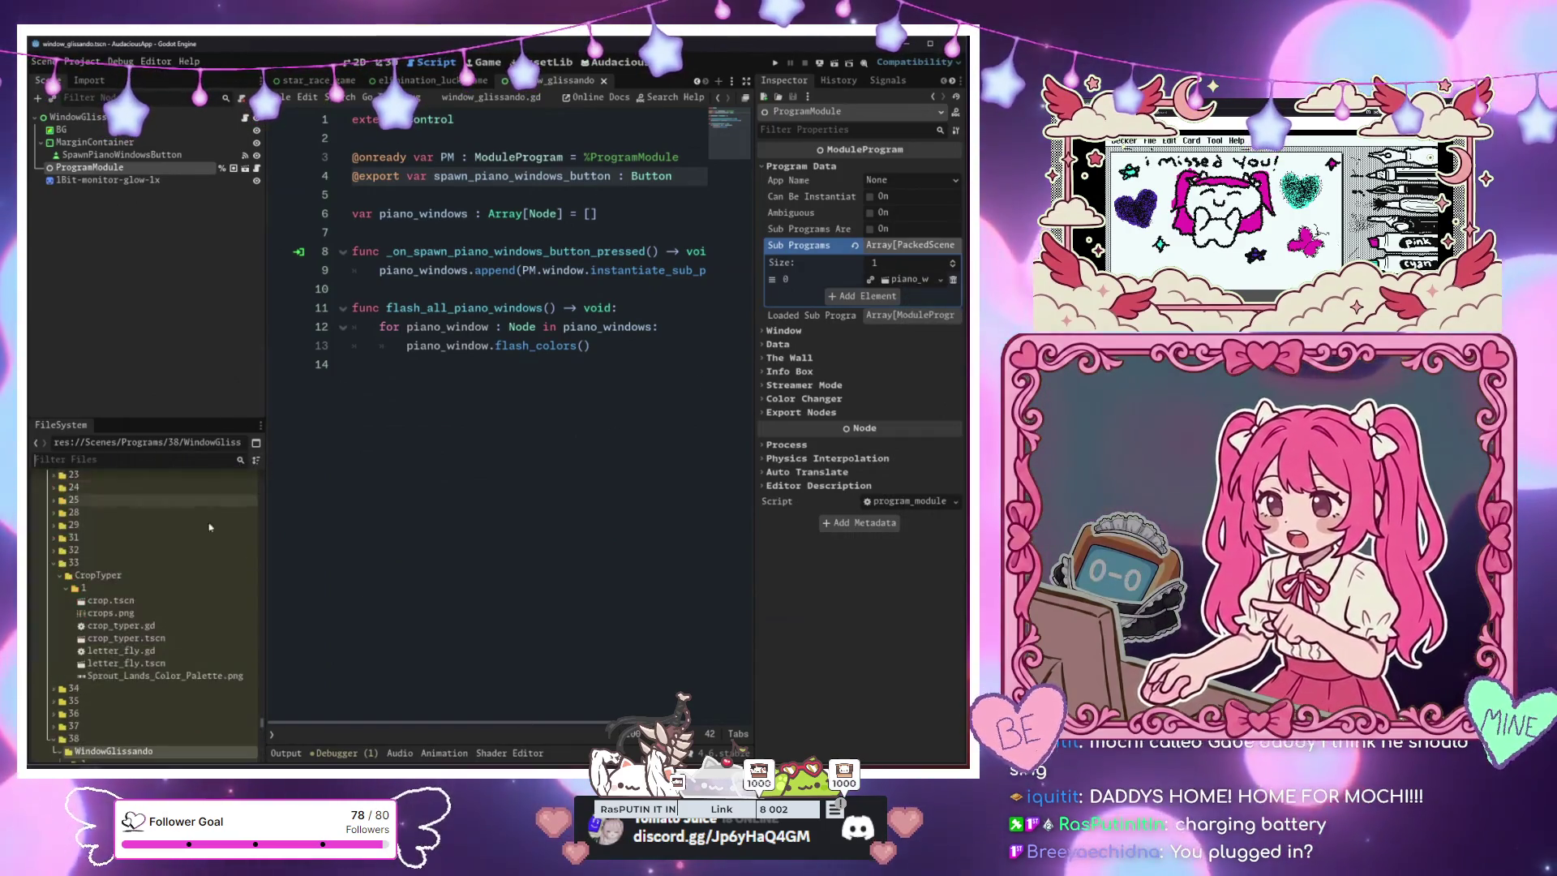
scroll(146, 622, "down", 3)
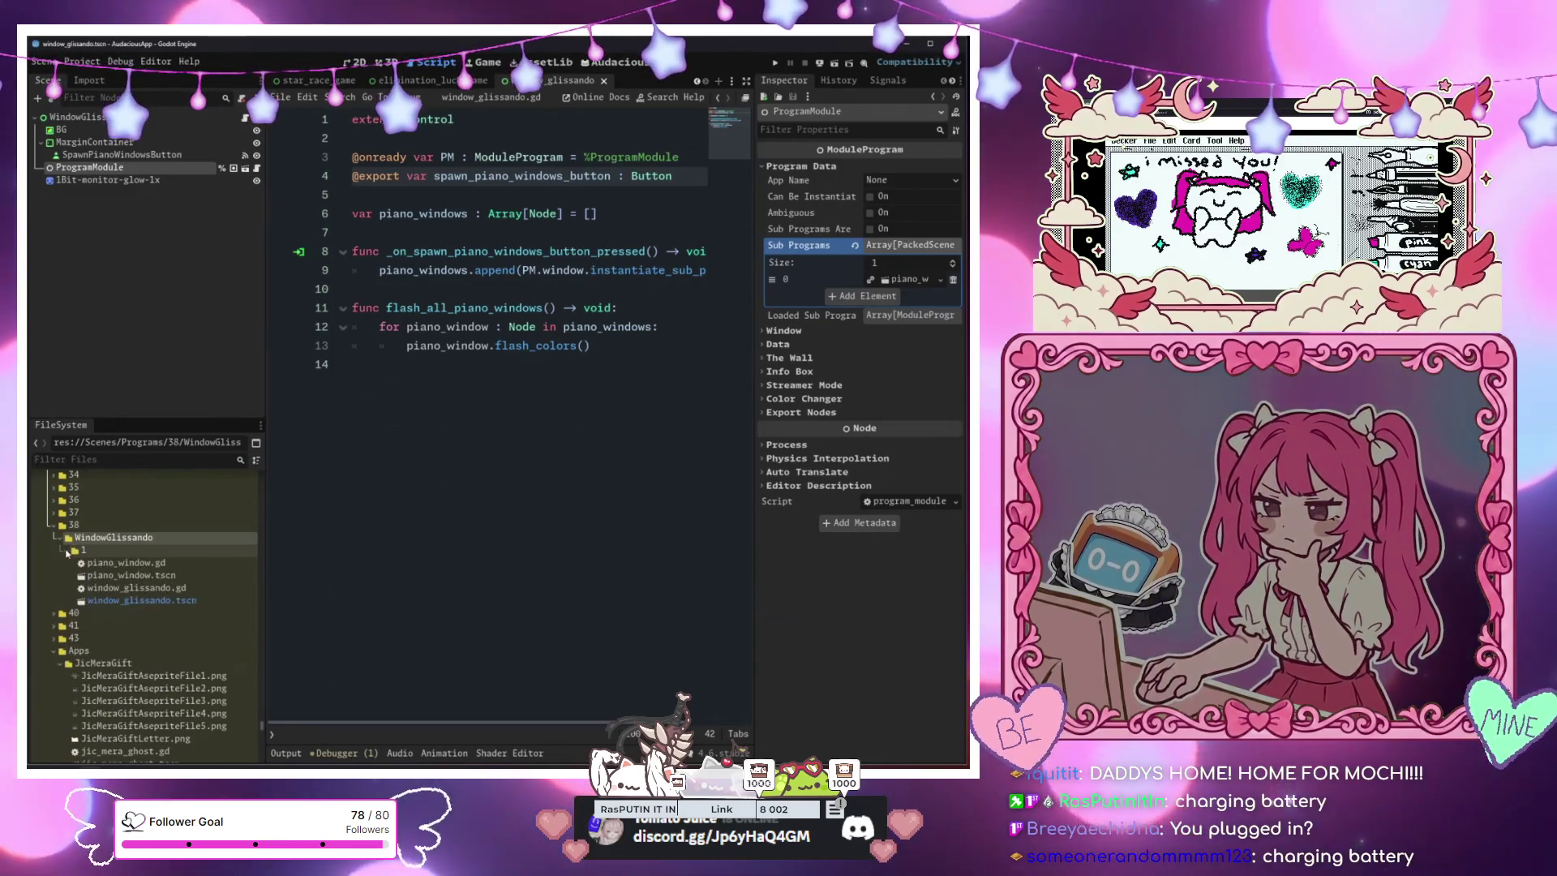
left_click(69, 550)
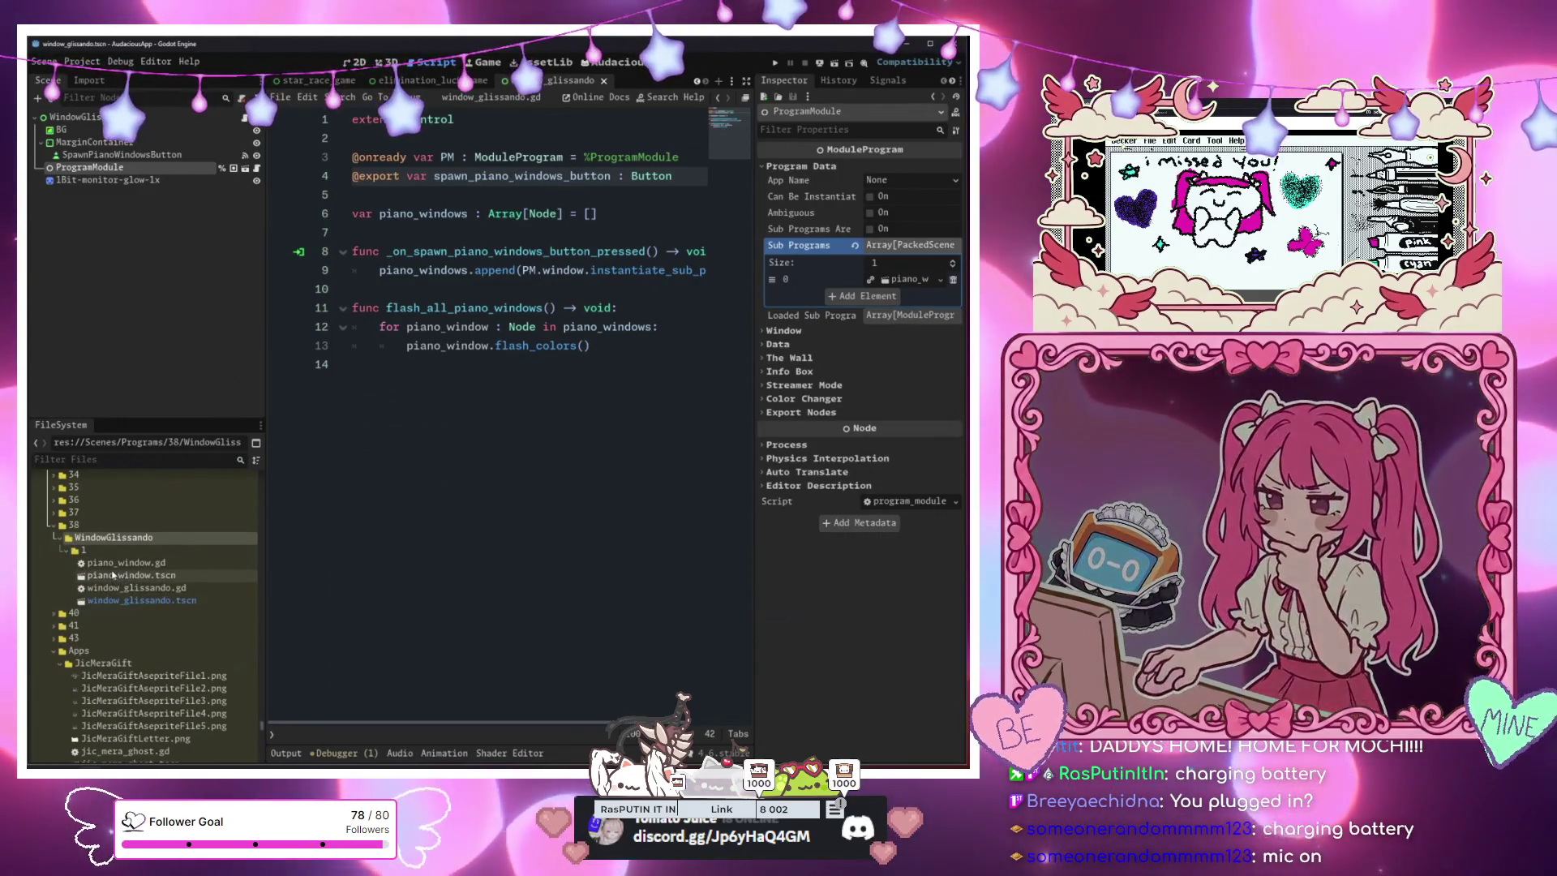
left_click(132, 576)
Open the piano_window scene, select its NoteSound node and browse the project files
double_click(132, 575)
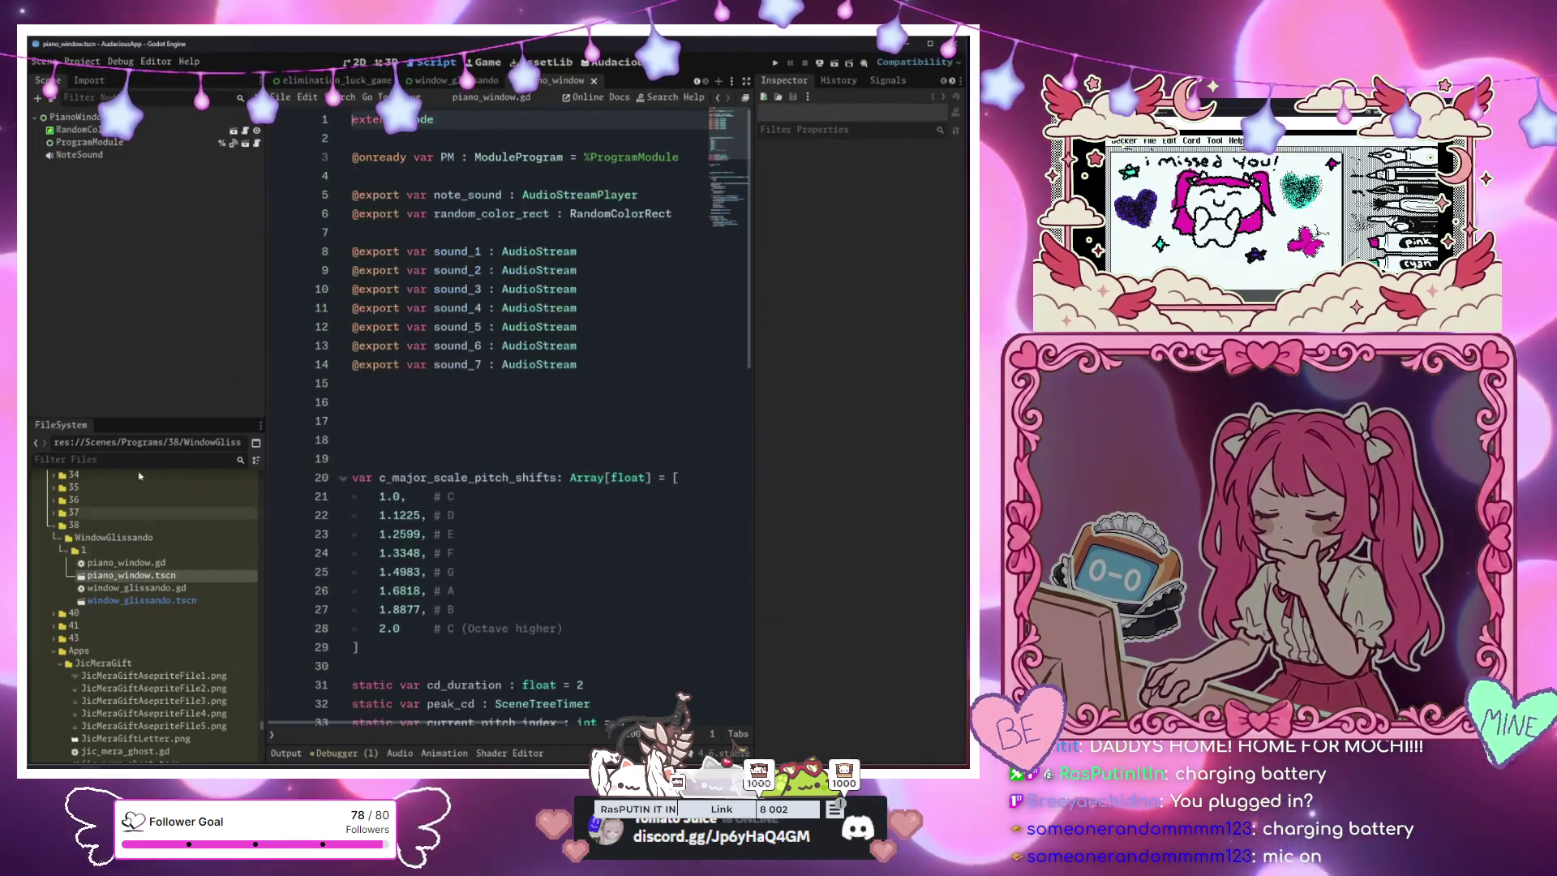
left_click(109, 159)
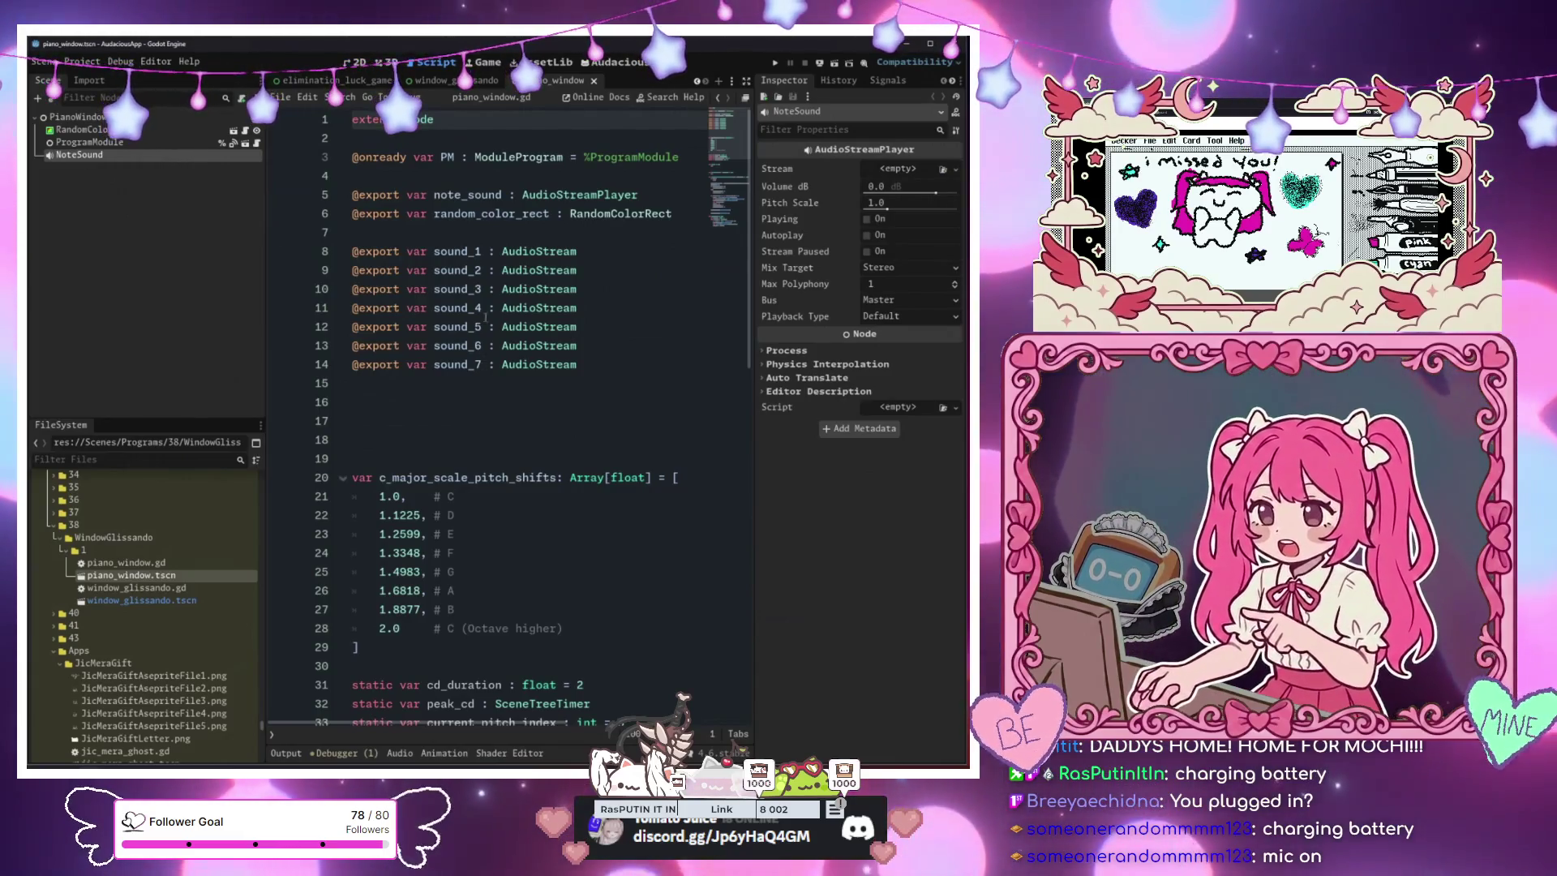
left_click(119, 459)
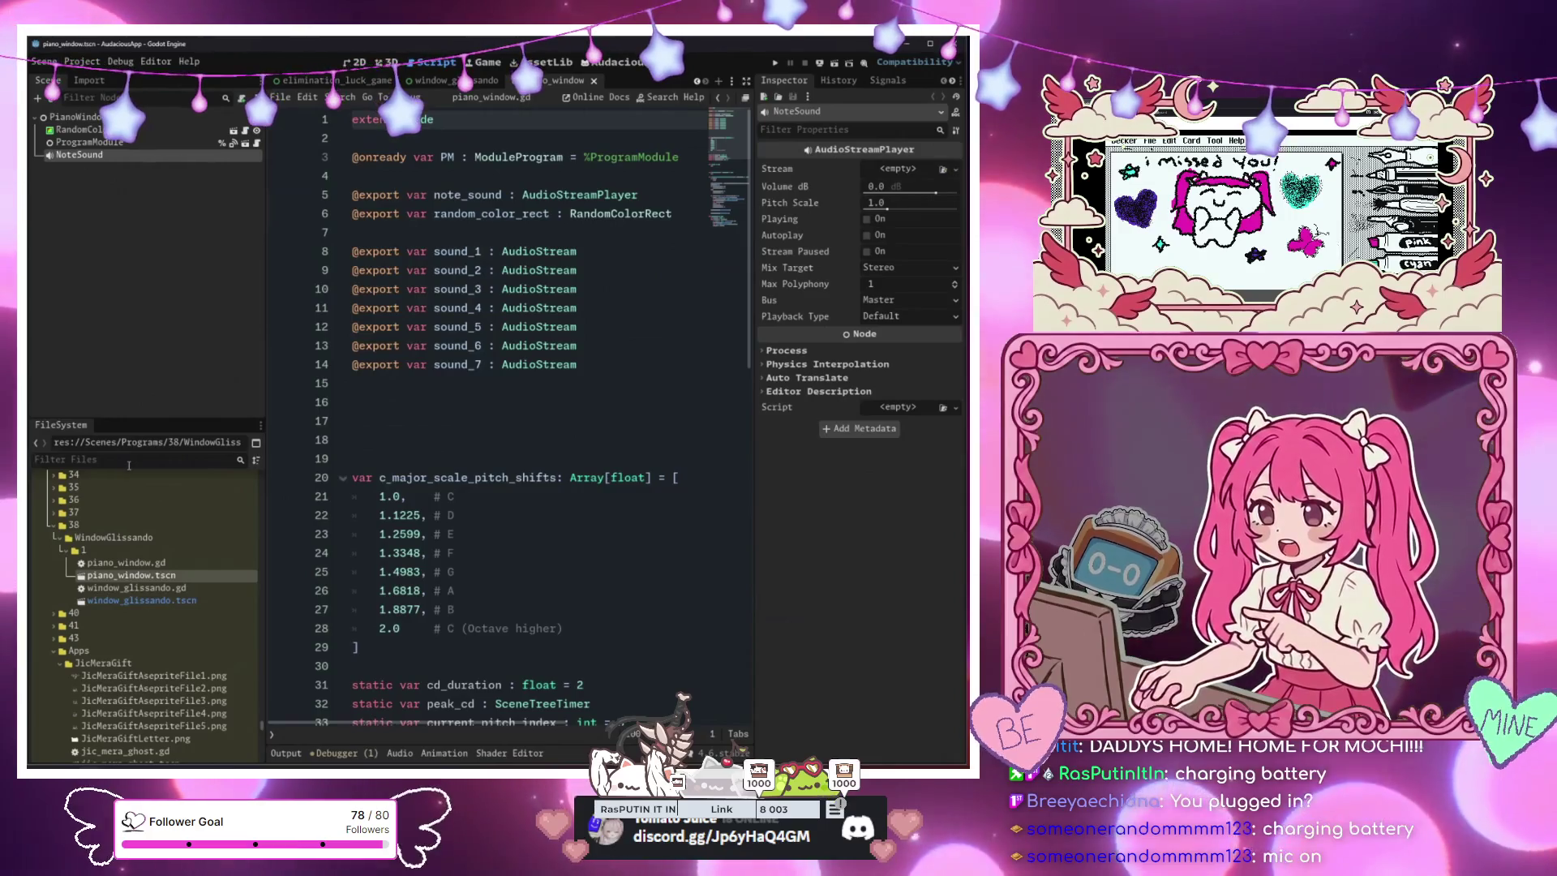
scroll(183, 514, "up", 8)
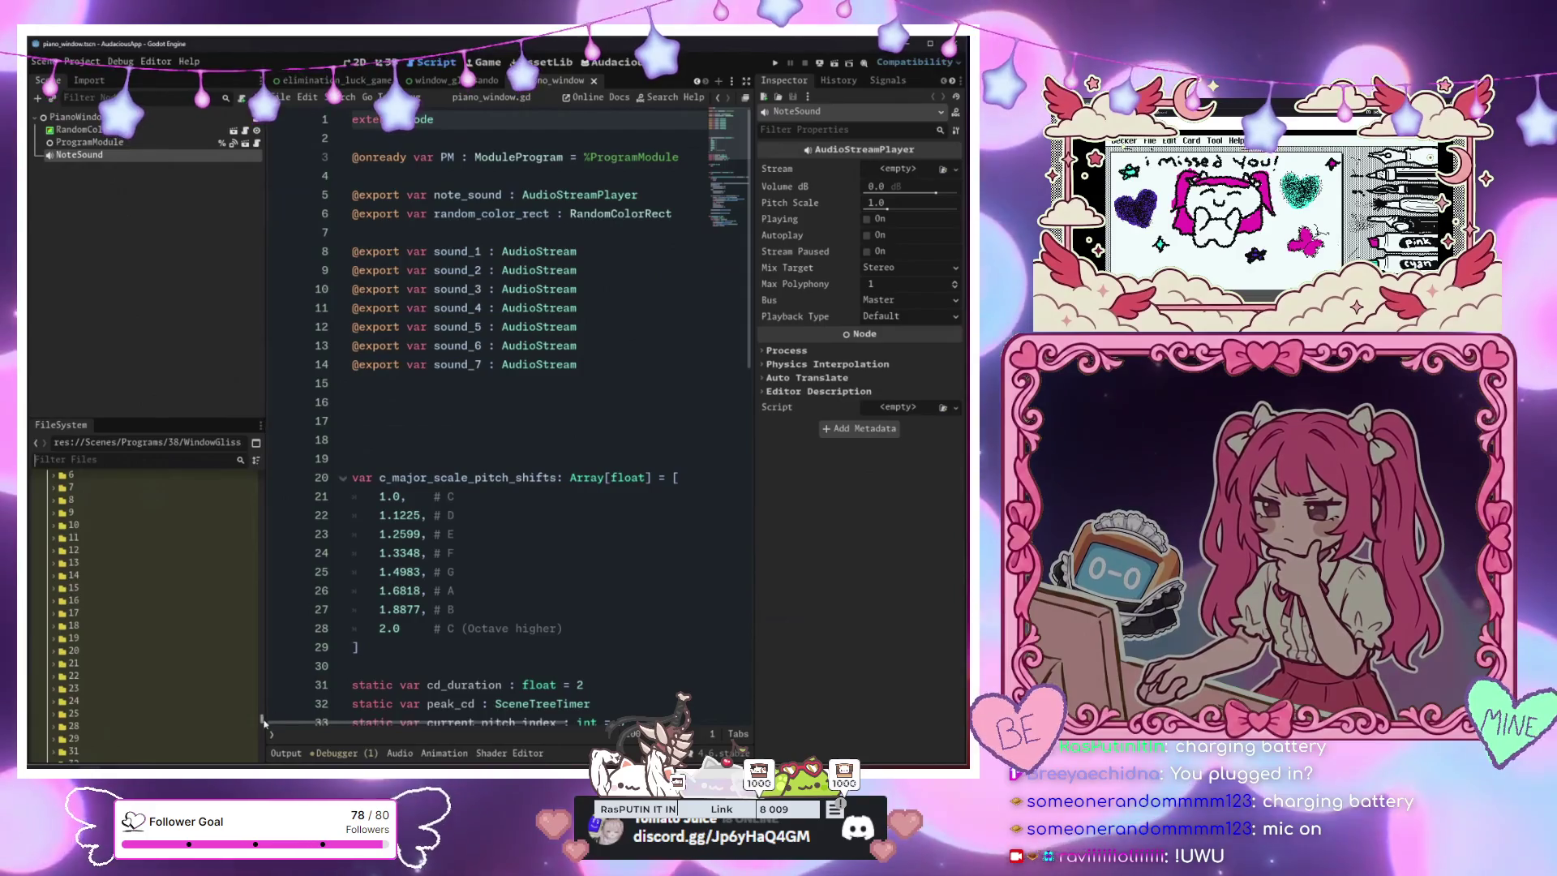
left_click_drag(261, 717, 263, 498)
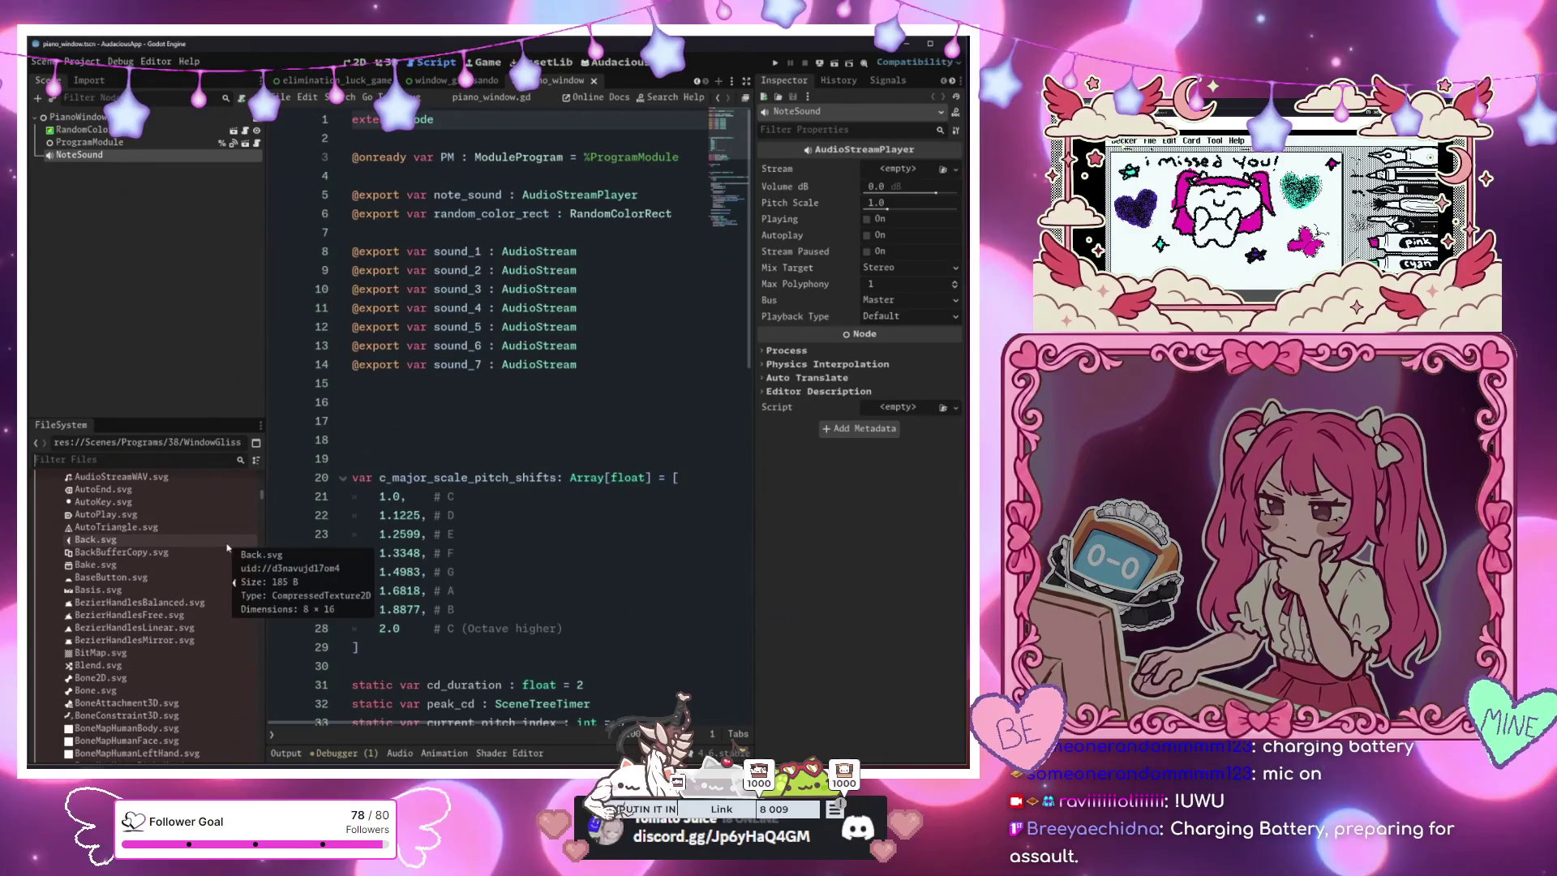
scroll(228, 547, "up", 5)
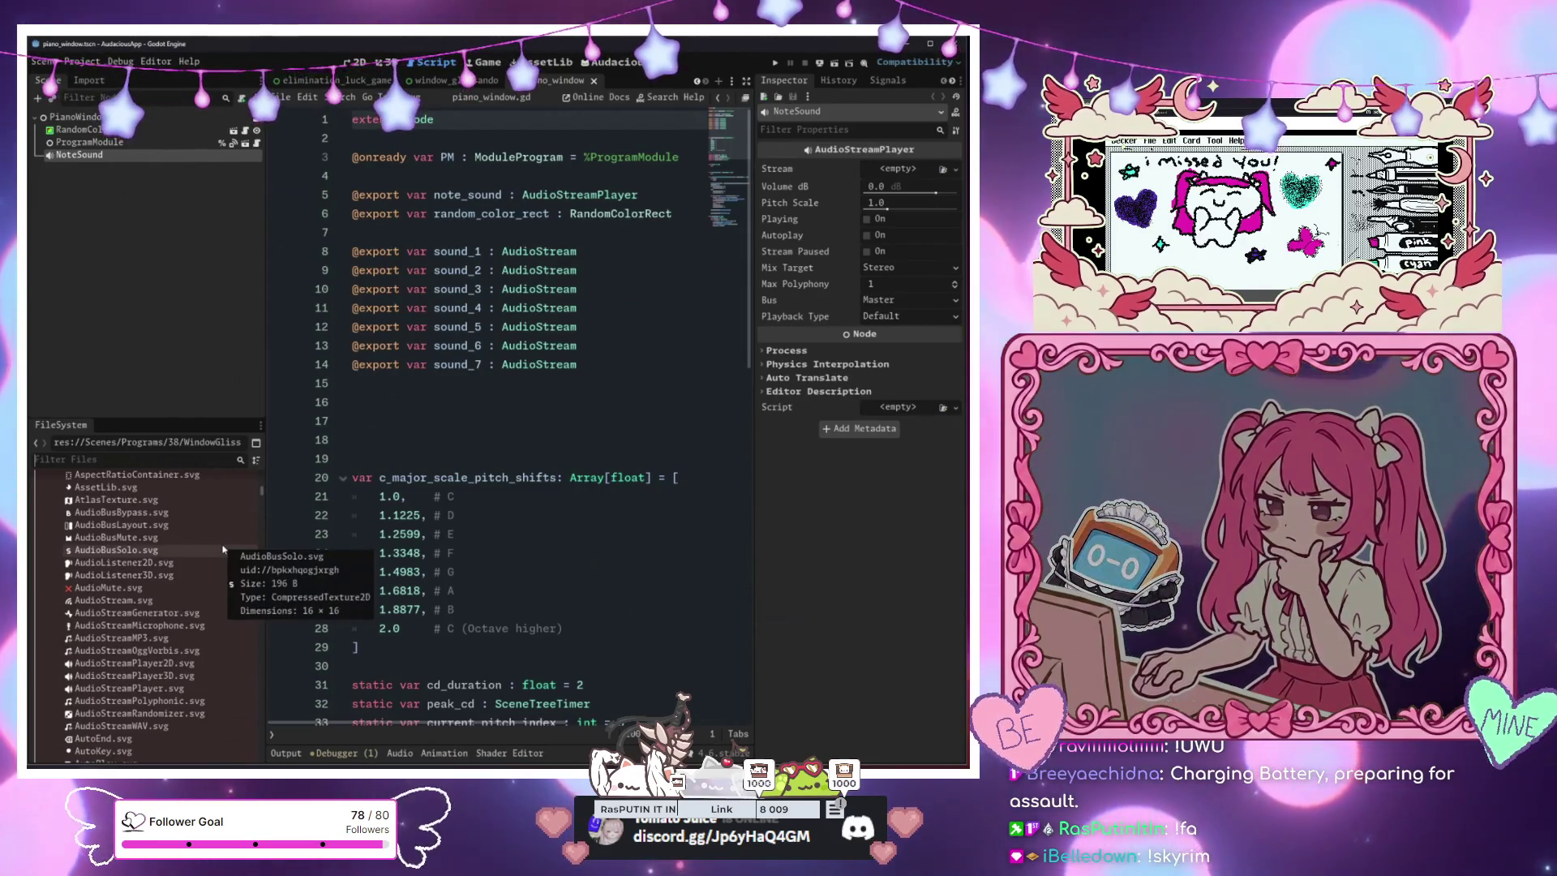
scroll(104, 573, "up", 15)
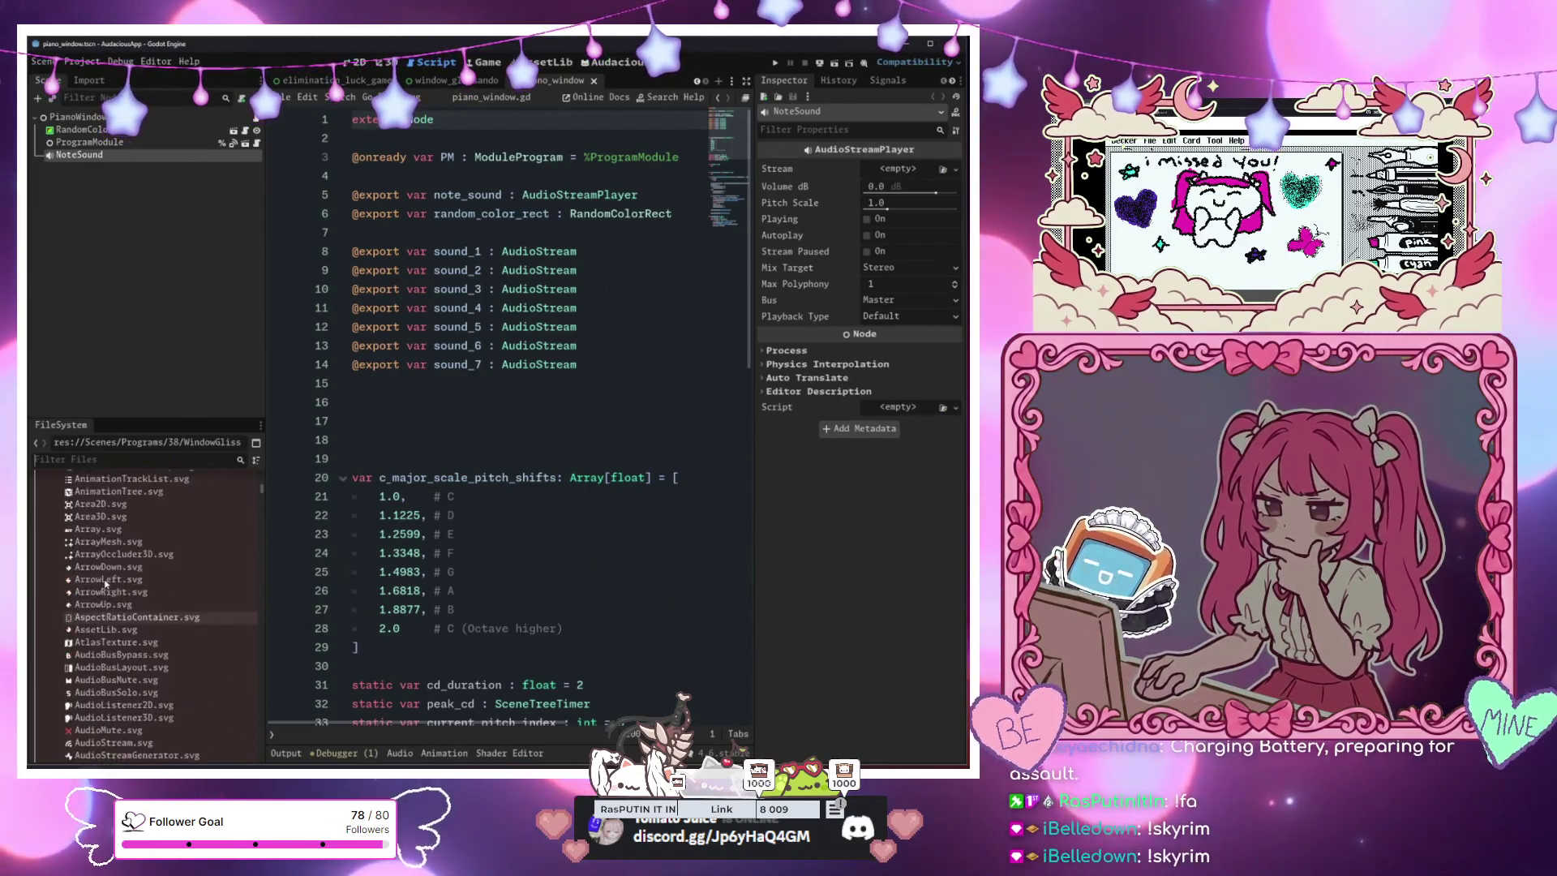
scroll(104, 573, "up", 6)
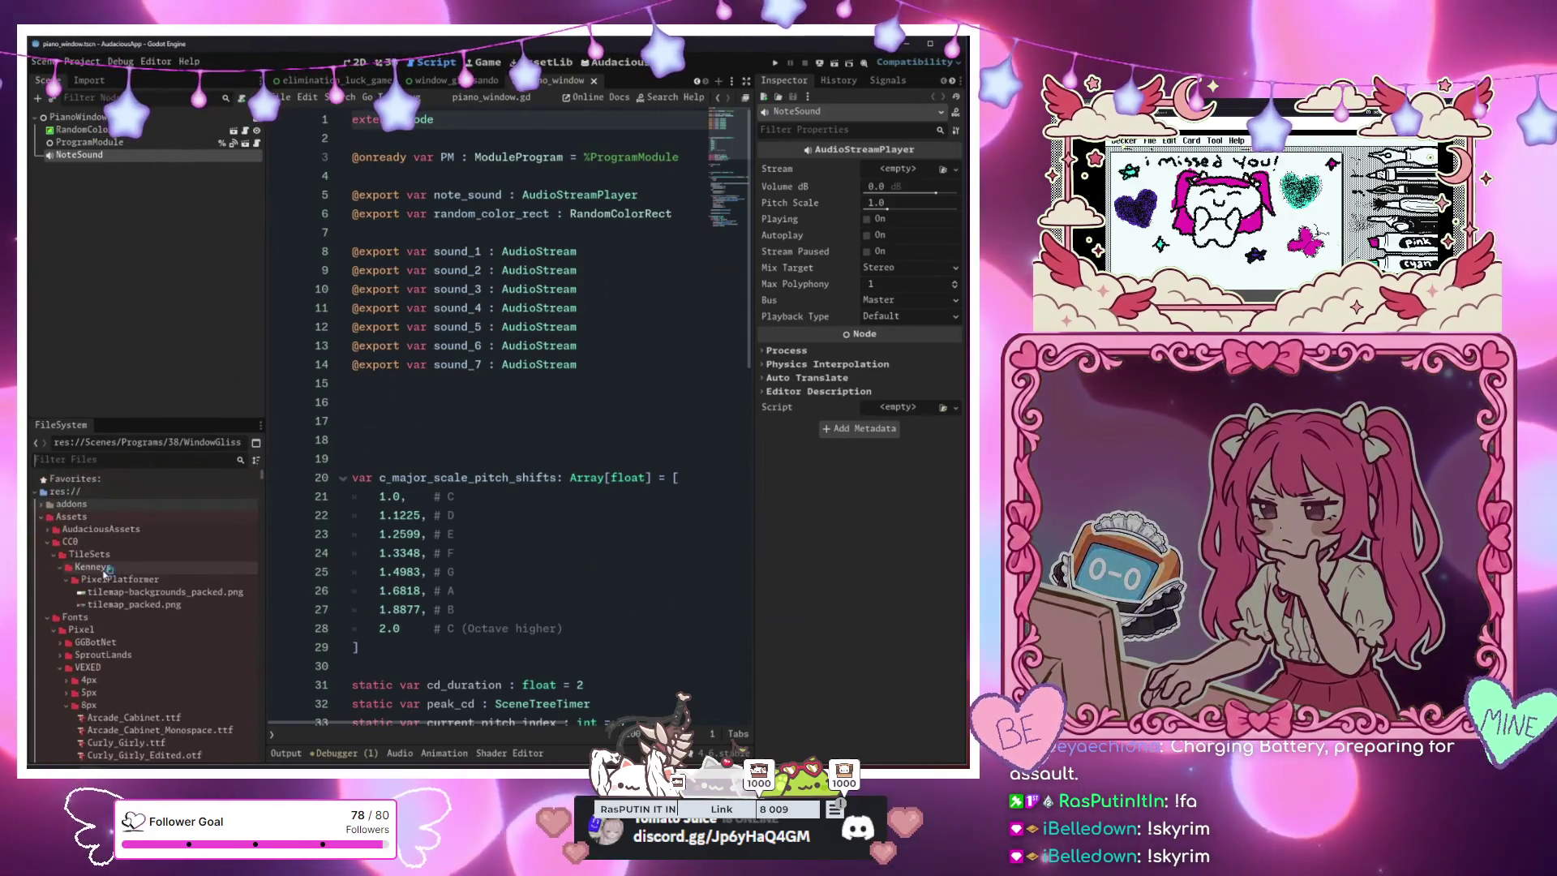
scroll(104, 573, "down", 18)
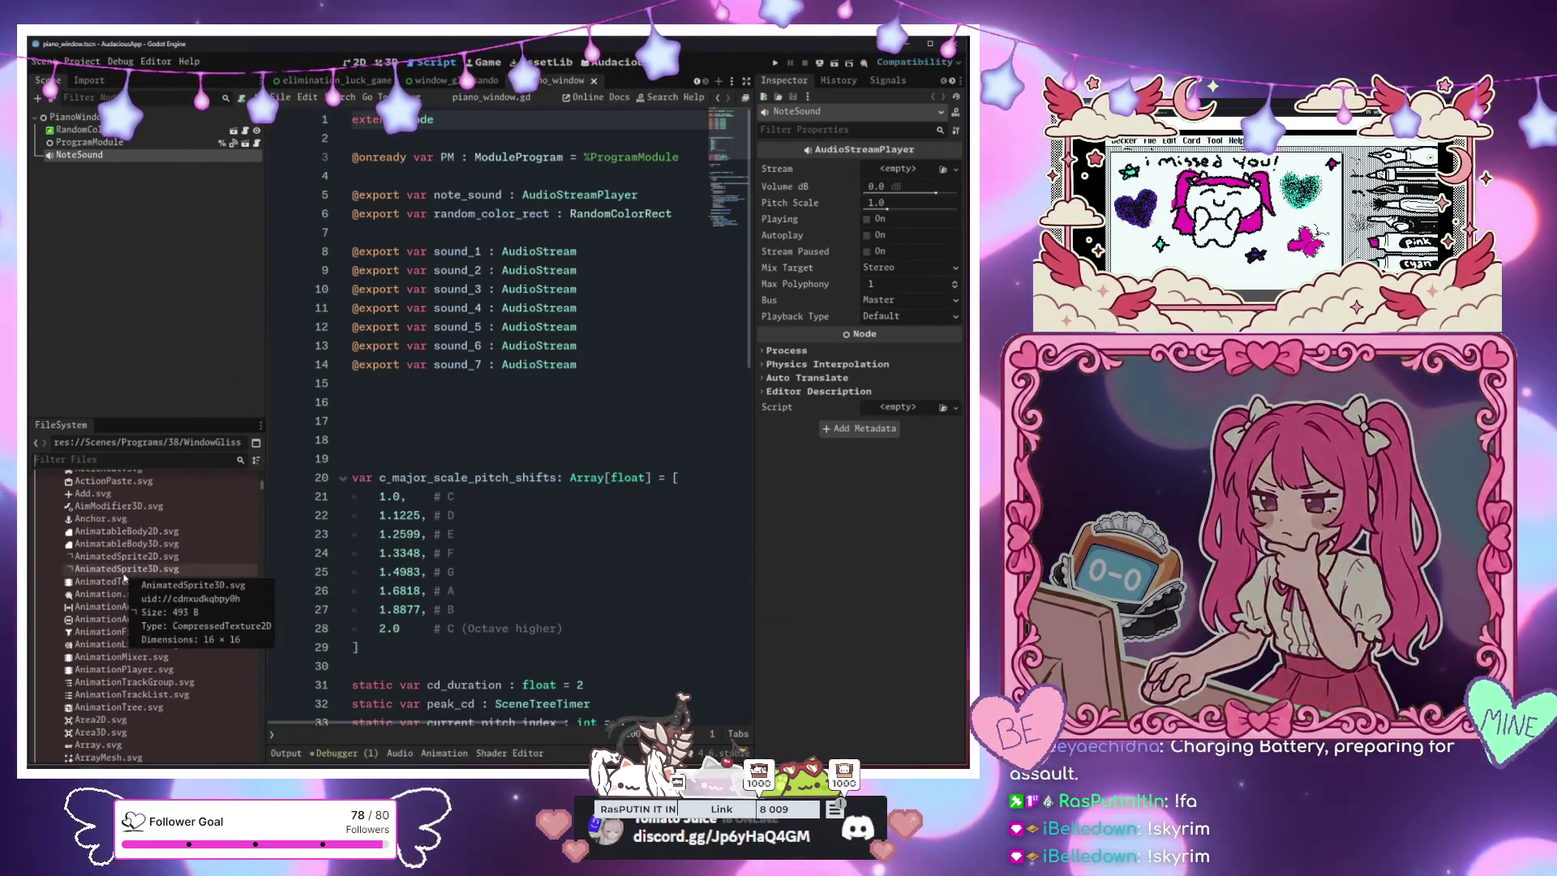
scroll(124, 577, "up", 5)
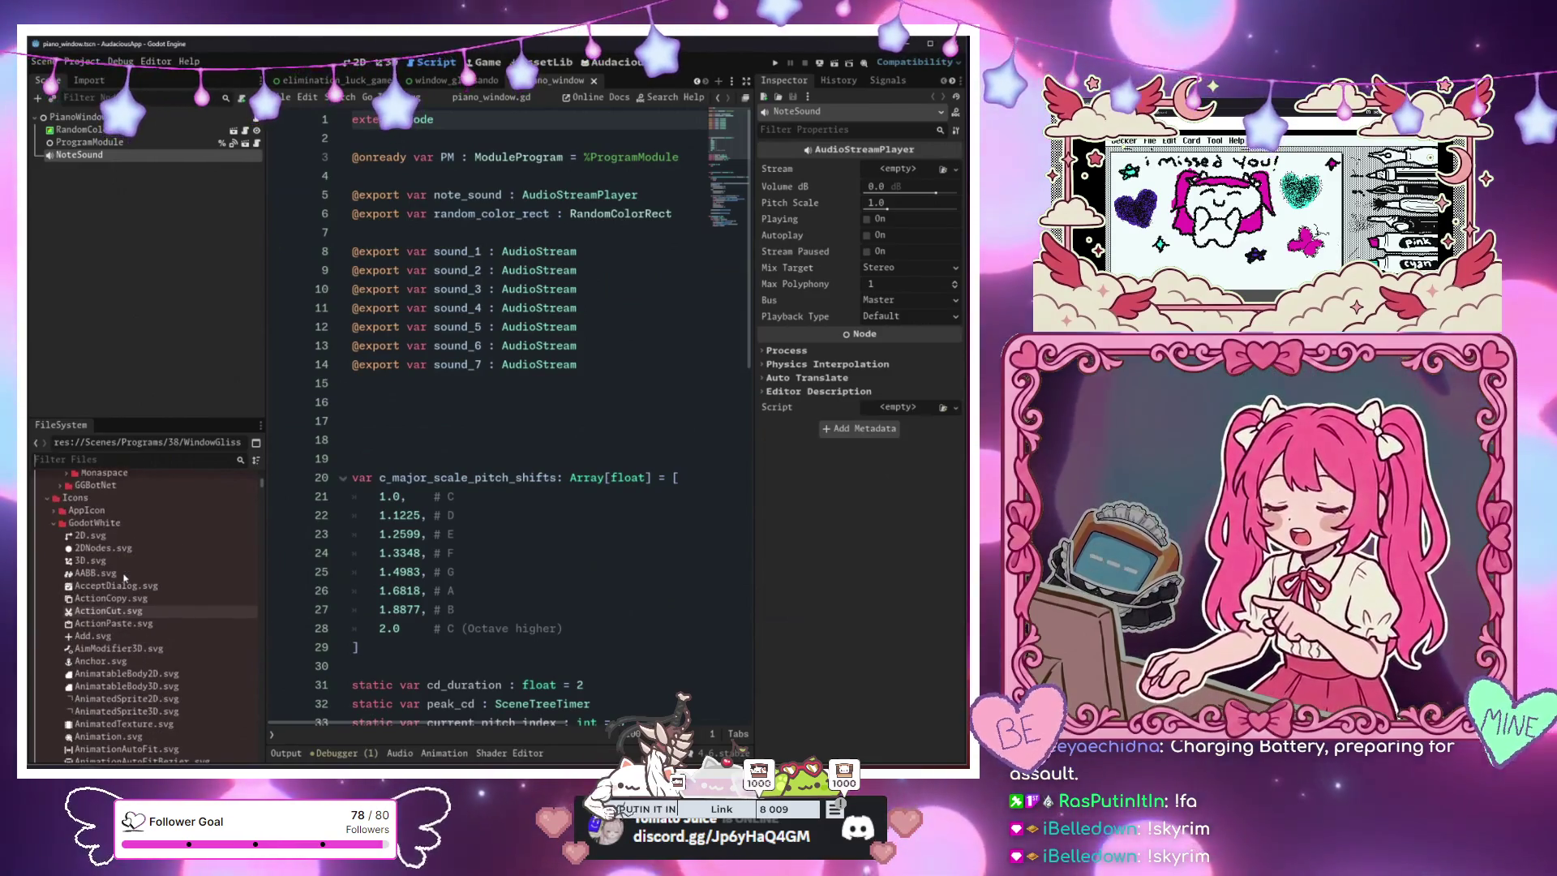
Filter the FileSystem for 'sound' to find the Assets/Sfx folder, then clear the filter
left_click(108, 459)
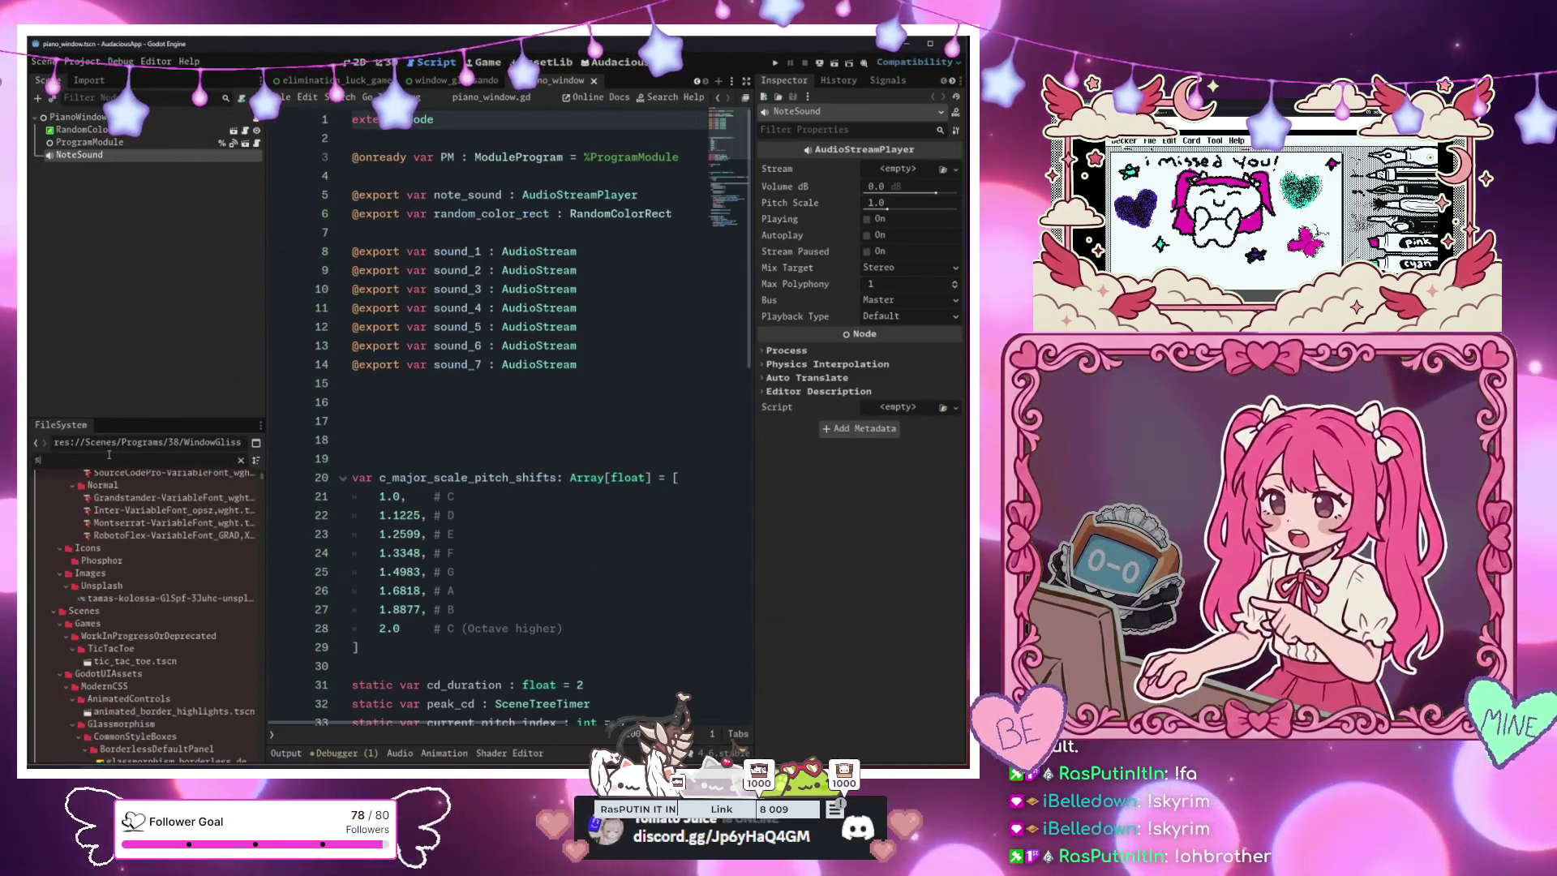
type("soun")
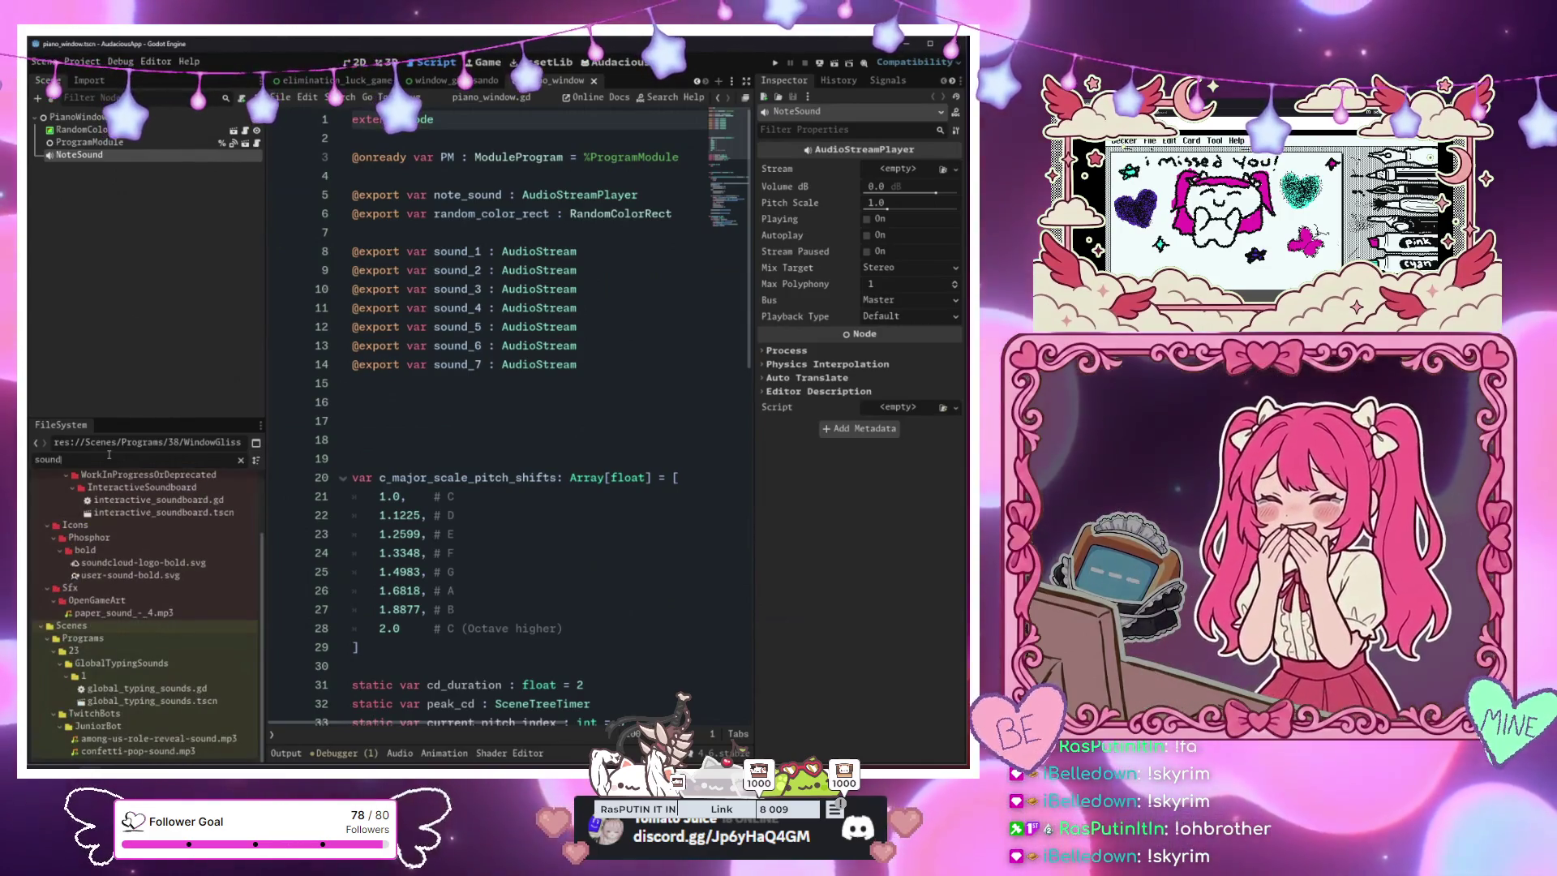
type("d")
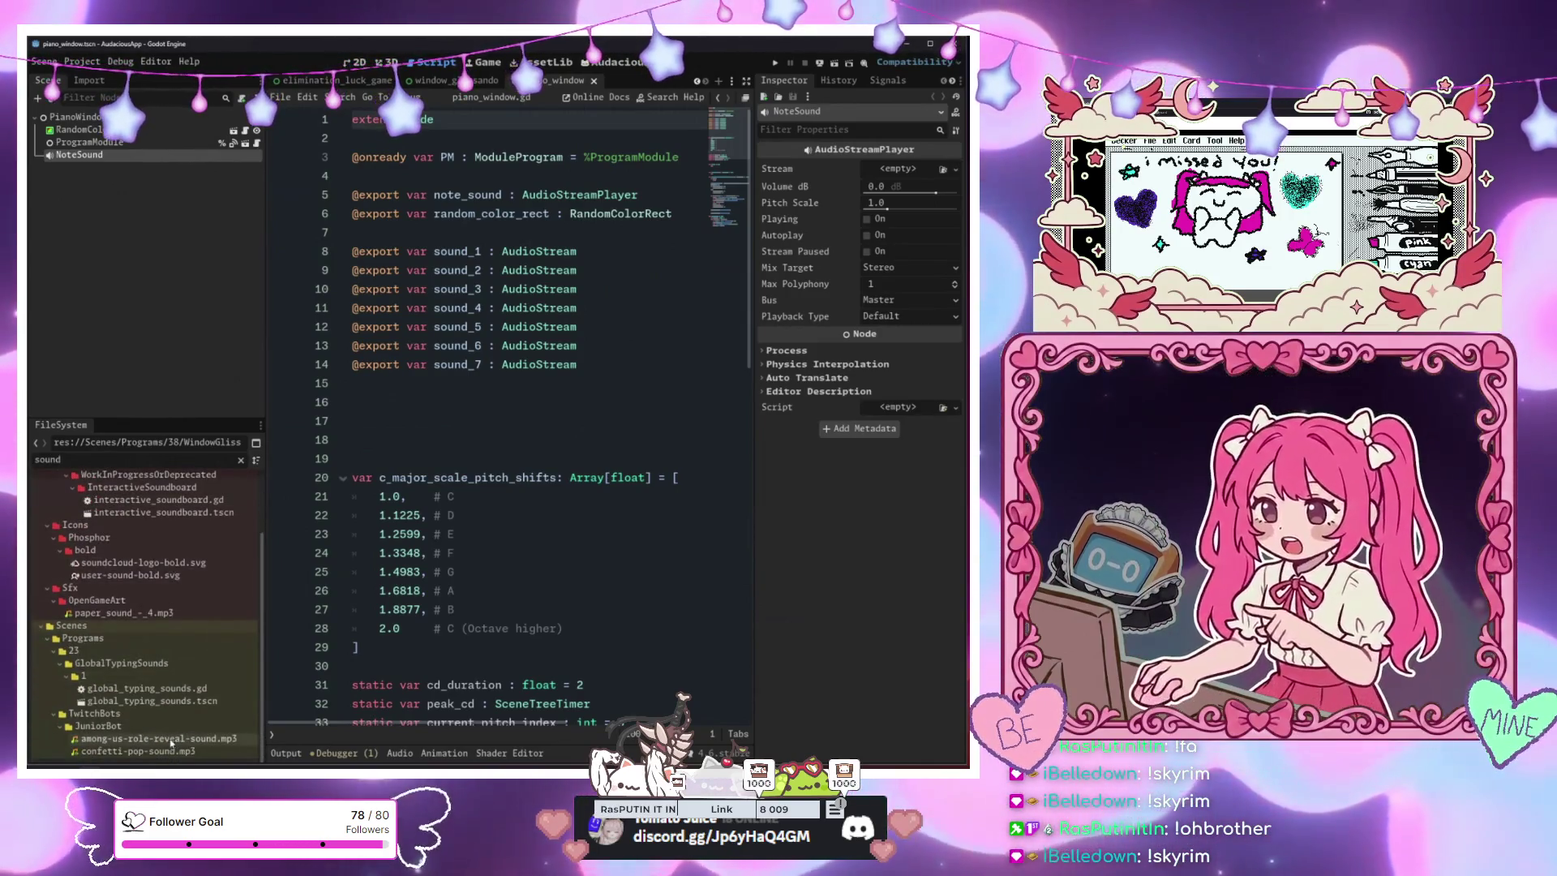
scroll(166, 583, "up", 3)
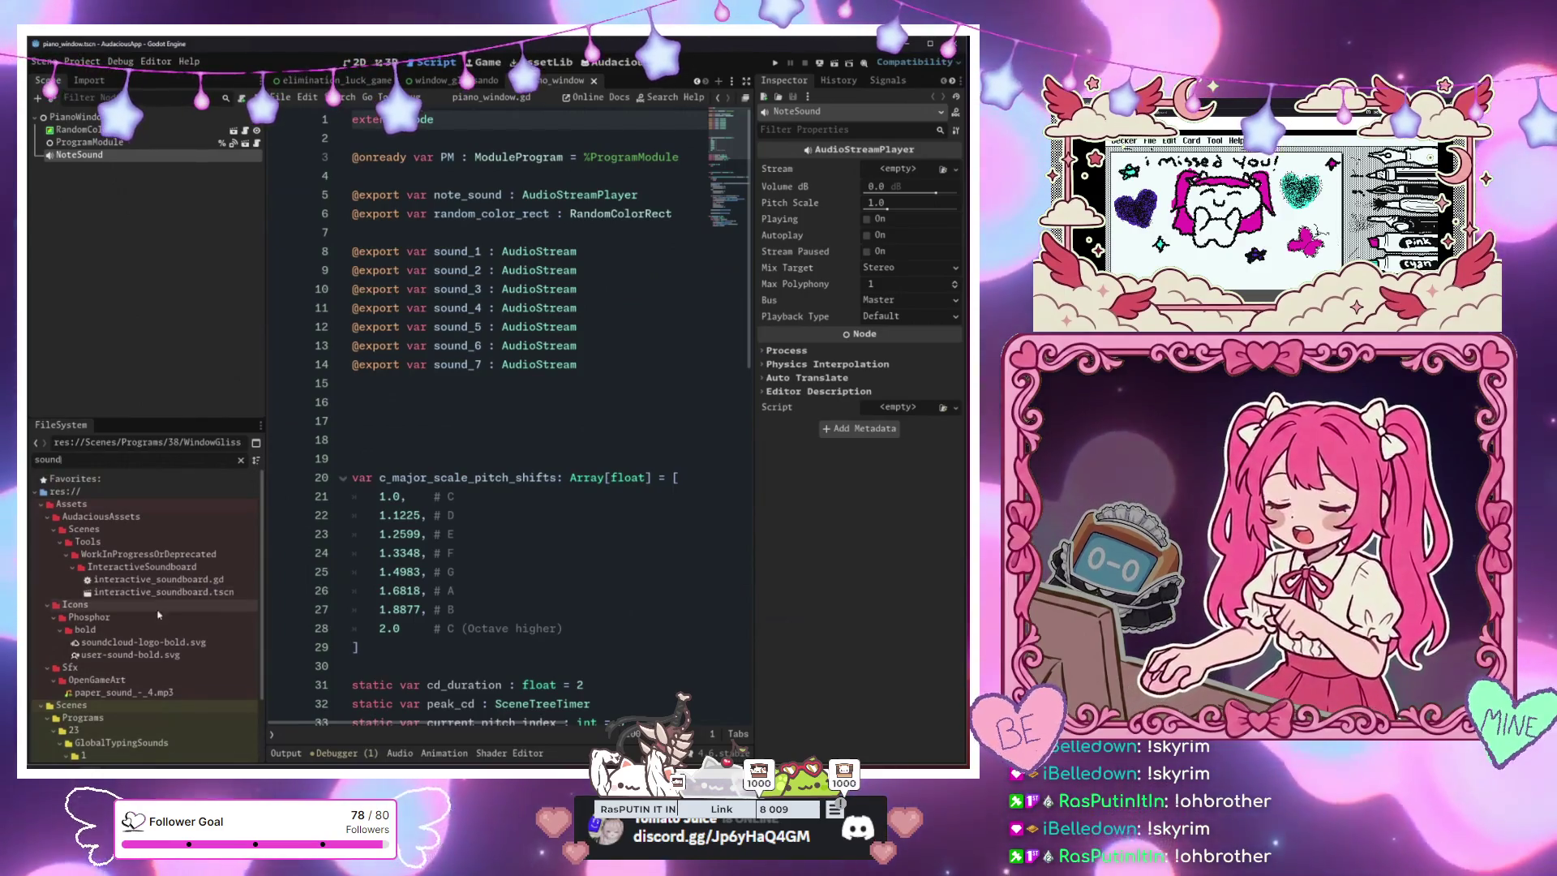
left_click(128, 693)
left_click(127, 667)
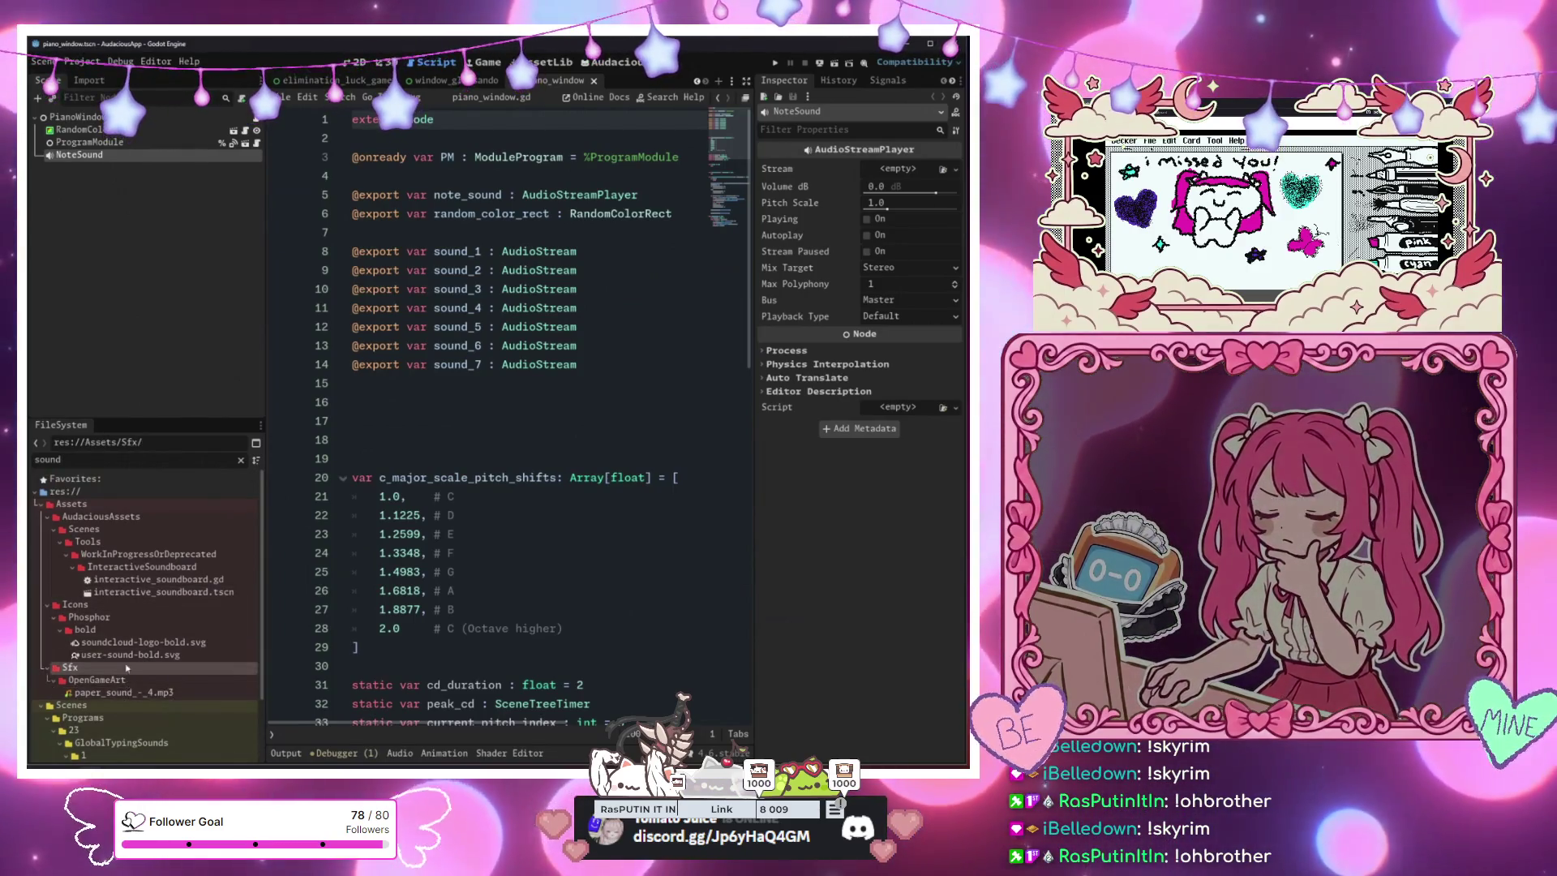
left_click(241, 460)
Preview the Collect Item.ogg and Object Impact Thud.ogg sounds
scroll(163, 620, "down", 3)
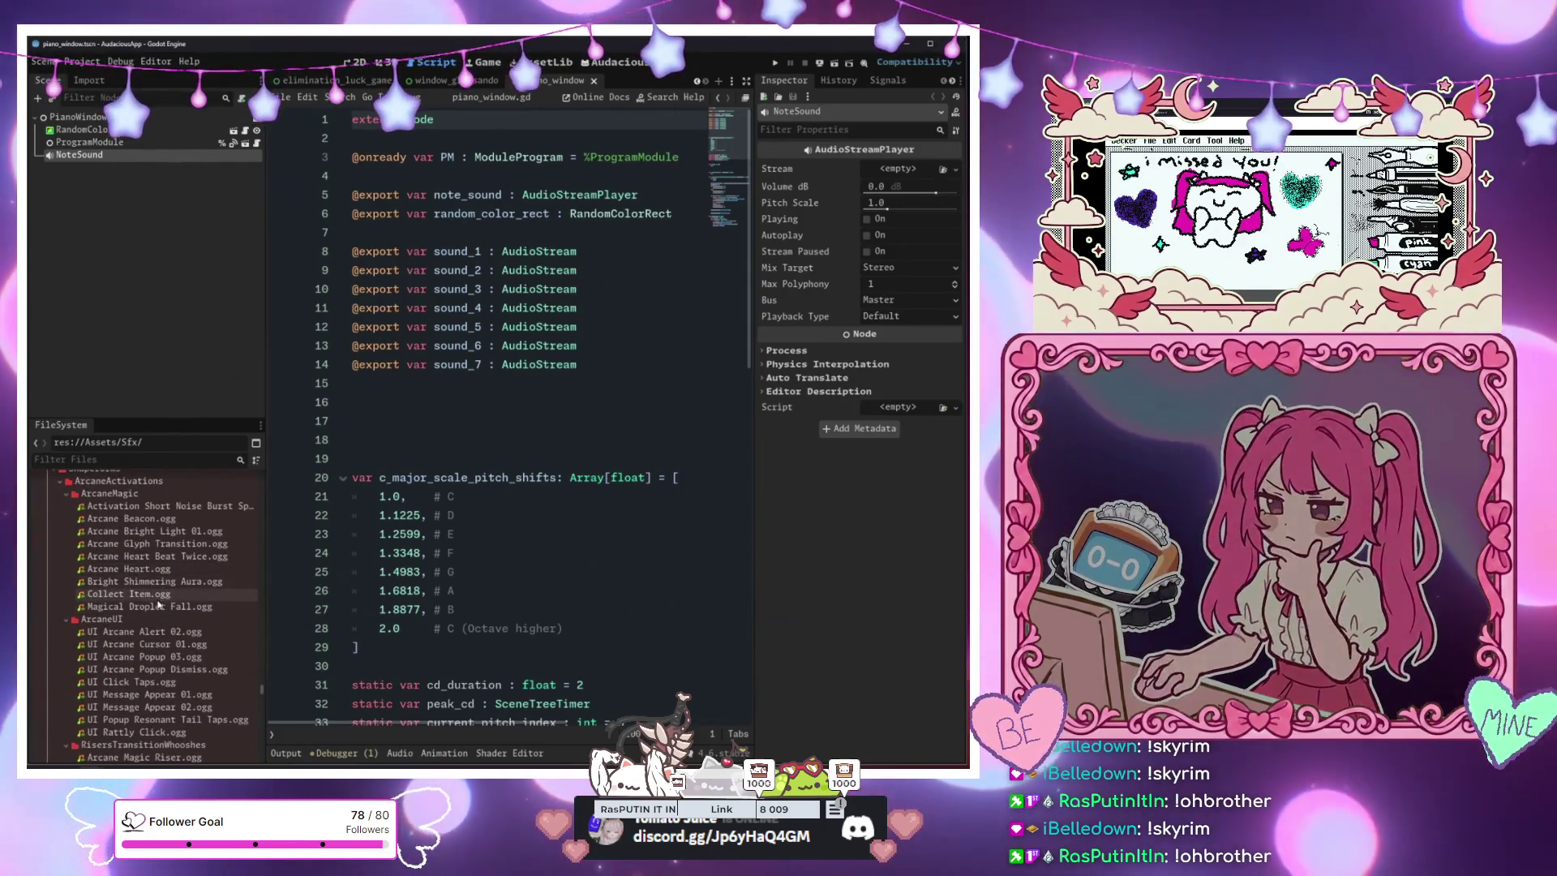
double_click(154, 595)
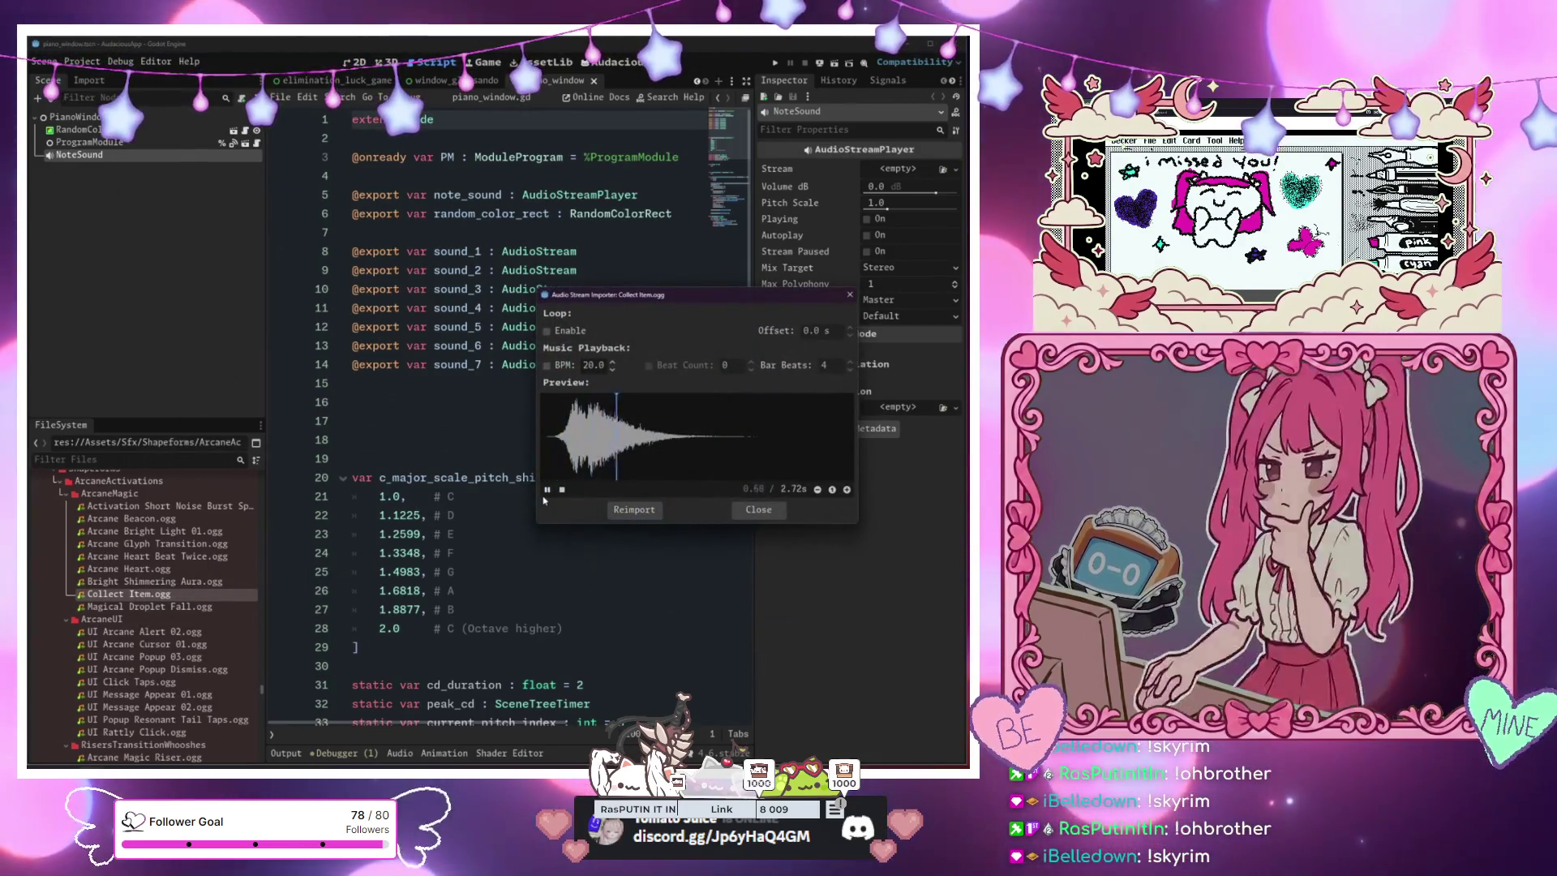
left_click(756, 509)
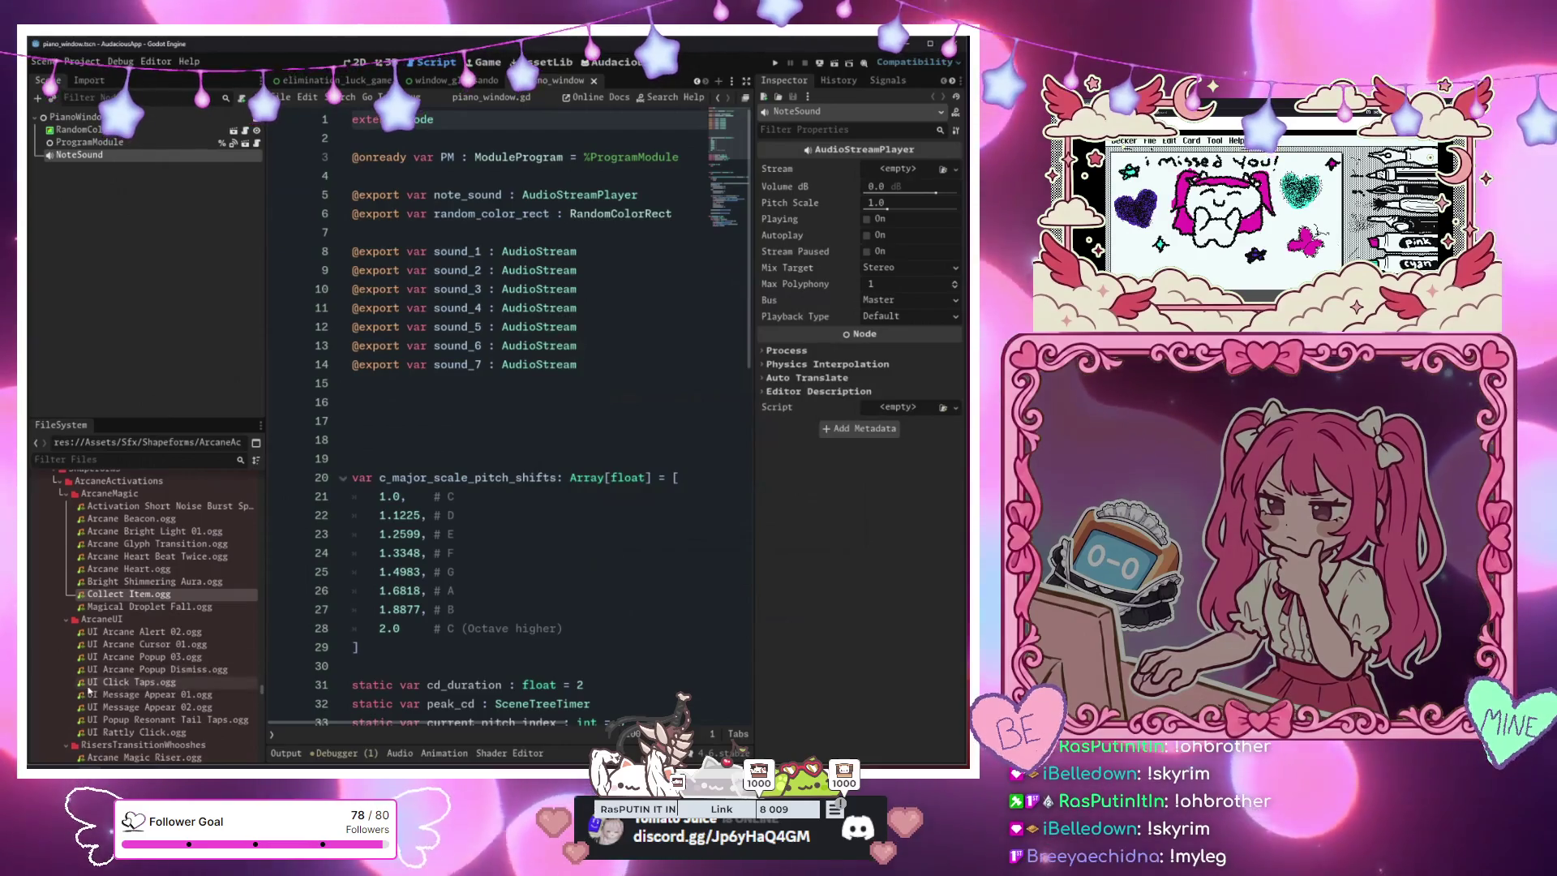
scroll(90, 689, "down", 3)
double_click(110, 713)
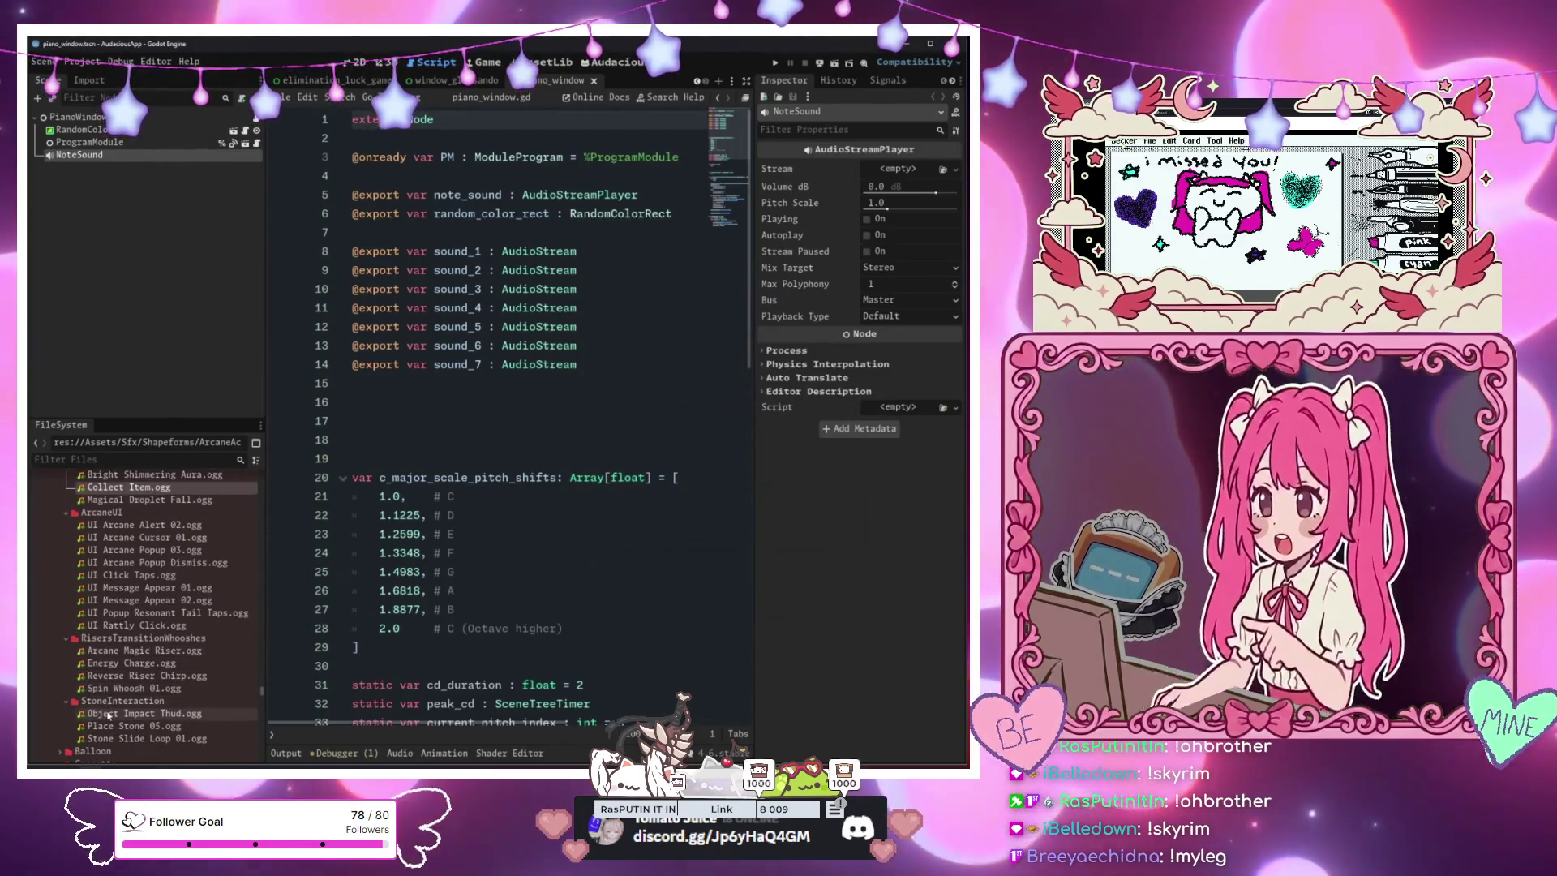
left_click(549, 490)
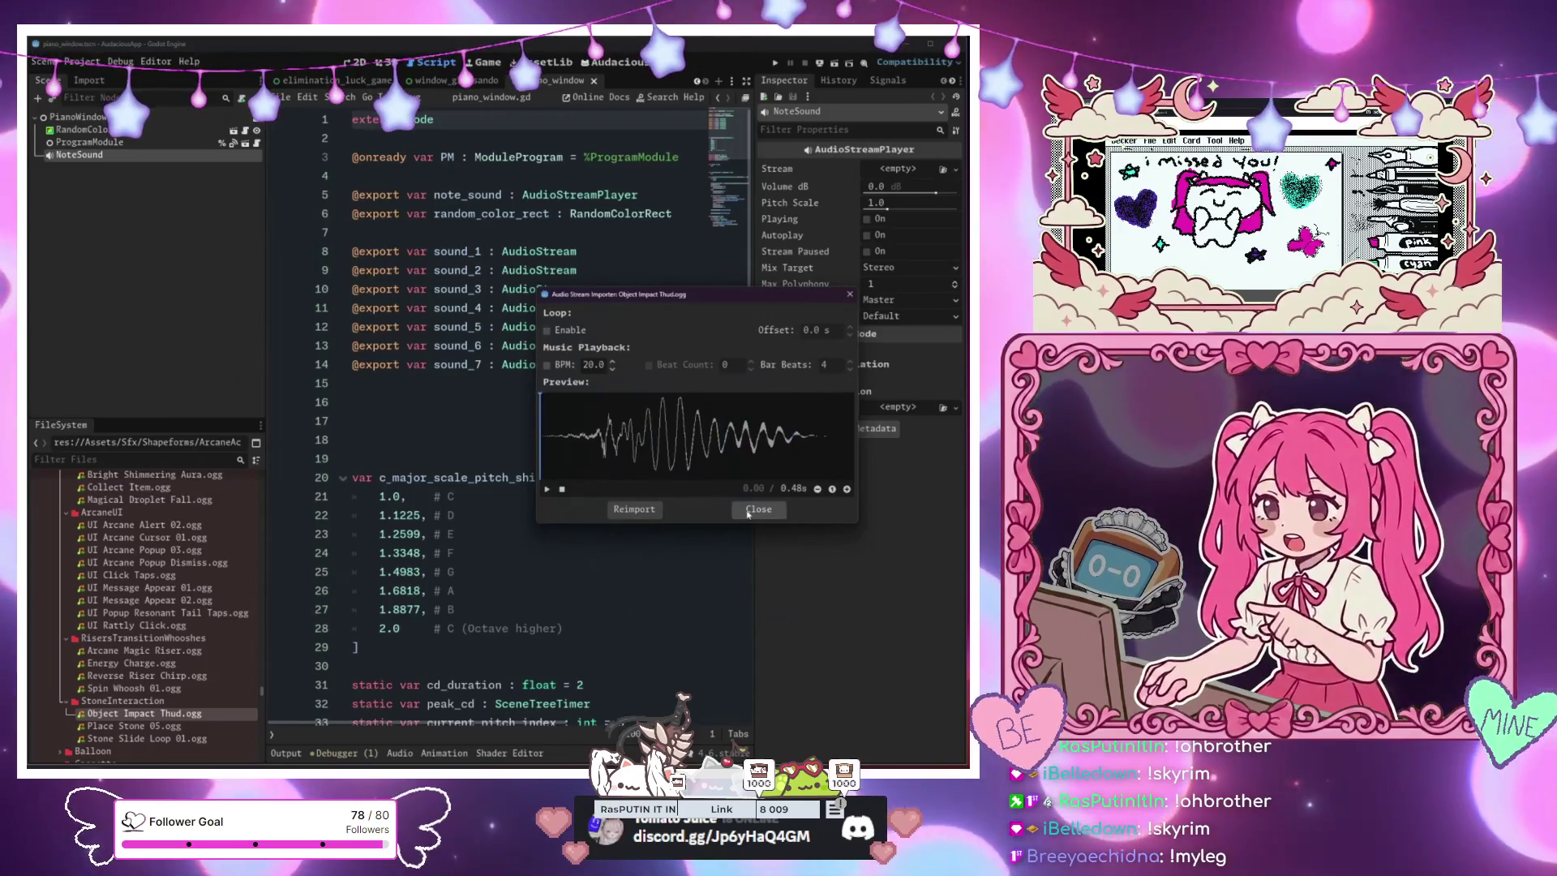
left_click(740, 511)
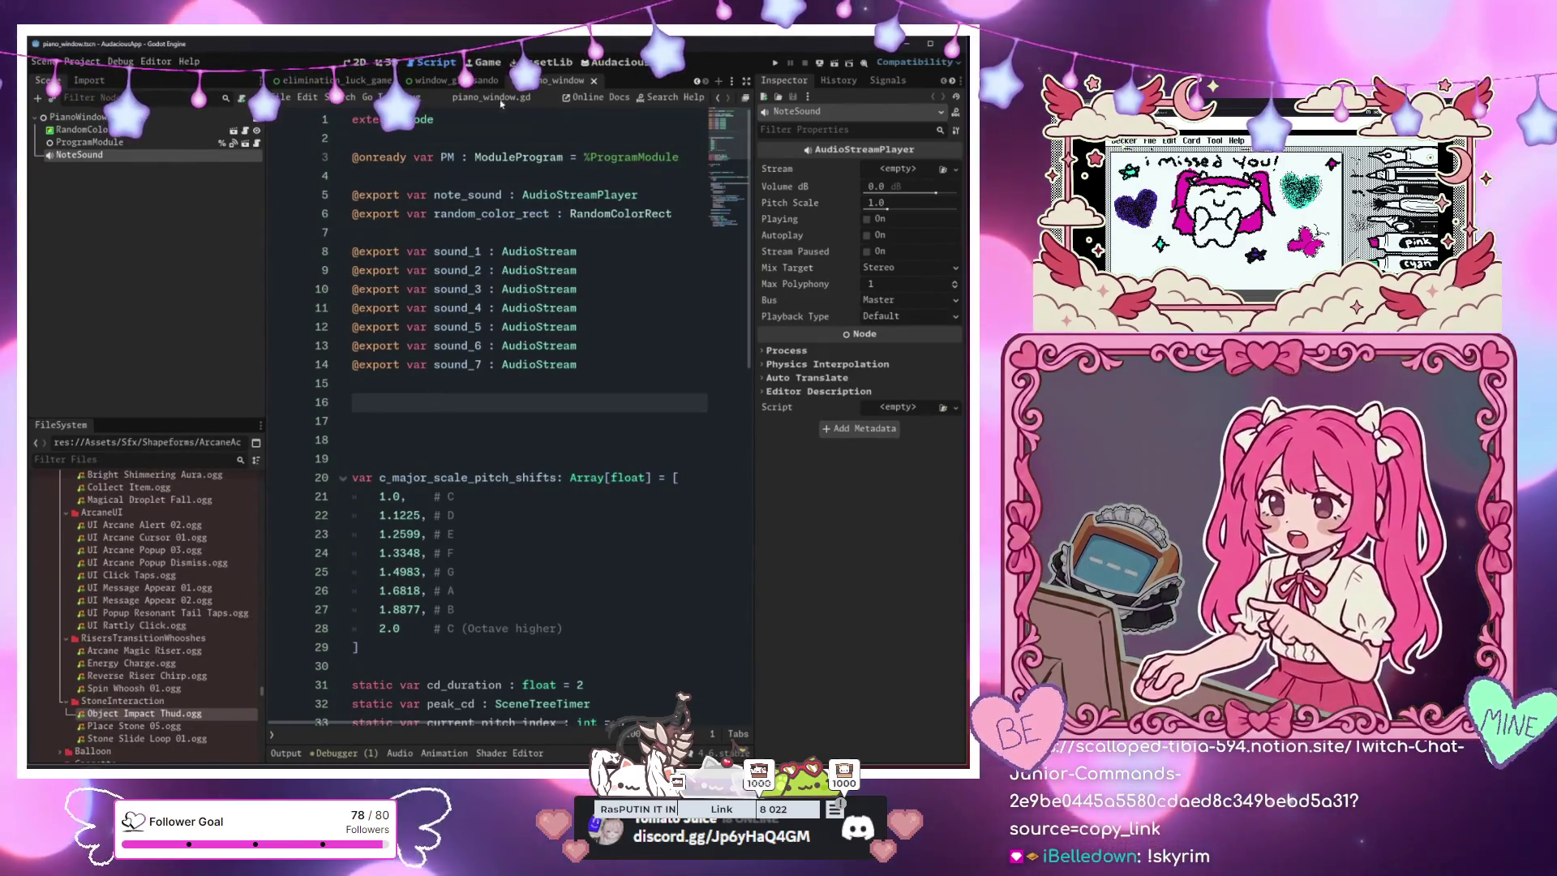
Open terrain piece StaticBody2D32's scene and inspect its collision shape and Regular terrain type
left_click(316, 85)
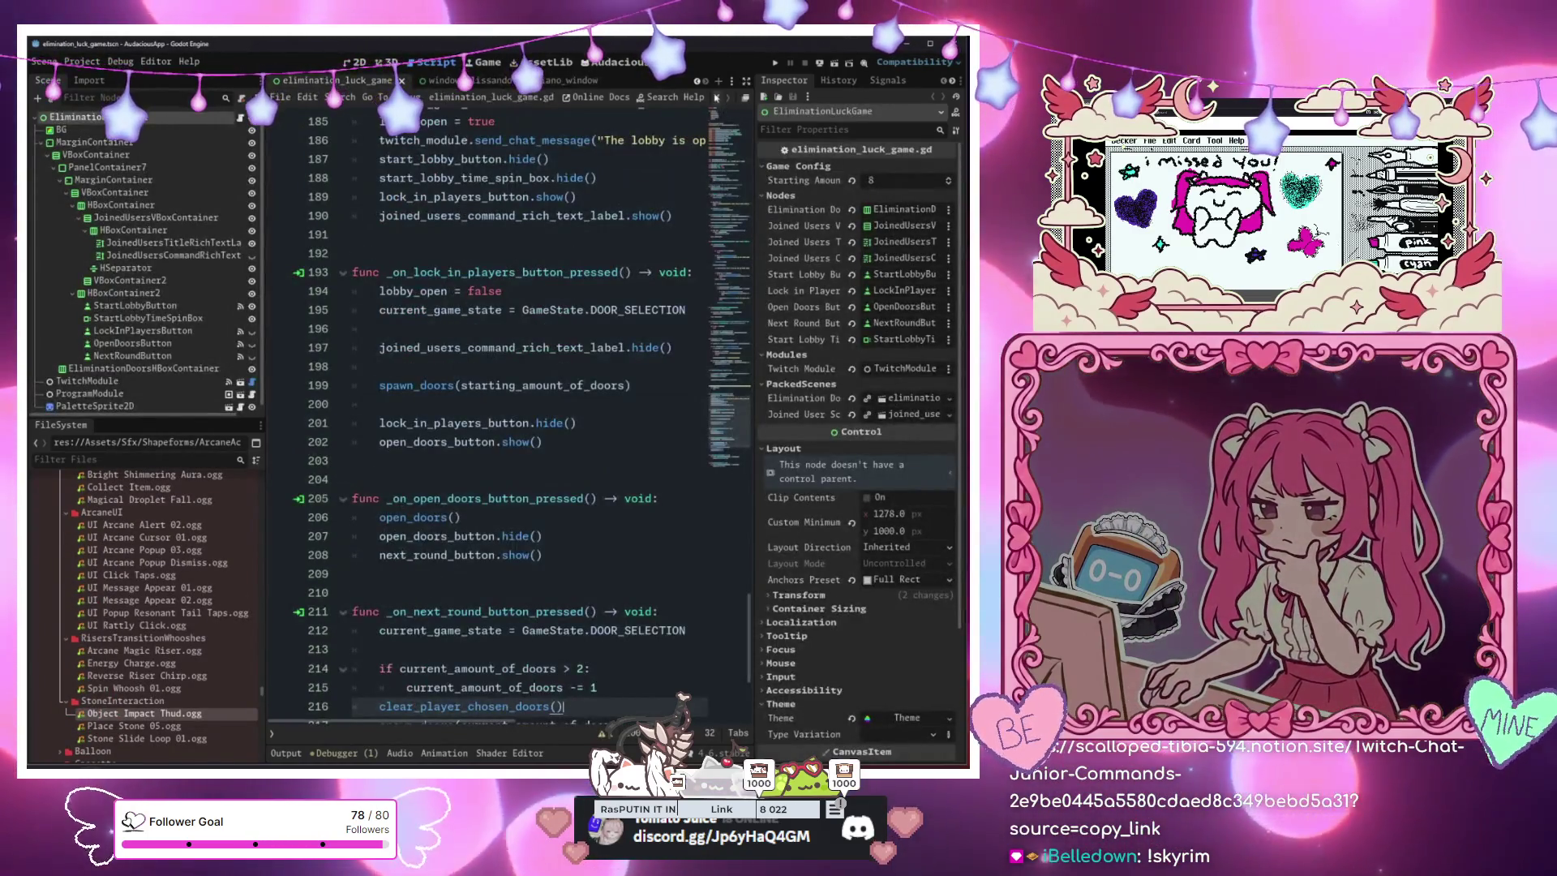
left_click(305, 83)
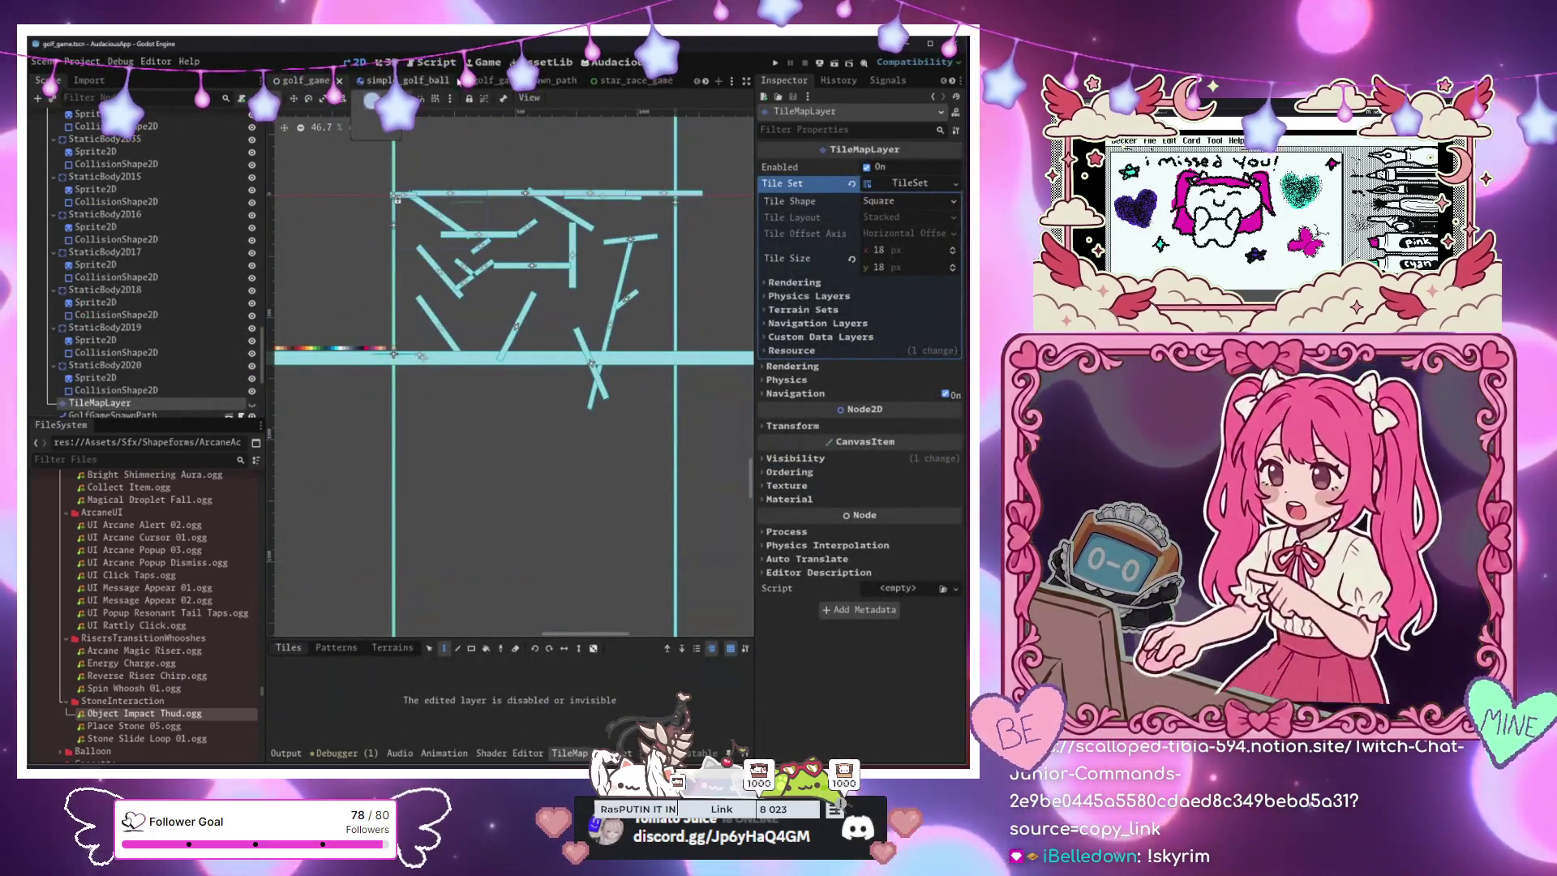
scroll(127, 245, "up", 10)
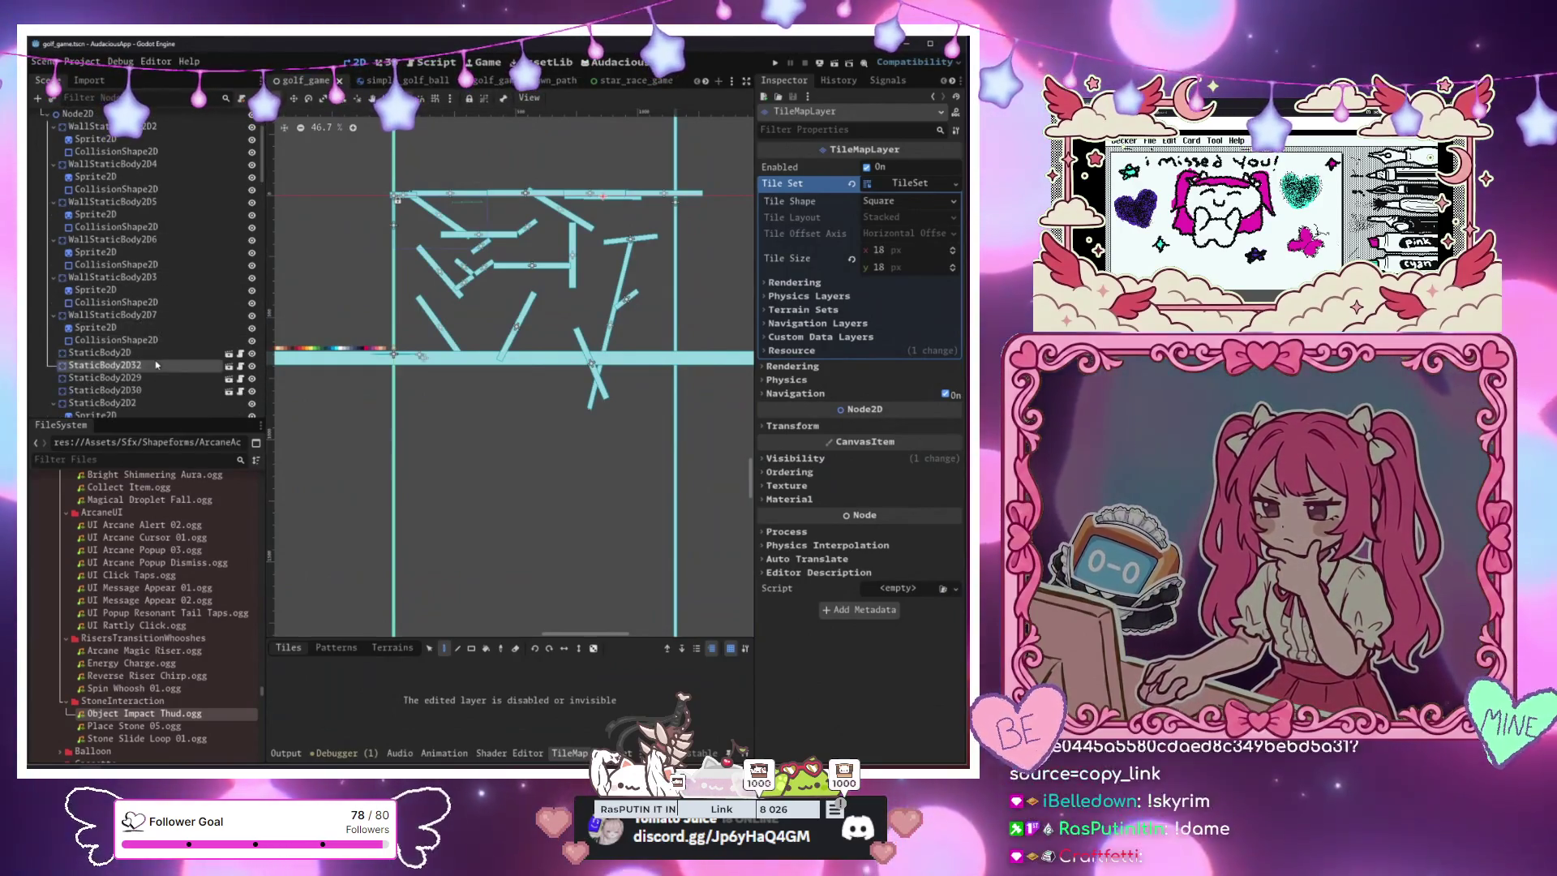
left_click(103, 365)
left_click(228, 355)
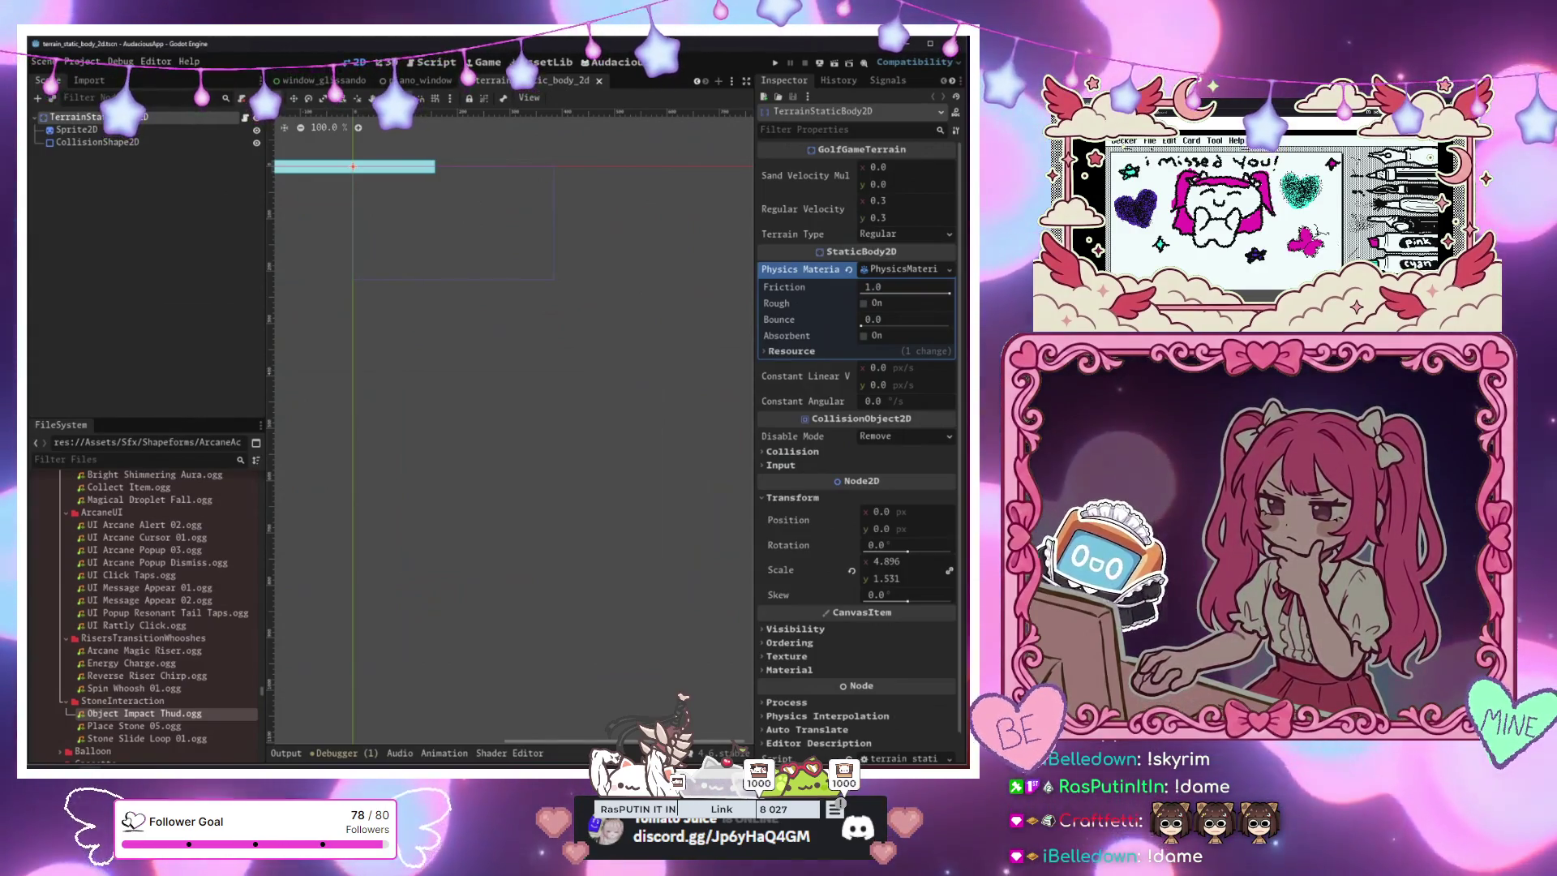
left_click(160, 143)
left_click(180, 118)
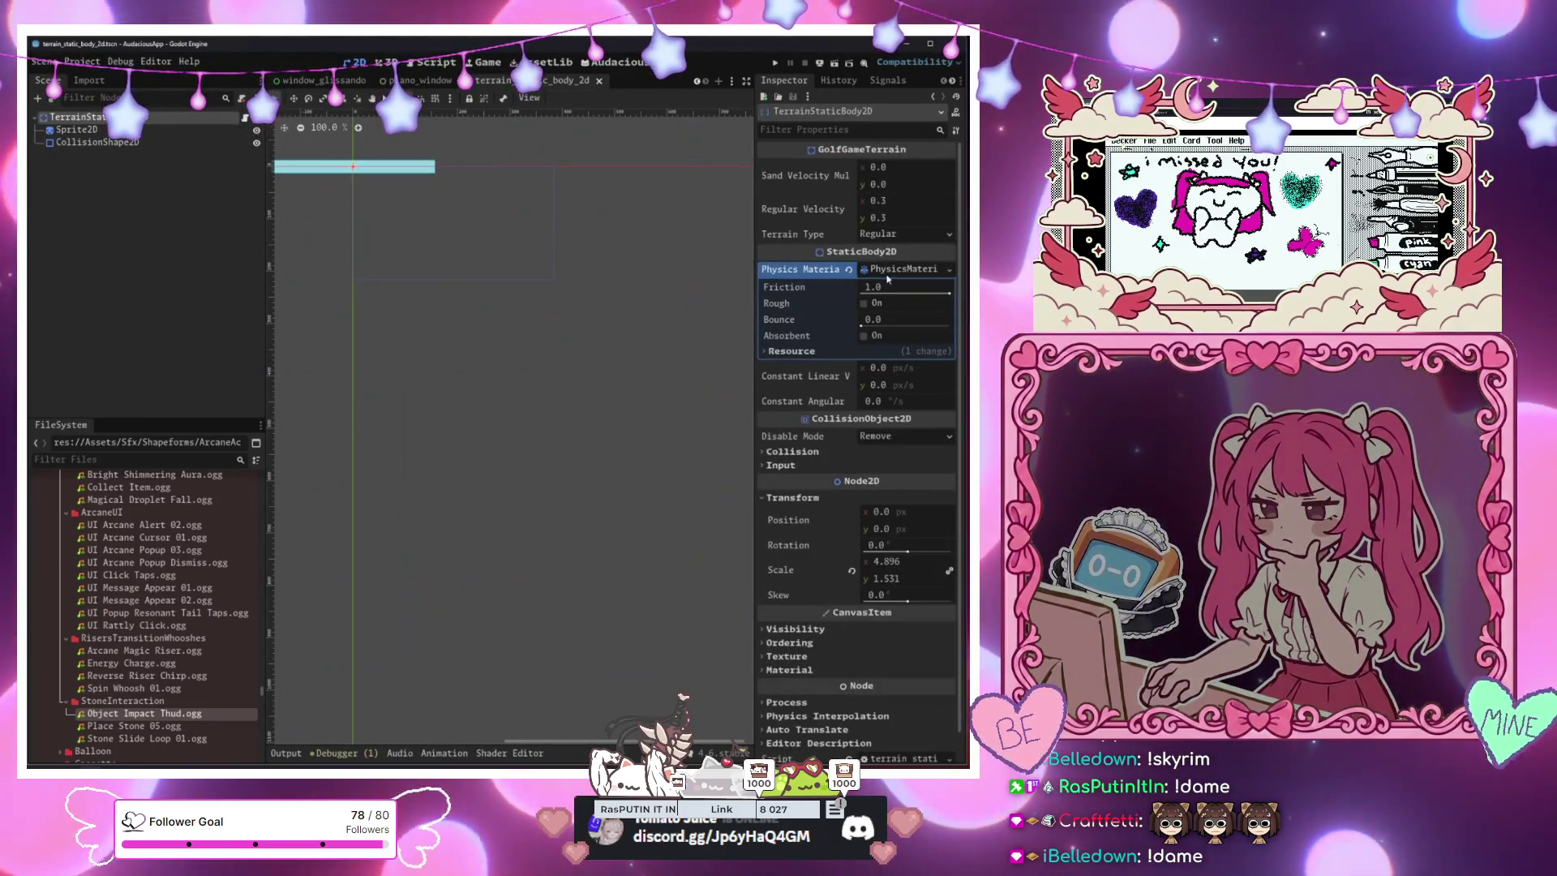
left_click(892, 261)
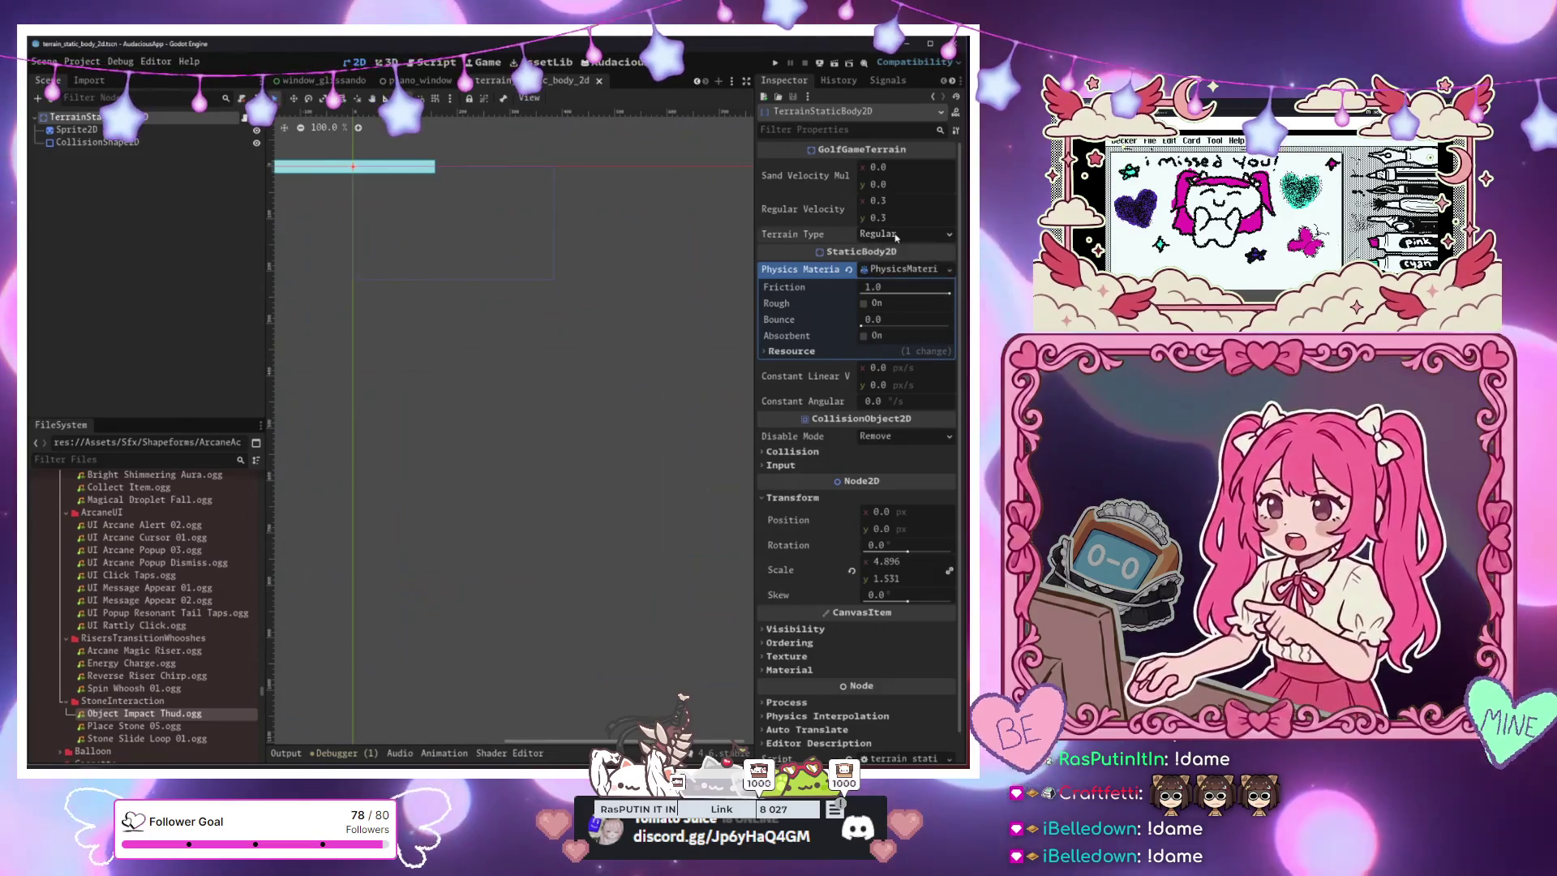
scroll(355, 282, "down", 1)
mouse_move(354, 282)
left_mouse_down()
mouse_move(423, 314)
mouse_move(513, 323)
left_mouse_up()
Cycle through the open scene tabs, ending on the golf_game level
left_click(385, 84)
left_click(328, 79)
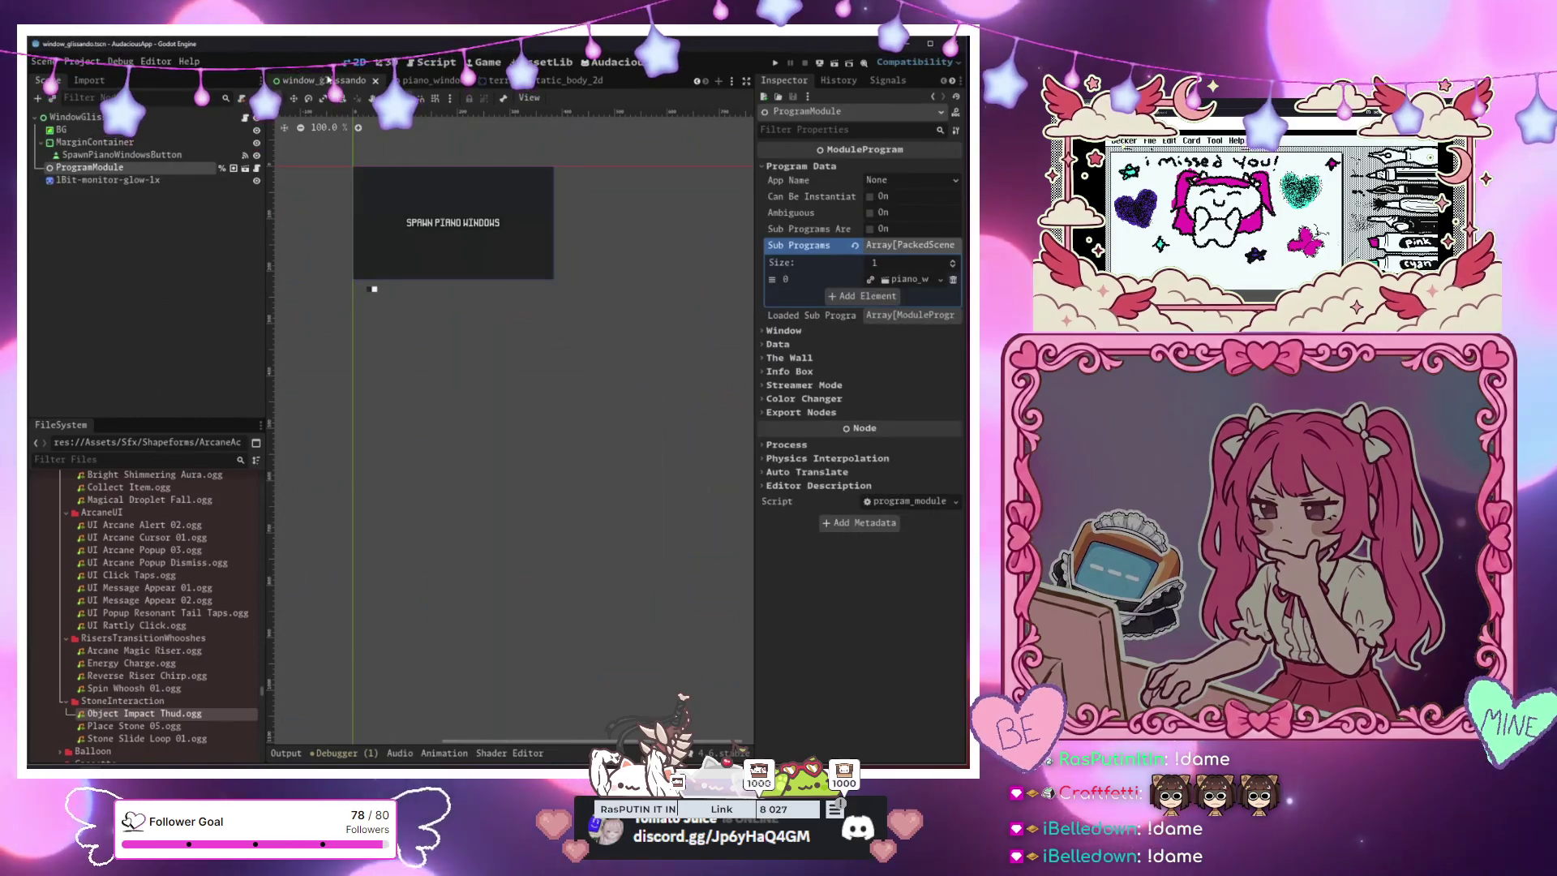
left_click(422, 81)
left_click(499, 80)
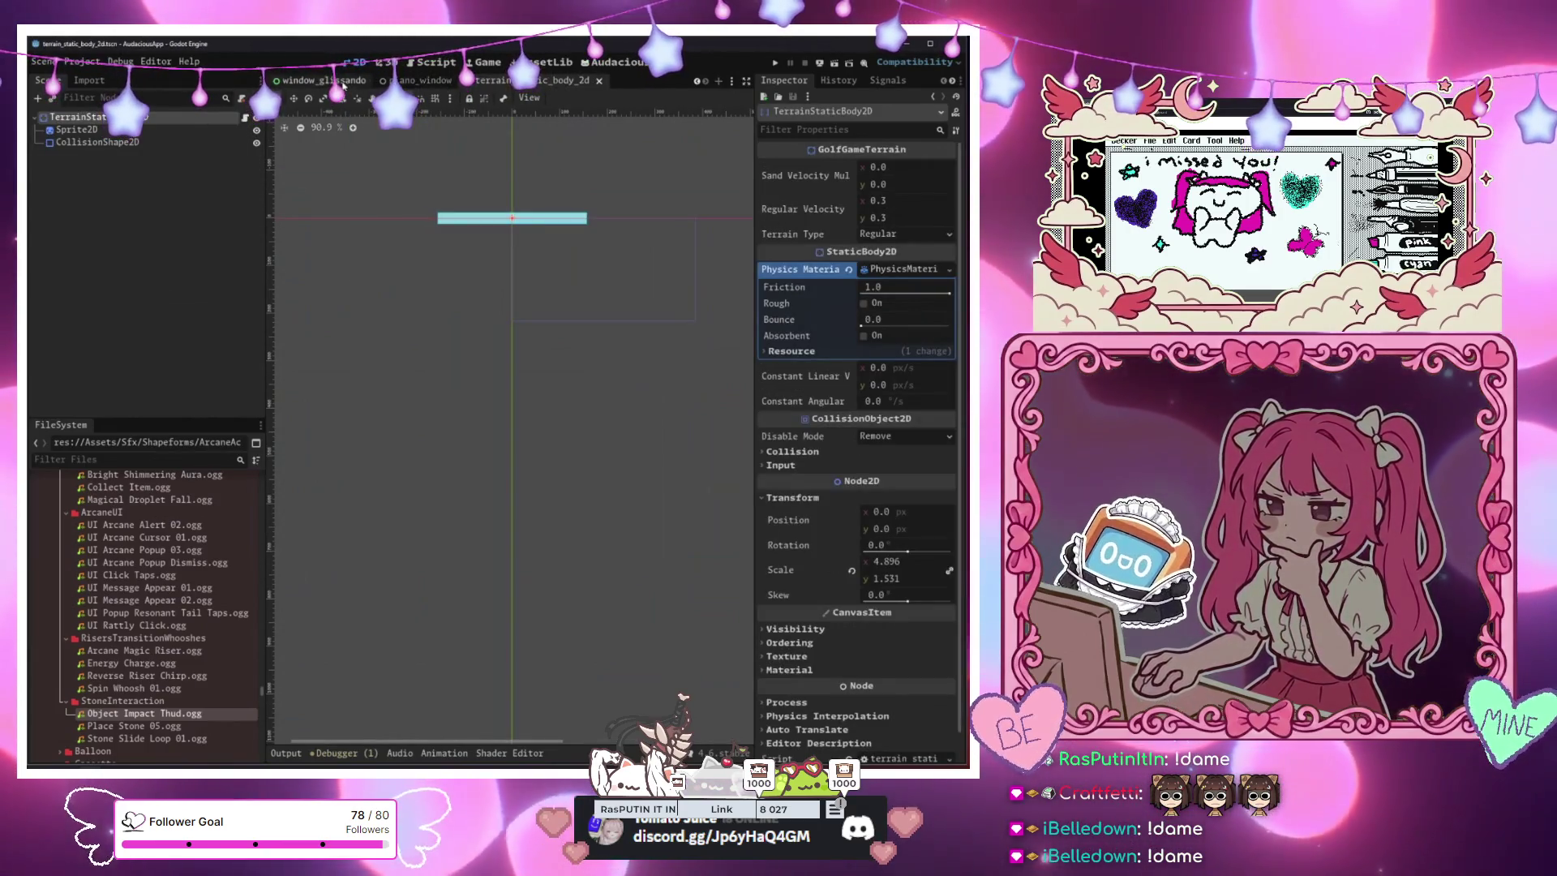
left_click(312, 83)
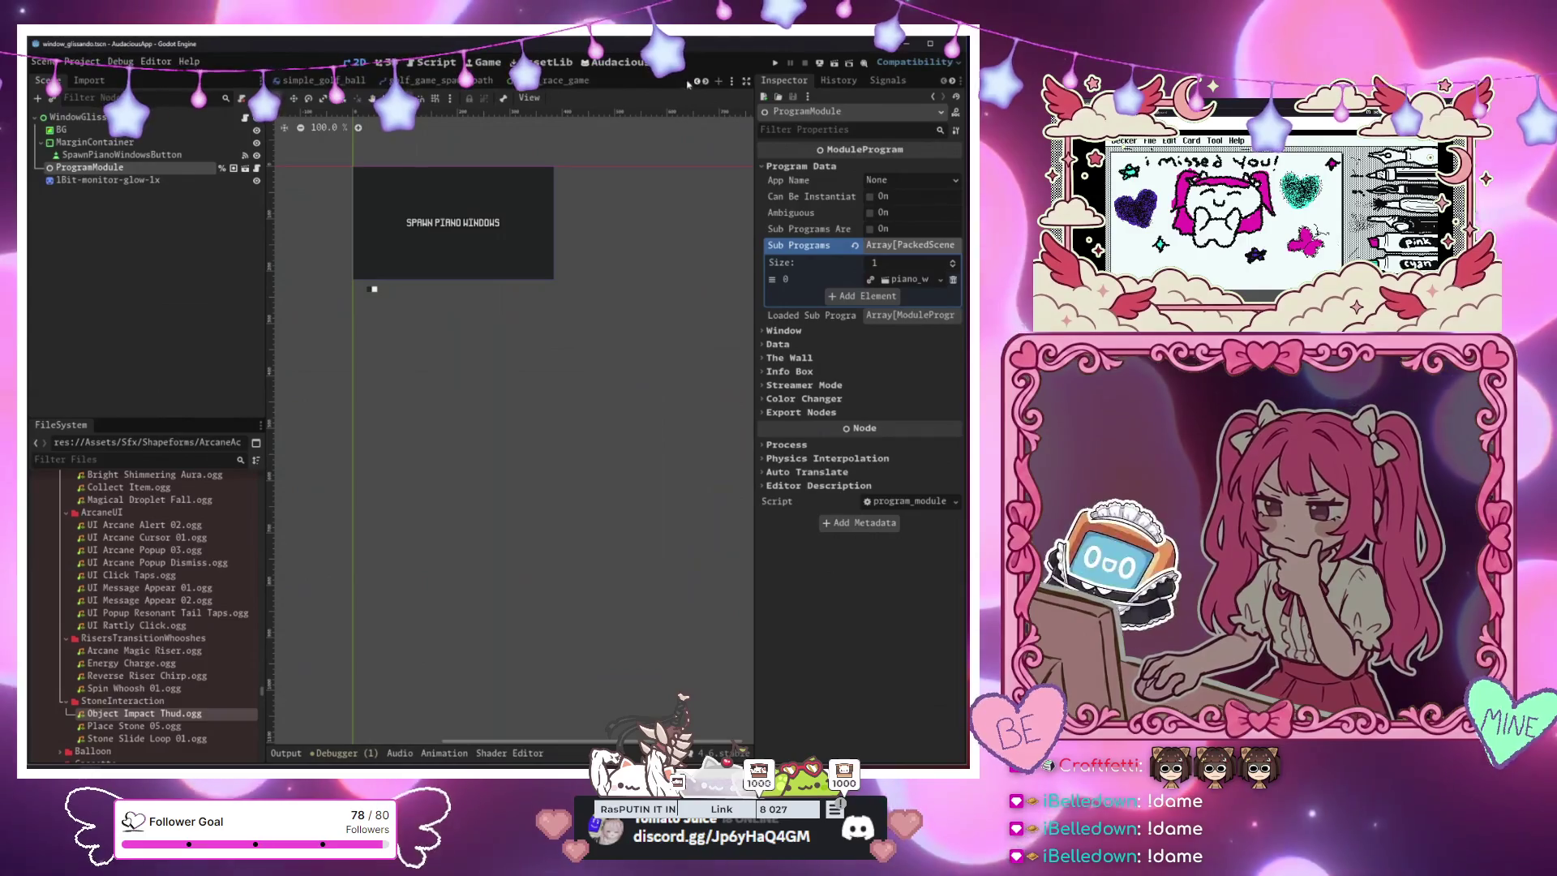
key("ctrl+Tab")
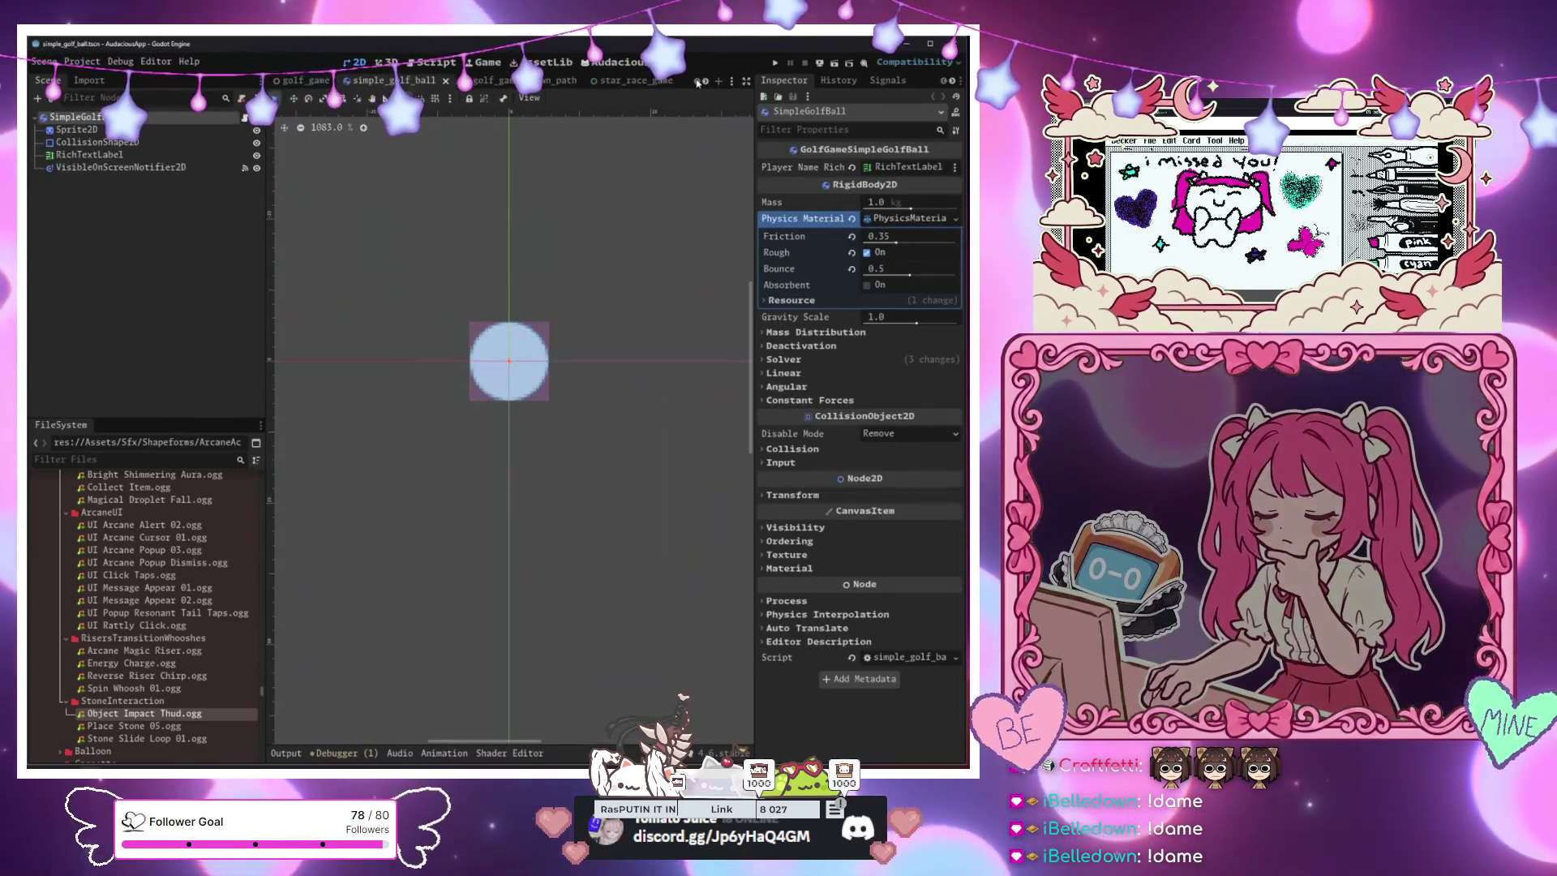
left_click(328, 80)
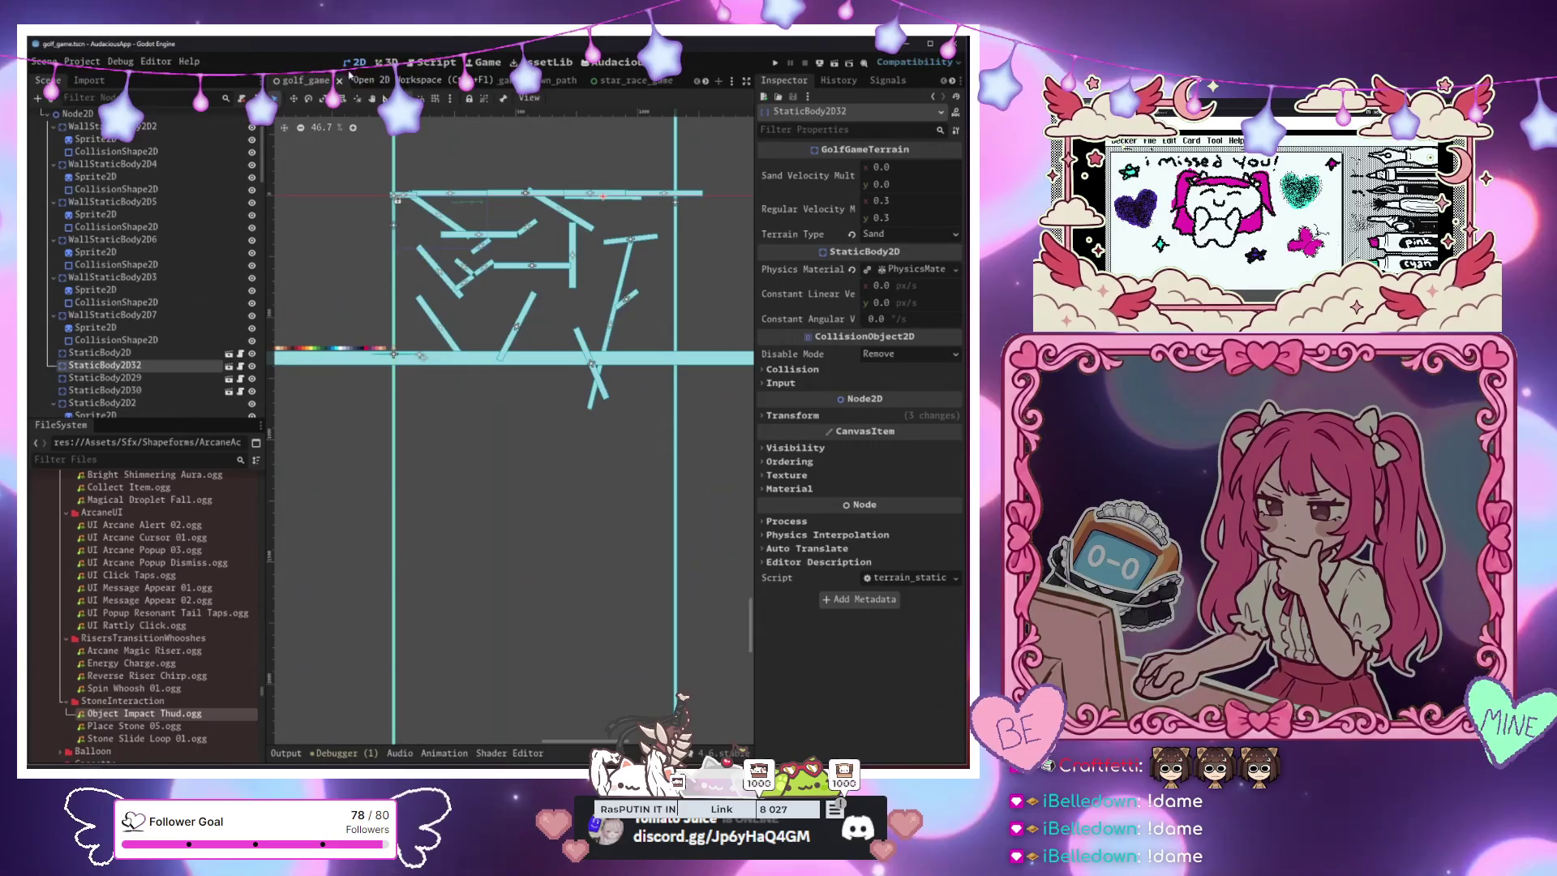
scroll(384, 159, "up", 6)
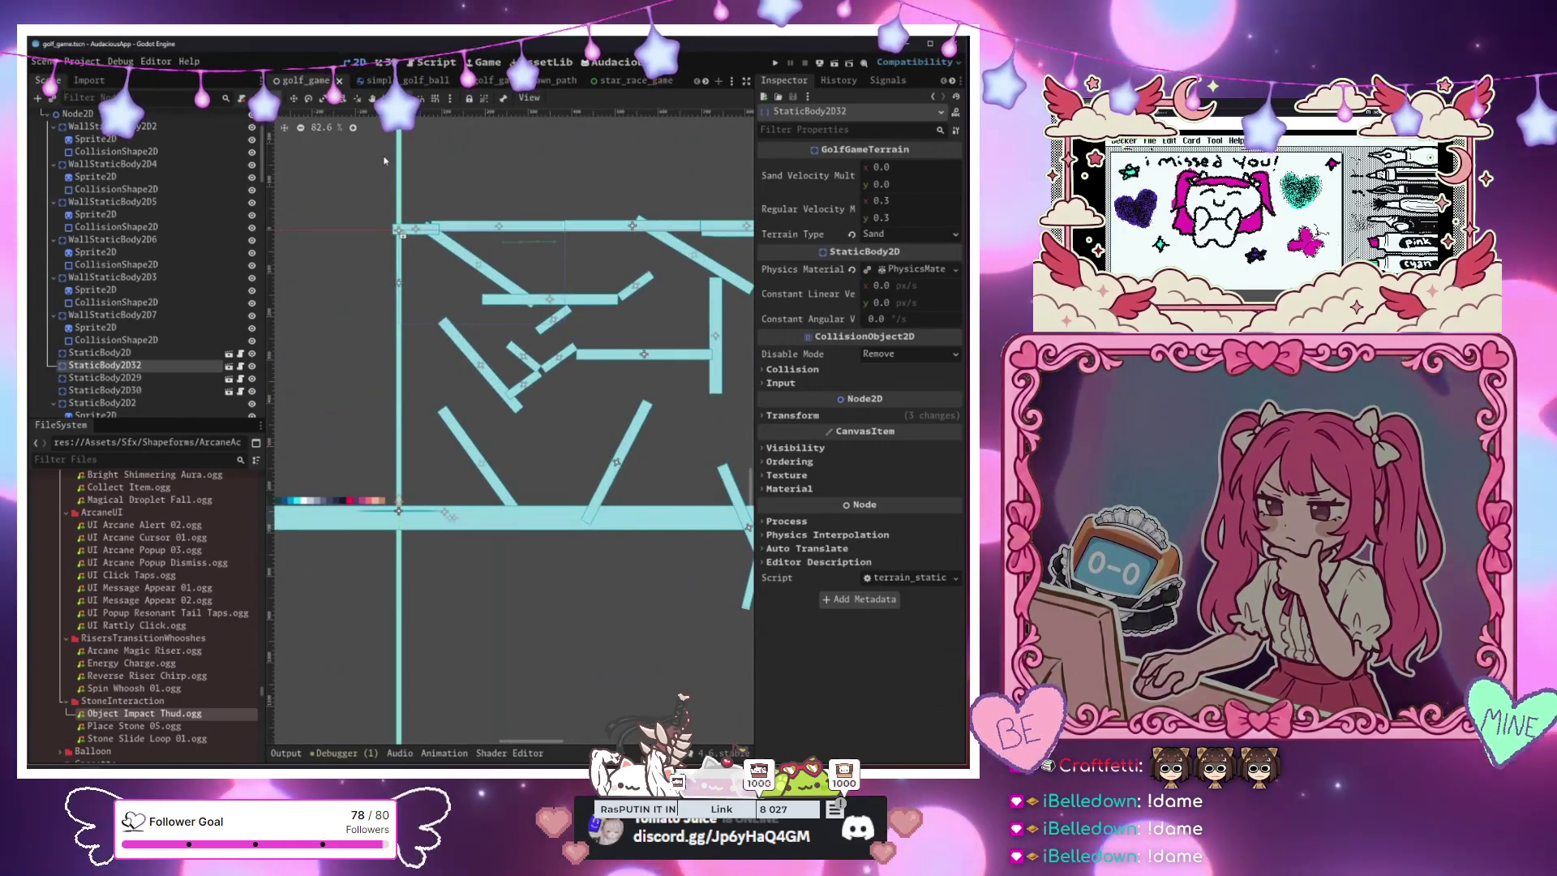
Close the golf_game, star_race_game and window_glissando tabs and switch to terrain_static_body_2d
key("ctrl+shift+w")
key("ctrl+shift+w")
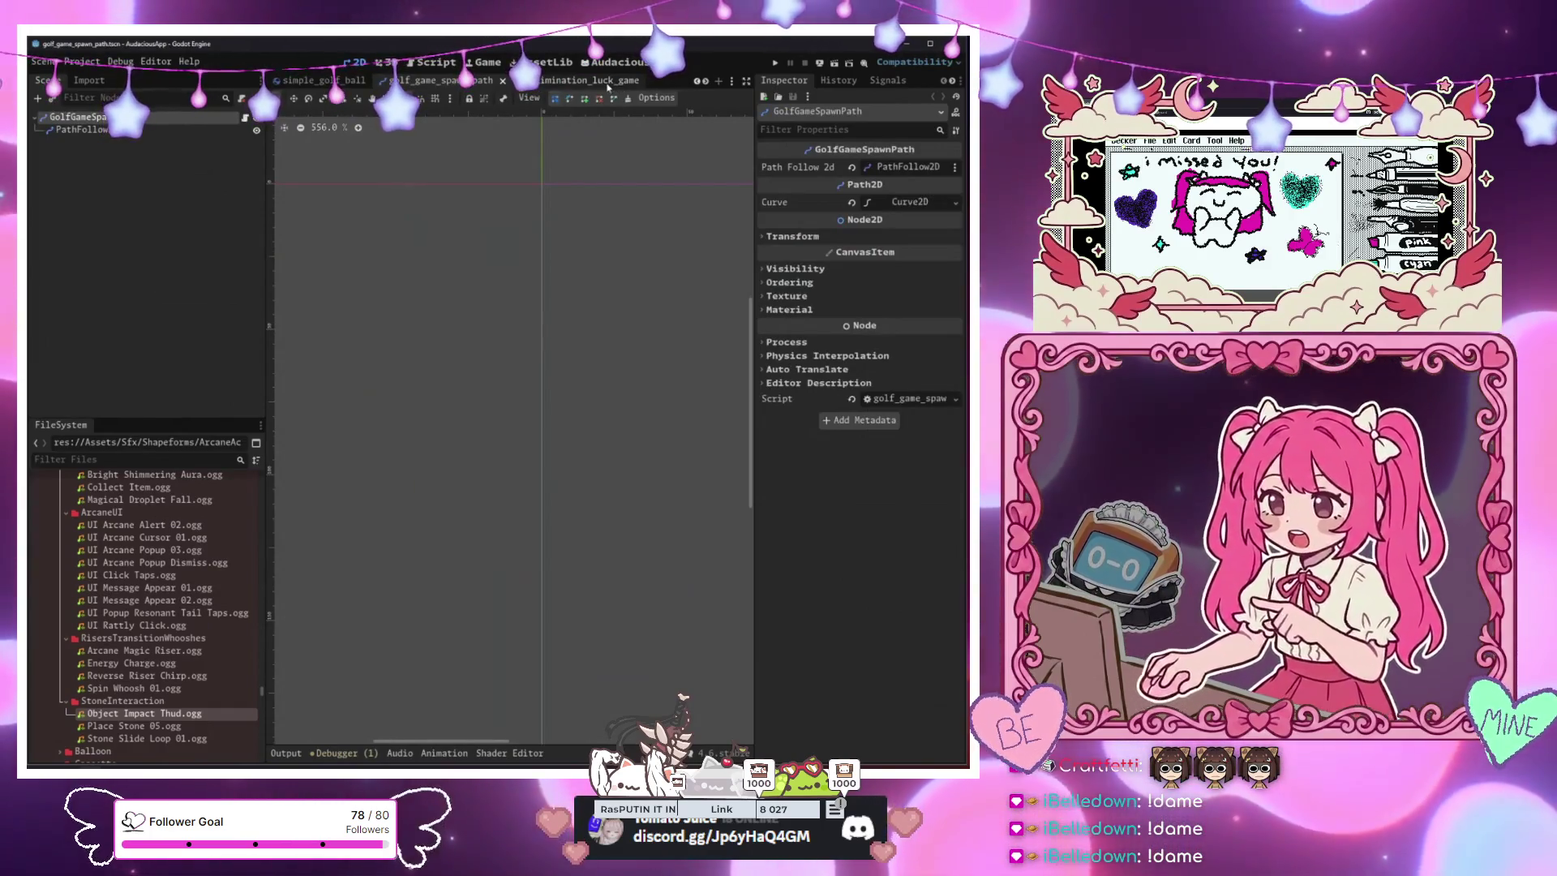
left_click(707, 82)
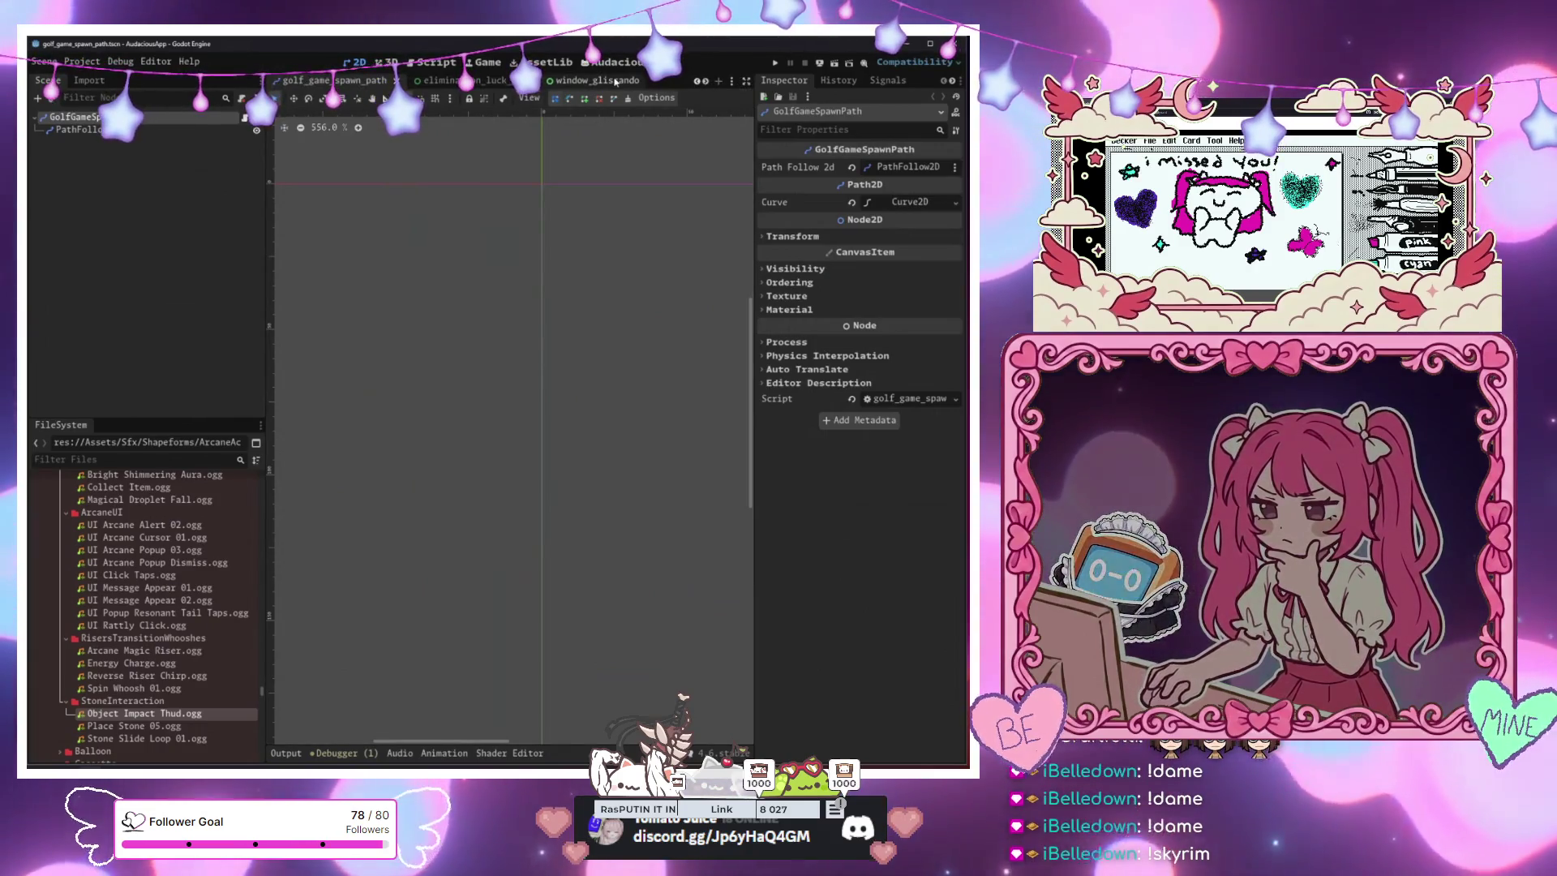
middle_click(600, 83)
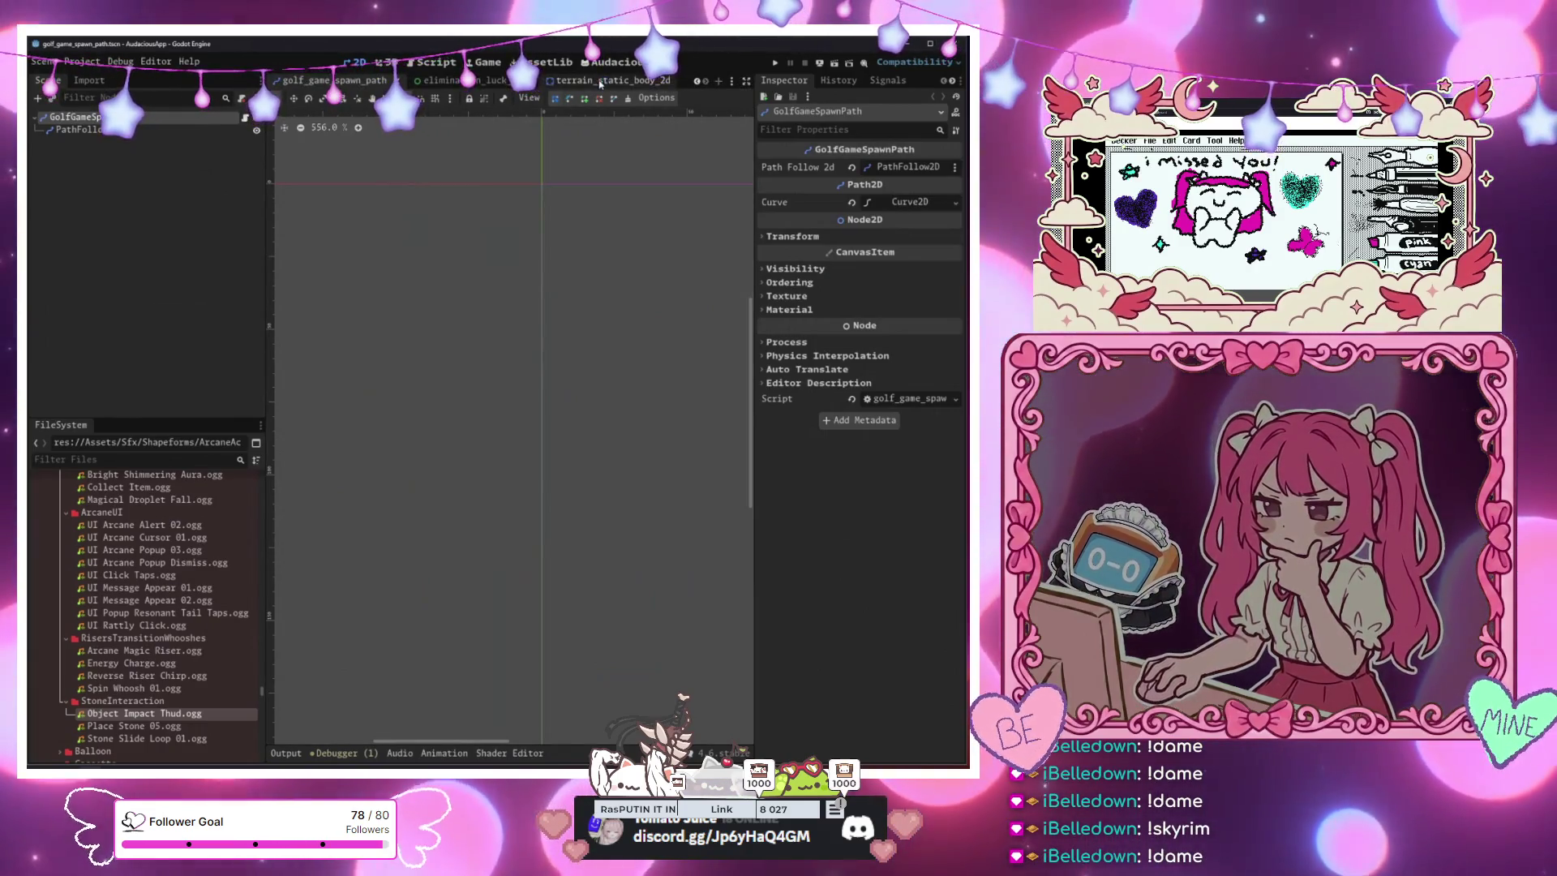
left_click(602, 81)
Open the terrain script and add a 'TerrainType.DEATH:' case below REGULAR in set_physics_material
left_click(246, 118)
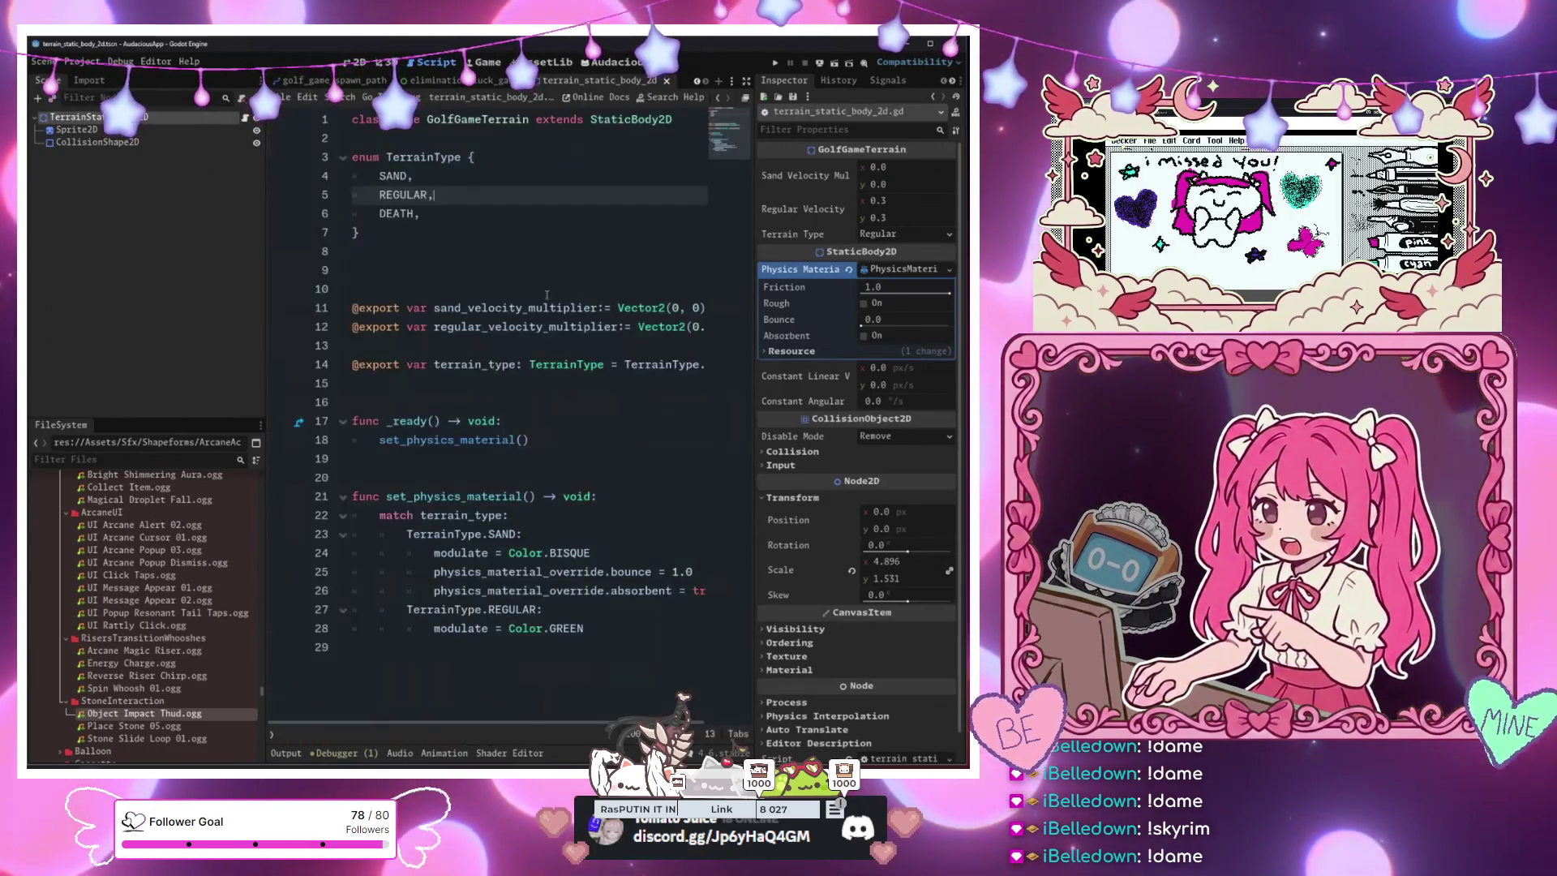
left_click_drag(442, 572, 543, 609)
left_click(628, 628)
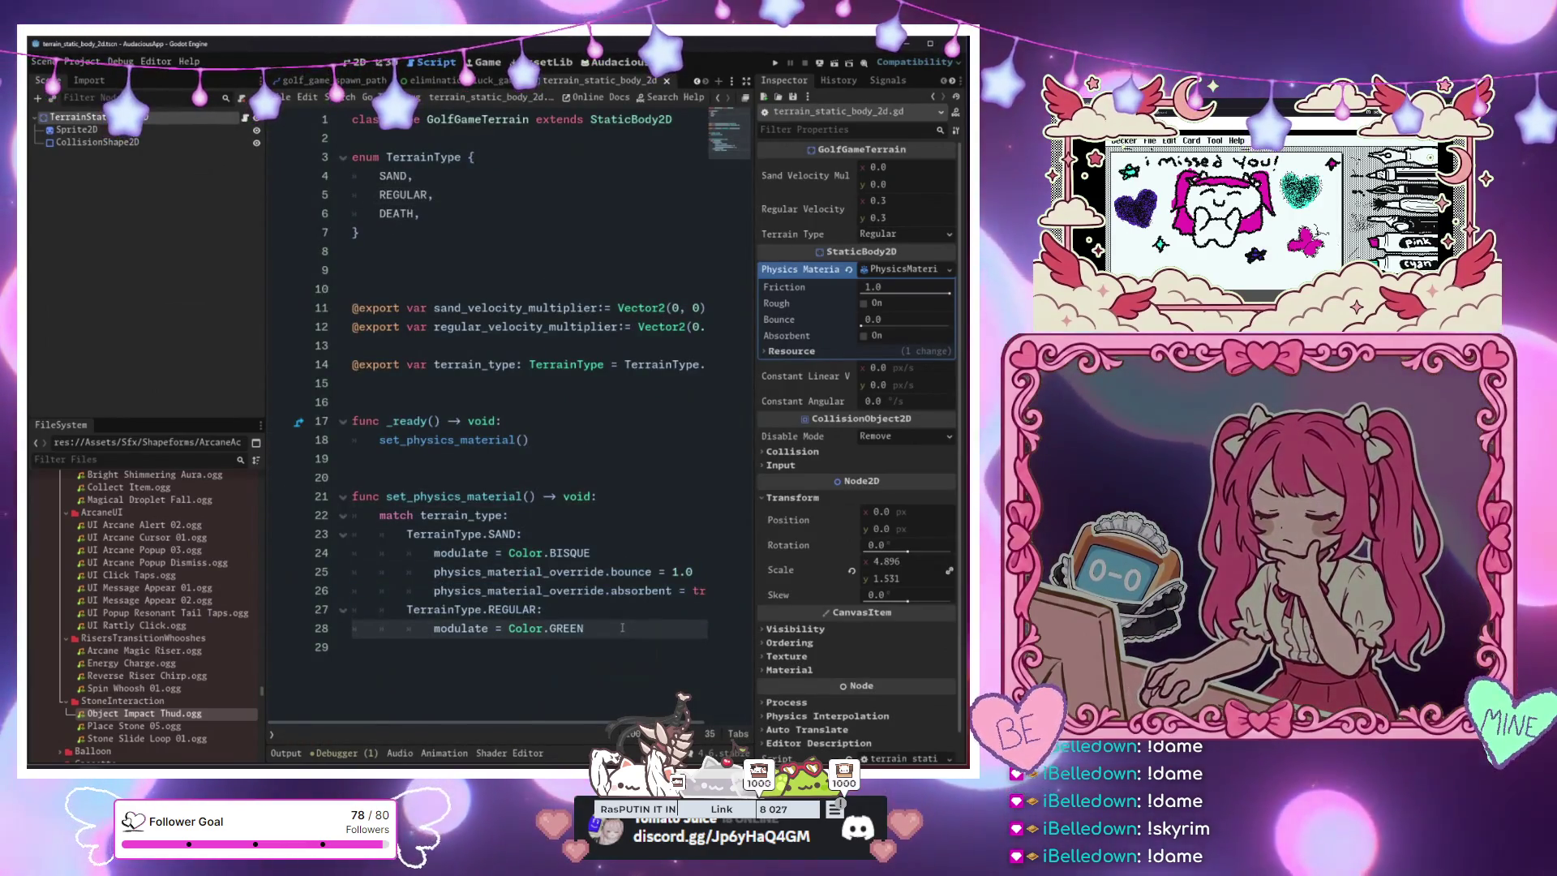
key("Return")
key("BackSpace")
type("Ter")
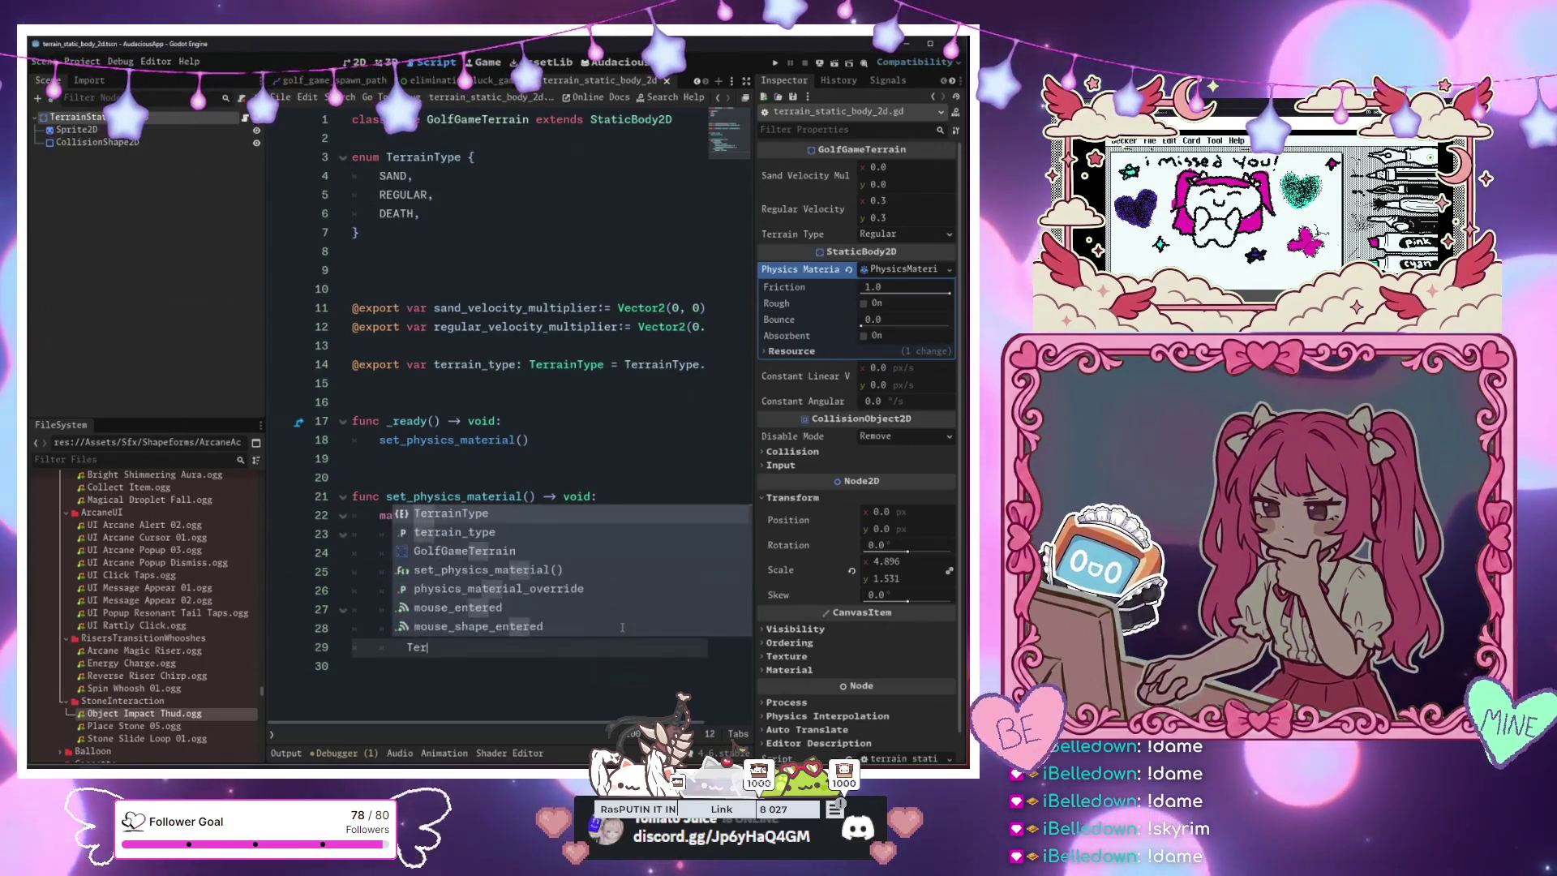
type("rainType.DEATH:")
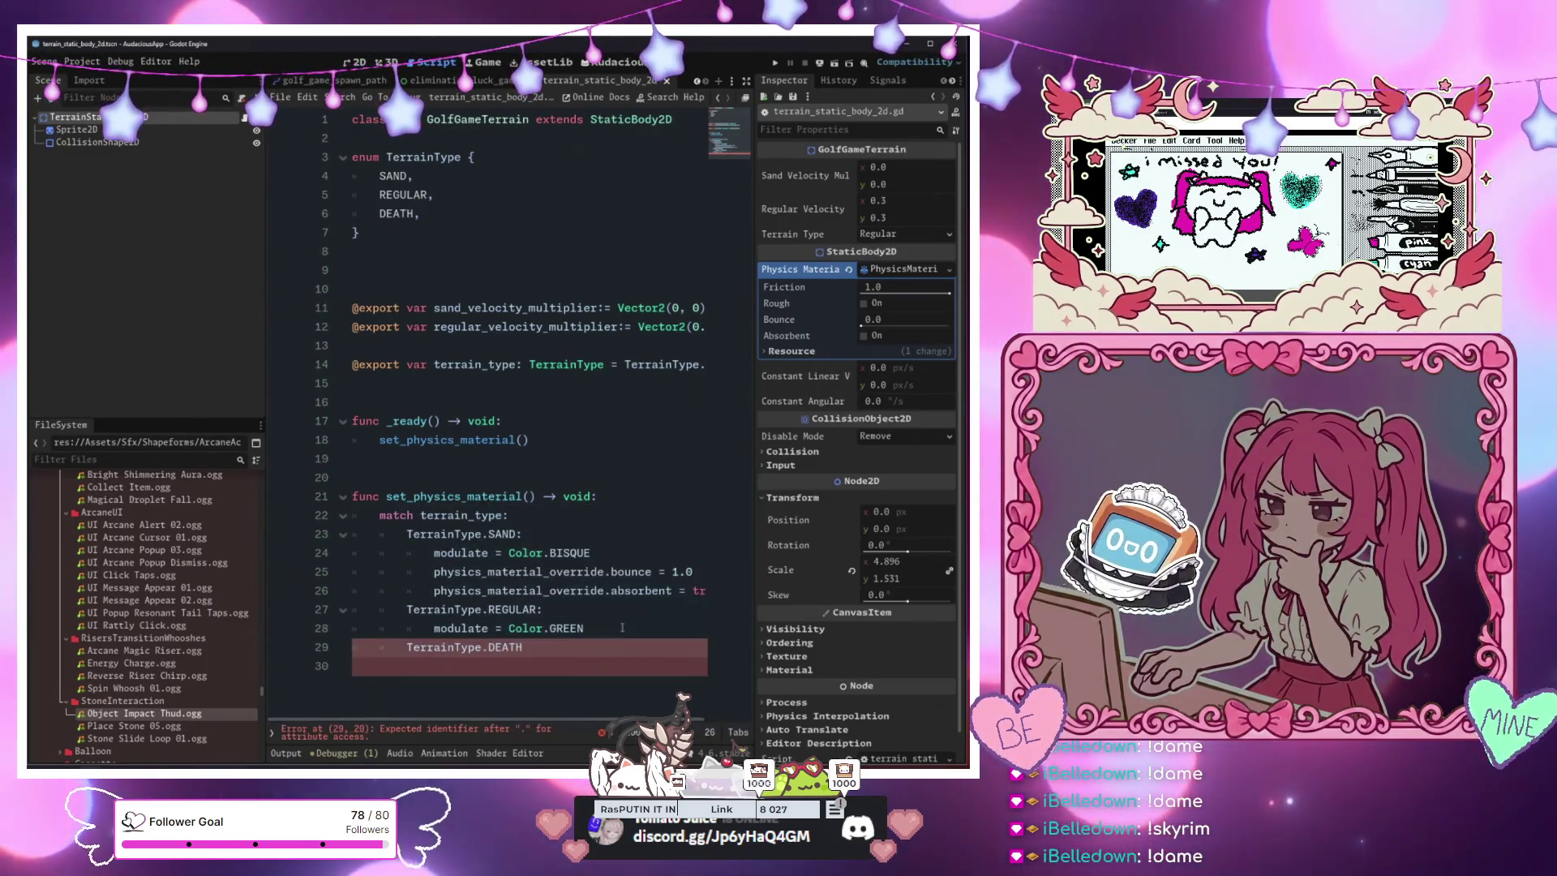
key("Return")
key("BackSpace")
key("BackSpace")
key("BackSpace")
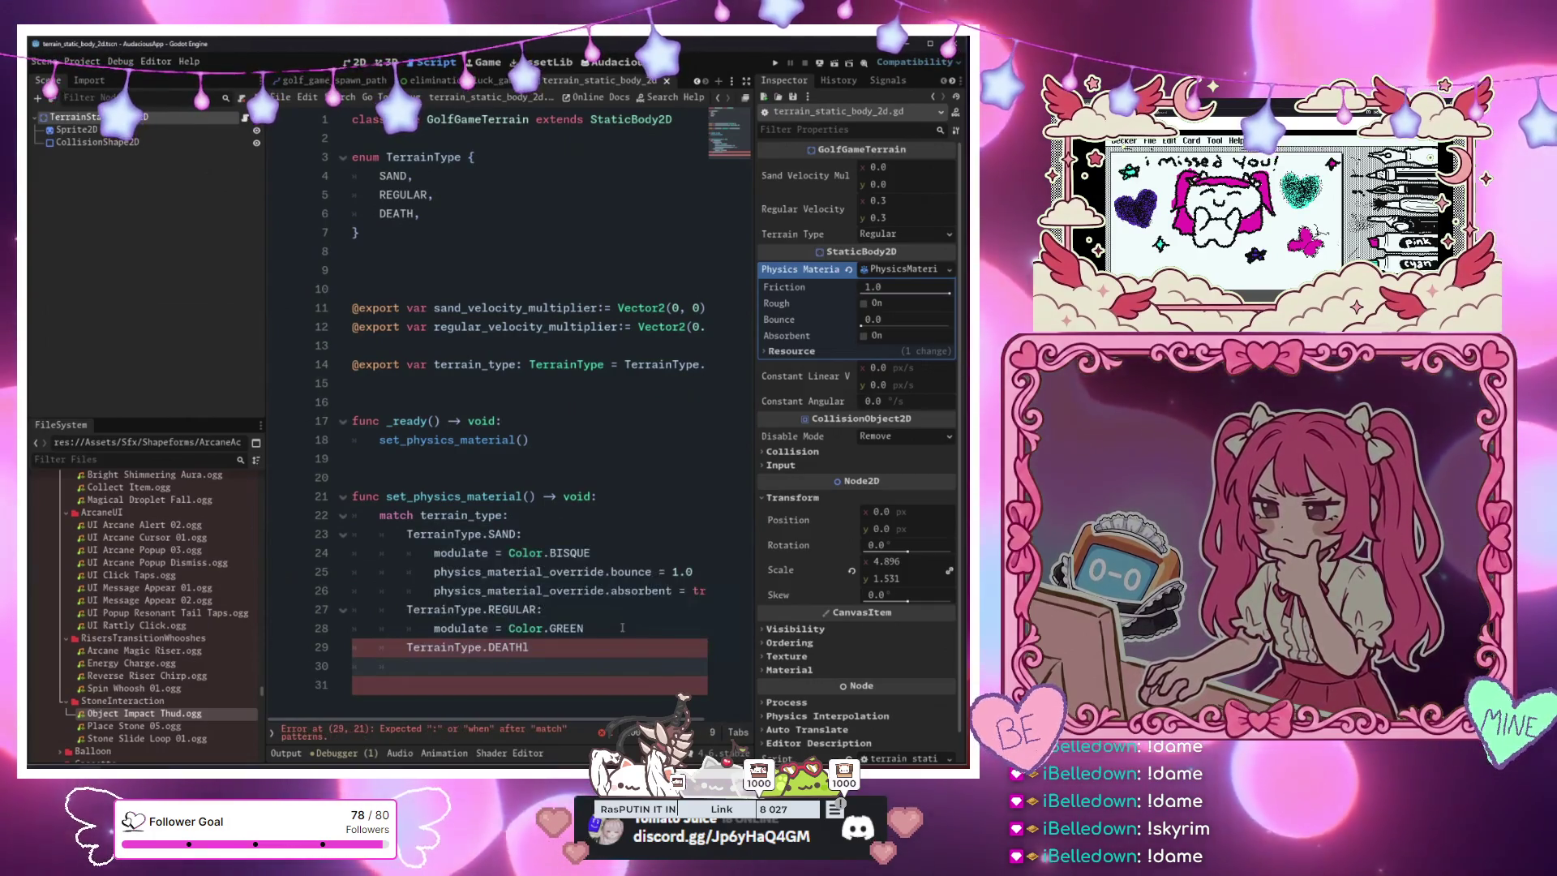
type(":")
Give the DEATH case 'modulate = Color.INDIAN_RED' and save with Ctrl+S
key("Return")
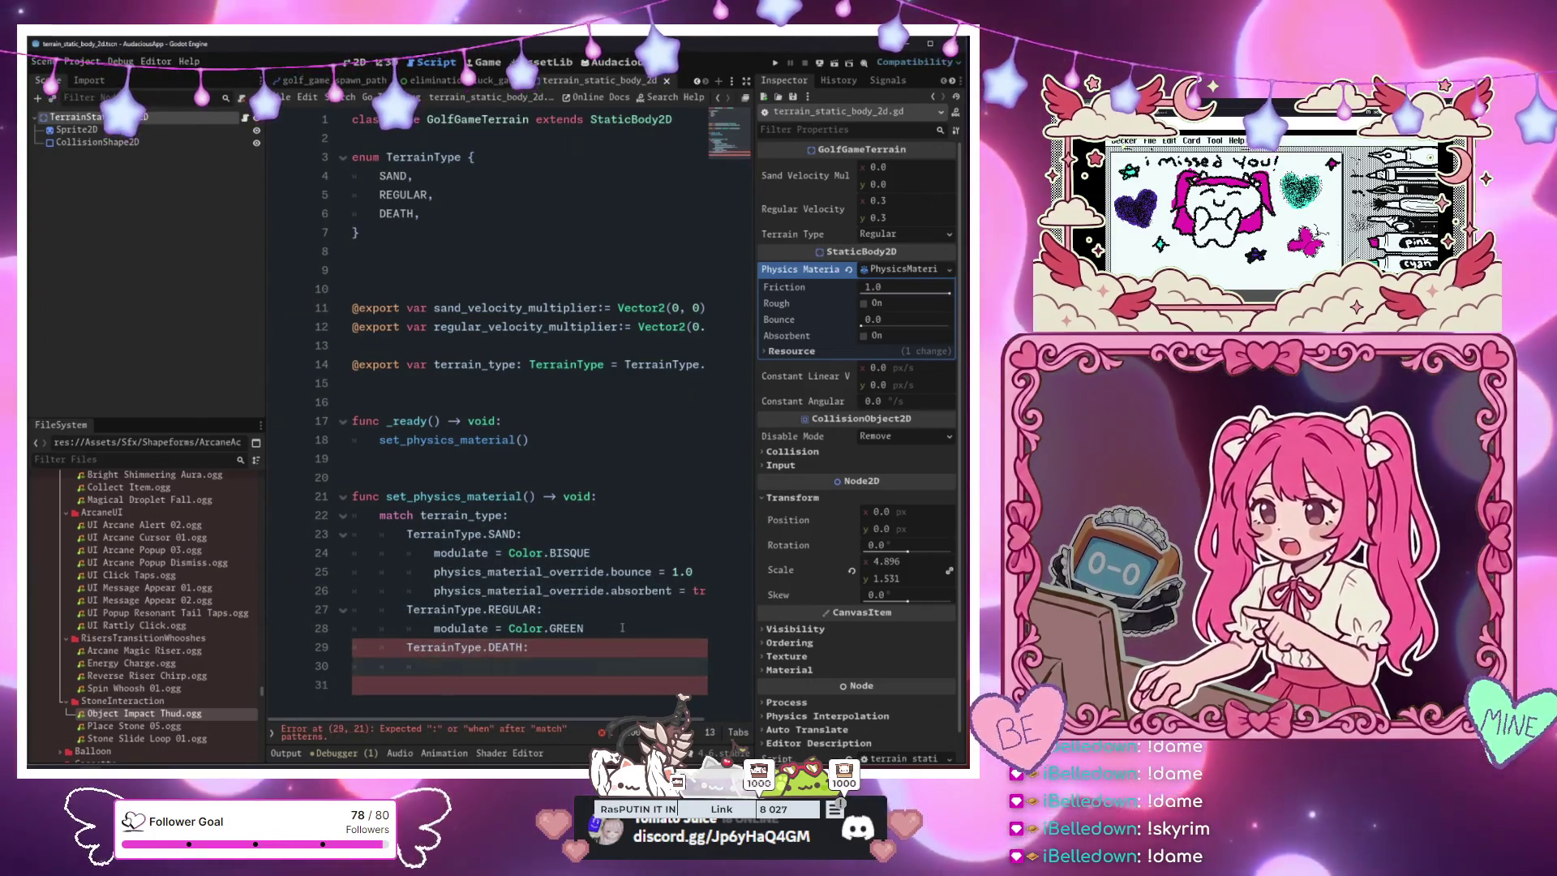
type("module")
key("Return")
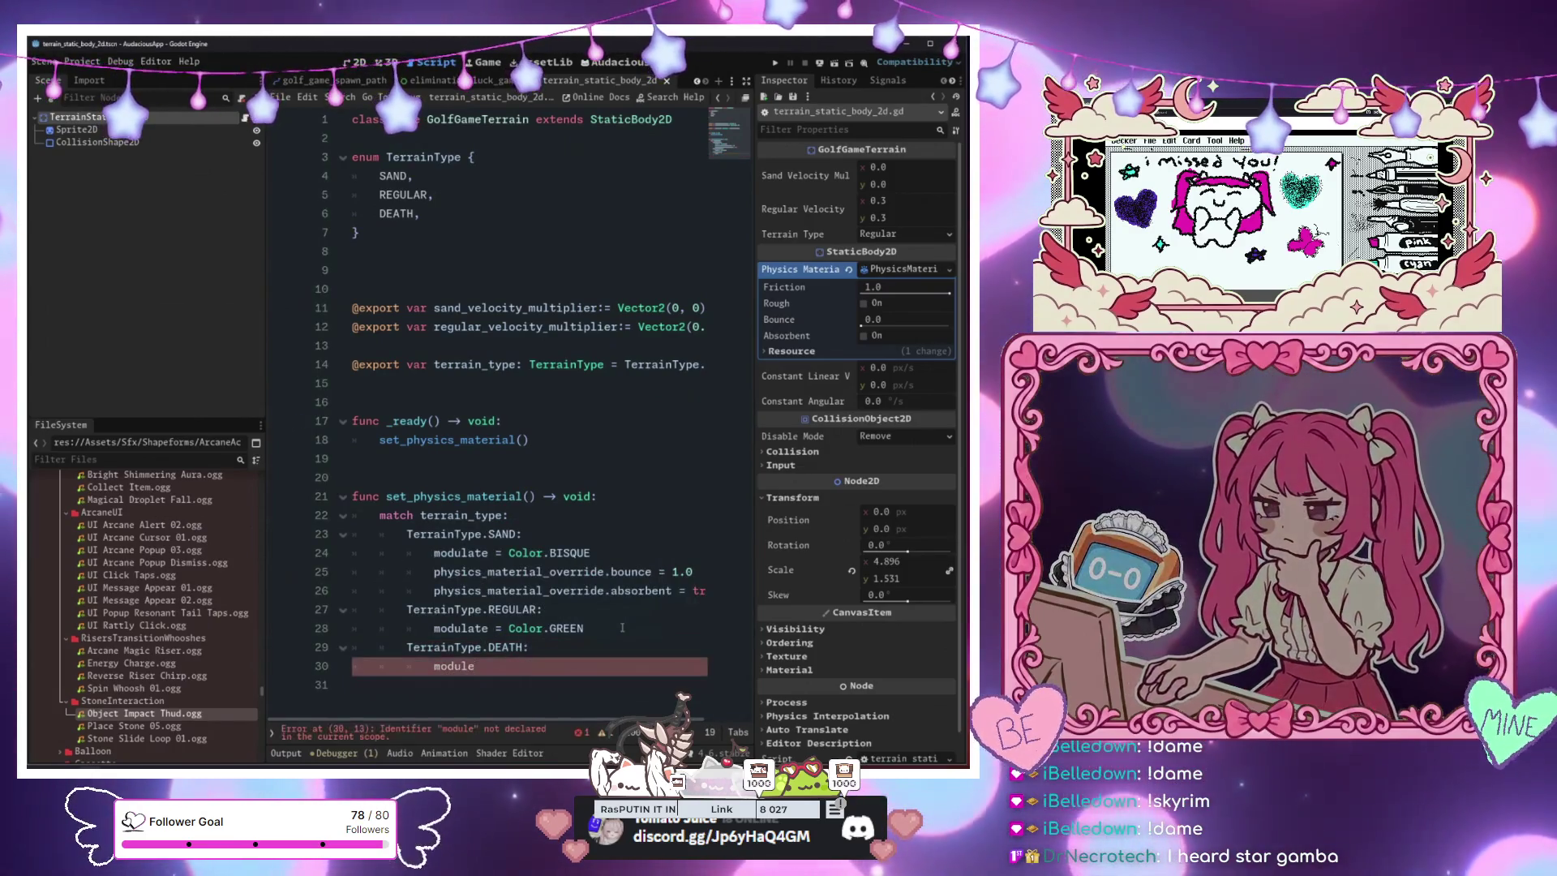
key("BackSpace")
type("ate ")
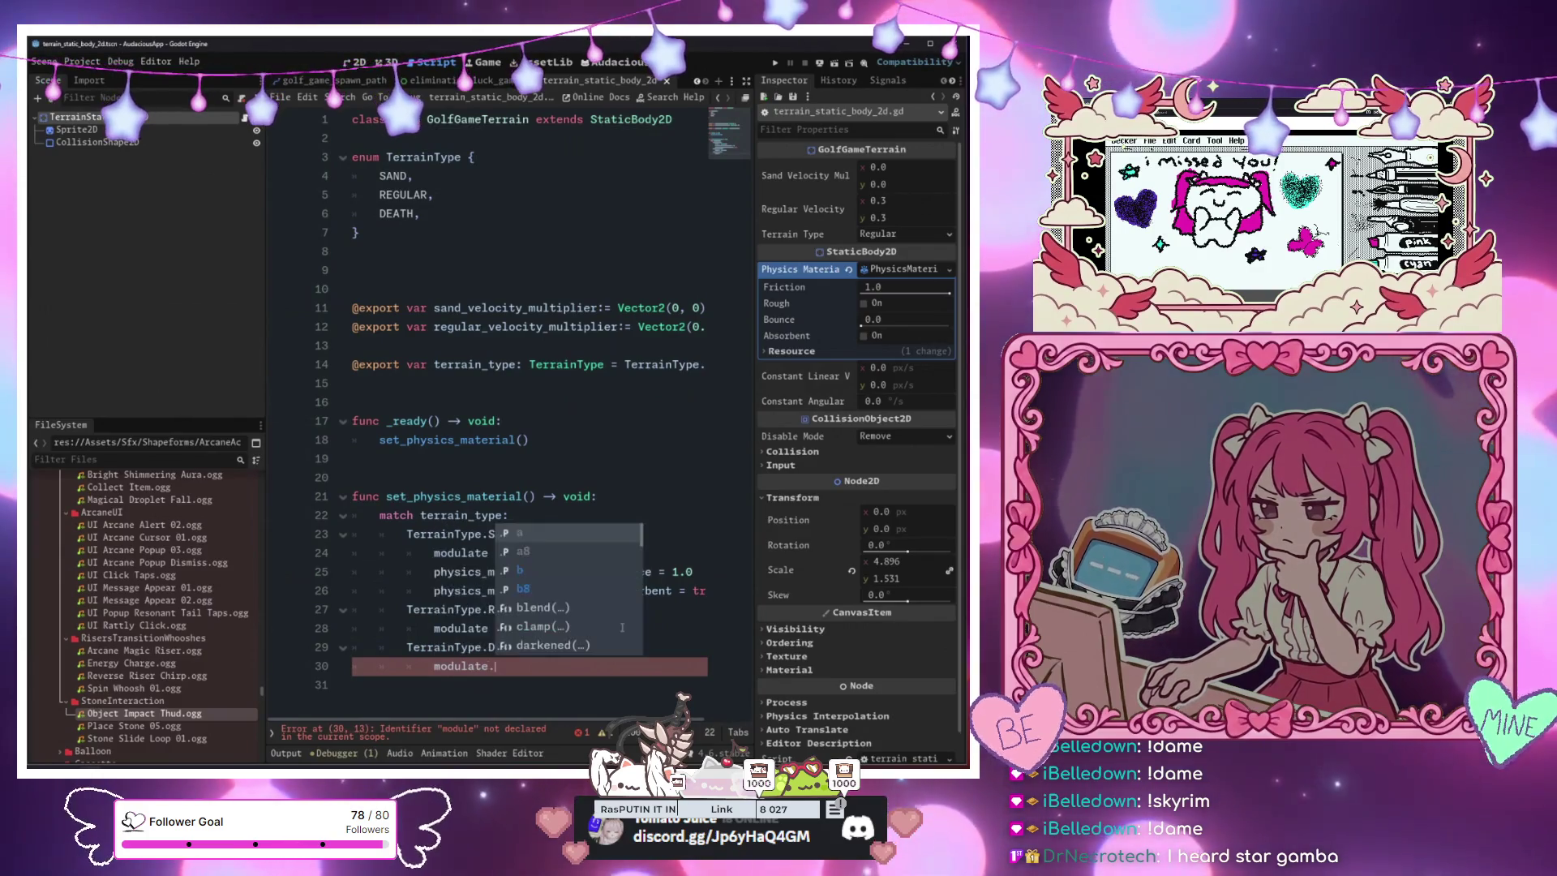
type("= Color.RED")
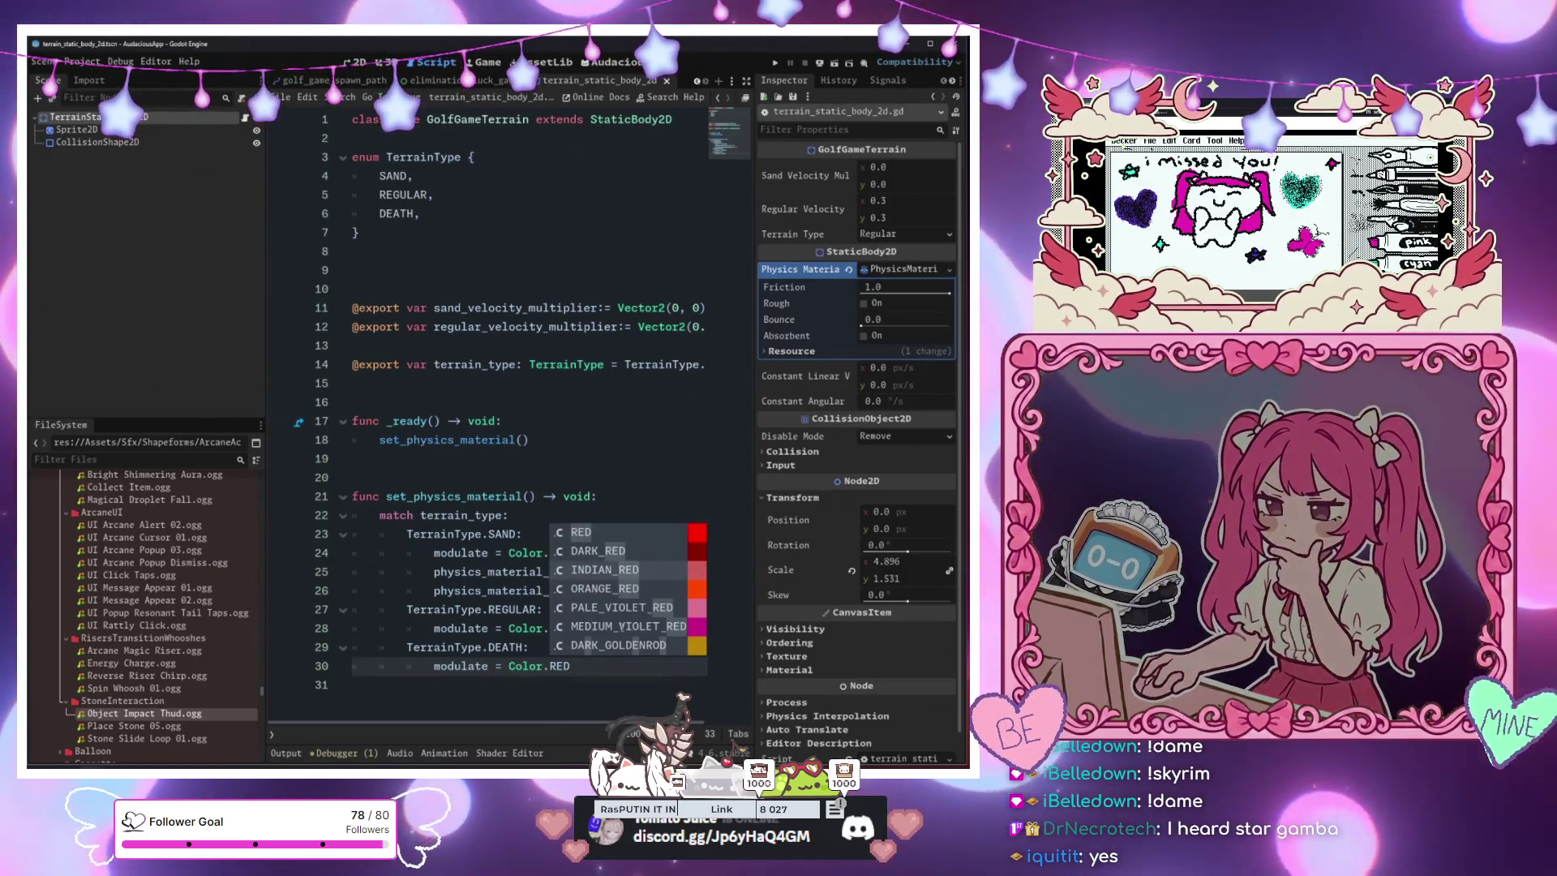
key("BackSpace")
key("BackSpace")
key("BackSpace")
type("INDIAN_RED")
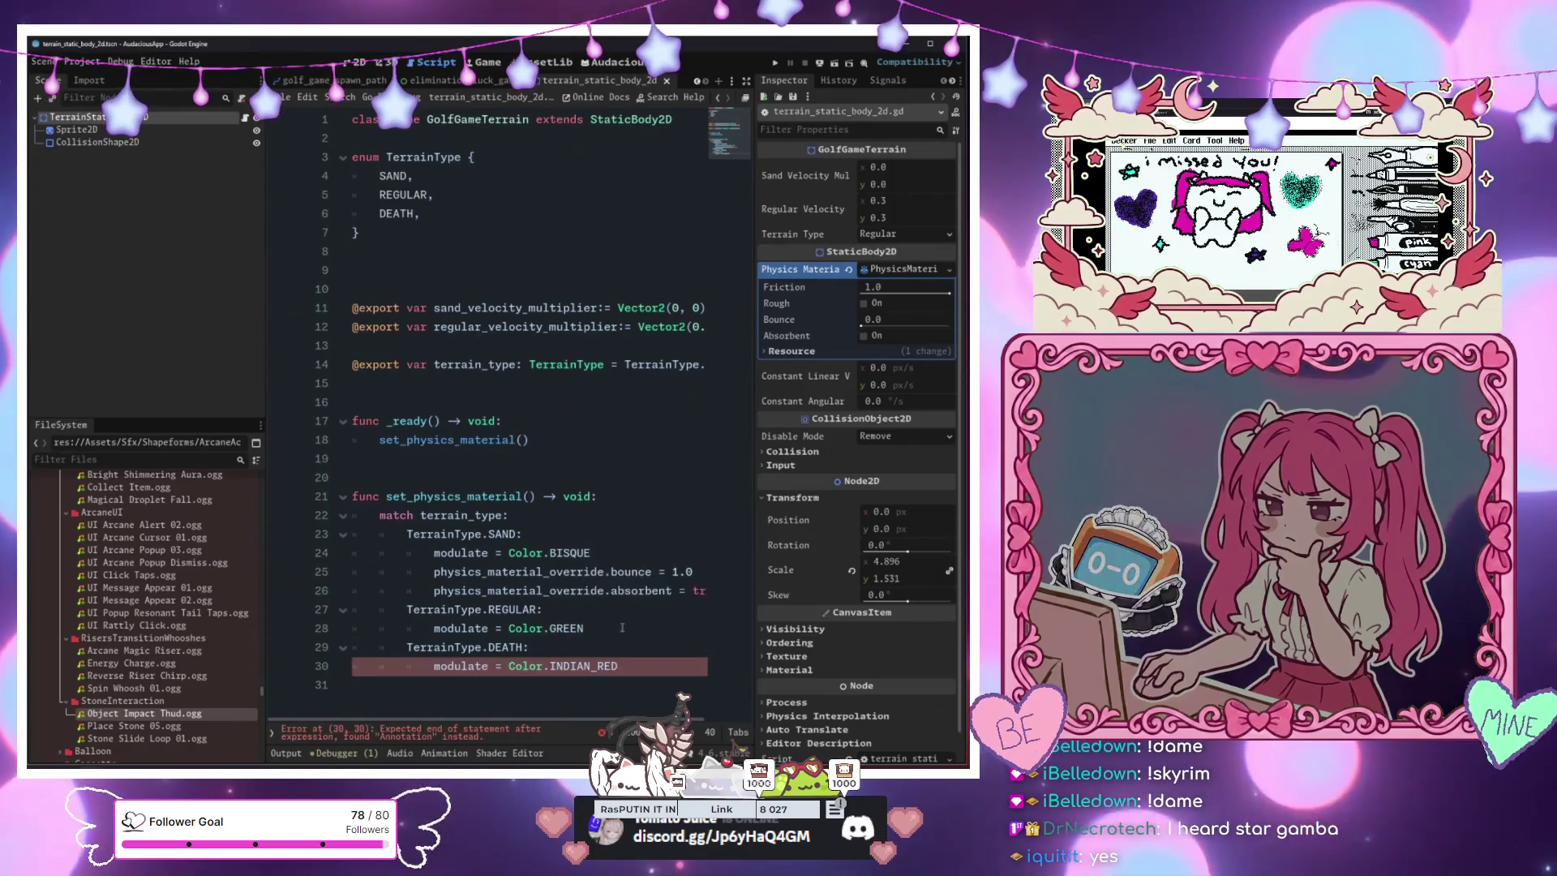
left_click(621, 628)
key("ctrl+s")
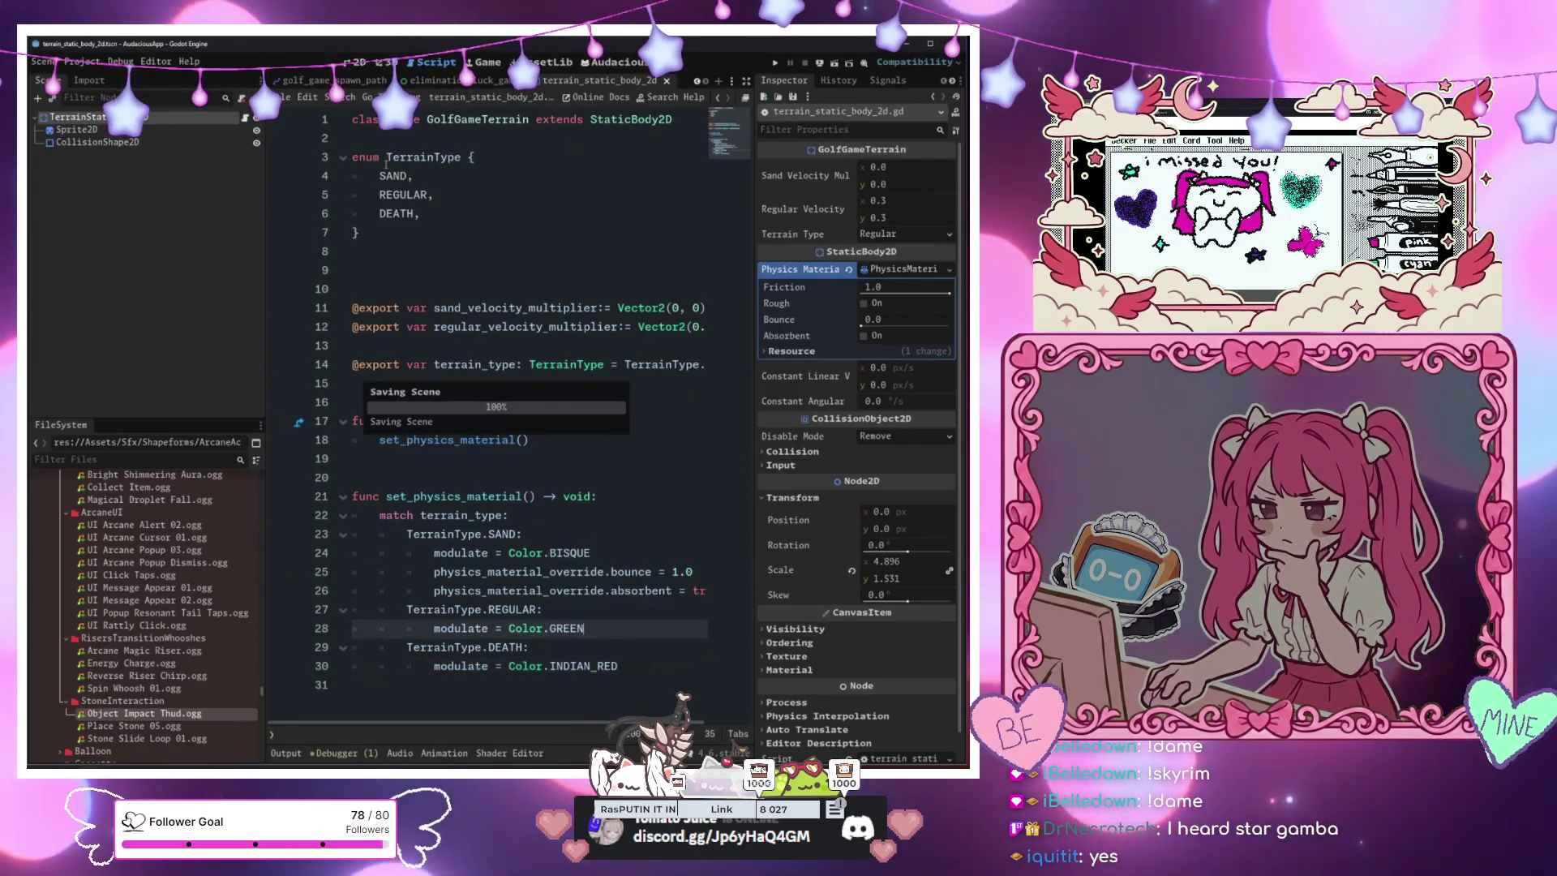
Look over the golf_game_spawn_path scene and its script
left_click(349, 80)
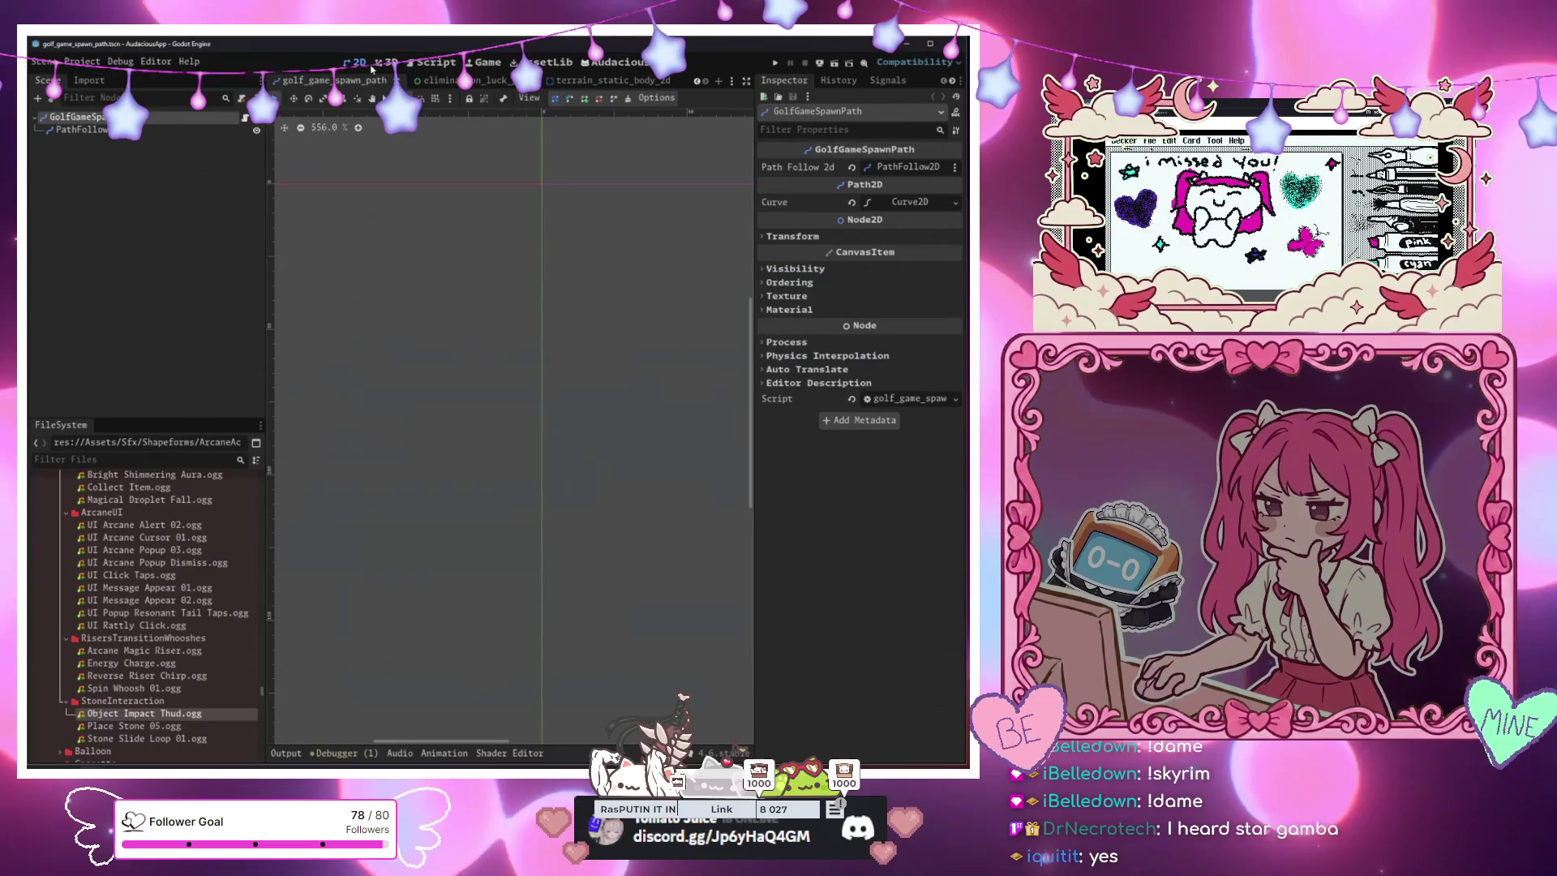
left_click(487, 190)
left_click(428, 65)
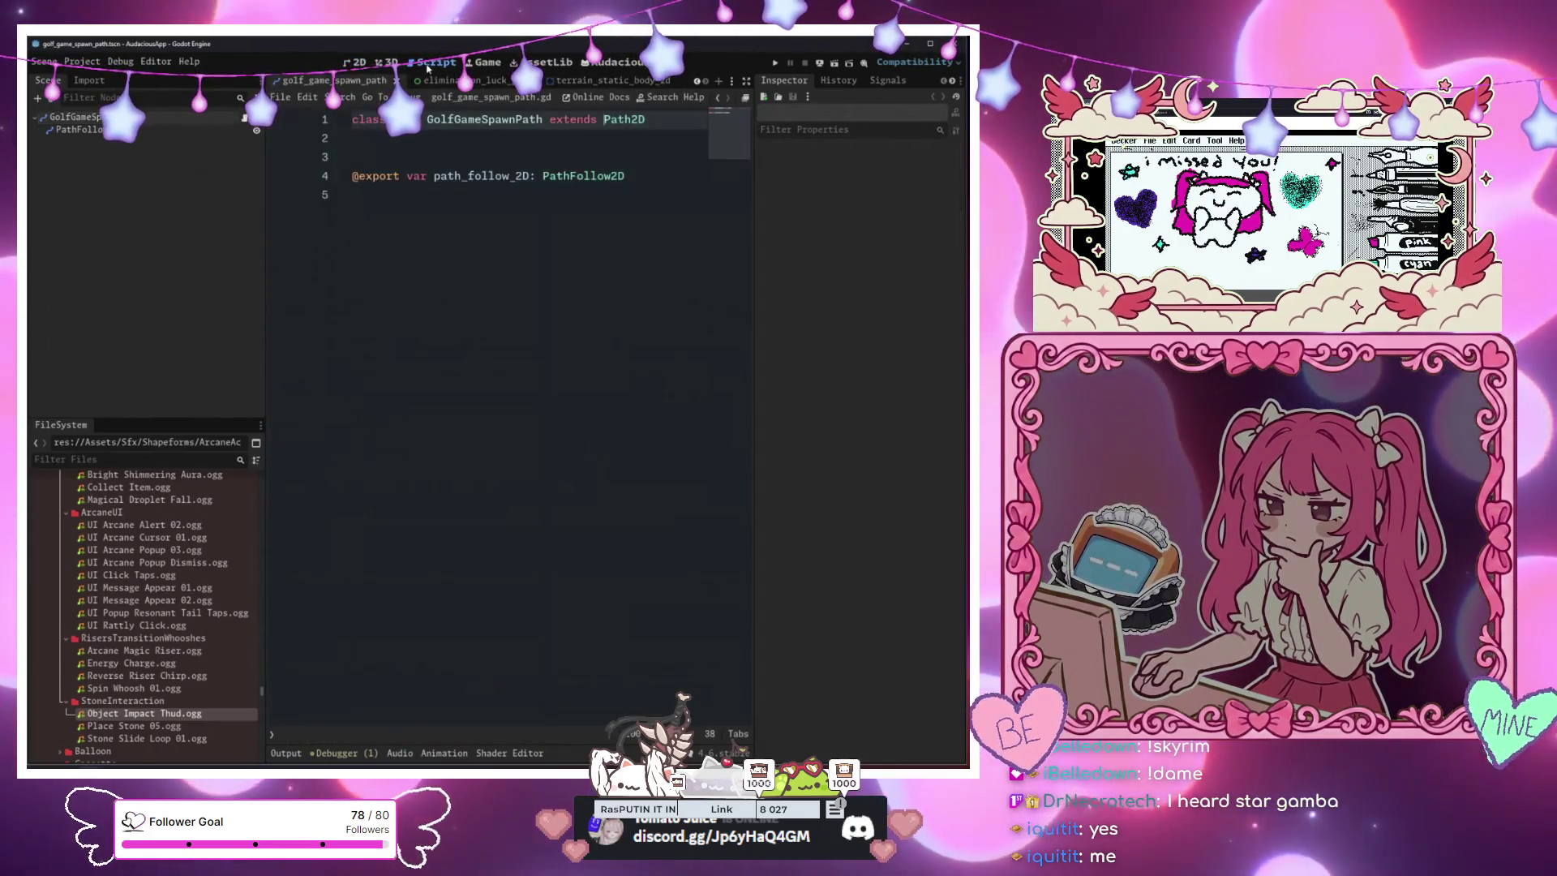
left_click(356, 65)
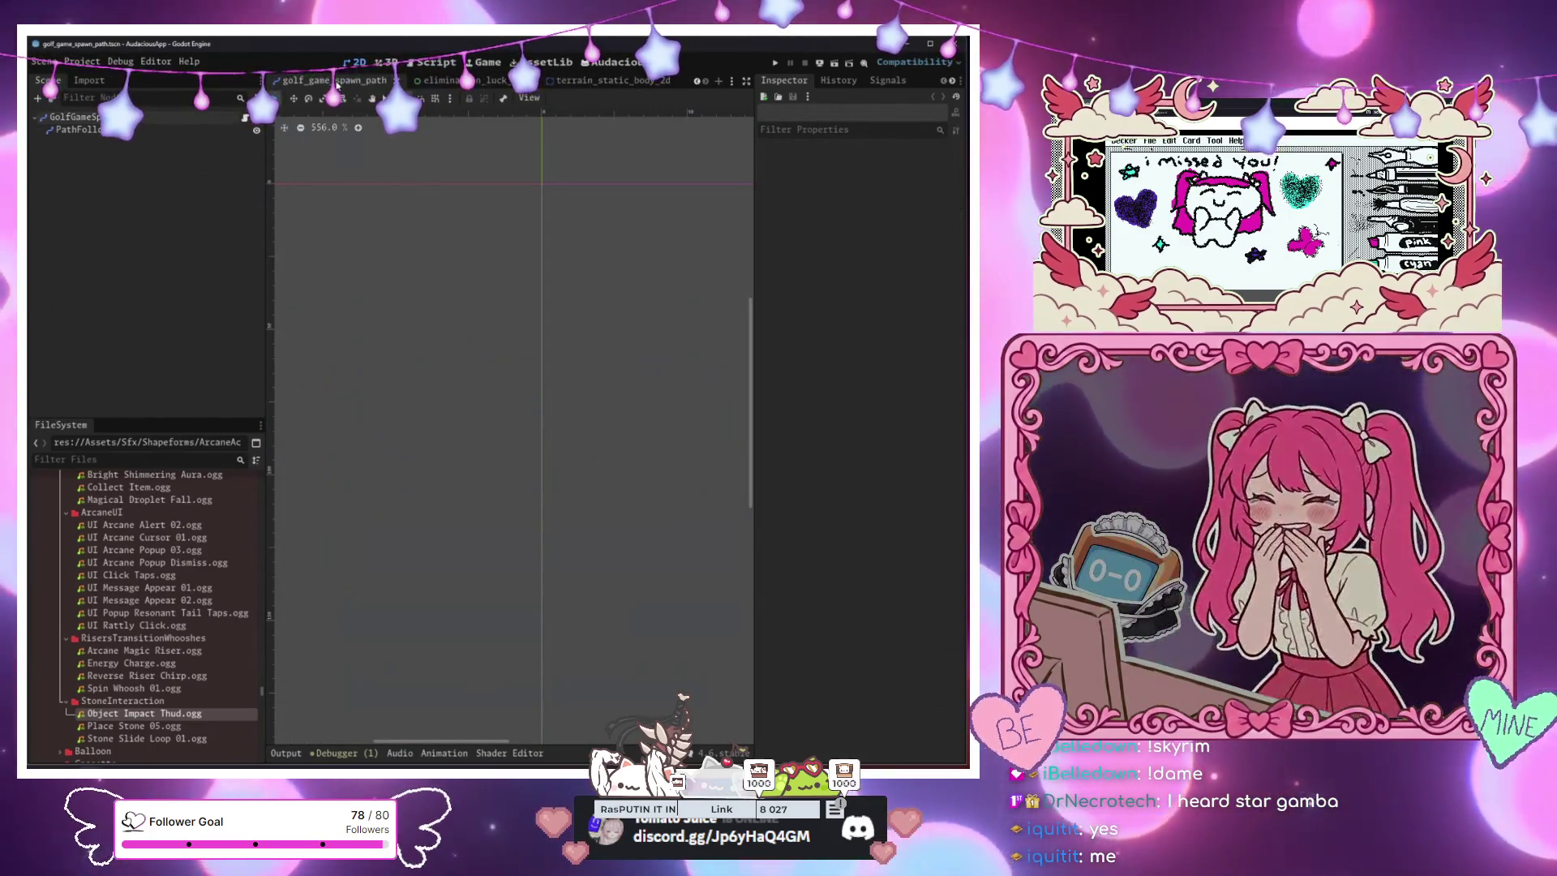
Return to the golf_game level and select the slanted StaticBody2D30 terrain bar
left_click(302, 81)
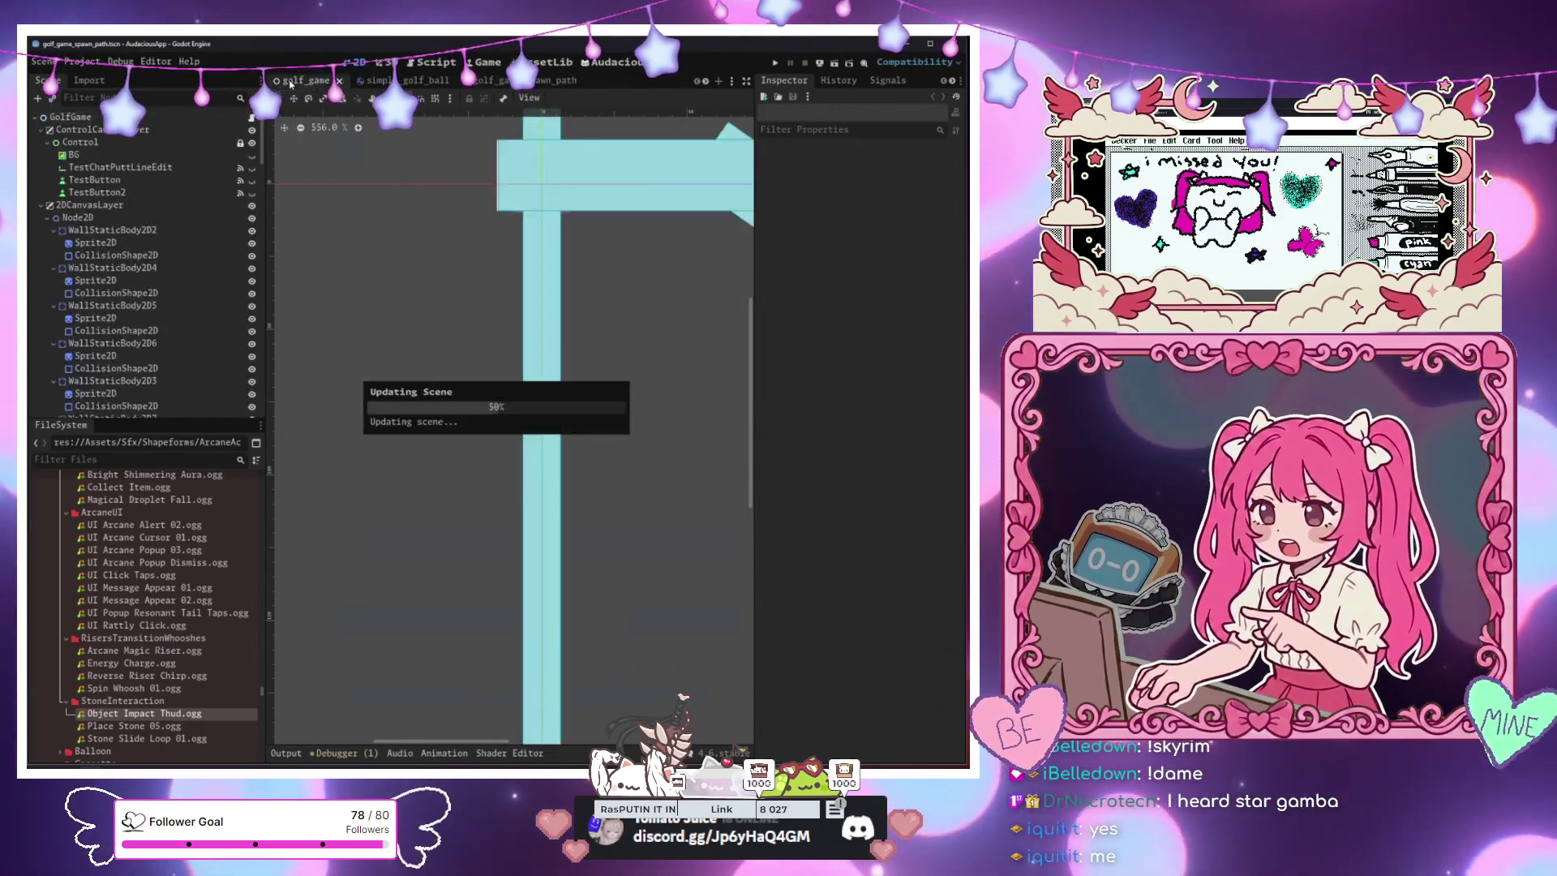
scroll(403, 411, "down", 5)
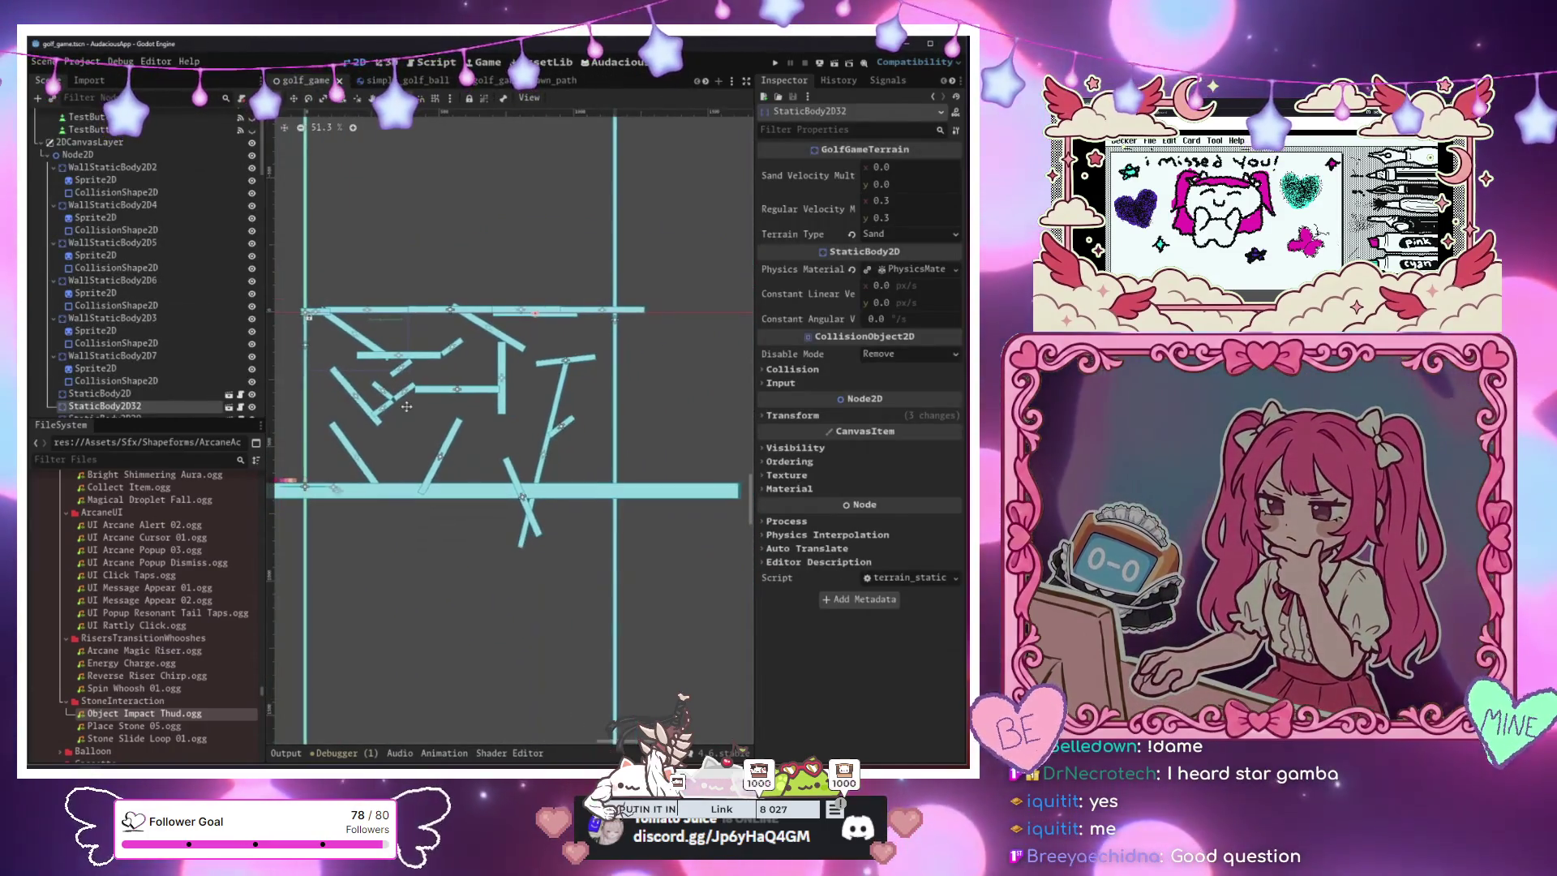
scroll(403, 411, "down", 1)
scroll(438, 411, "left", 2)
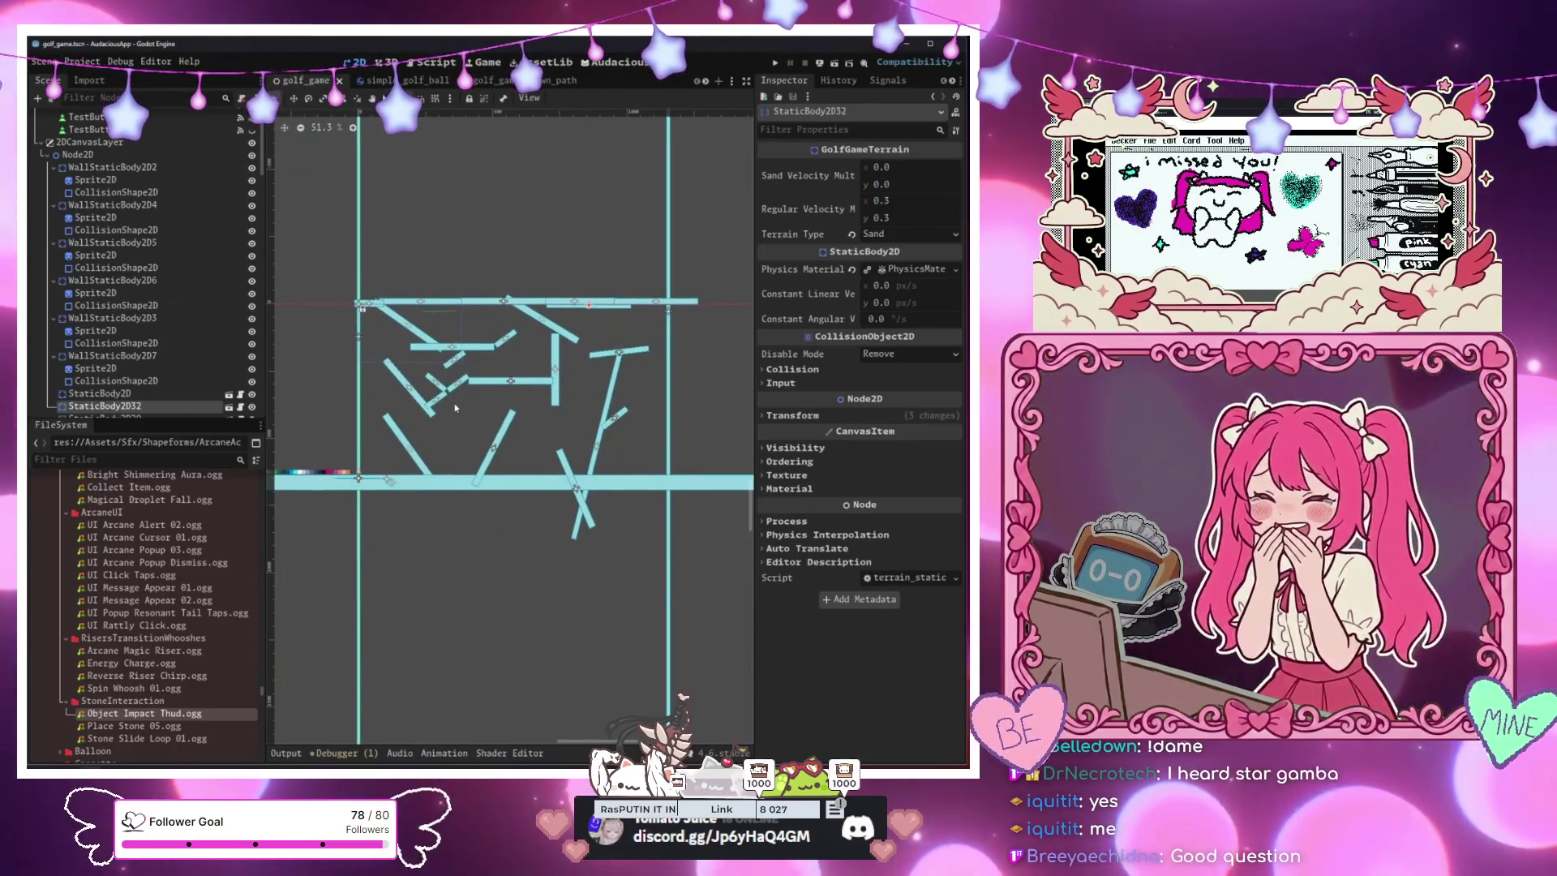
scroll(551, 357, "up", 5)
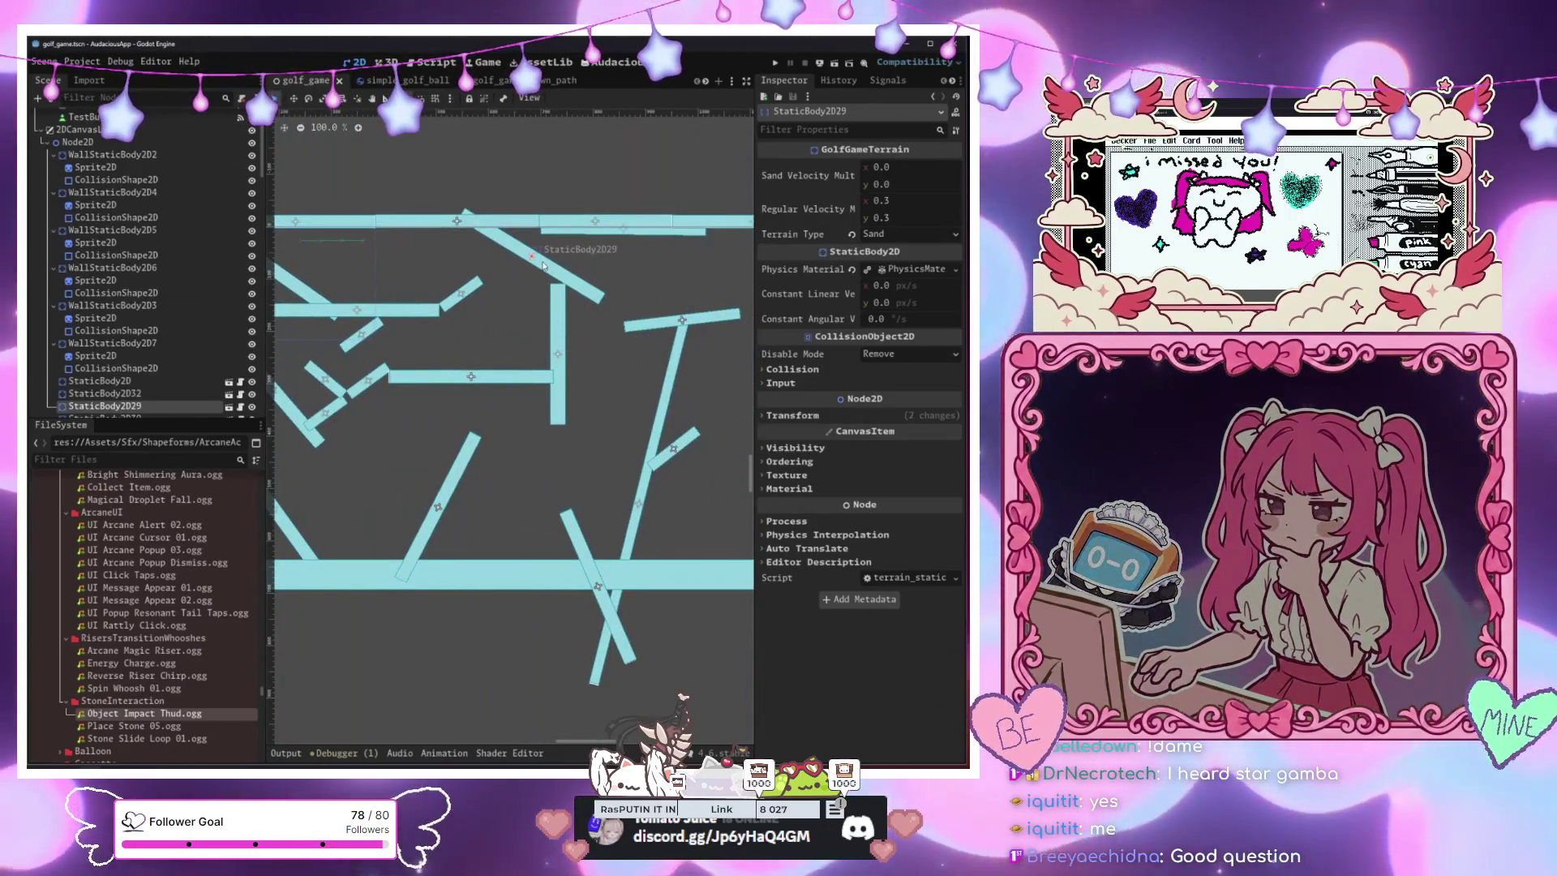
left_click(474, 334)
left_click_drag(473, 335, 532, 316)
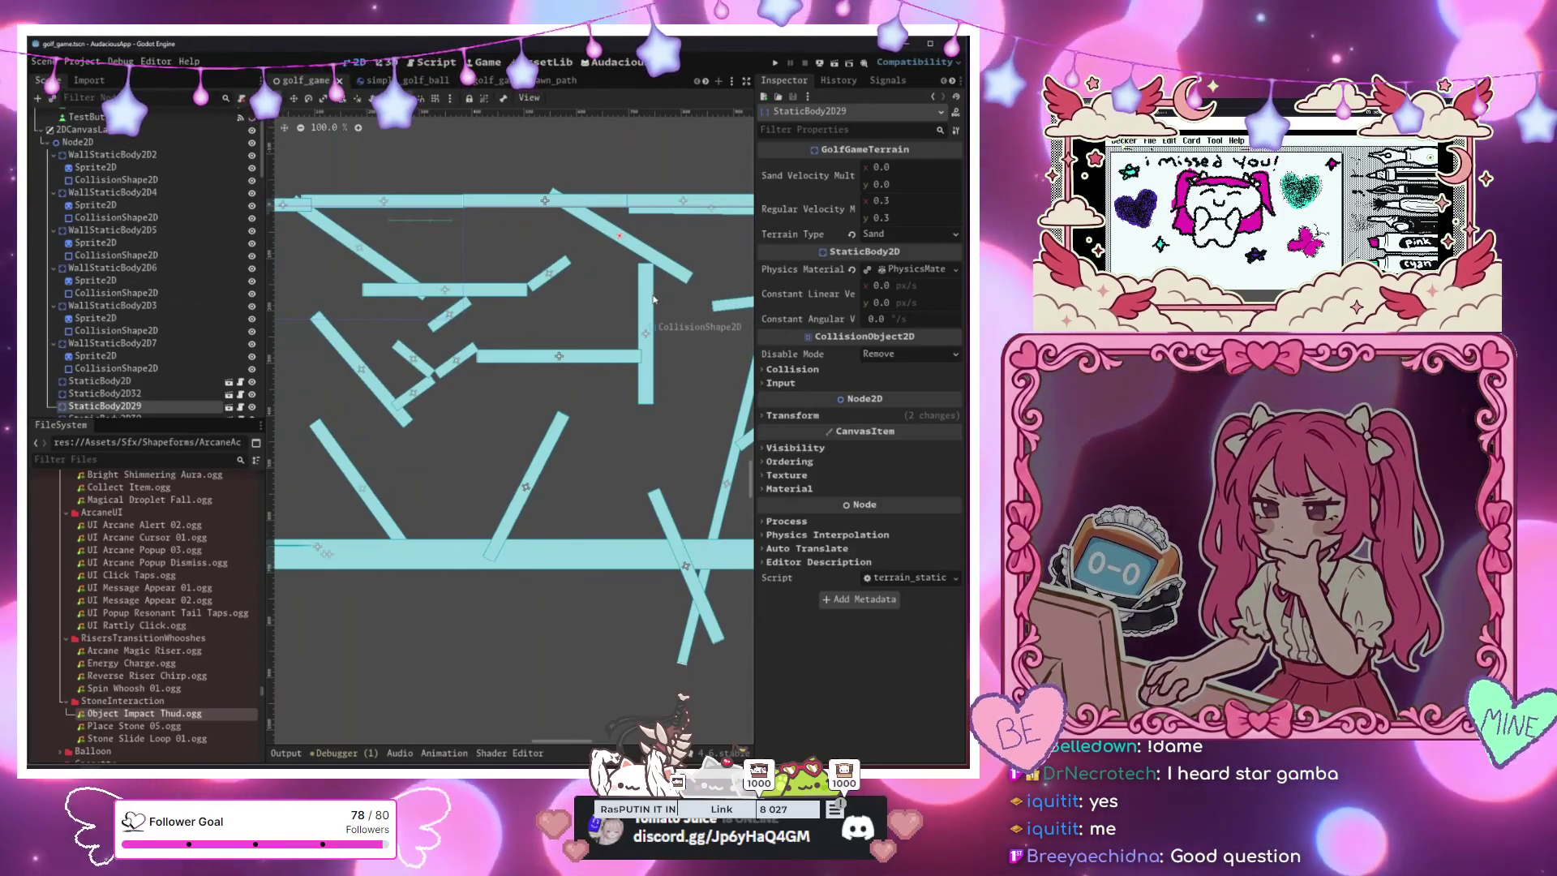
left_click(566, 359)
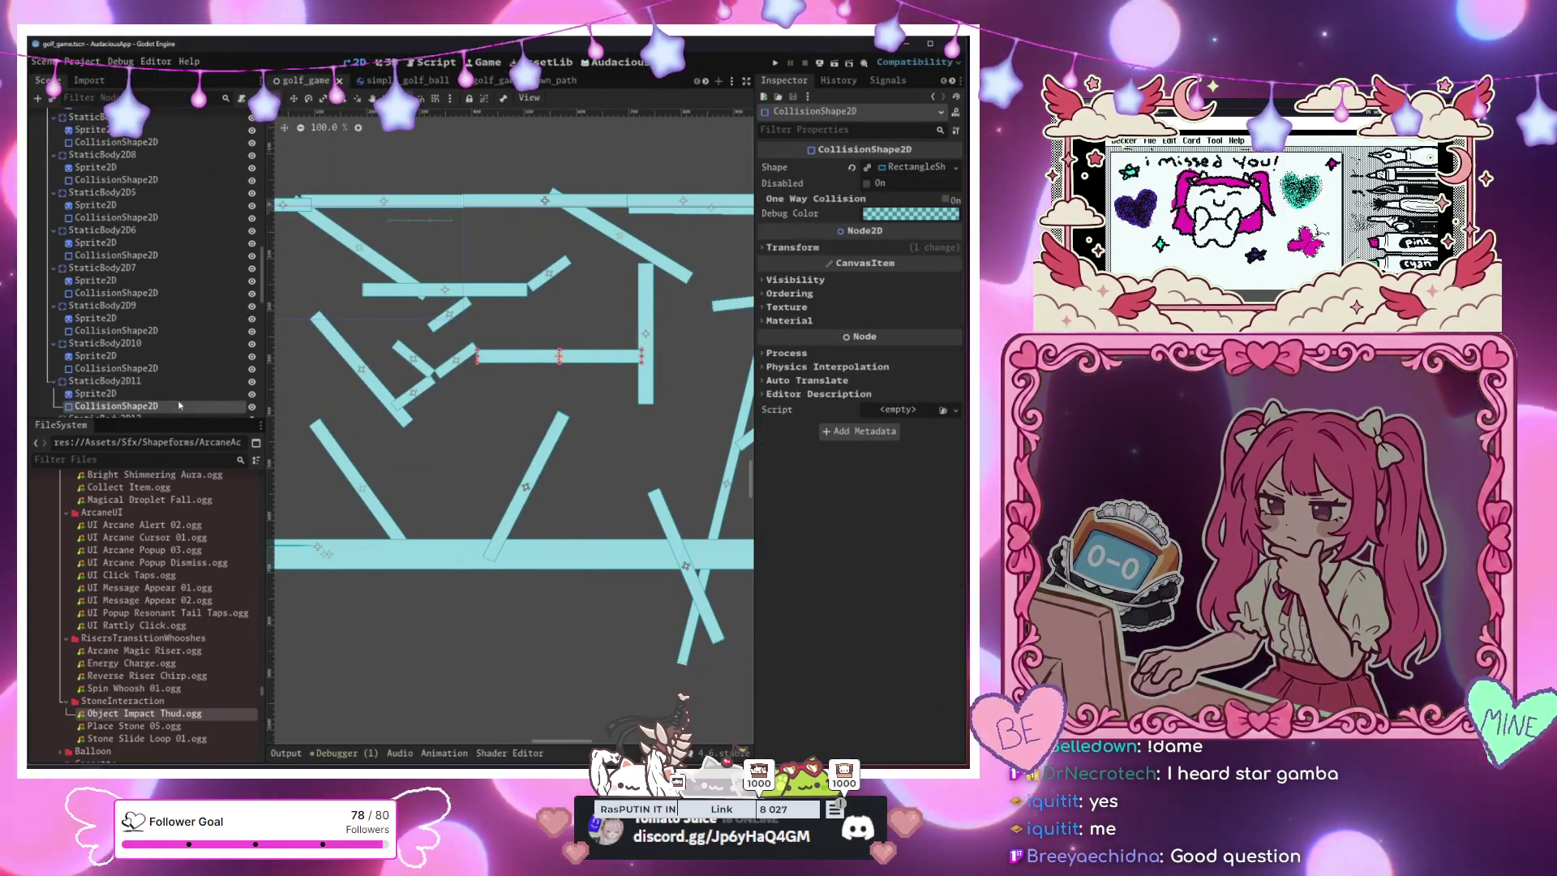
scroll(180, 389, "up", 6)
left_click(183, 331)
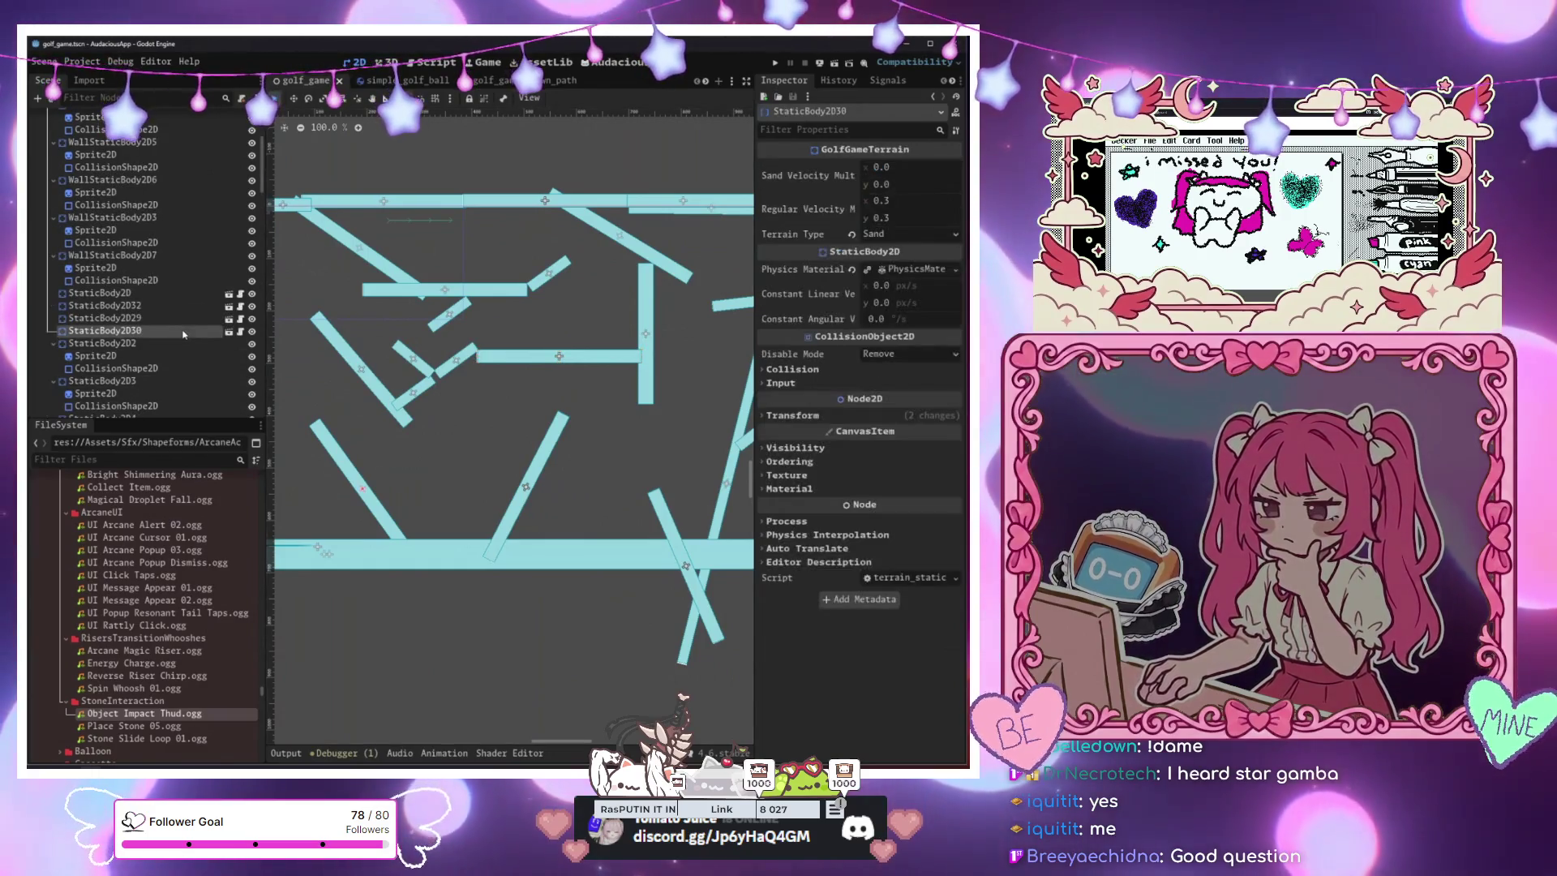
scroll(366, 378, "down", 4)
Duplicate the slanted bar, set the copy to Death terrain and shift it up and right
key("ctrl+d")
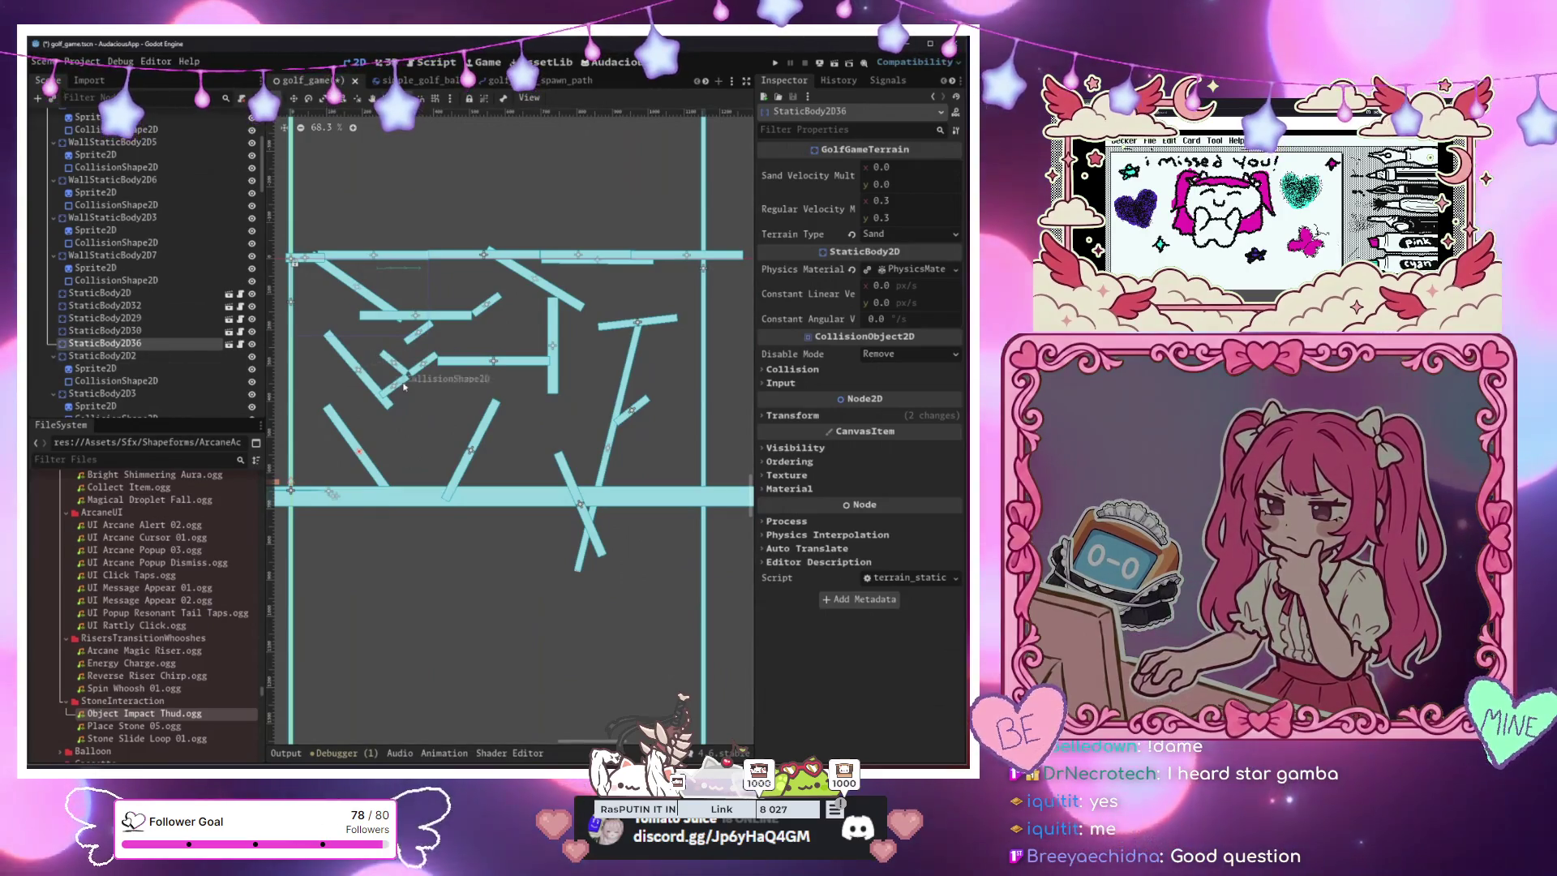
left_click_drag(448, 369, 598, 329)
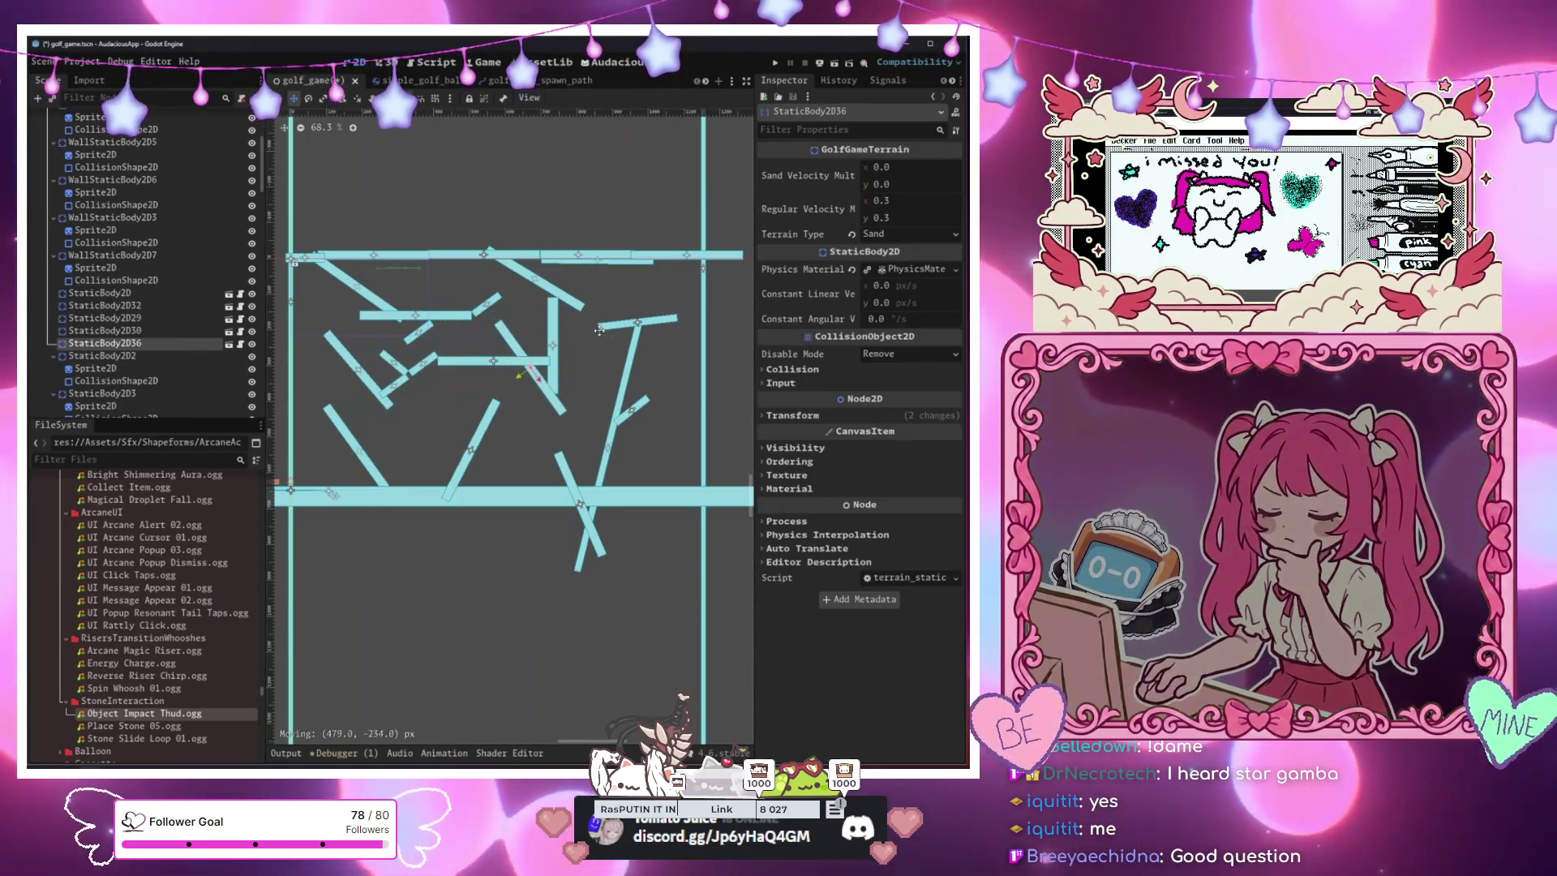
left_click(924, 234)
left_click(910, 273)
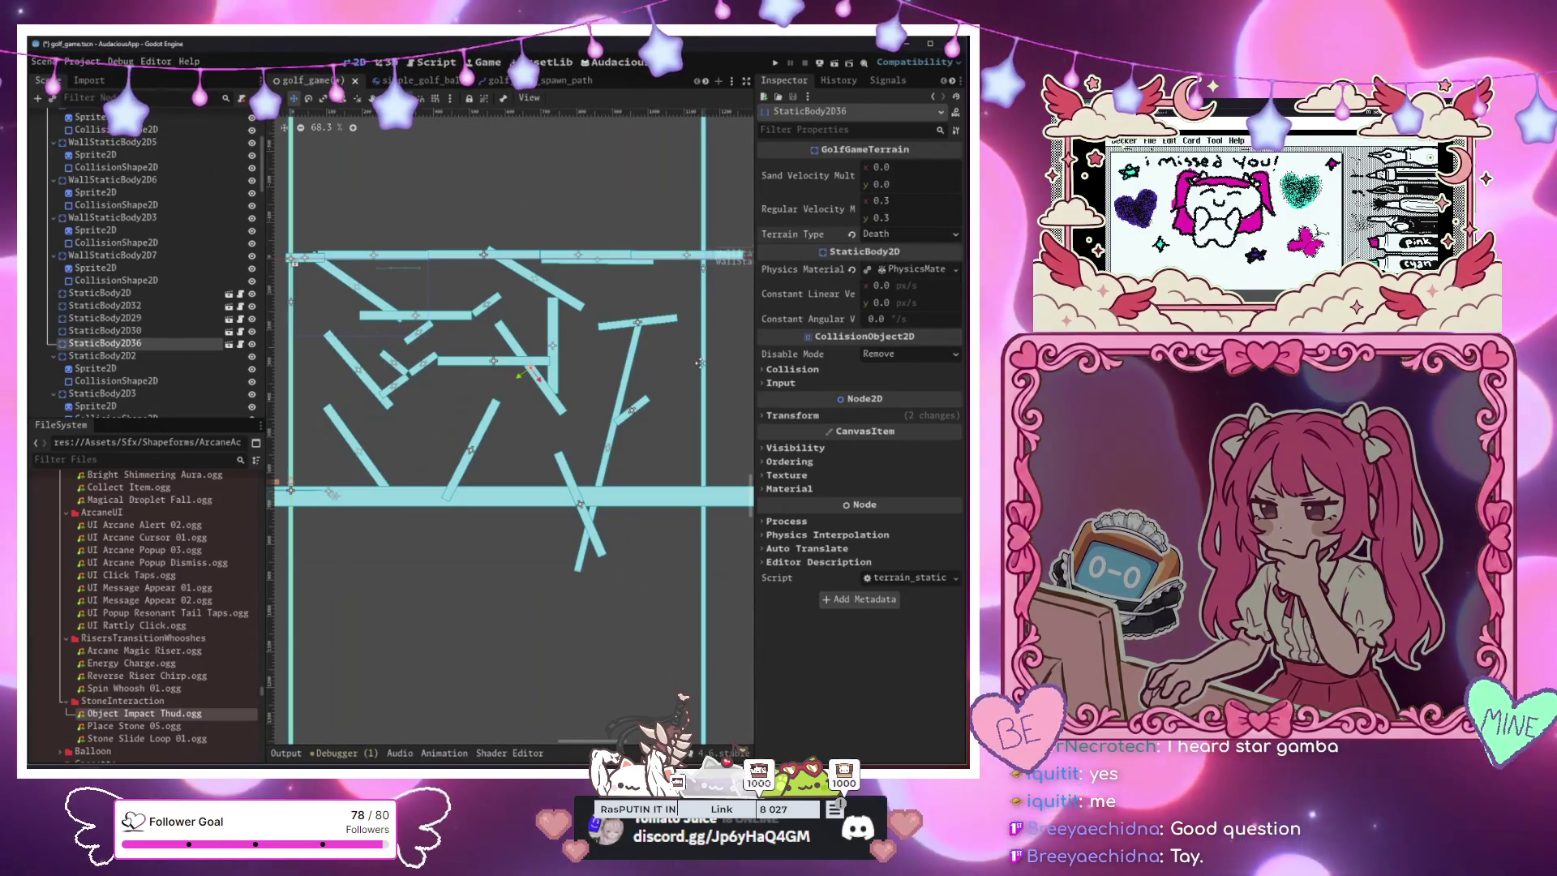
mouse_move(531, 368)
left_mouse_down()
mouse_move(519, 316)
mouse_move(557, 331)
mouse_move(521, 311)
left_mouse_up()
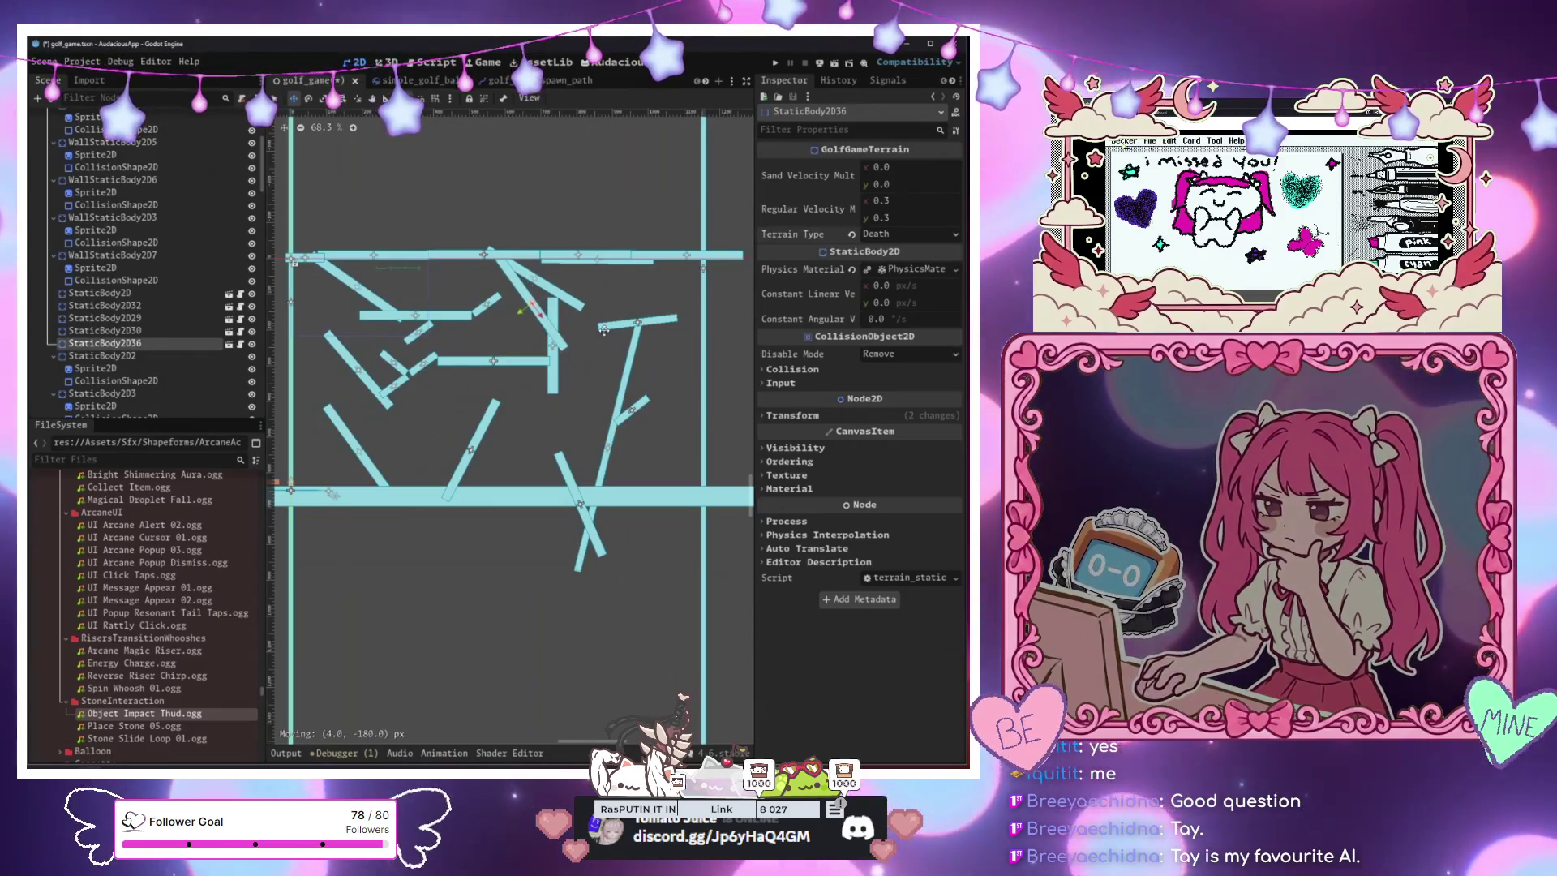
left_click(777, 63)
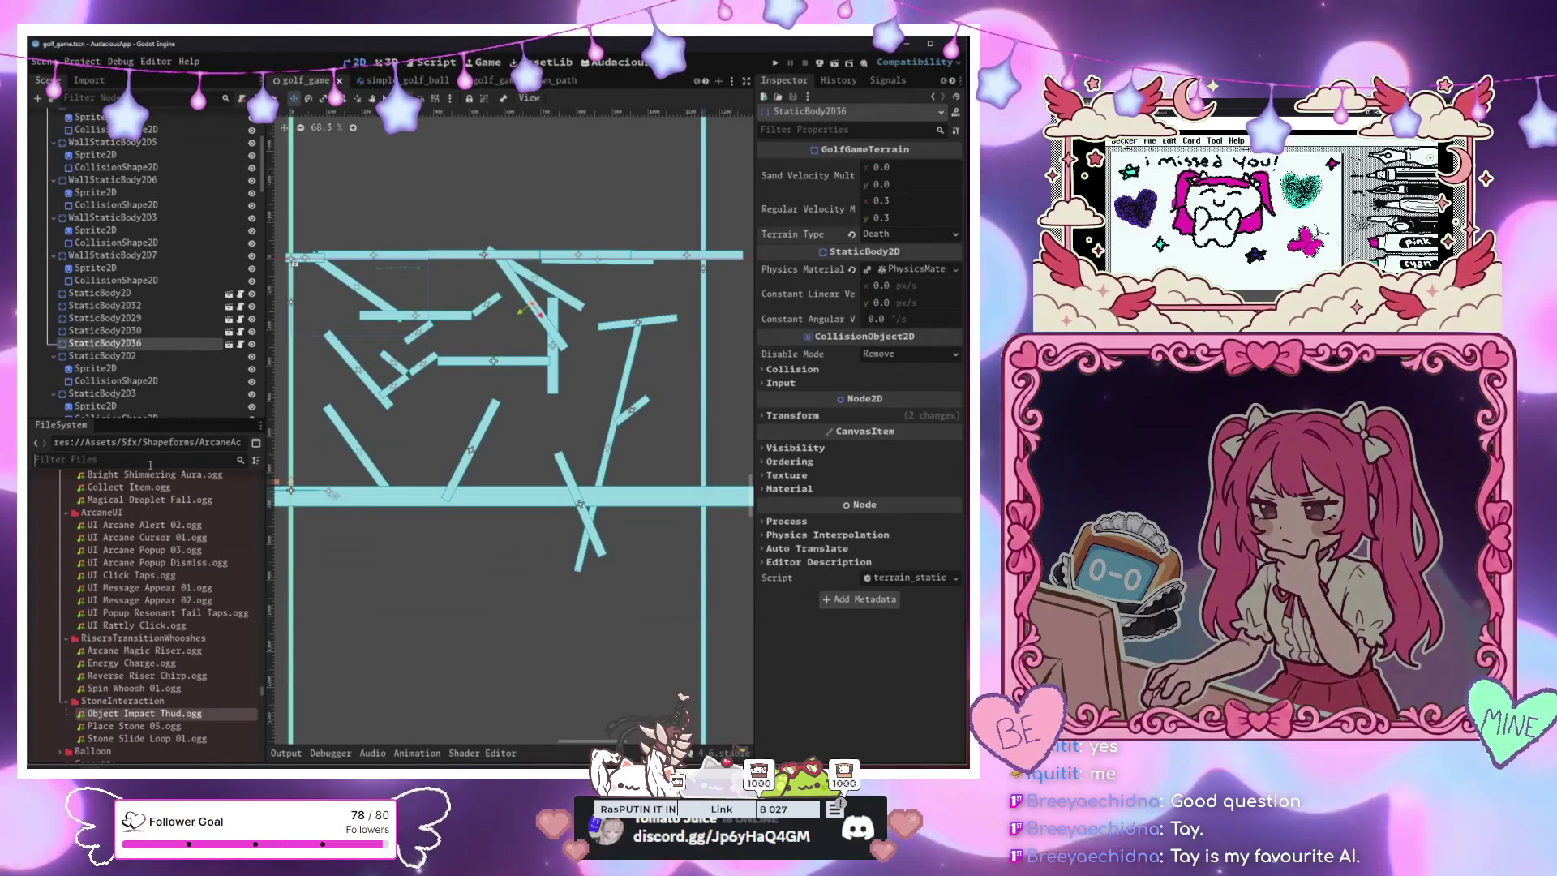
Filter files for 'golf', select golf_game.tscn and run the project with F5
left_click(150, 460)
type("golf")
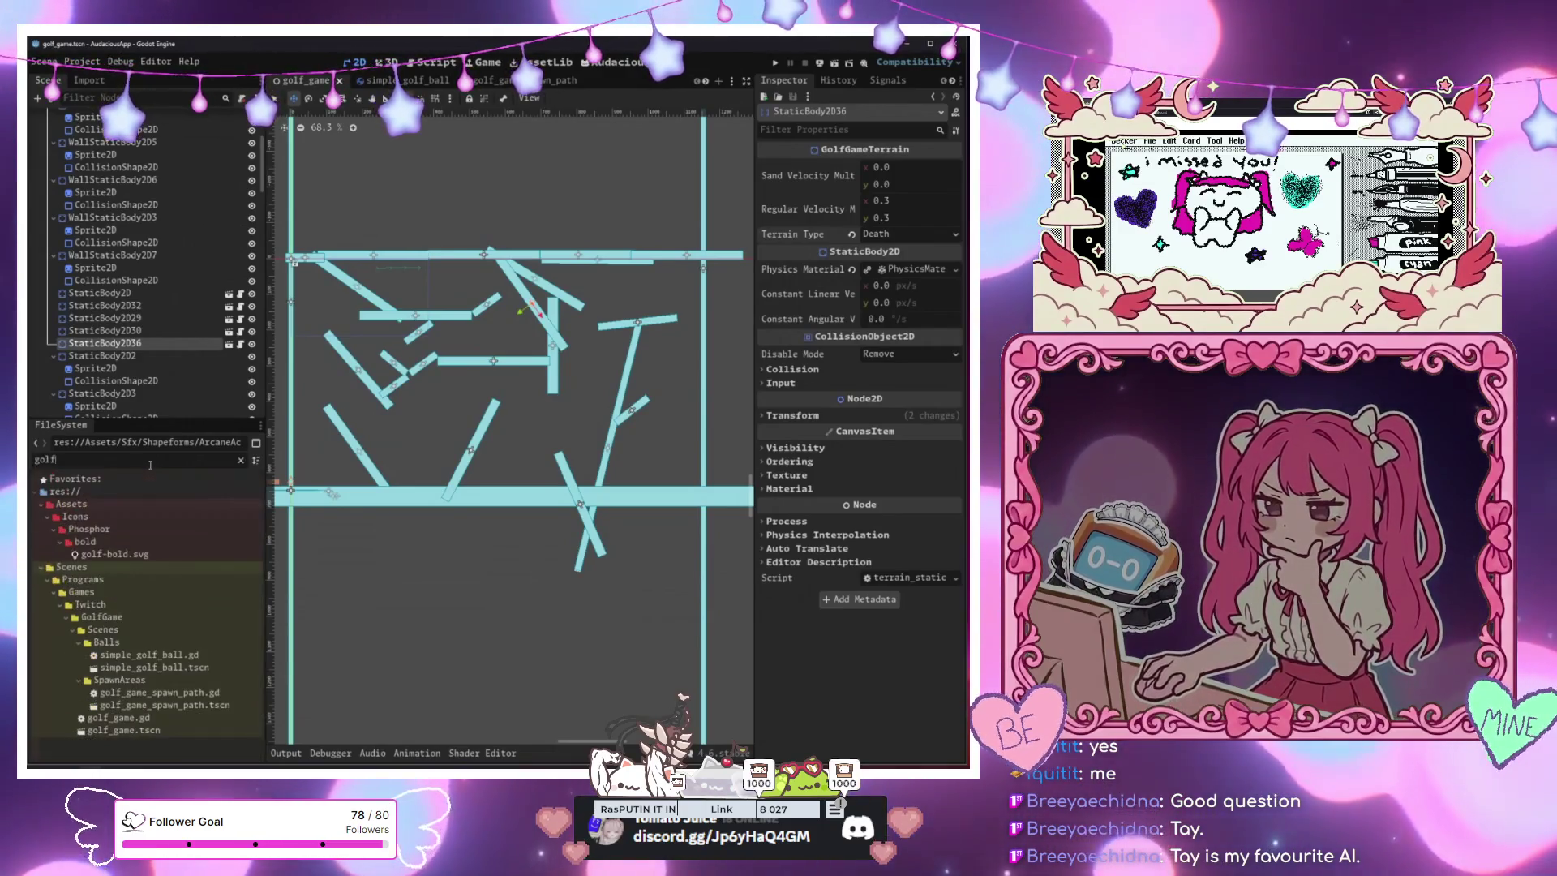
left_click(150, 732)
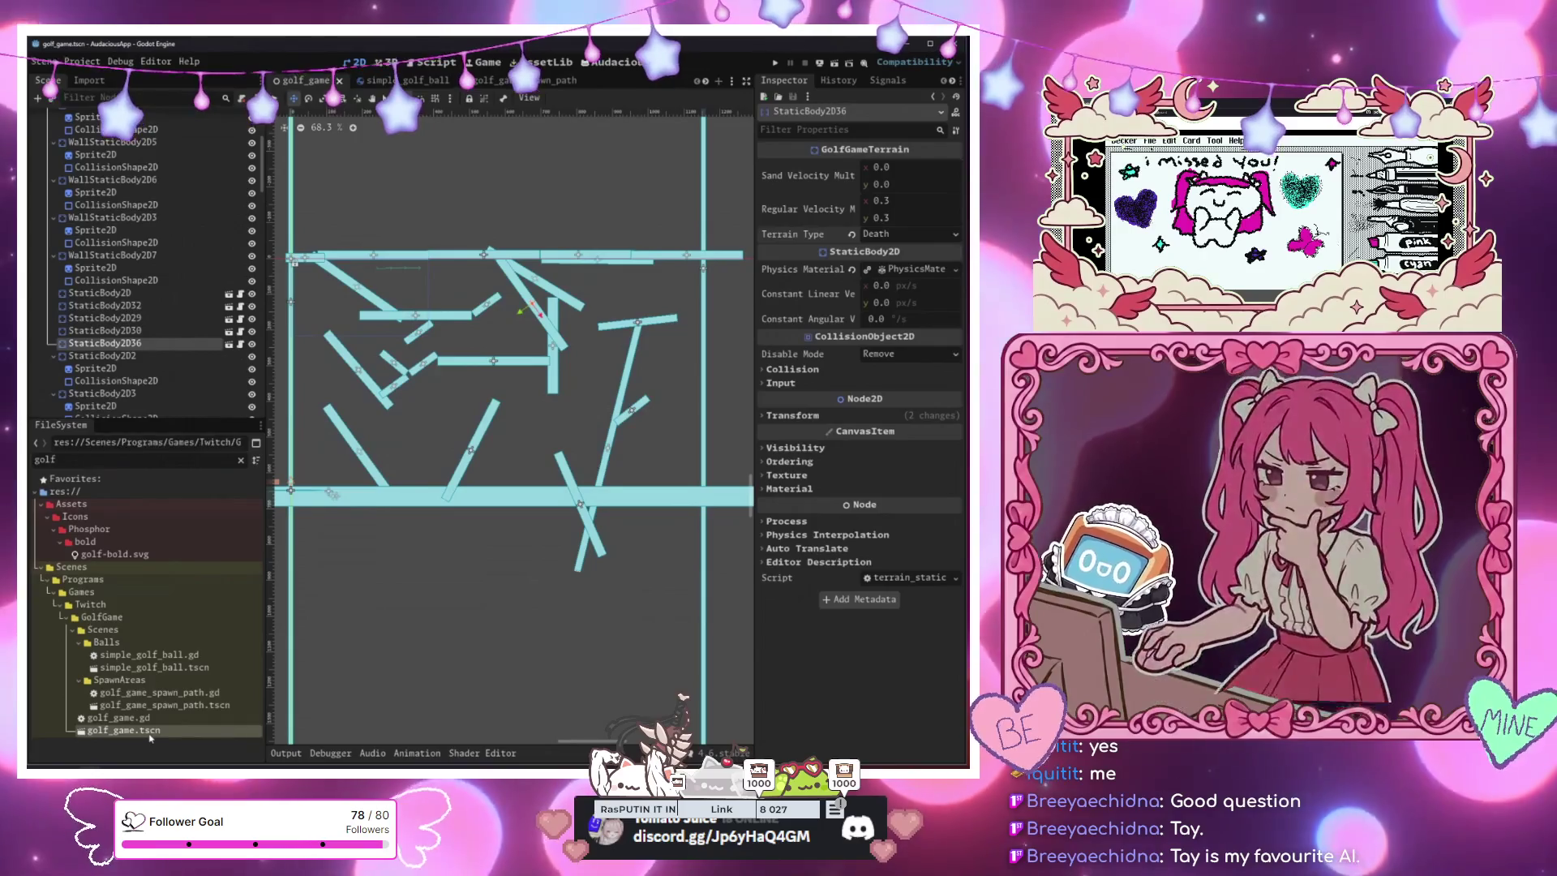
right_click(150, 732)
left_click(203, 577)
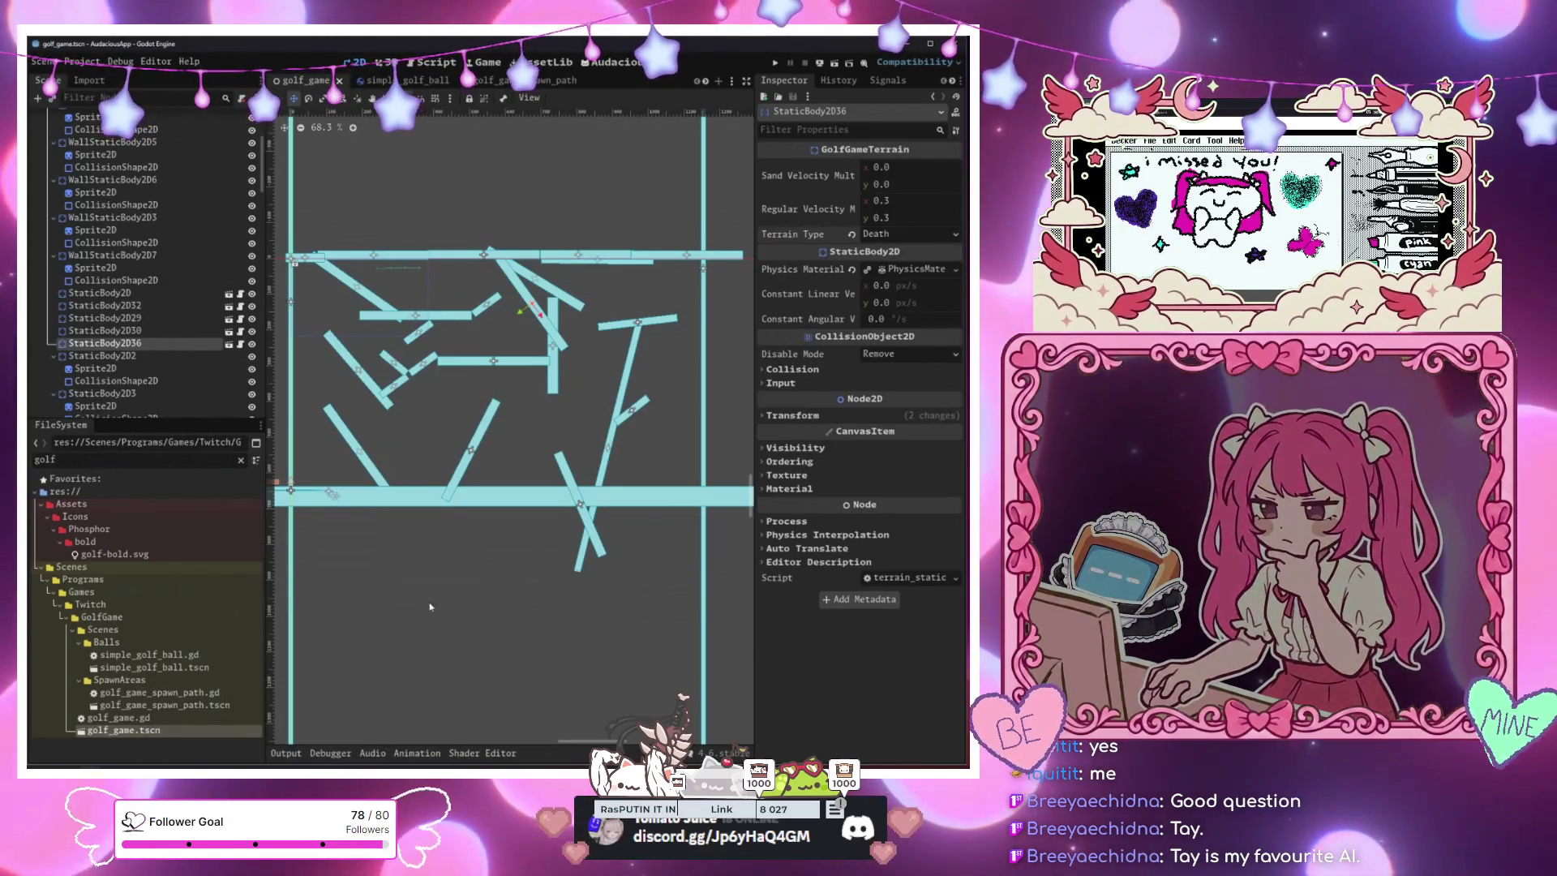
key("F5")
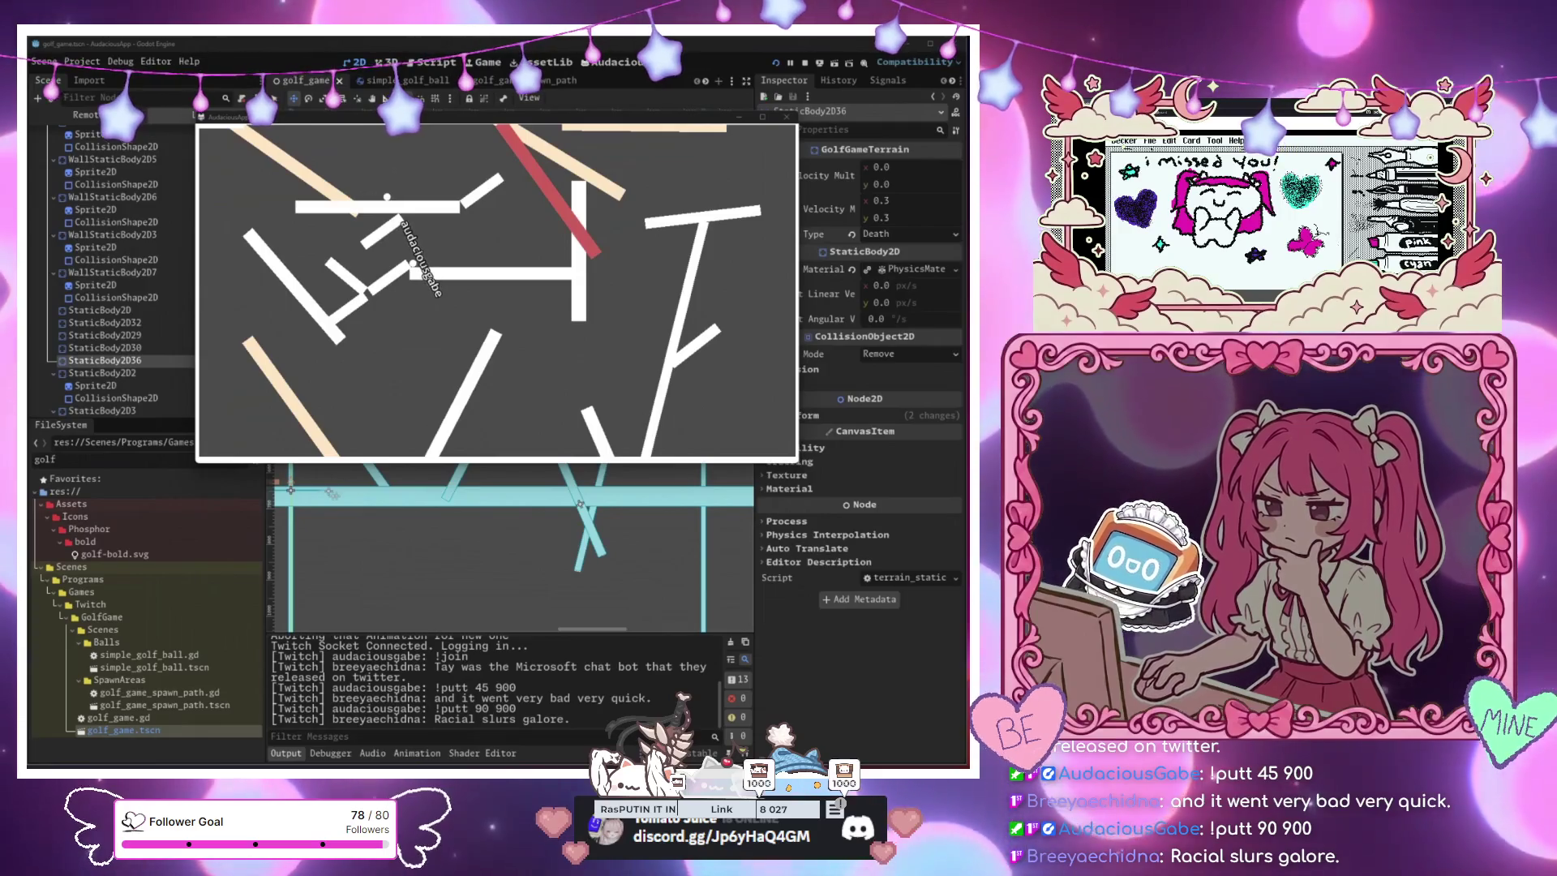
Move the game window aside, open golf_game.gd and go to ball.user's definition in simple_golf_ball.gd
left_click_drag(572, 123, 901, 230)
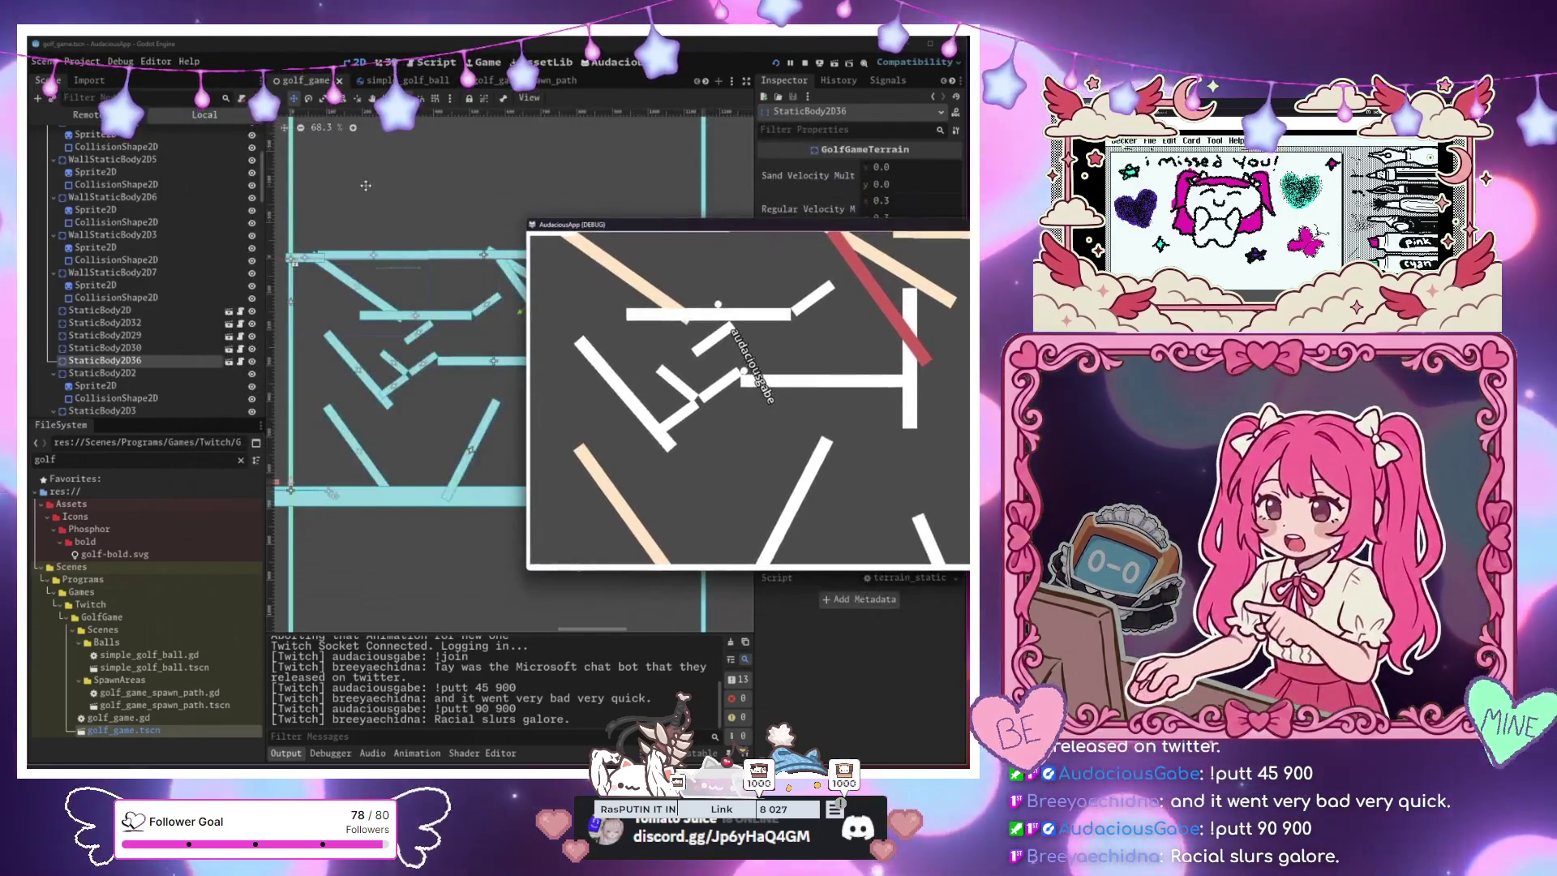
left_click(253, 135)
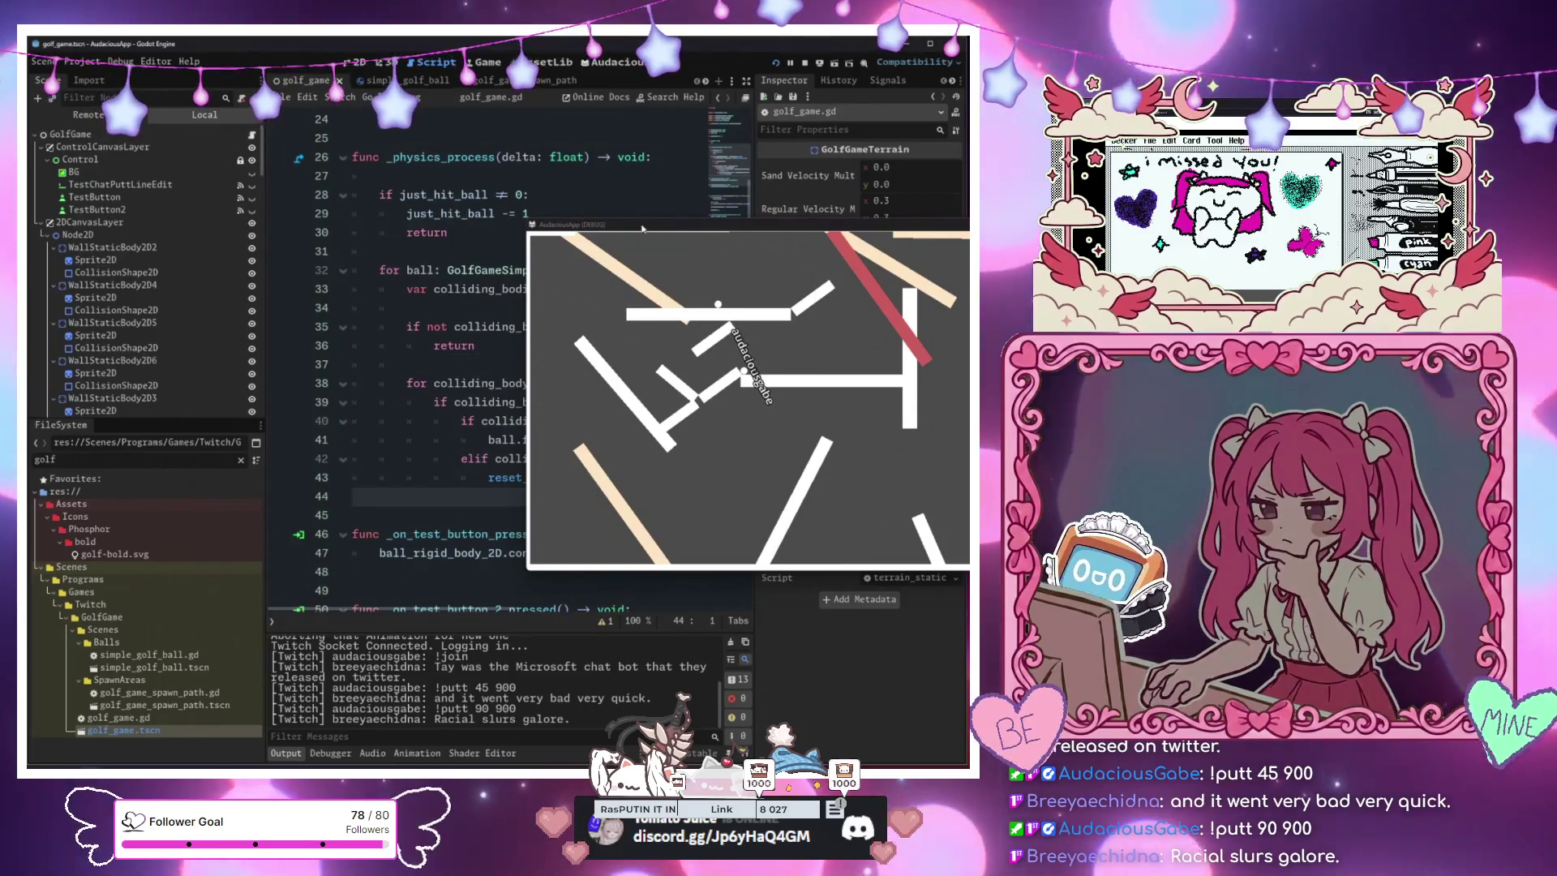
mouse_move(641, 228)
left_mouse_down()
mouse_move(803, 405)
mouse_move(767, 387)
left_mouse_up()
scroll(444, 357, "down", 4)
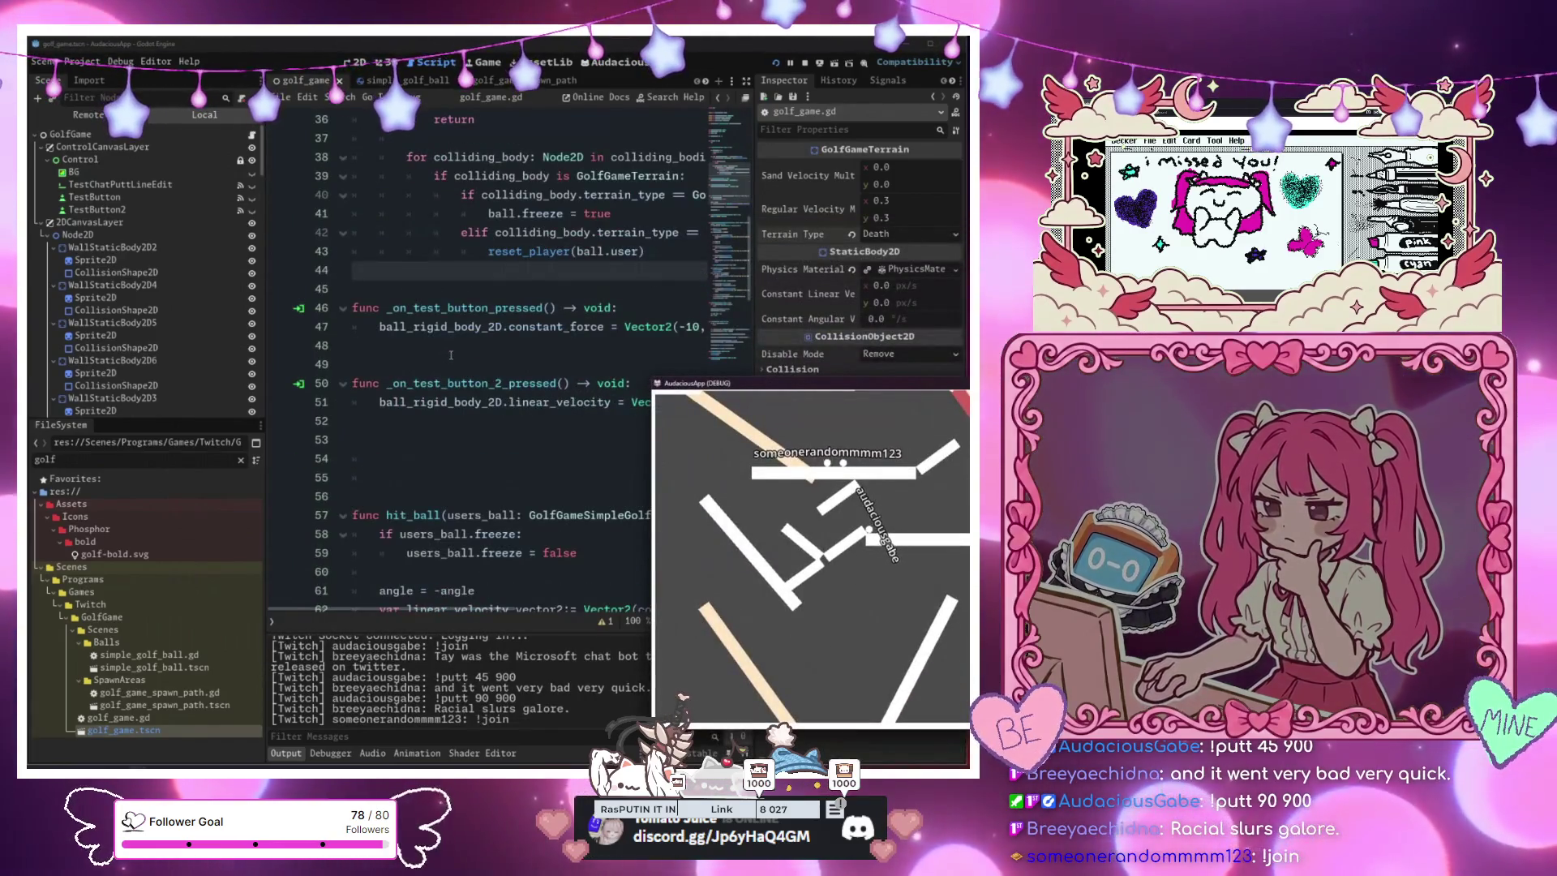
scroll(451, 355, "up", 7)
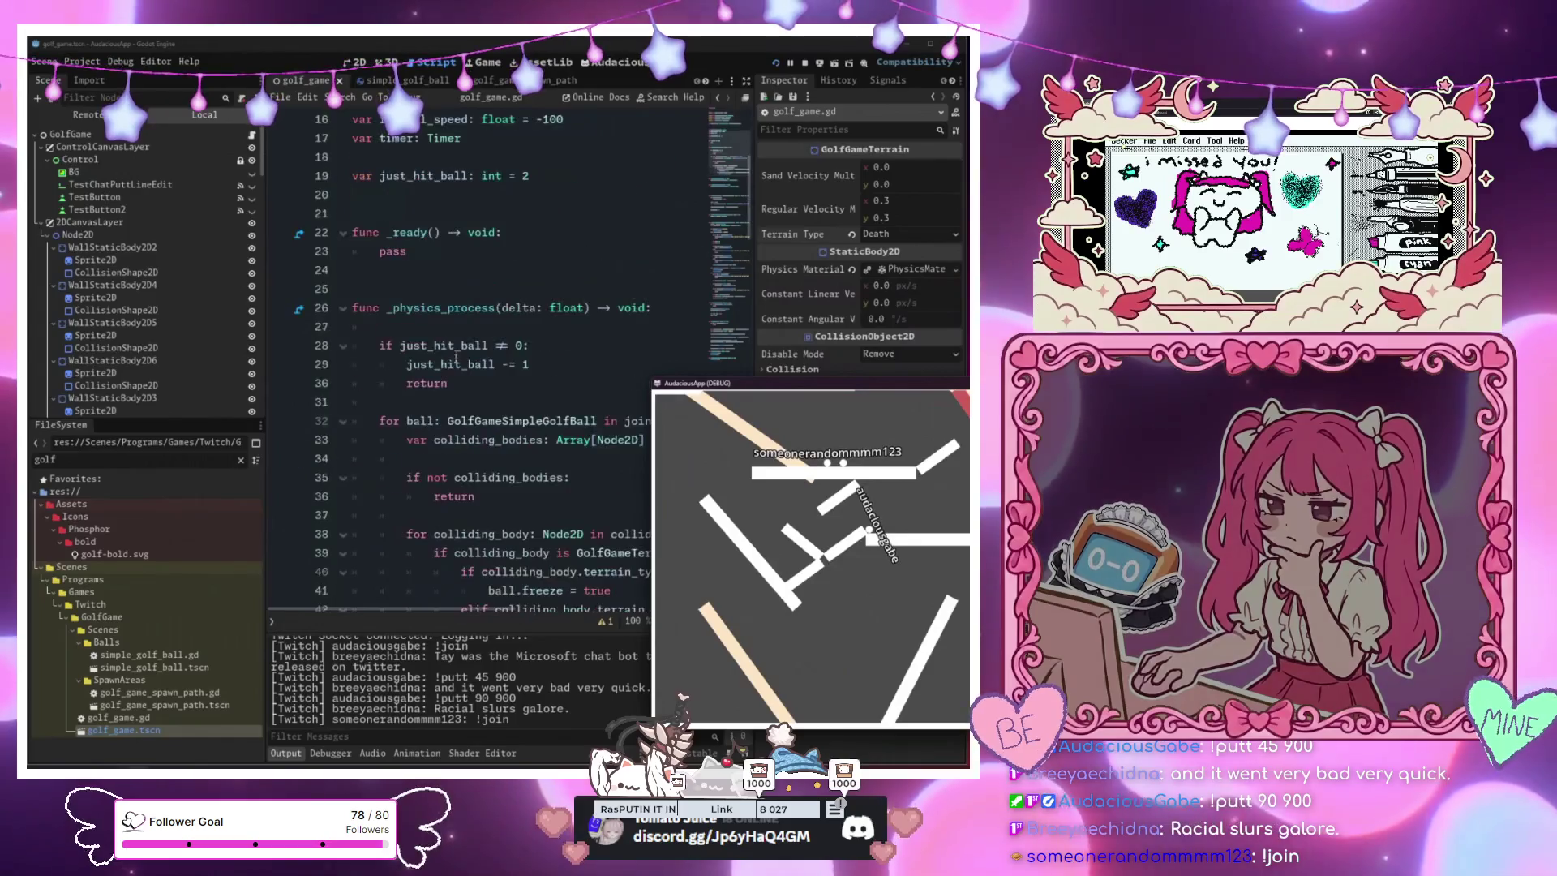
scroll(456, 359, "down", 4)
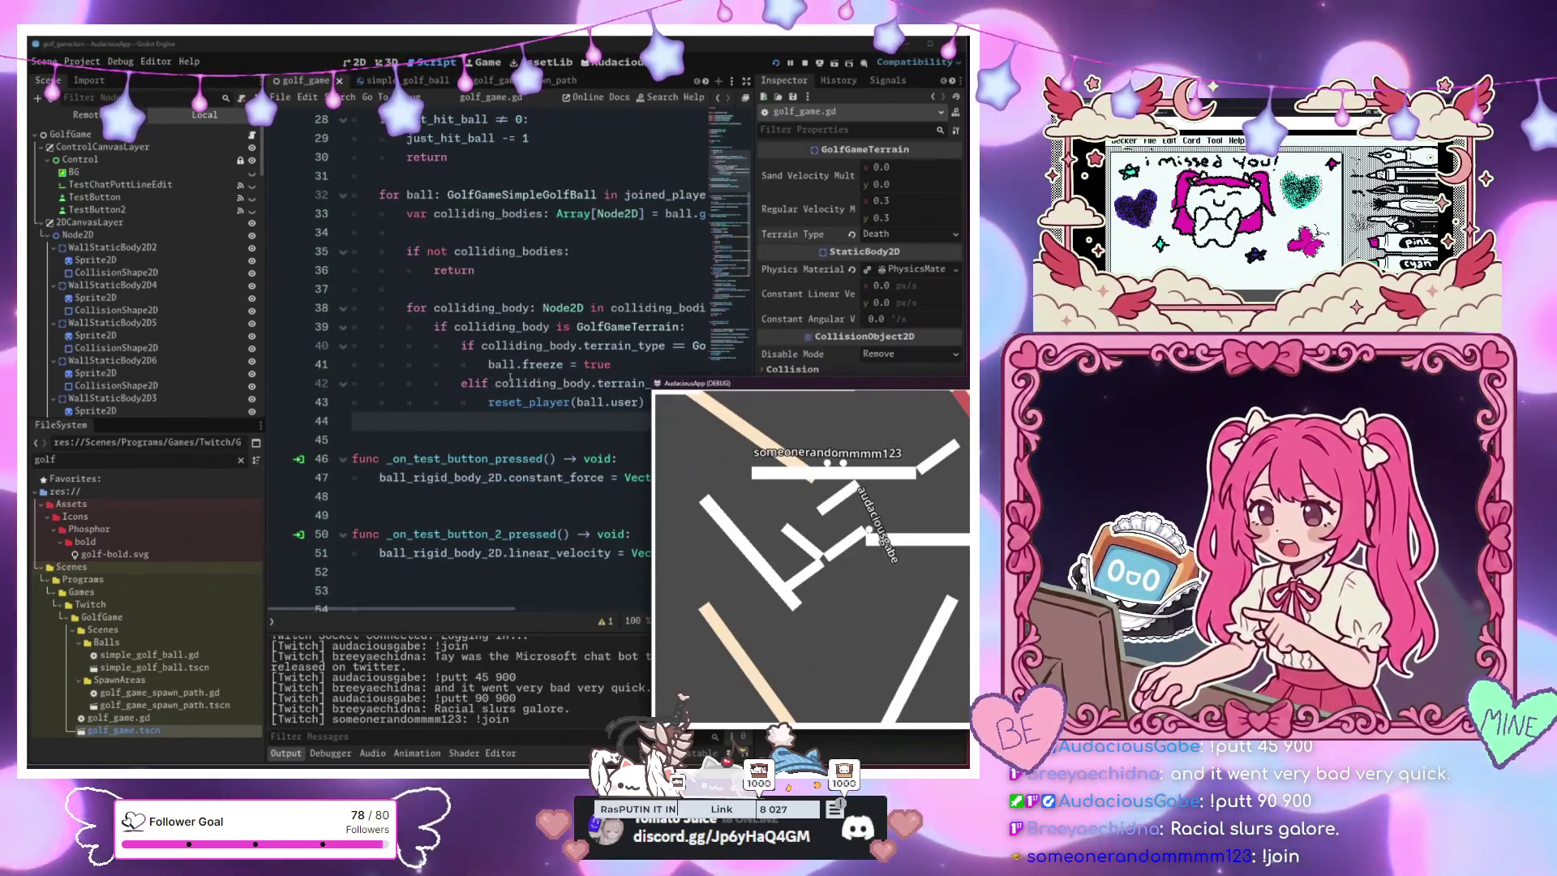
scroll(511, 378, "down", 1)
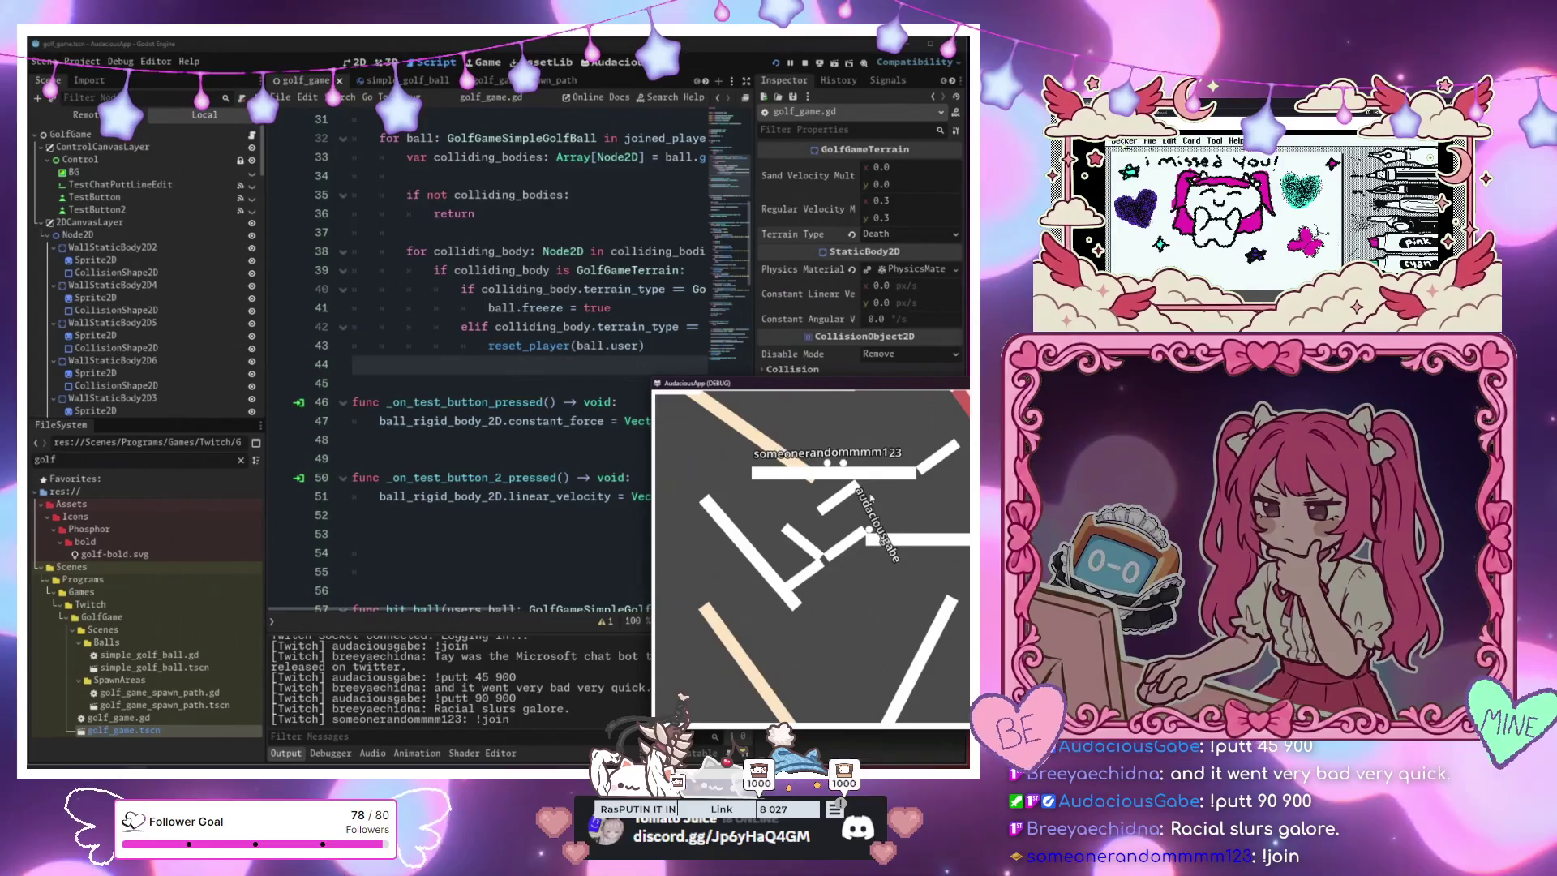
left_click(655, 350)
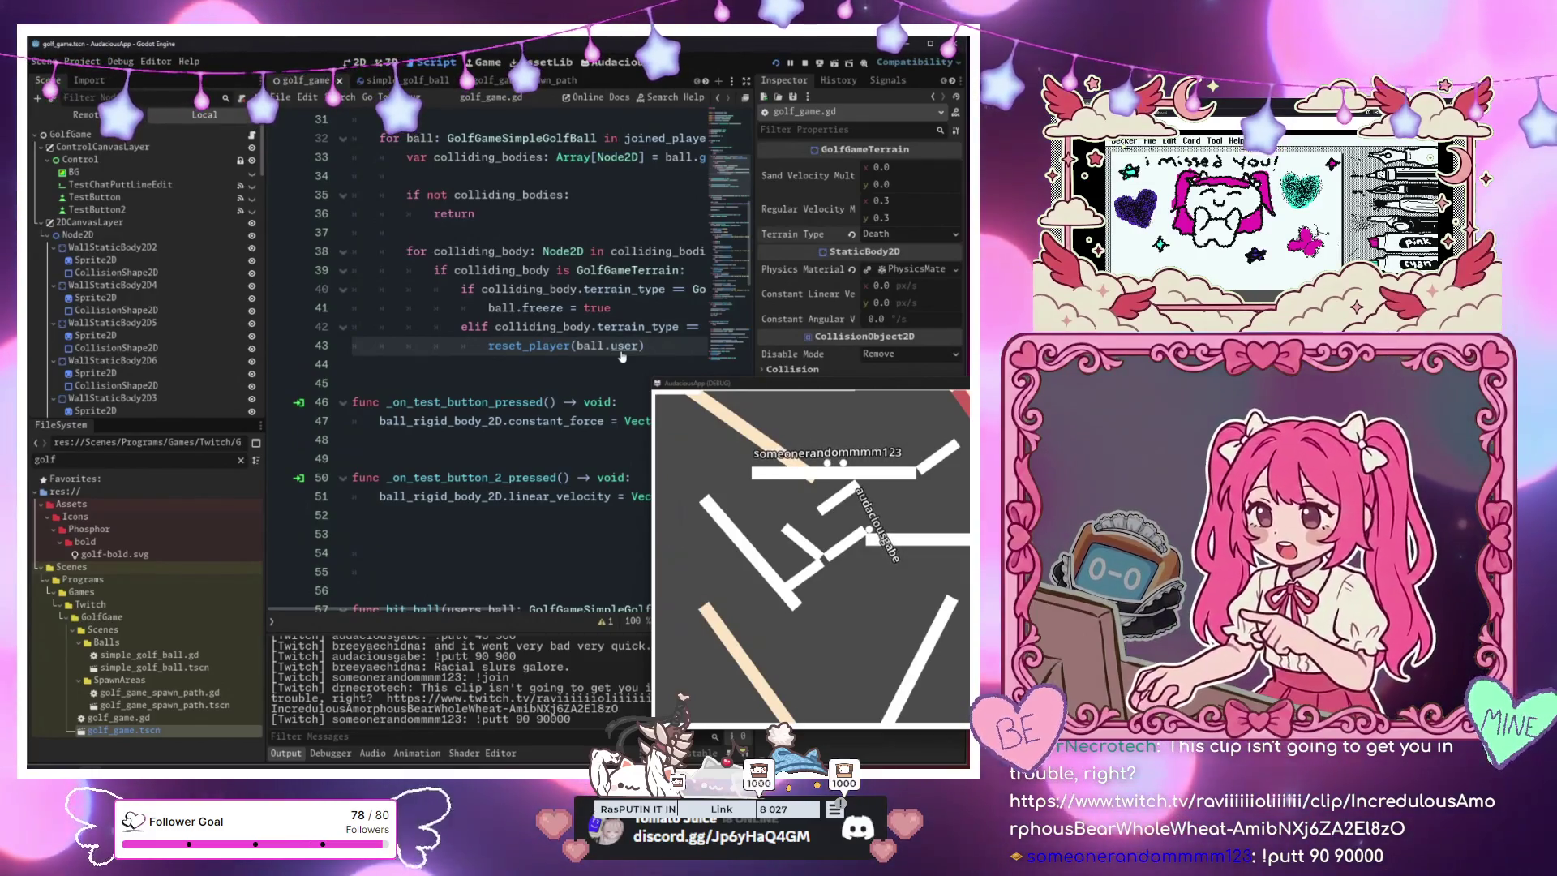
left_click(626, 351, "ctrl")
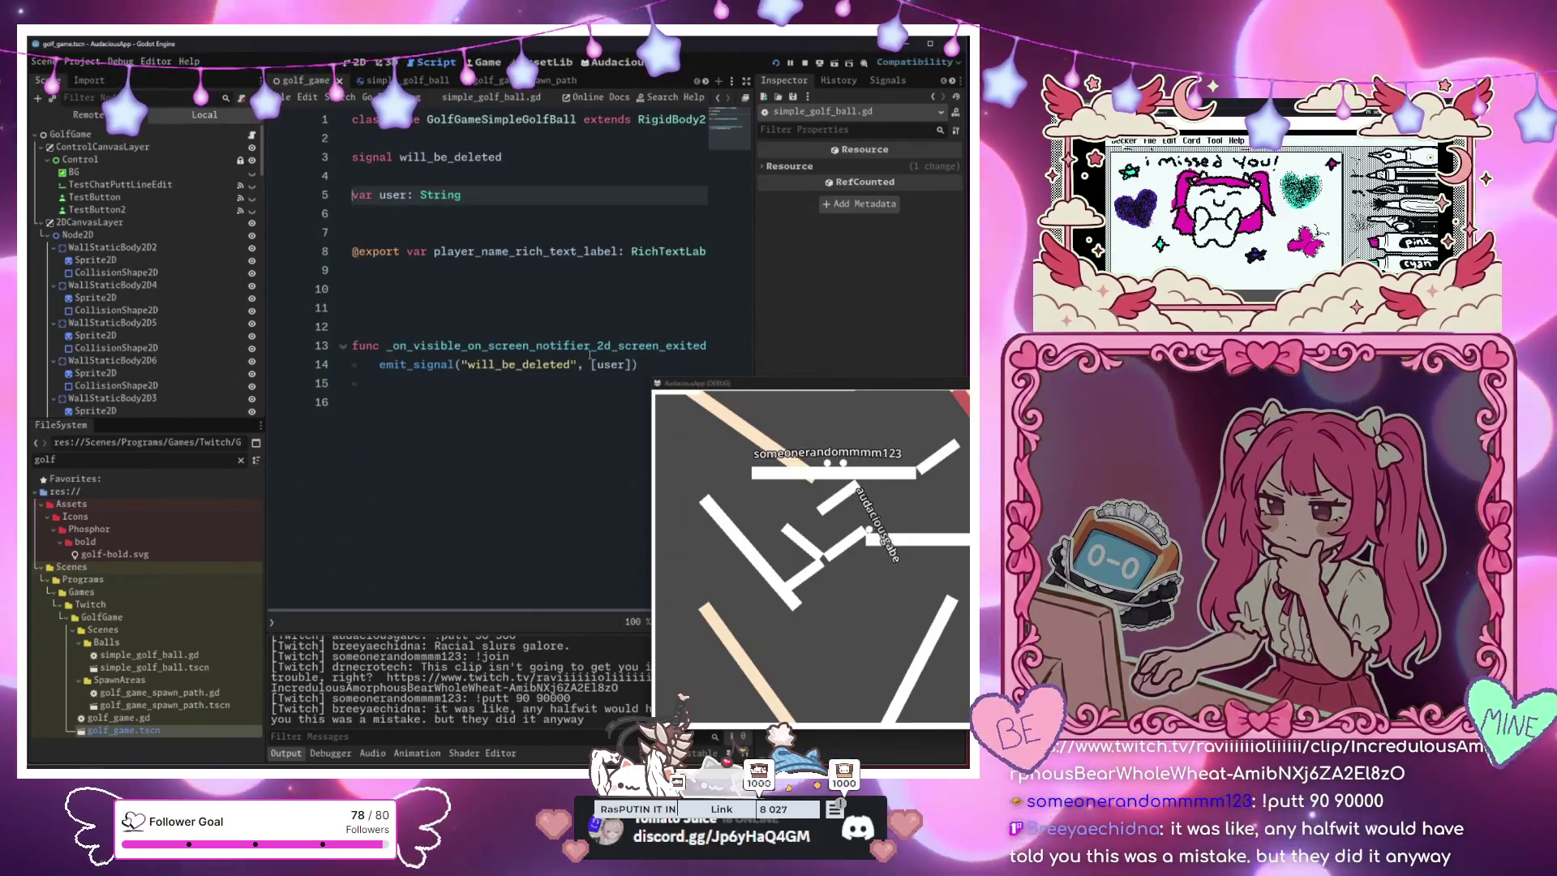
Reopen golf_game.gd and jump from the reset_player call on line 43 to its definition
left_click(253, 135)
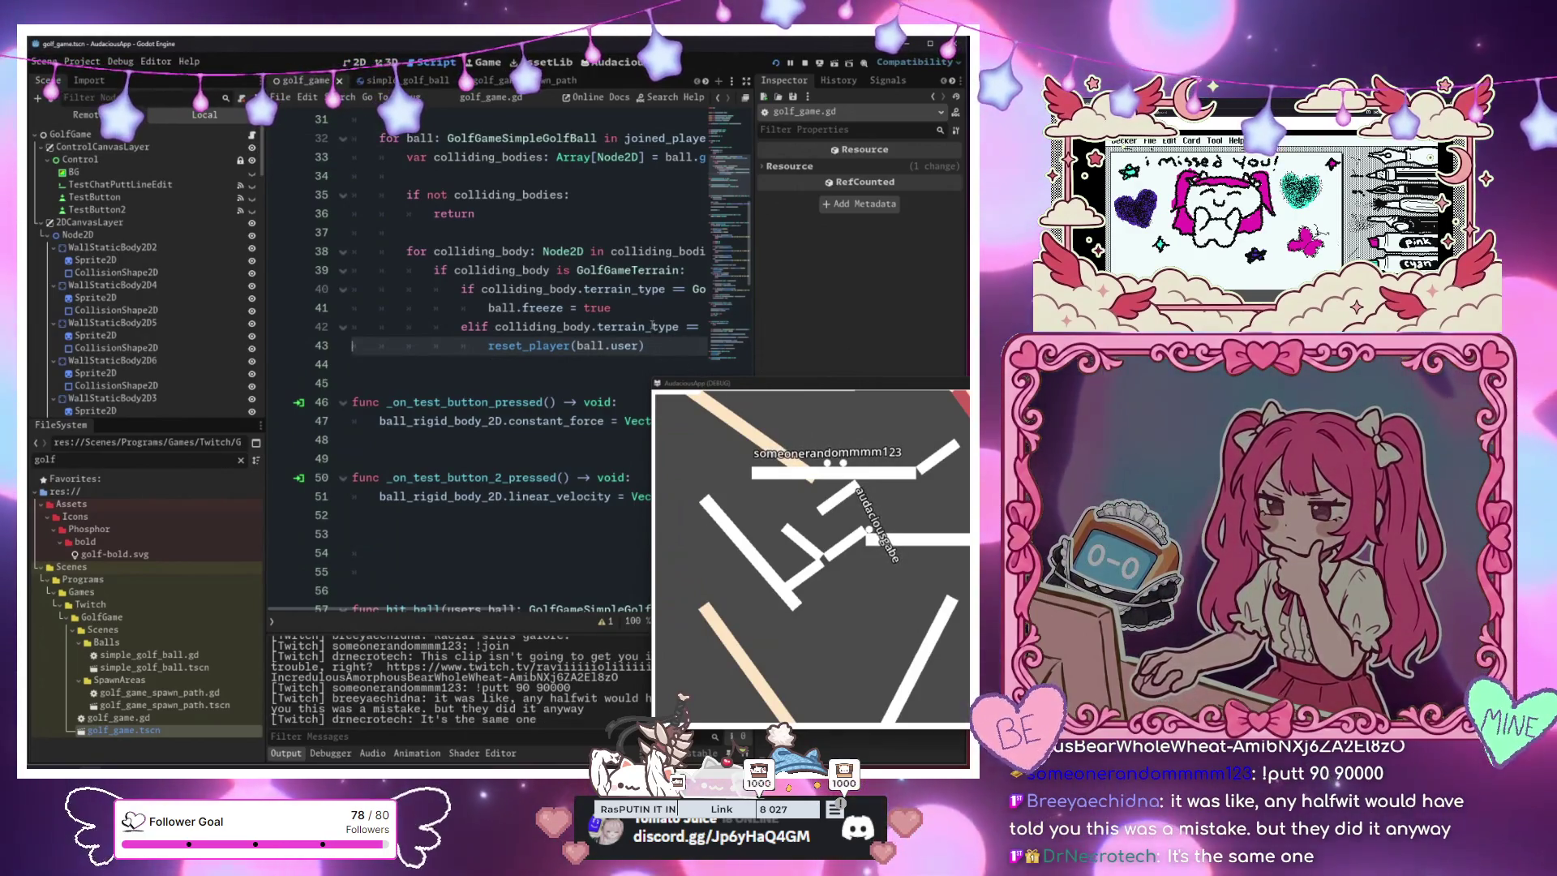
left_click_drag(652, 326, 699, 330)
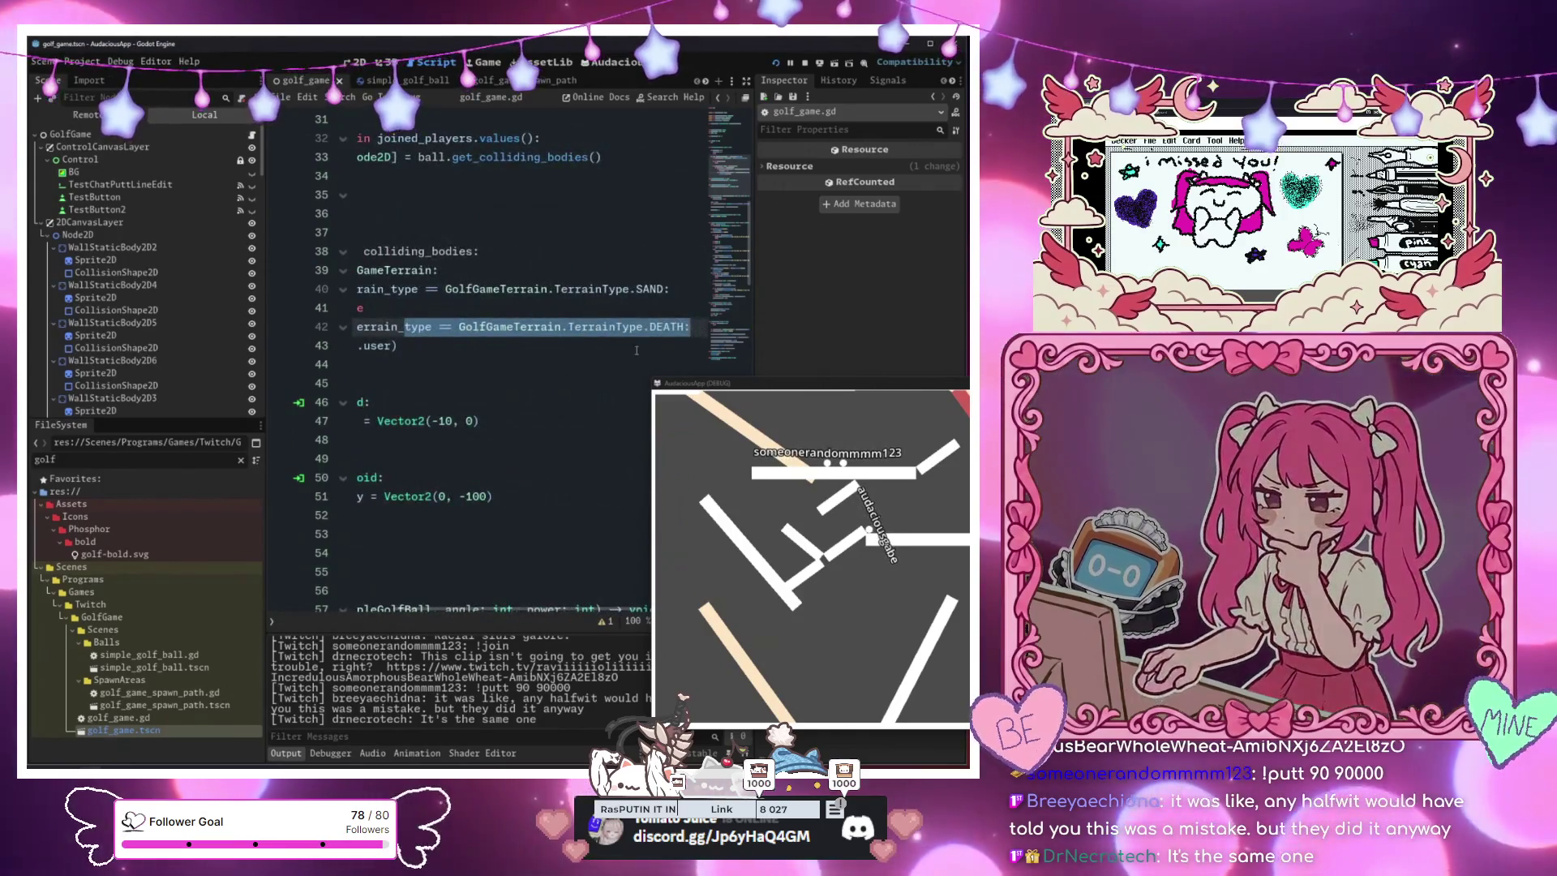
left_click(637, 350)
left_click(570, 345)
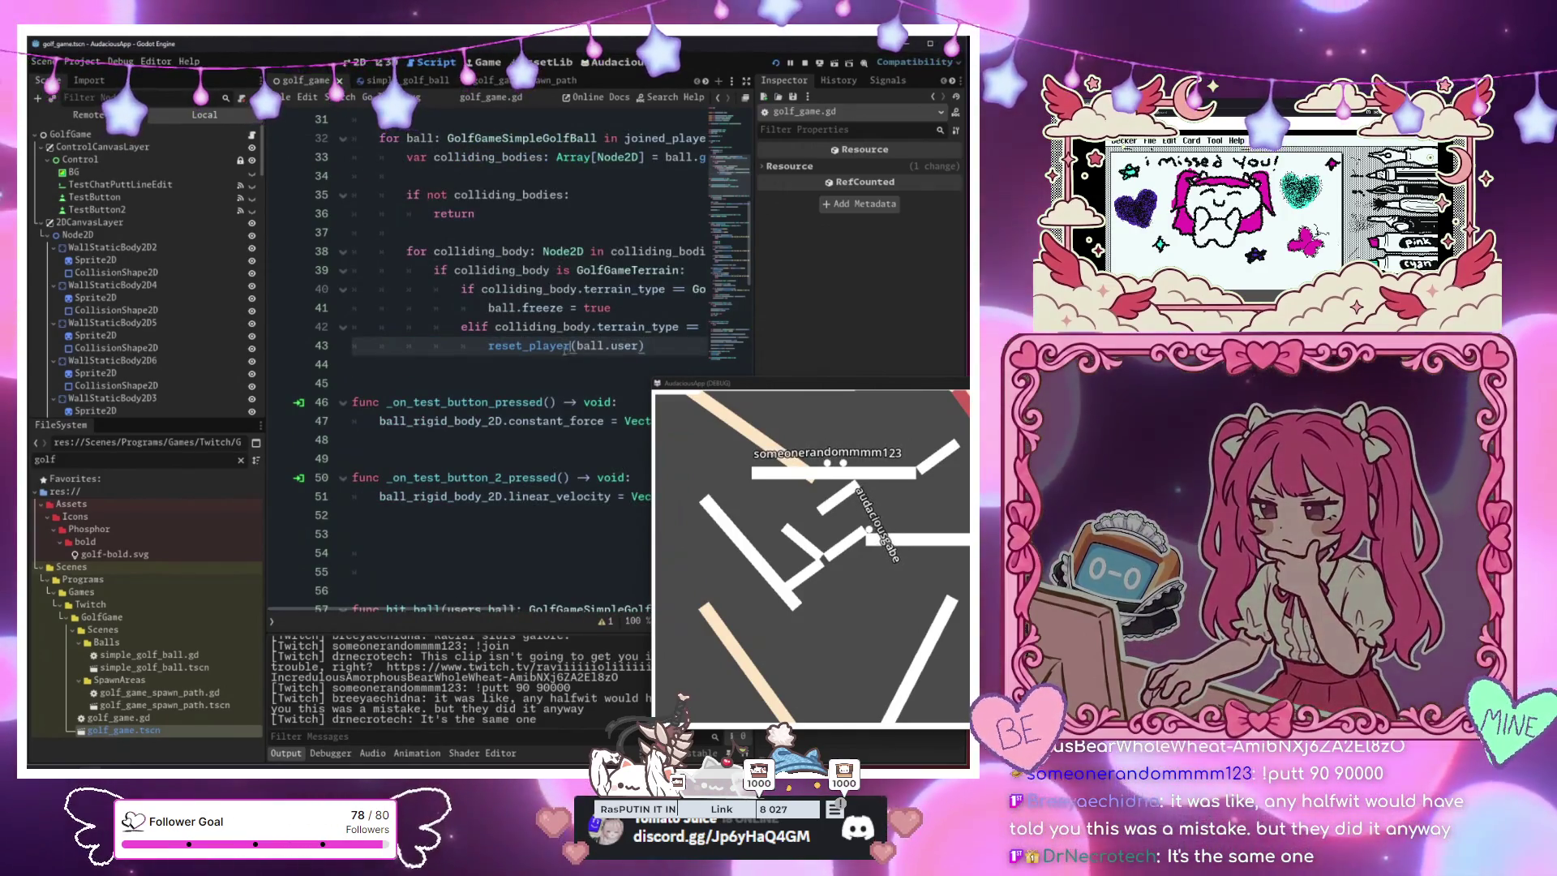
left_click(570, 345, "ctrl")
left_click(505, 539)
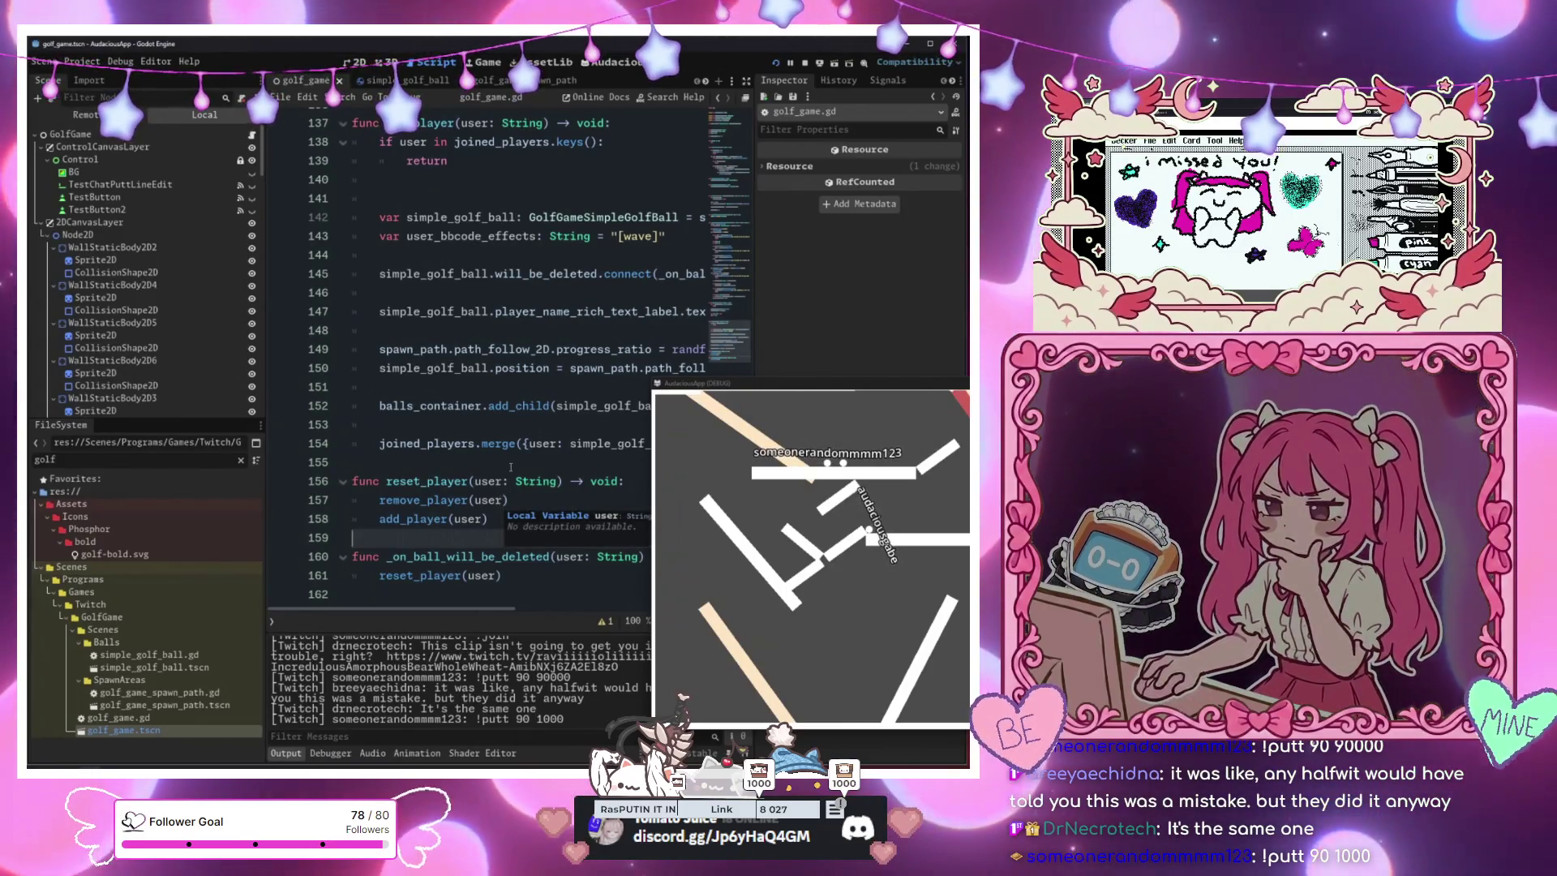
Jump from the remove_player call in reset_player to its definition at line 125
left_click(493, 500)
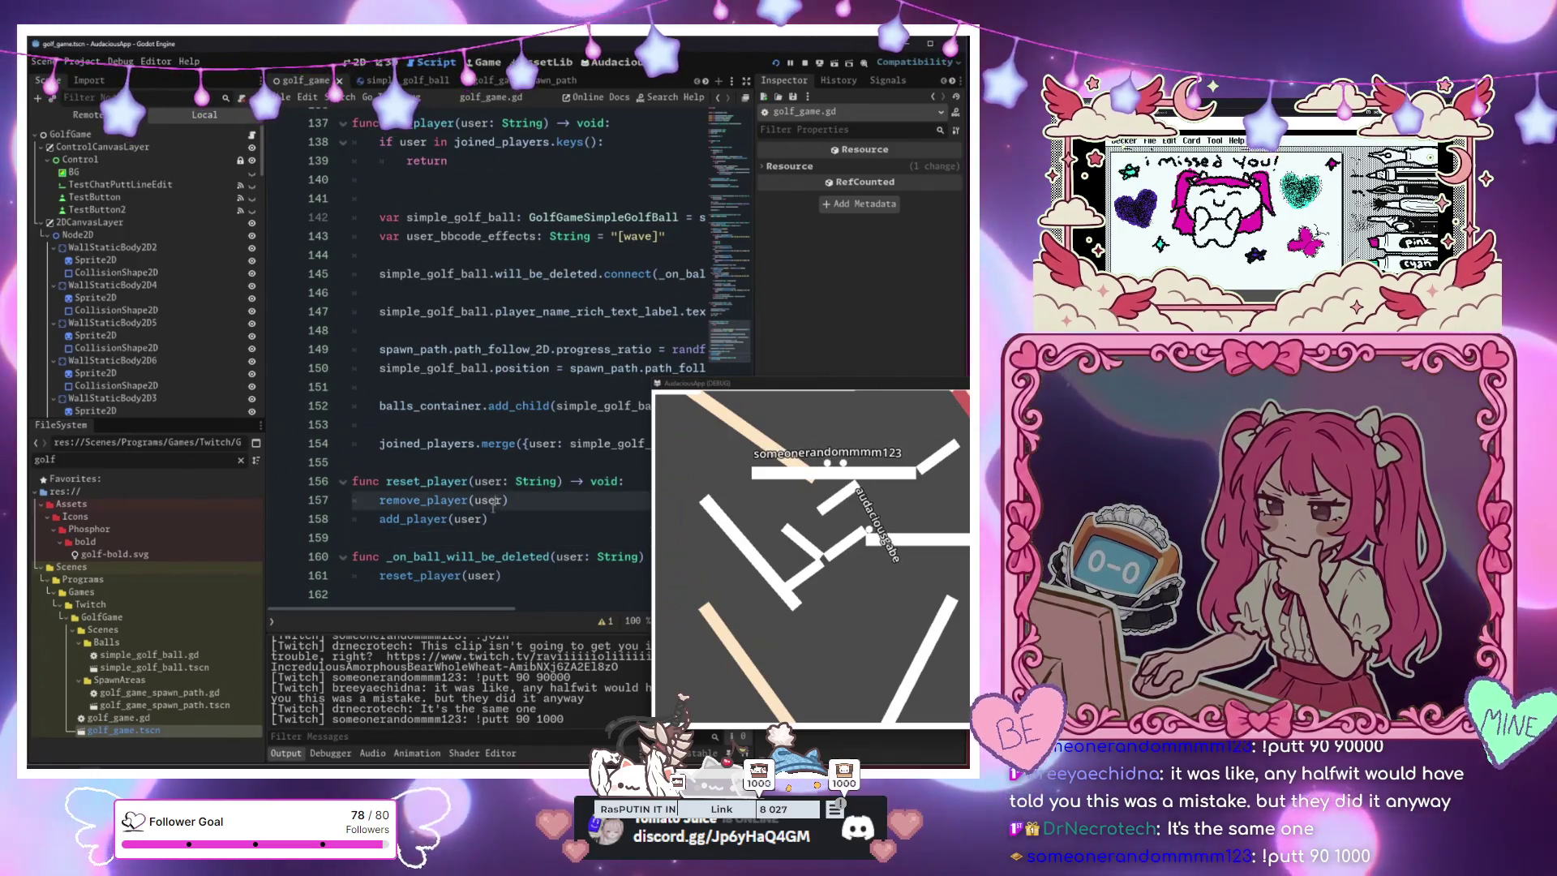
left_click(461, 500, "ctrl")
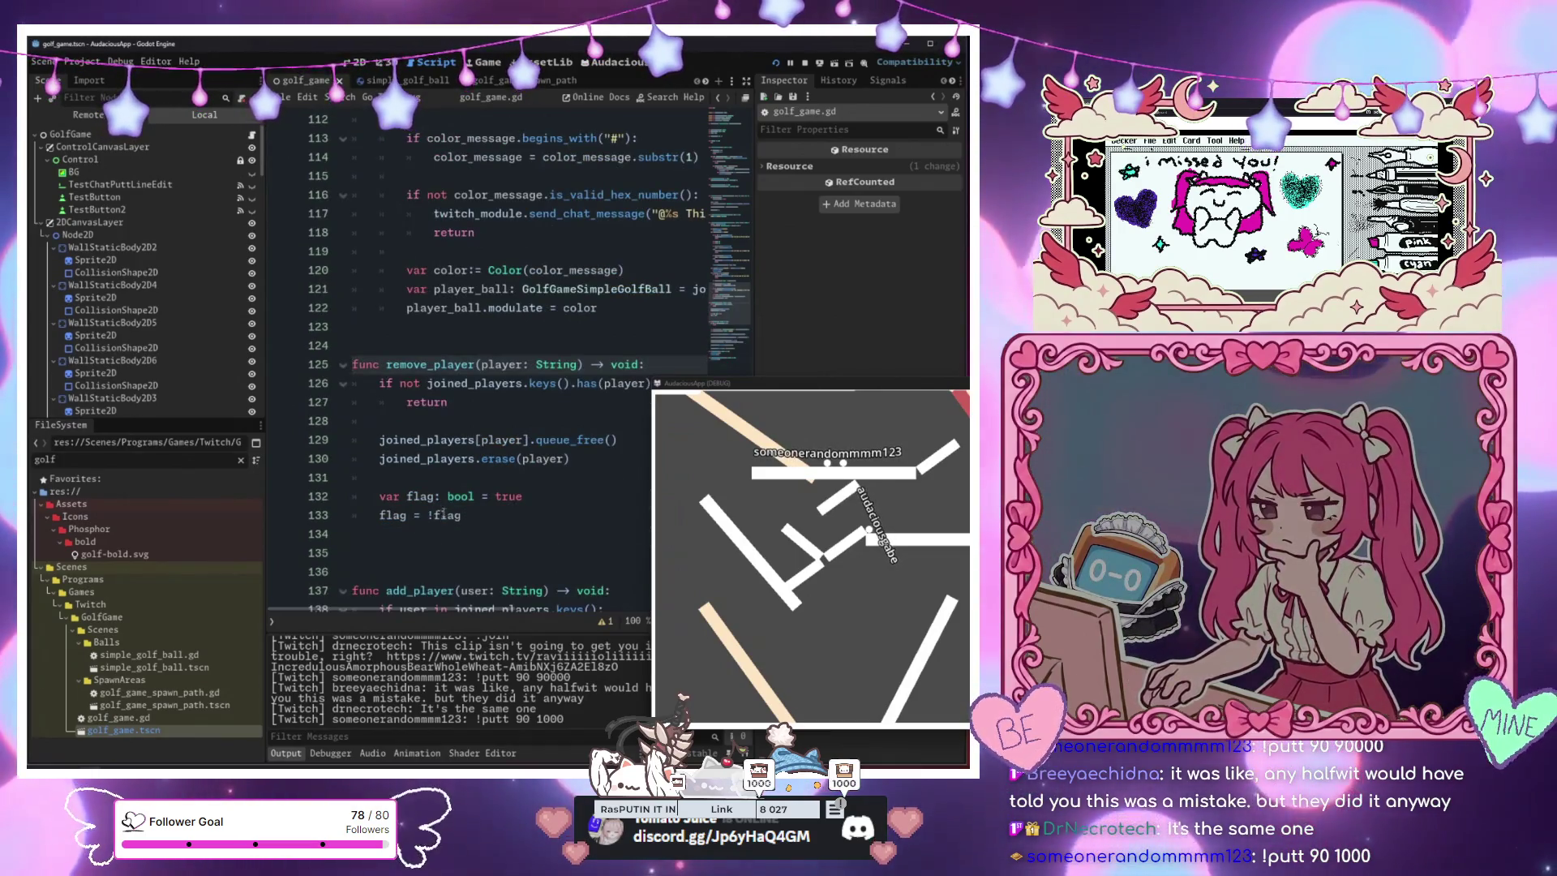
left_click(439, 516)
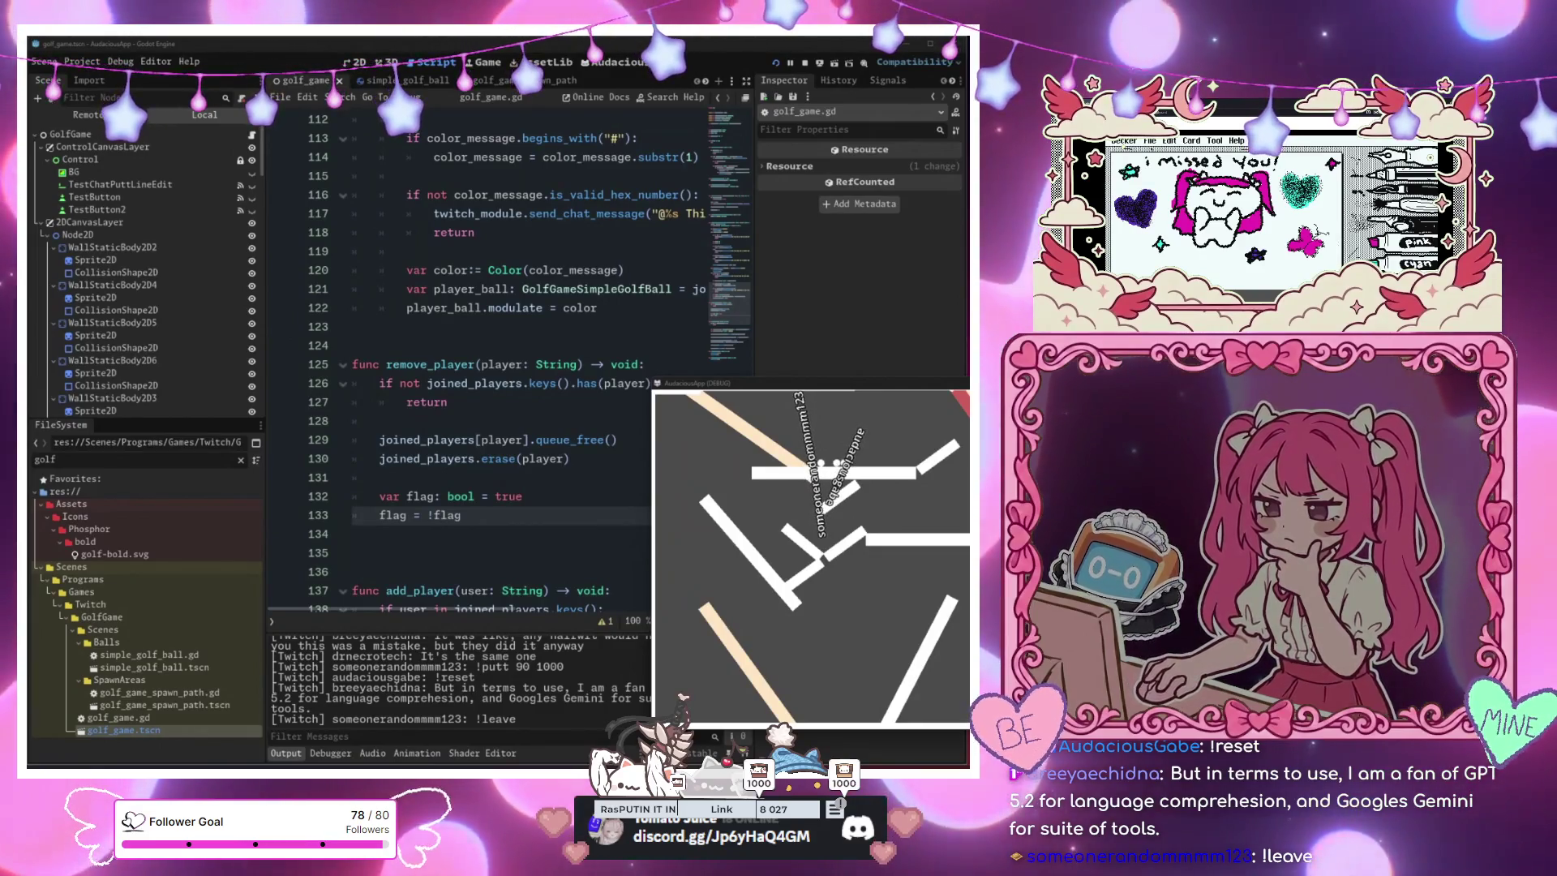
scroll(476, 365, "down", 8)
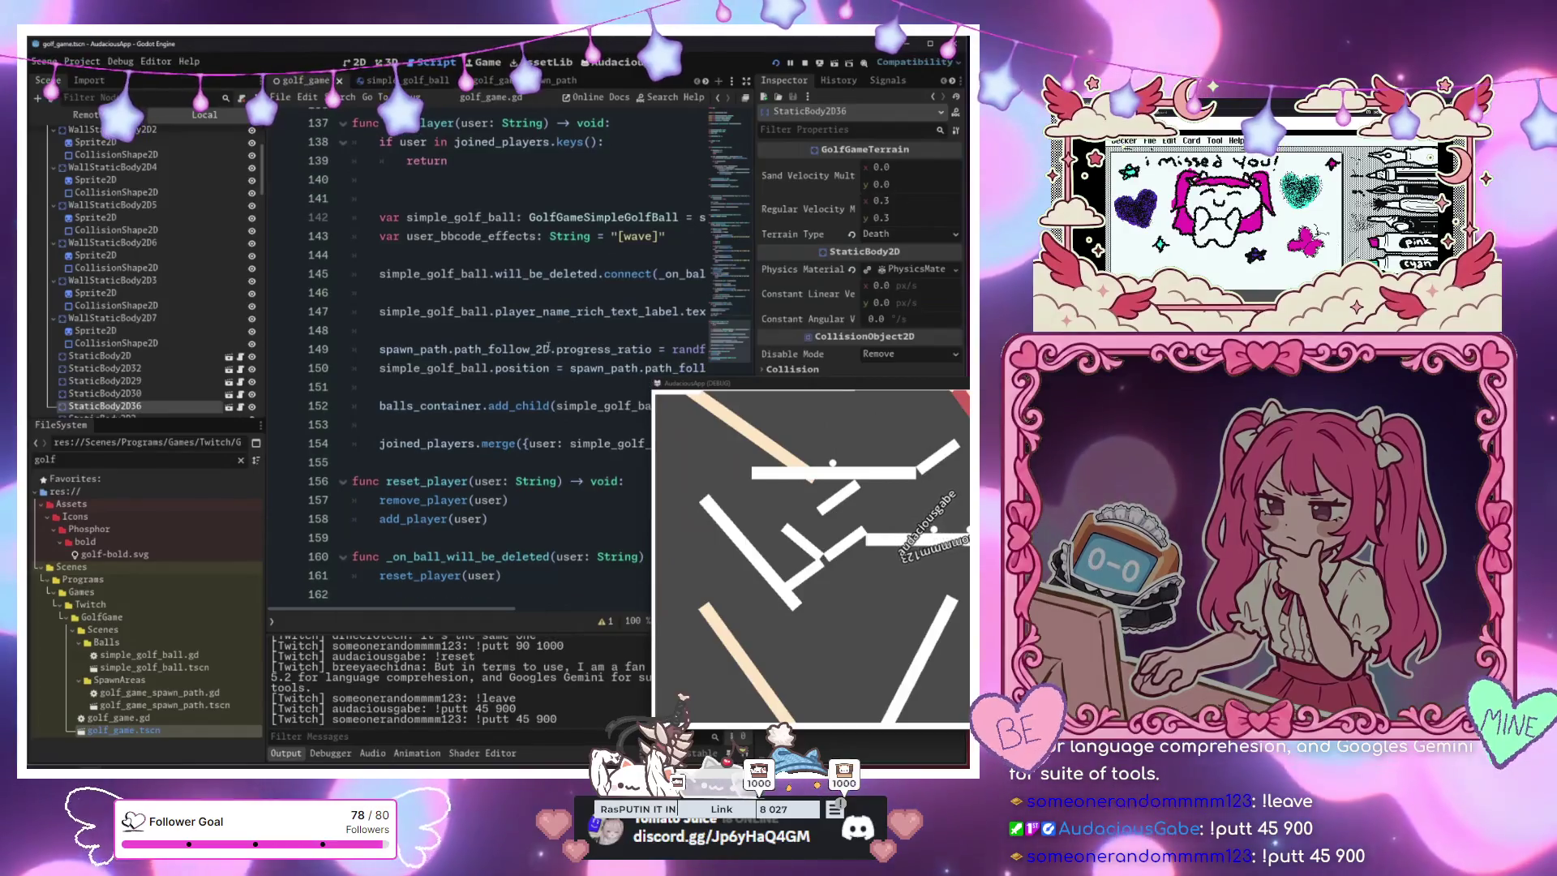
Scroll through remove_player and reset_player to review how the ball is freed and erased
left_click(471, 499)
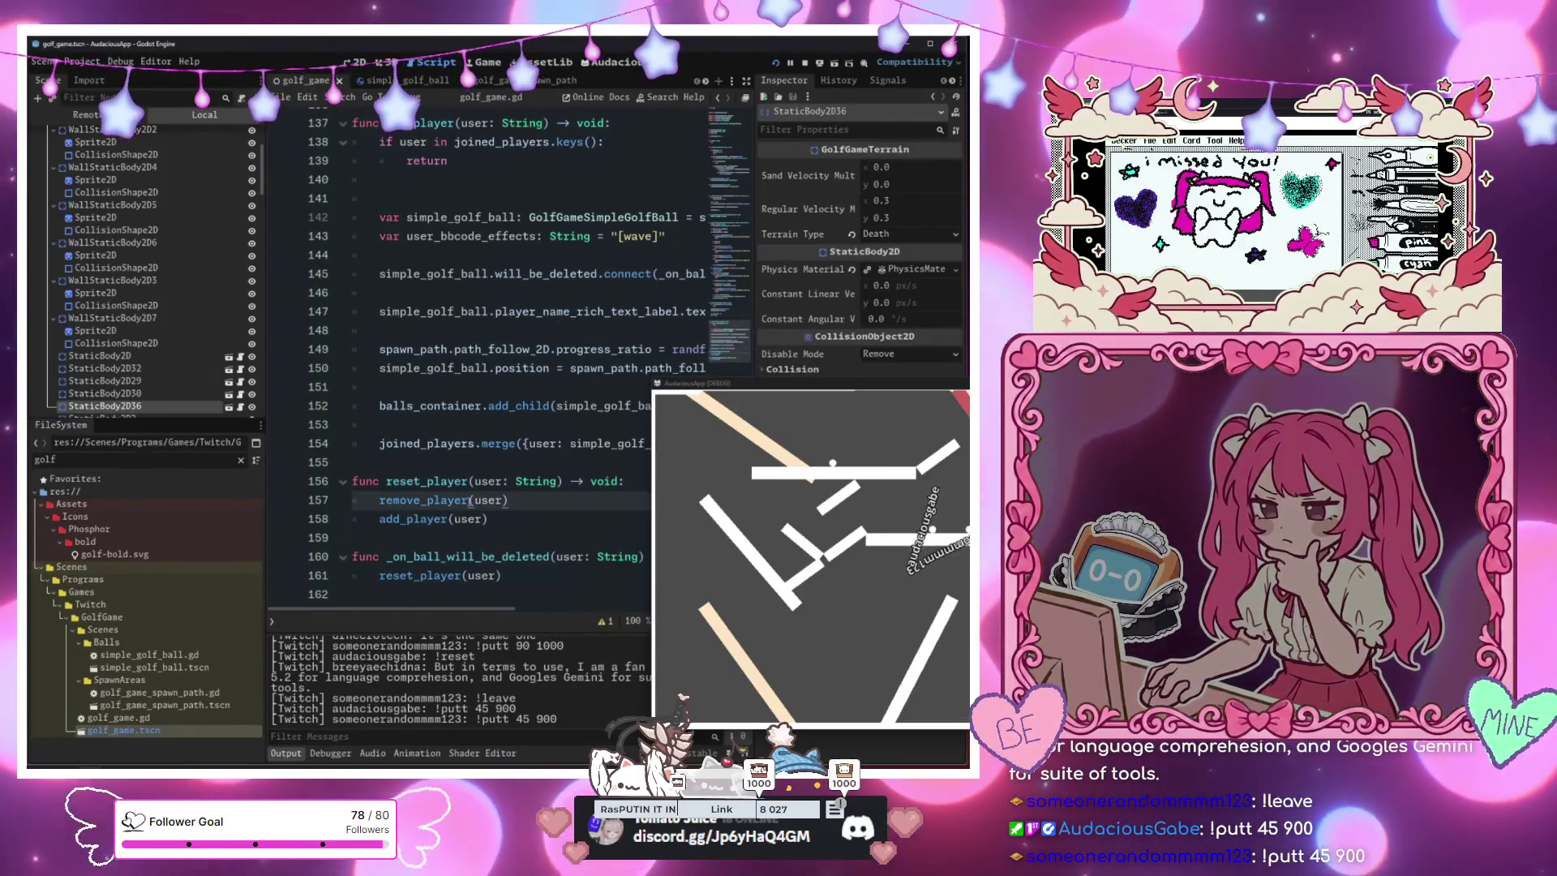
mouse_move(470, 501)
left_click(488, 554)
left_click(482, 575)
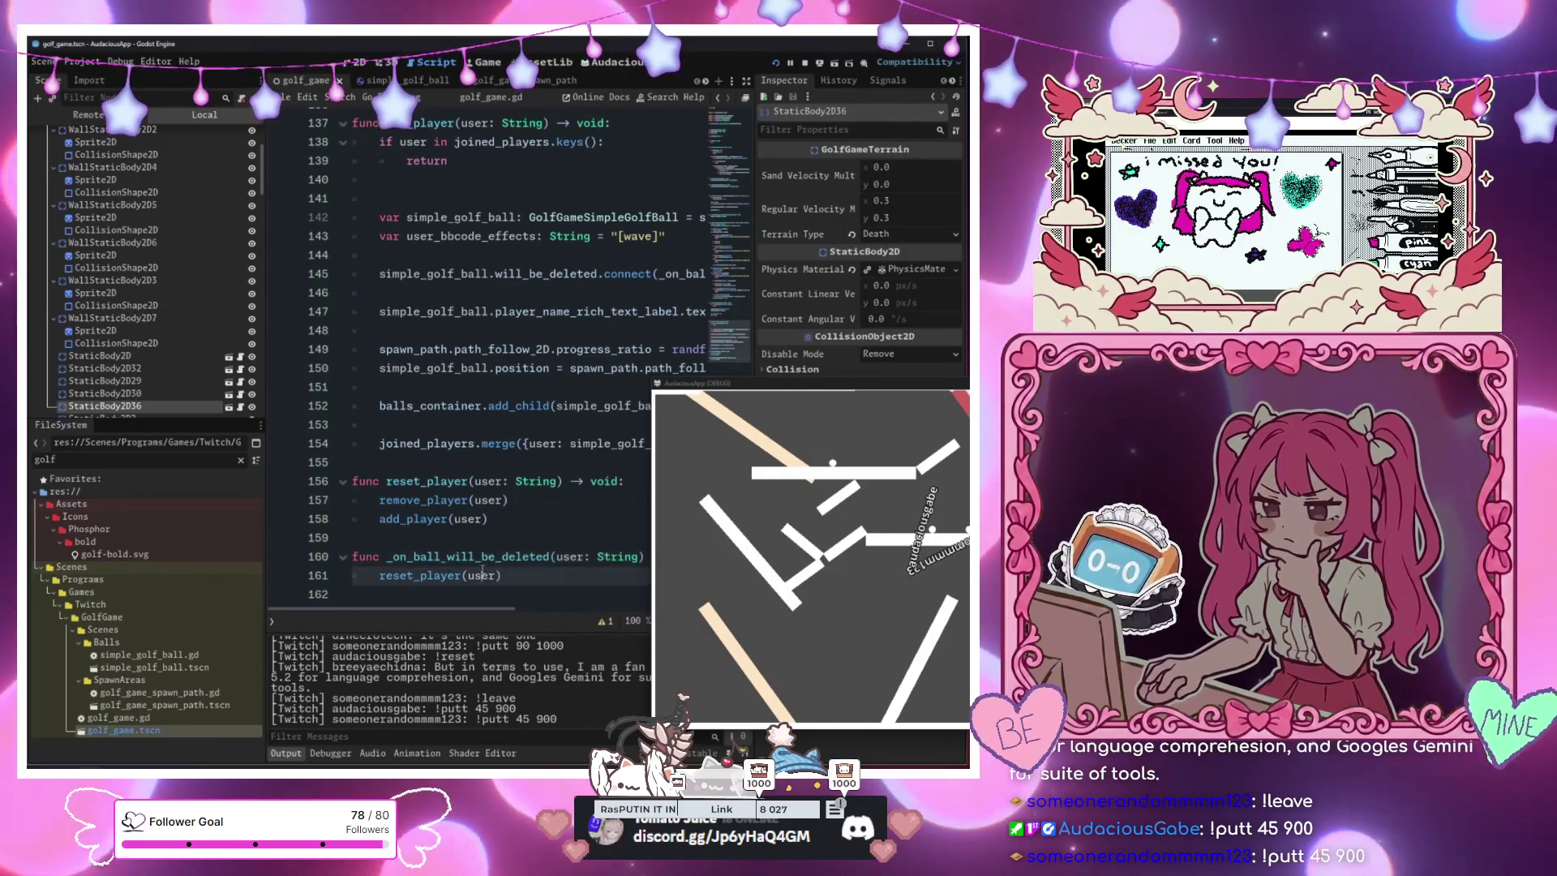
scroll(486, 572, "up", 2)
scroll(487, 573, "up", 3)
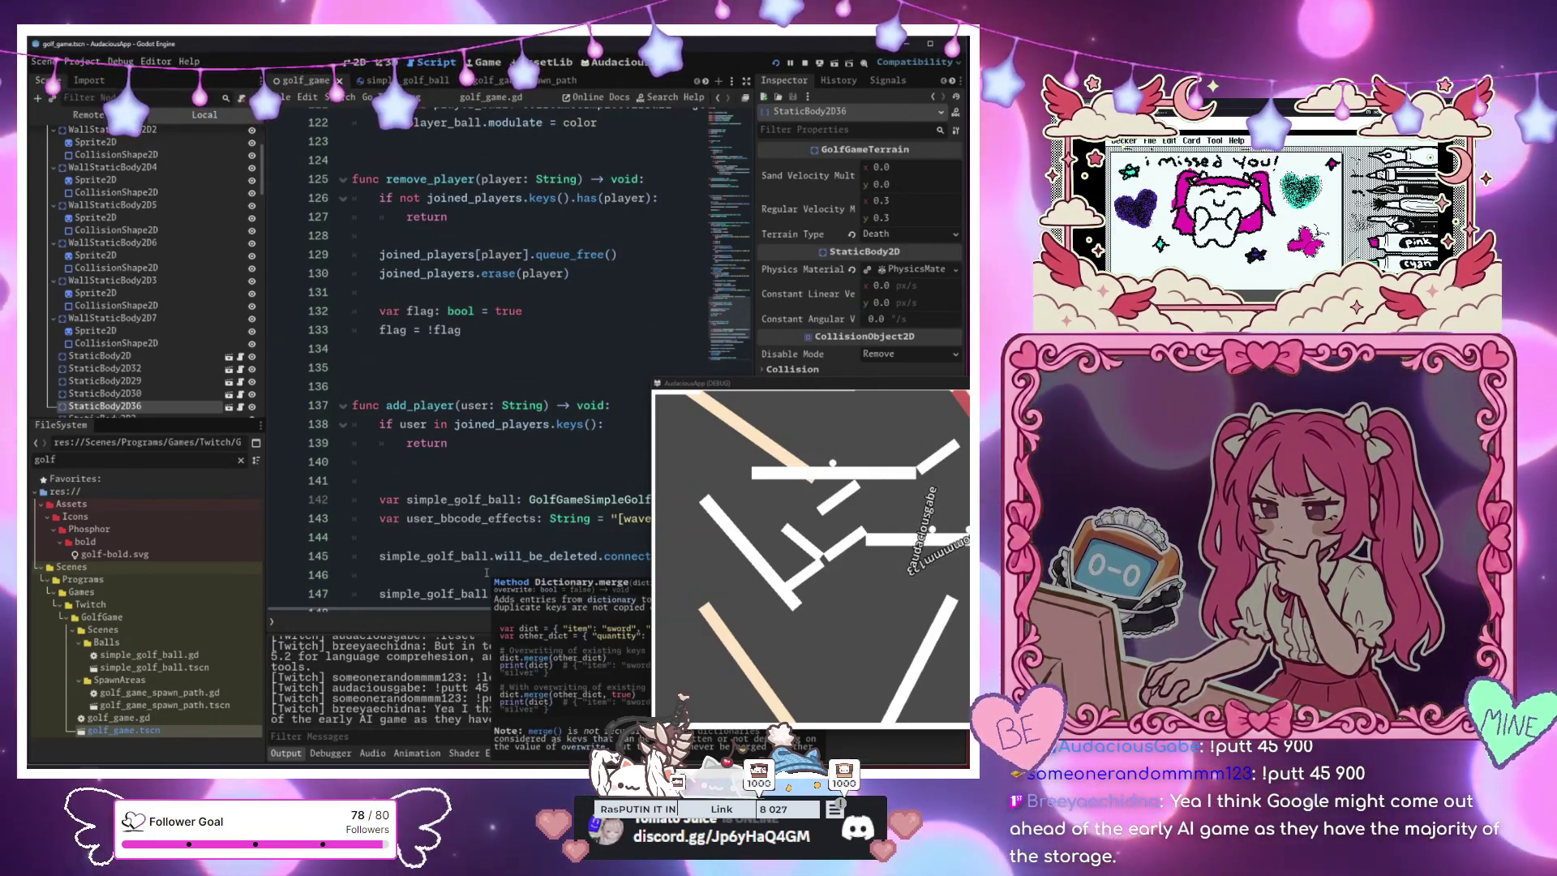
scroll(466, 436, "up", 1)
scroll(466, 436, "up", 3)
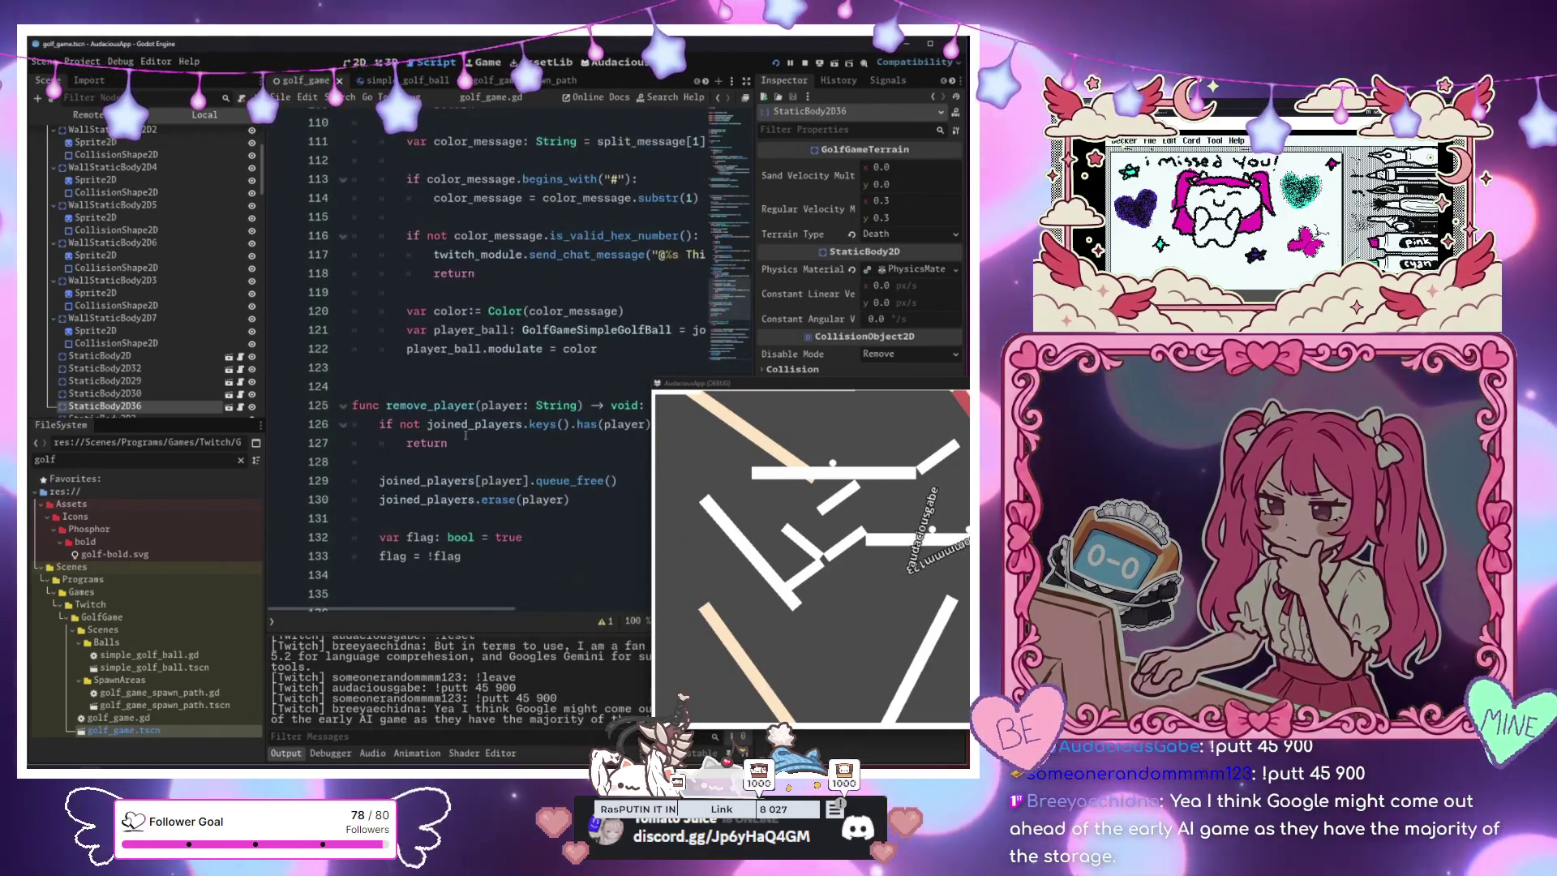
mouse_move(490, 425)
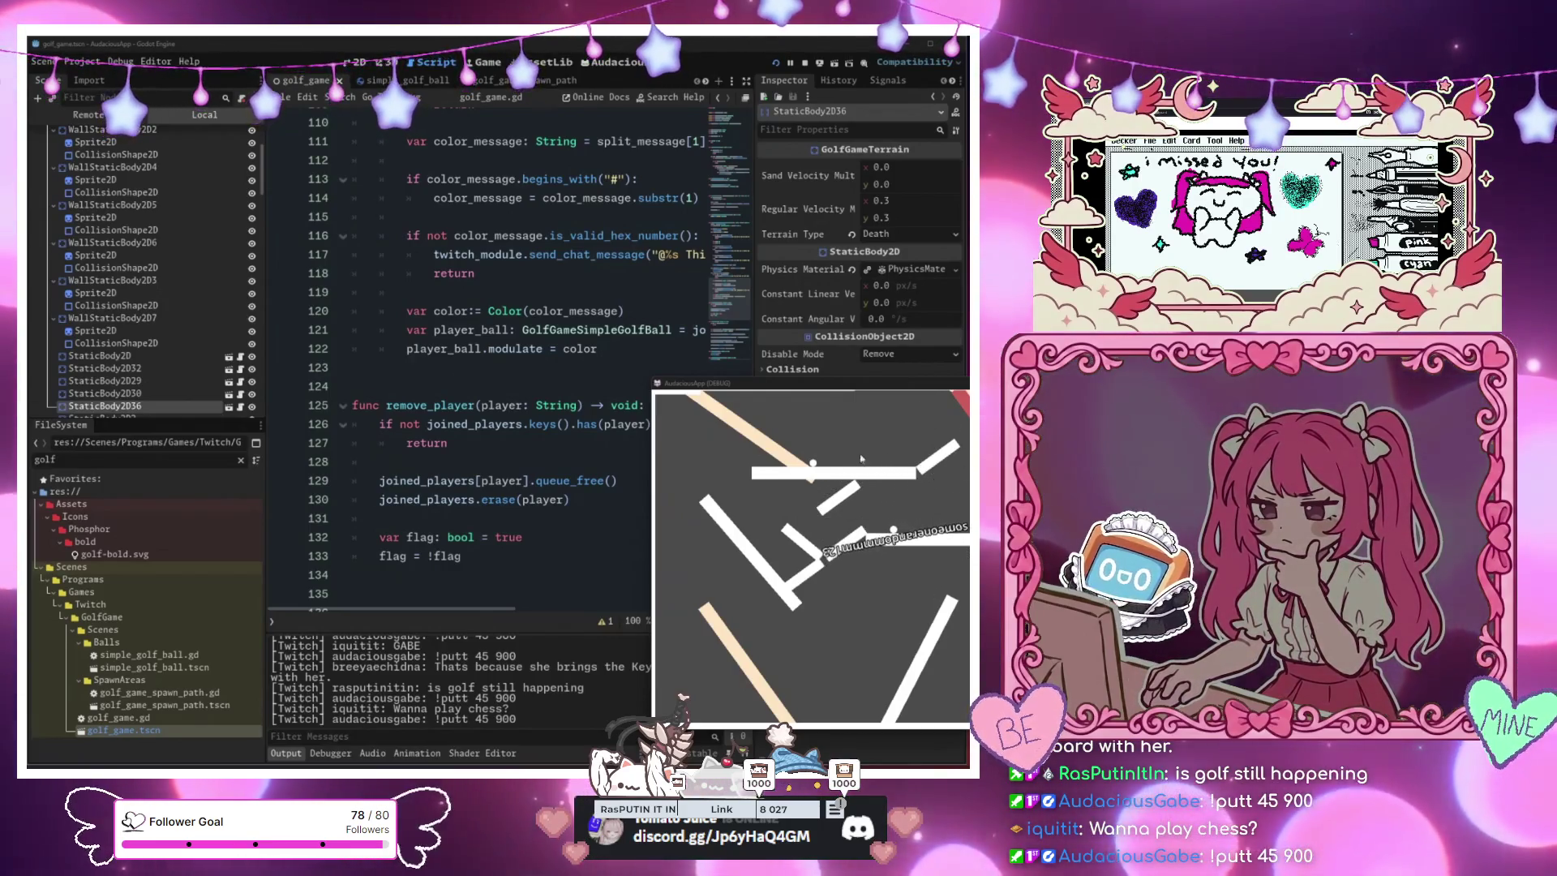
Set a breakpoint at line 126 in remove_player and step over to the queue_free line
mouse_move(786, 385)
left_mouse_down()
mouse_move(829, 253)
mouse_move(895, 167)
left_mouse_up()
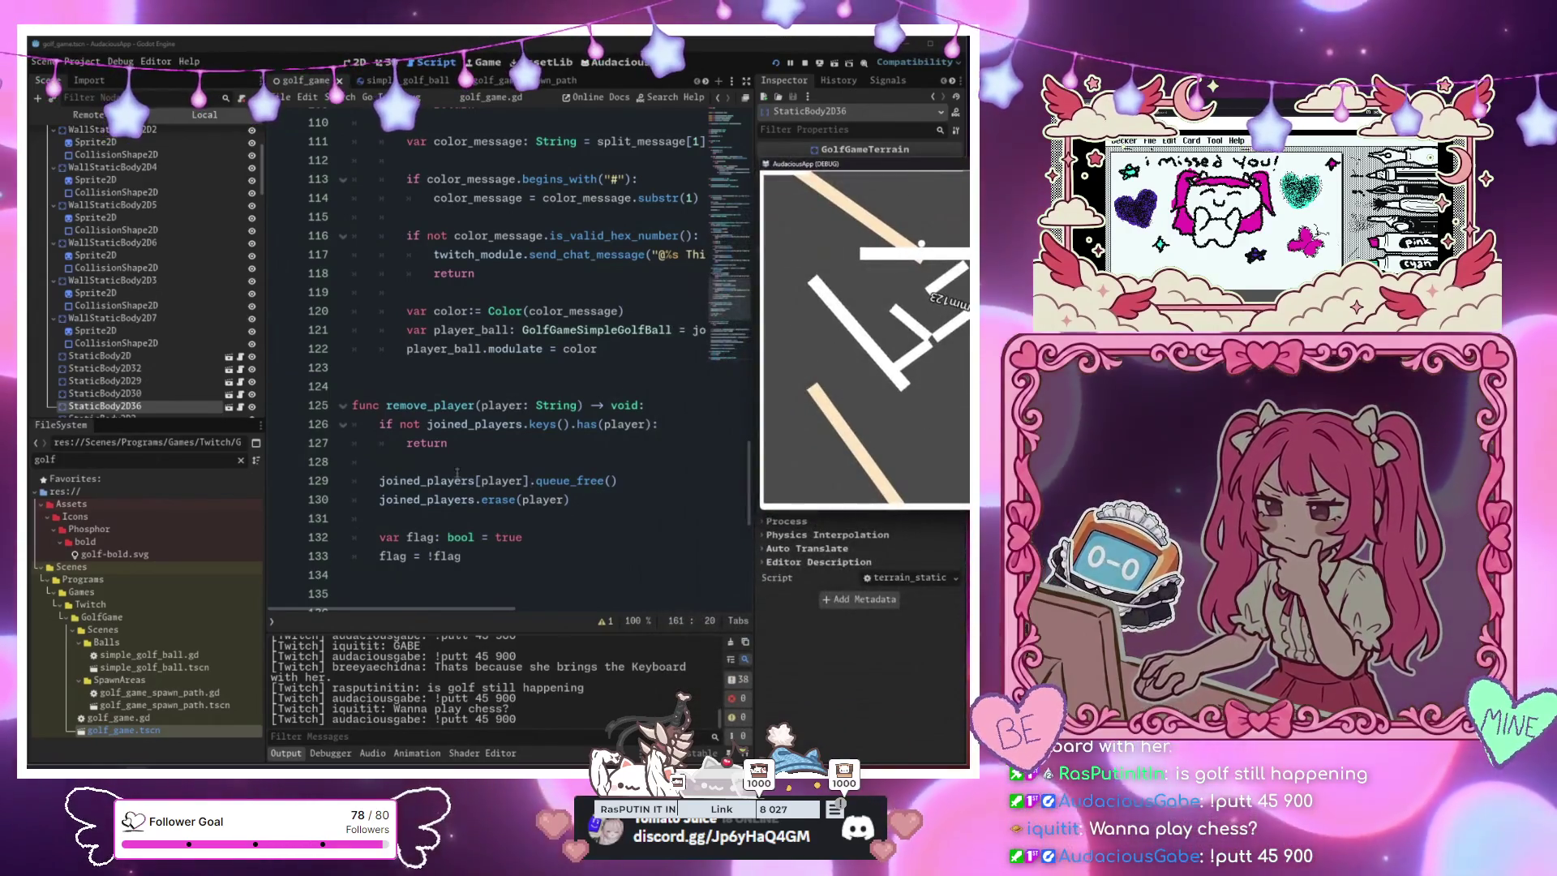
scroll(460, 468, "down", 5)
scroll(460, 467, "up", 2)
left_click(469, 312)
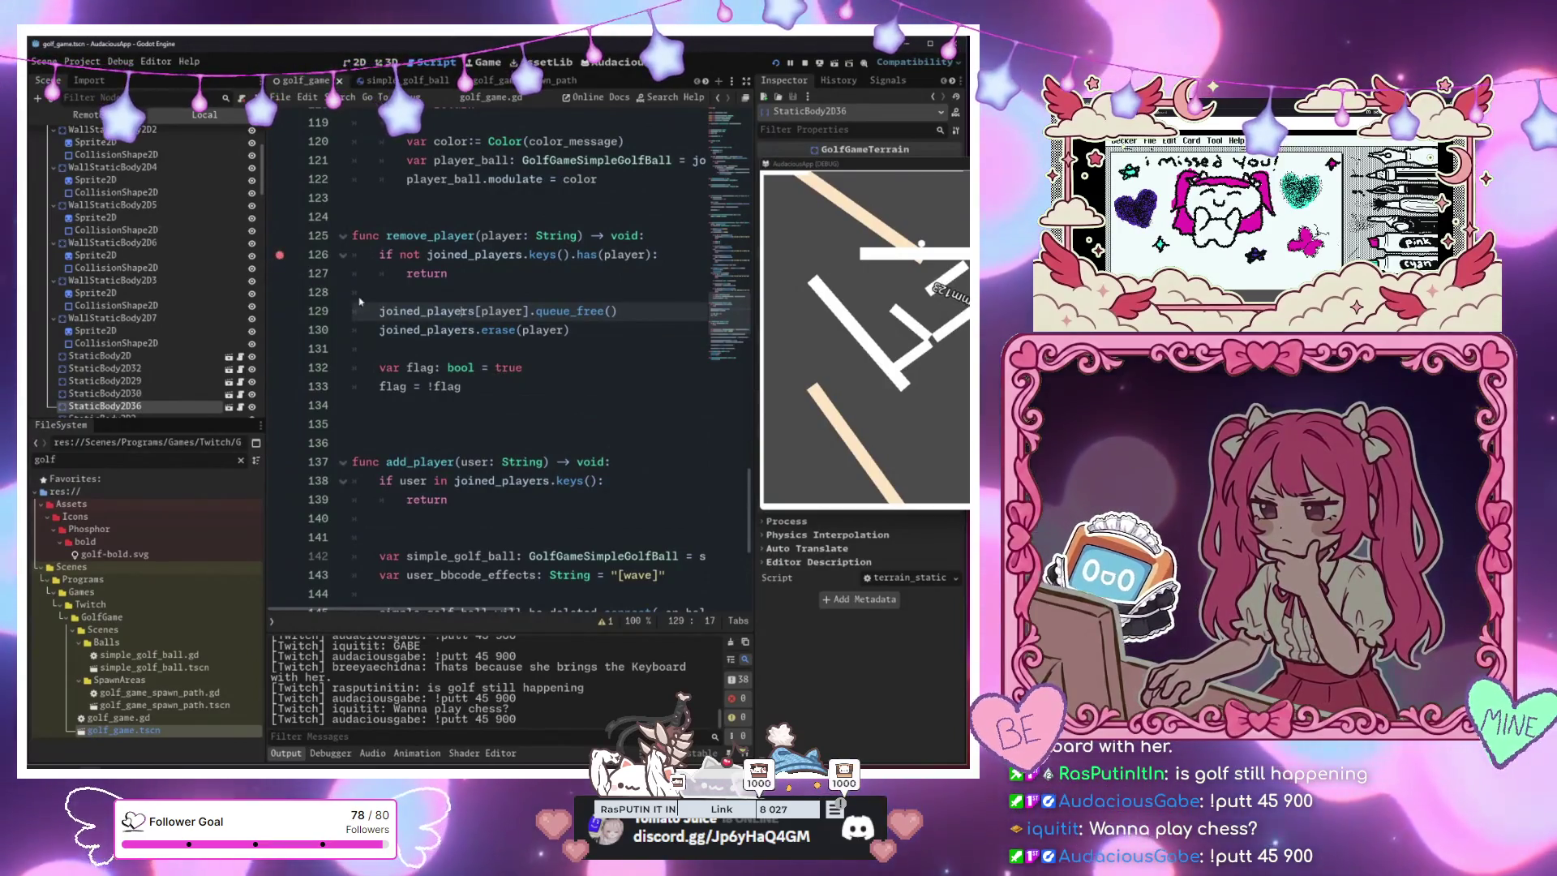
left_click(279, 255)
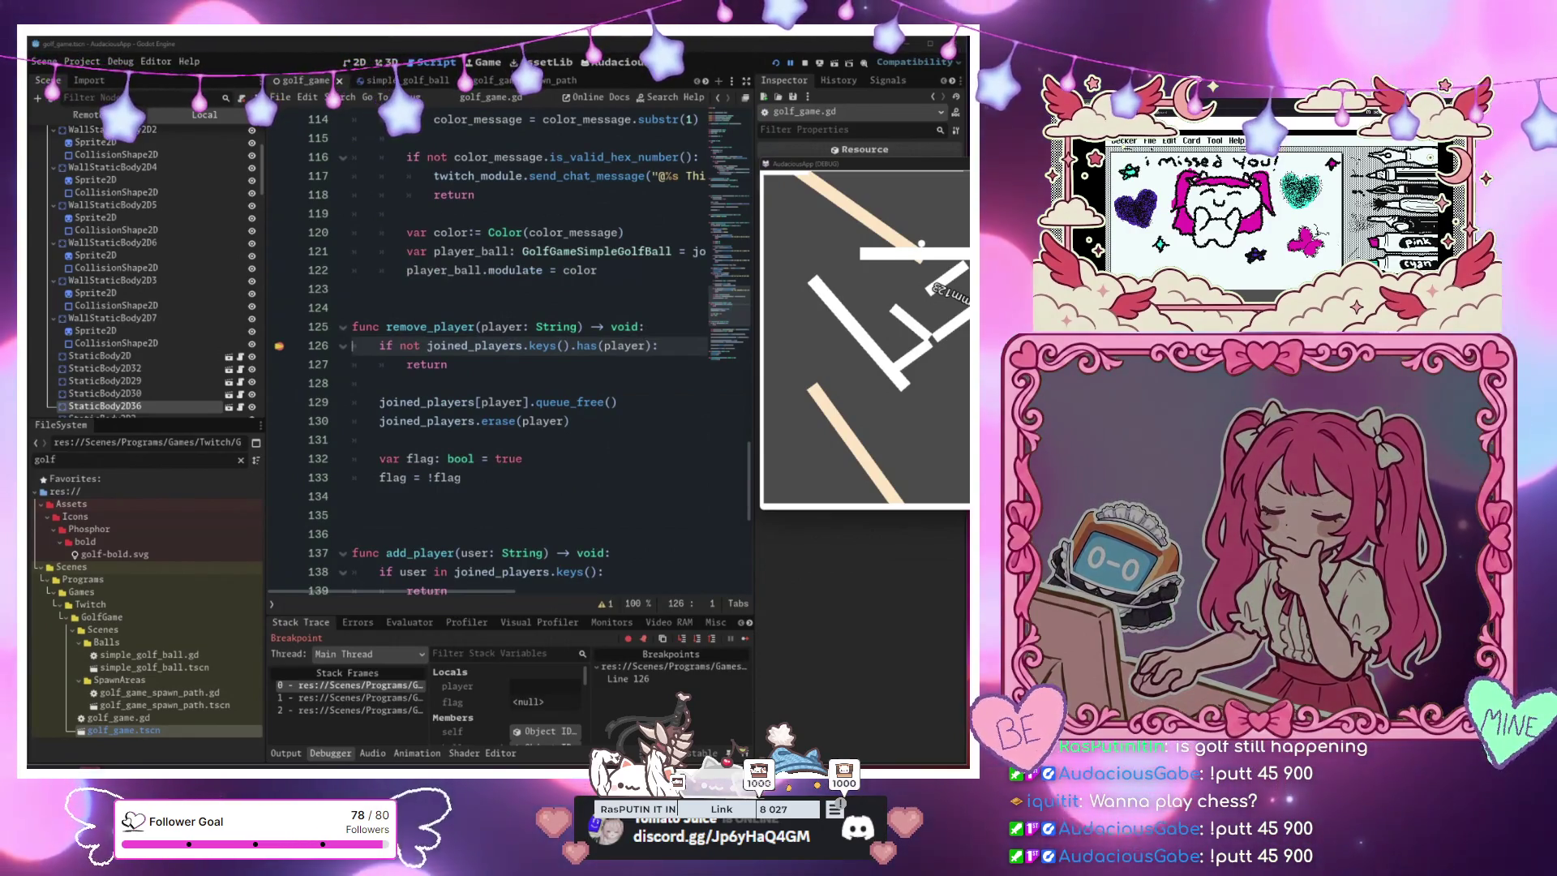
key("F10")
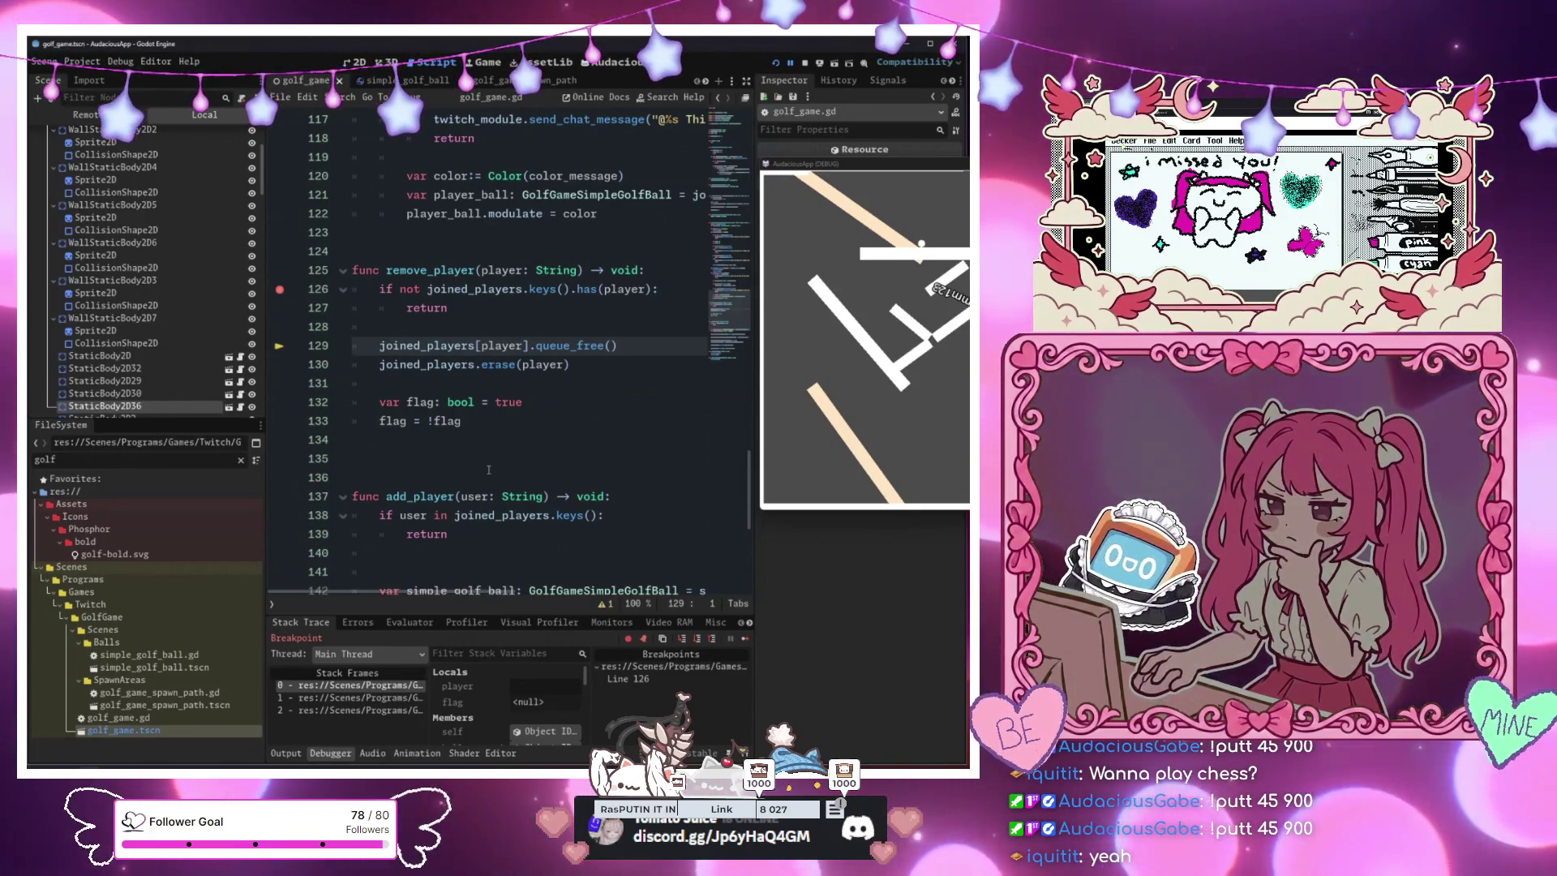
Expand joined_players in the debugger's Stack Variables and scroll through its entries
scroll(503, 711, "down", 3)
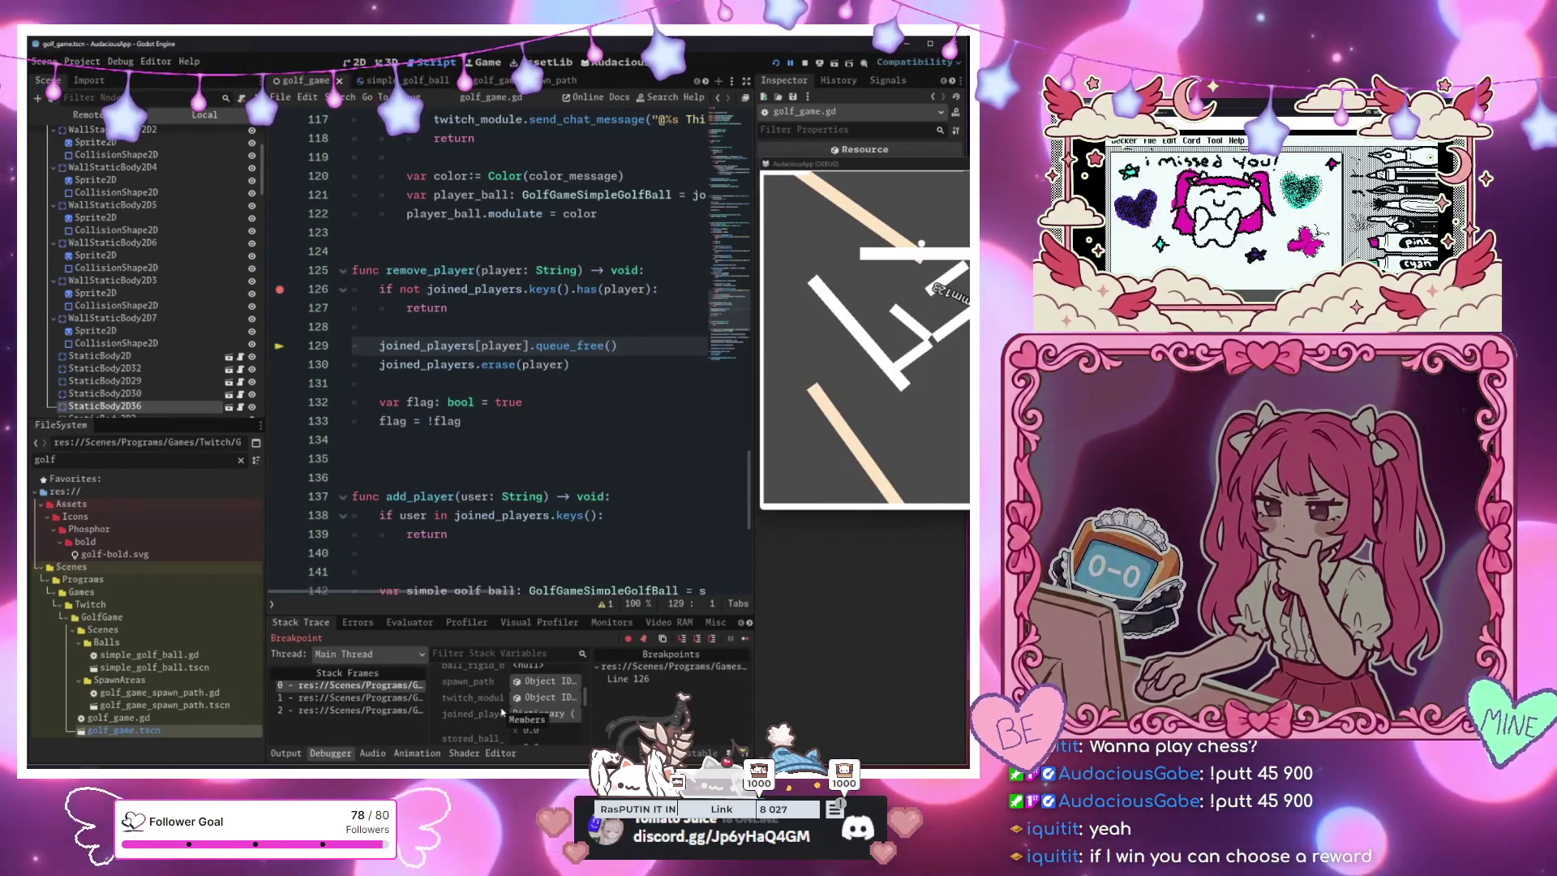
left_click(543, 714)
scroll(486, 697, "down", 2)
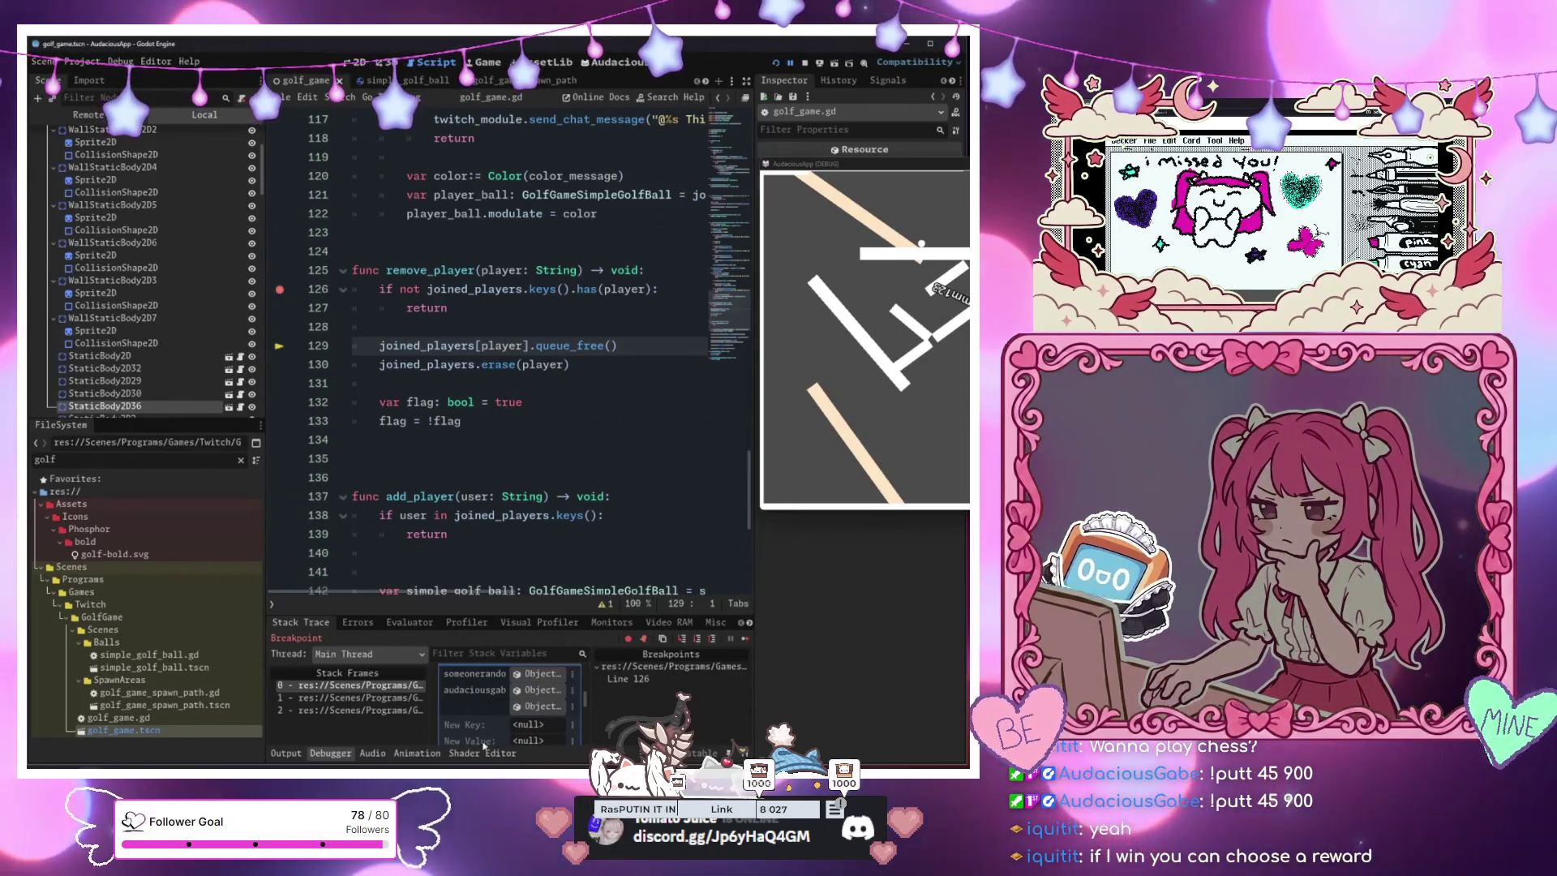
scroll(485, 744, "up", 2)
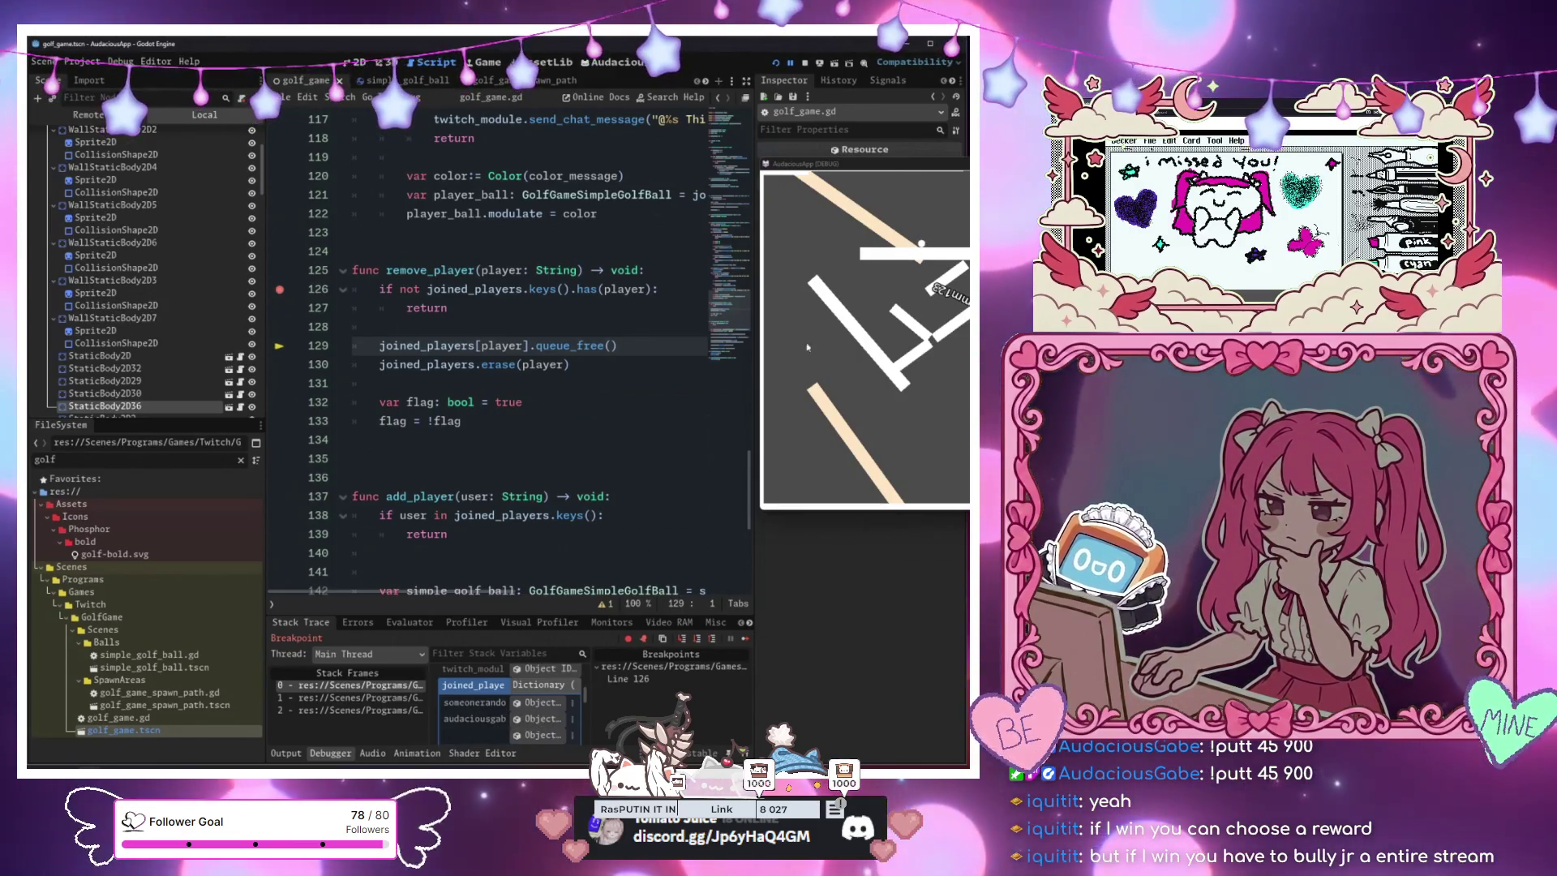
scroll(478, 714, "down", 1)
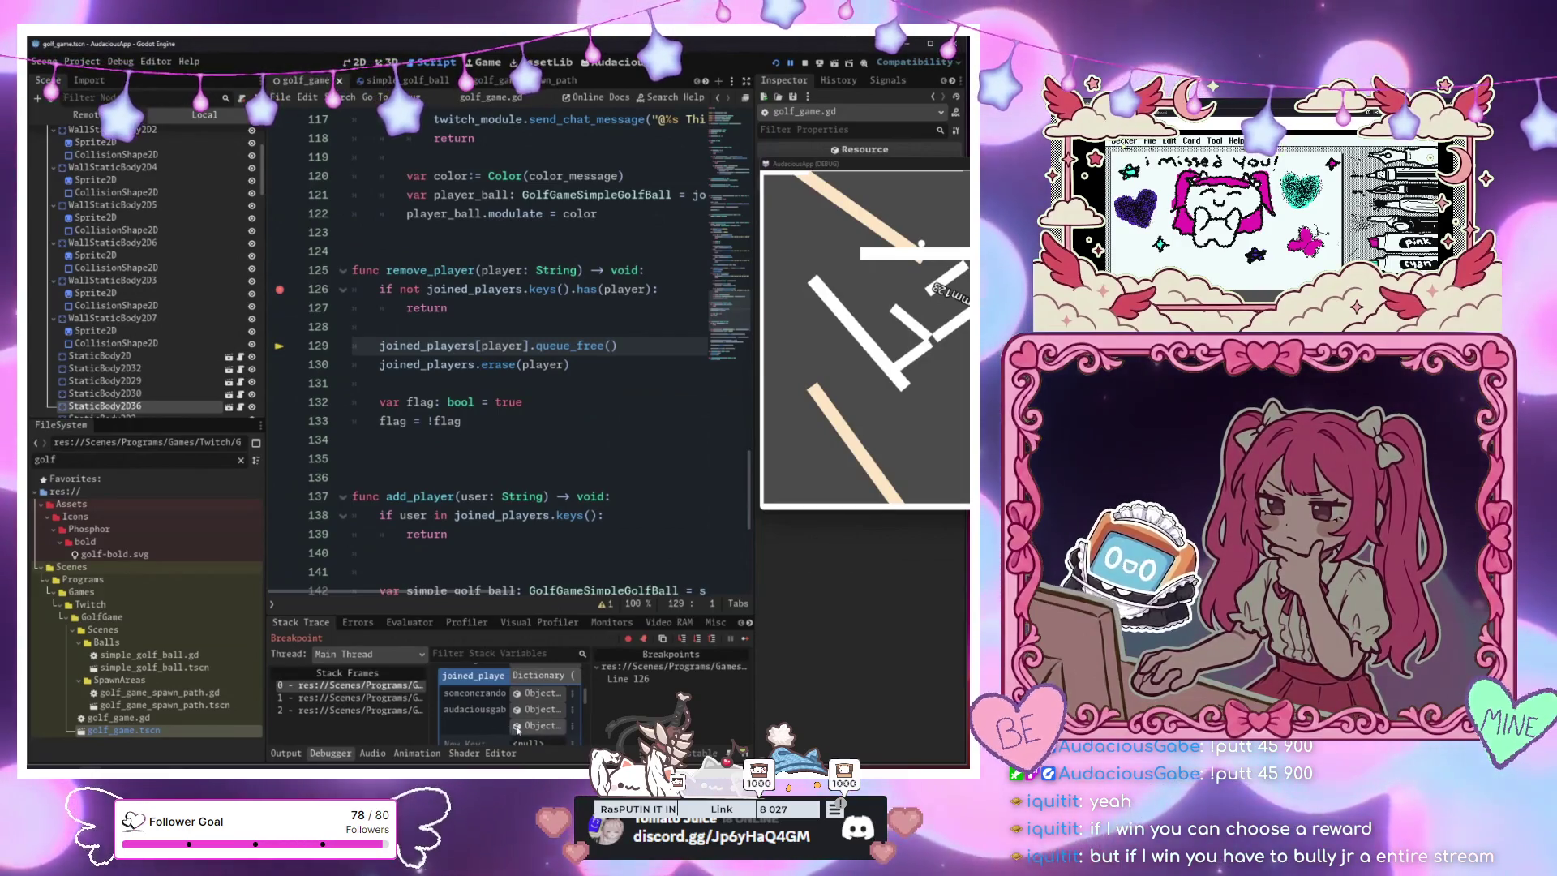
scroll(495, 715, "up", 1)
scroll(496, 715, "up", 3)
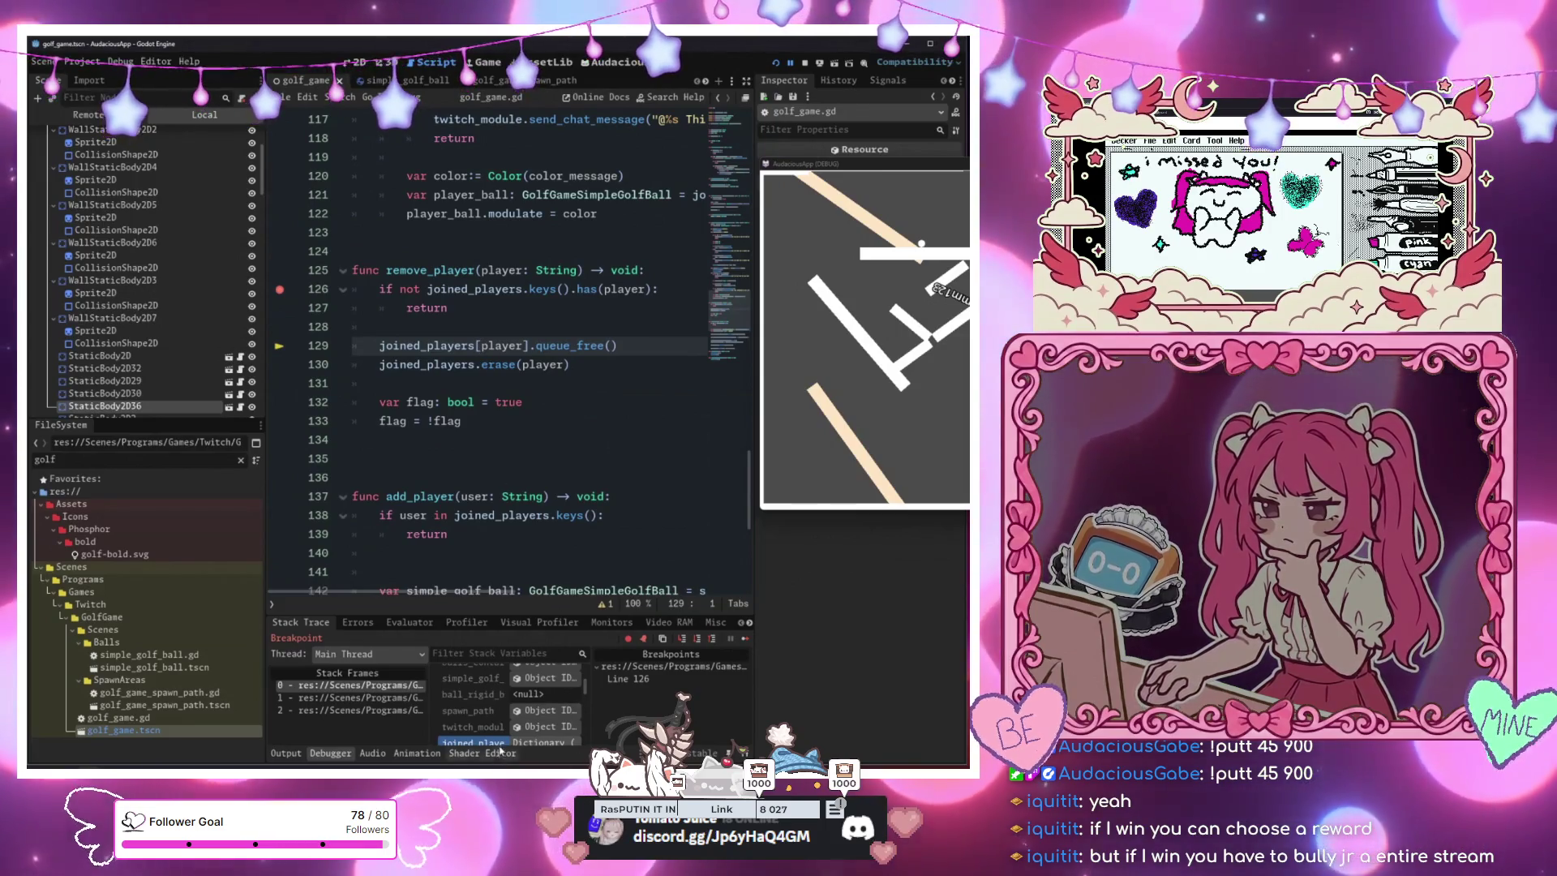
scroll(500, 713, "down", 5)
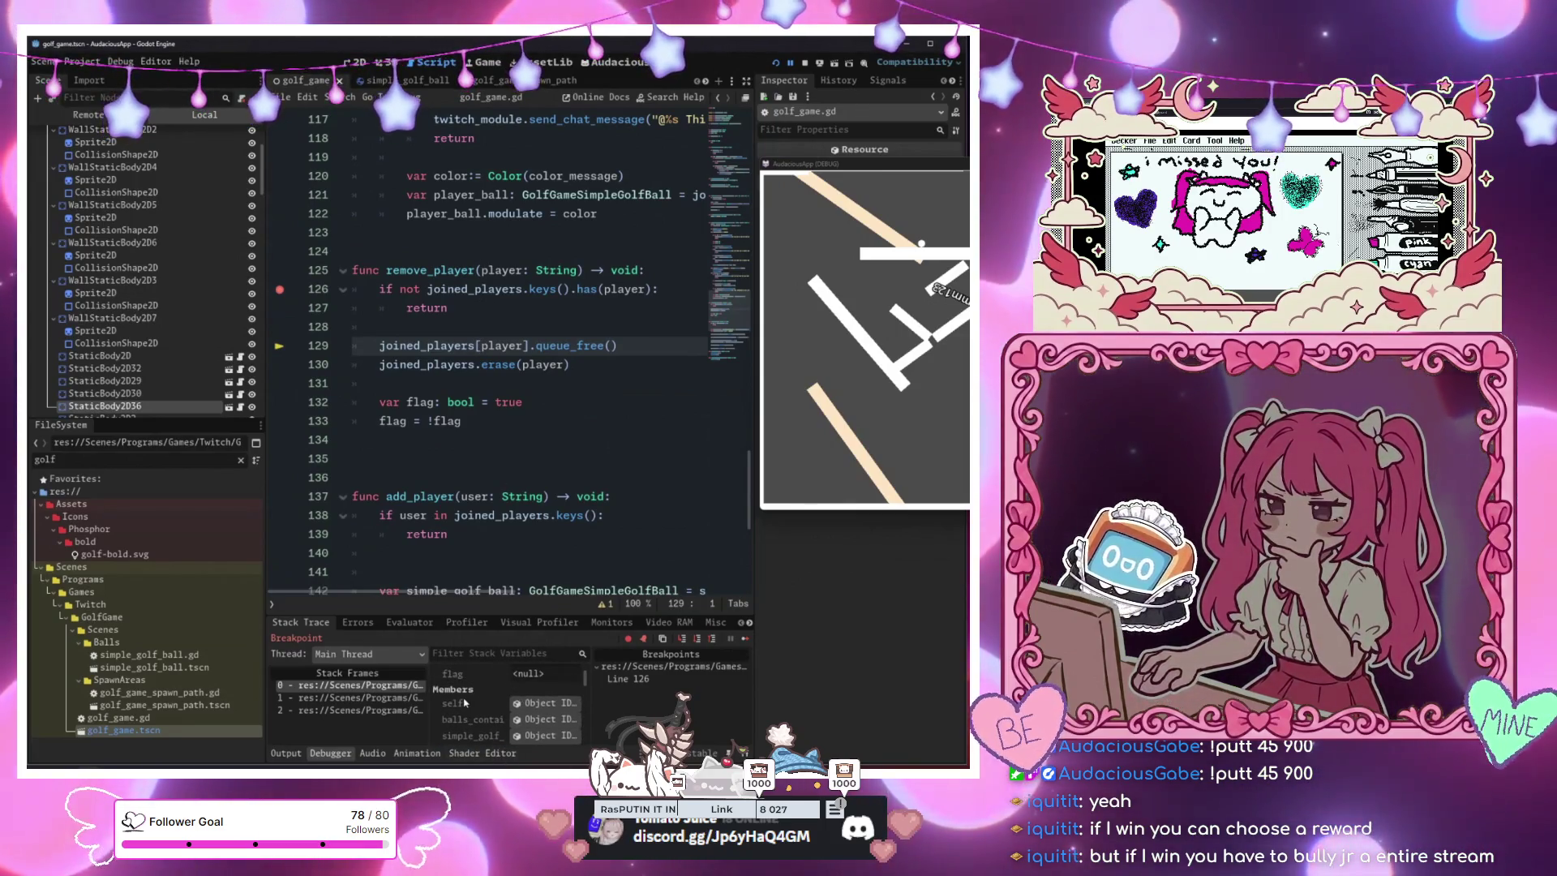
scroll(465, 702, "down", 10)
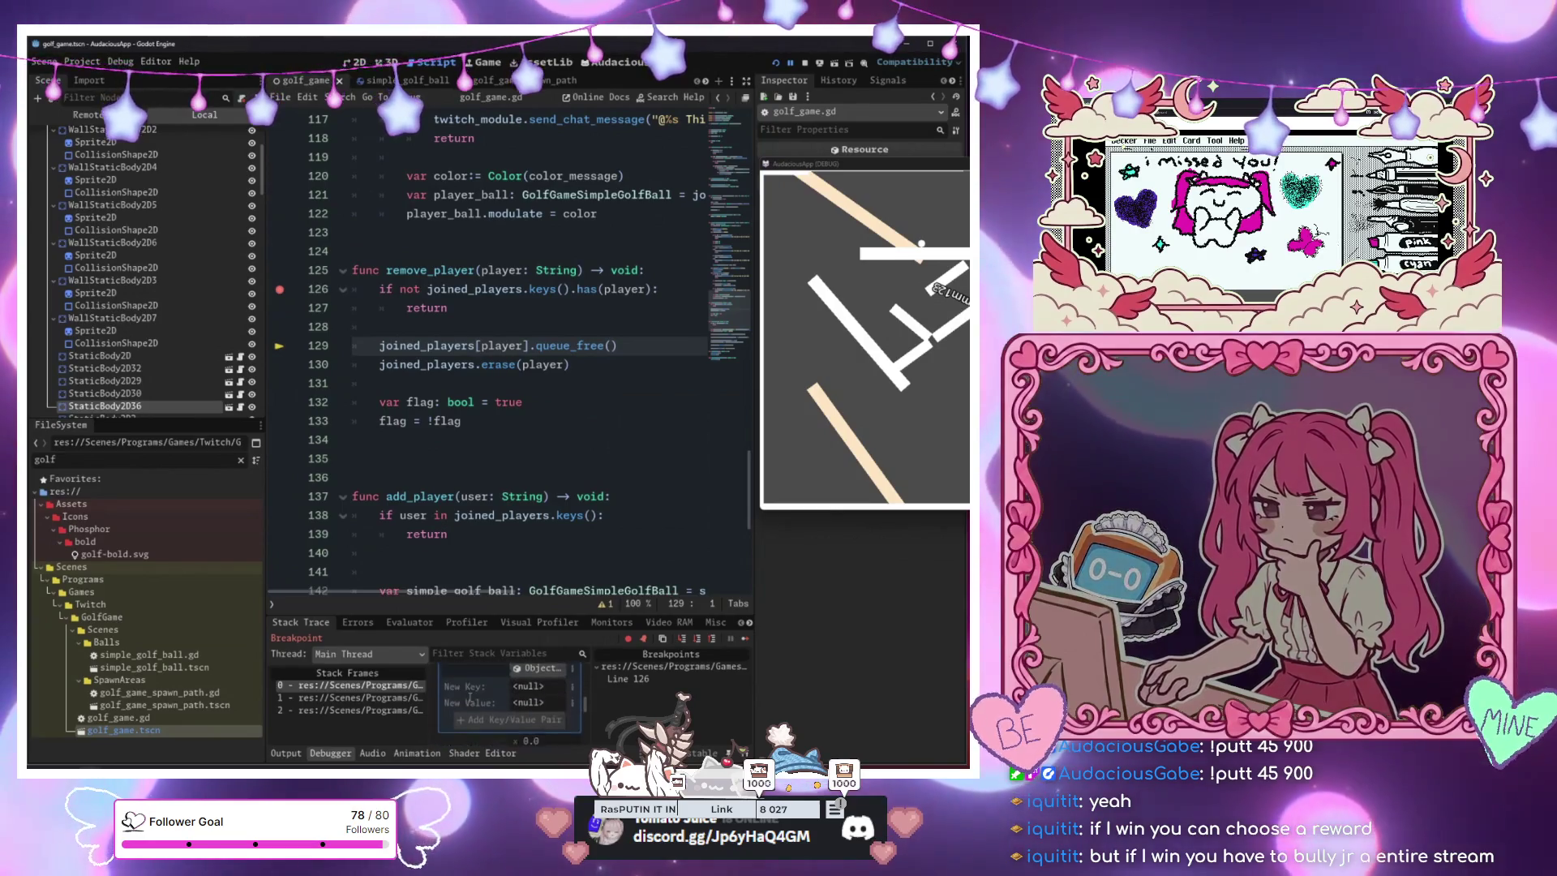
scroll(470, 699, "down", 8)
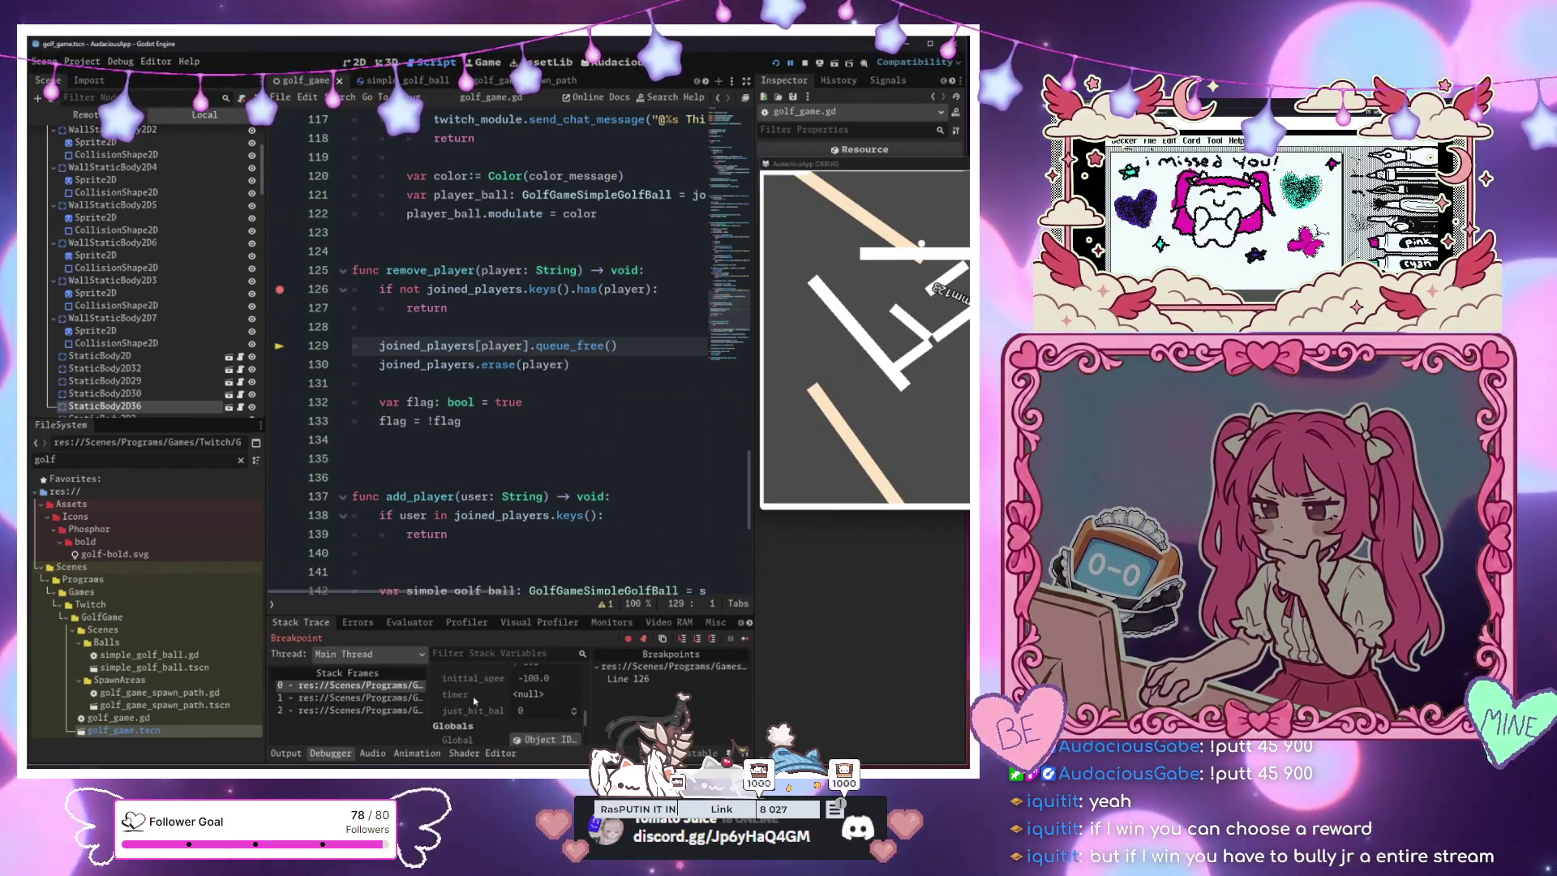
scroll(478, 705, "up", 10)
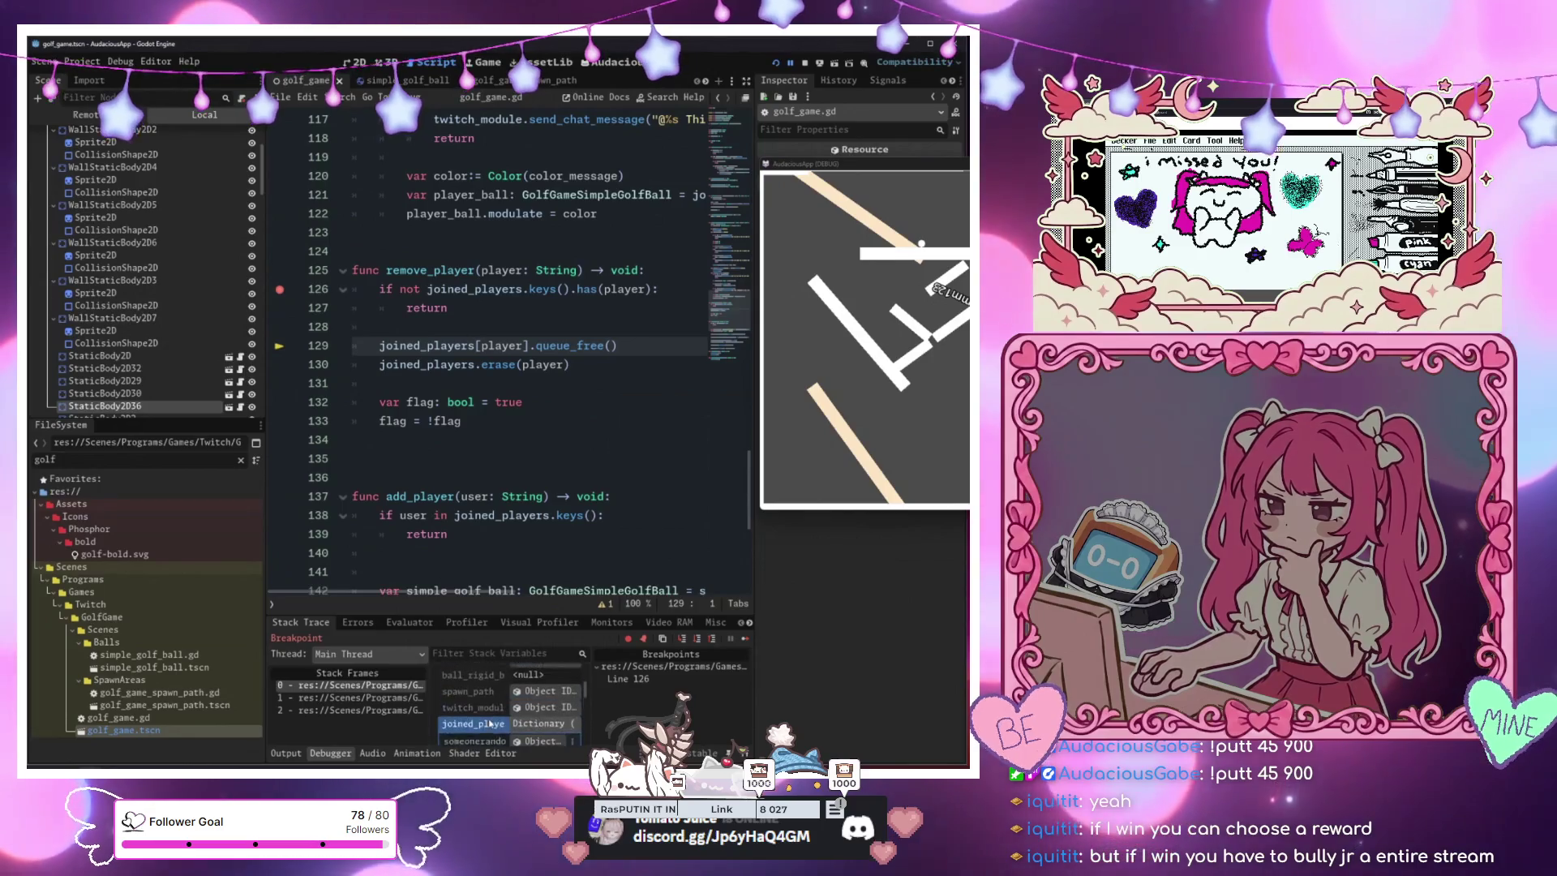
scroll(490, 722, "up", 5)
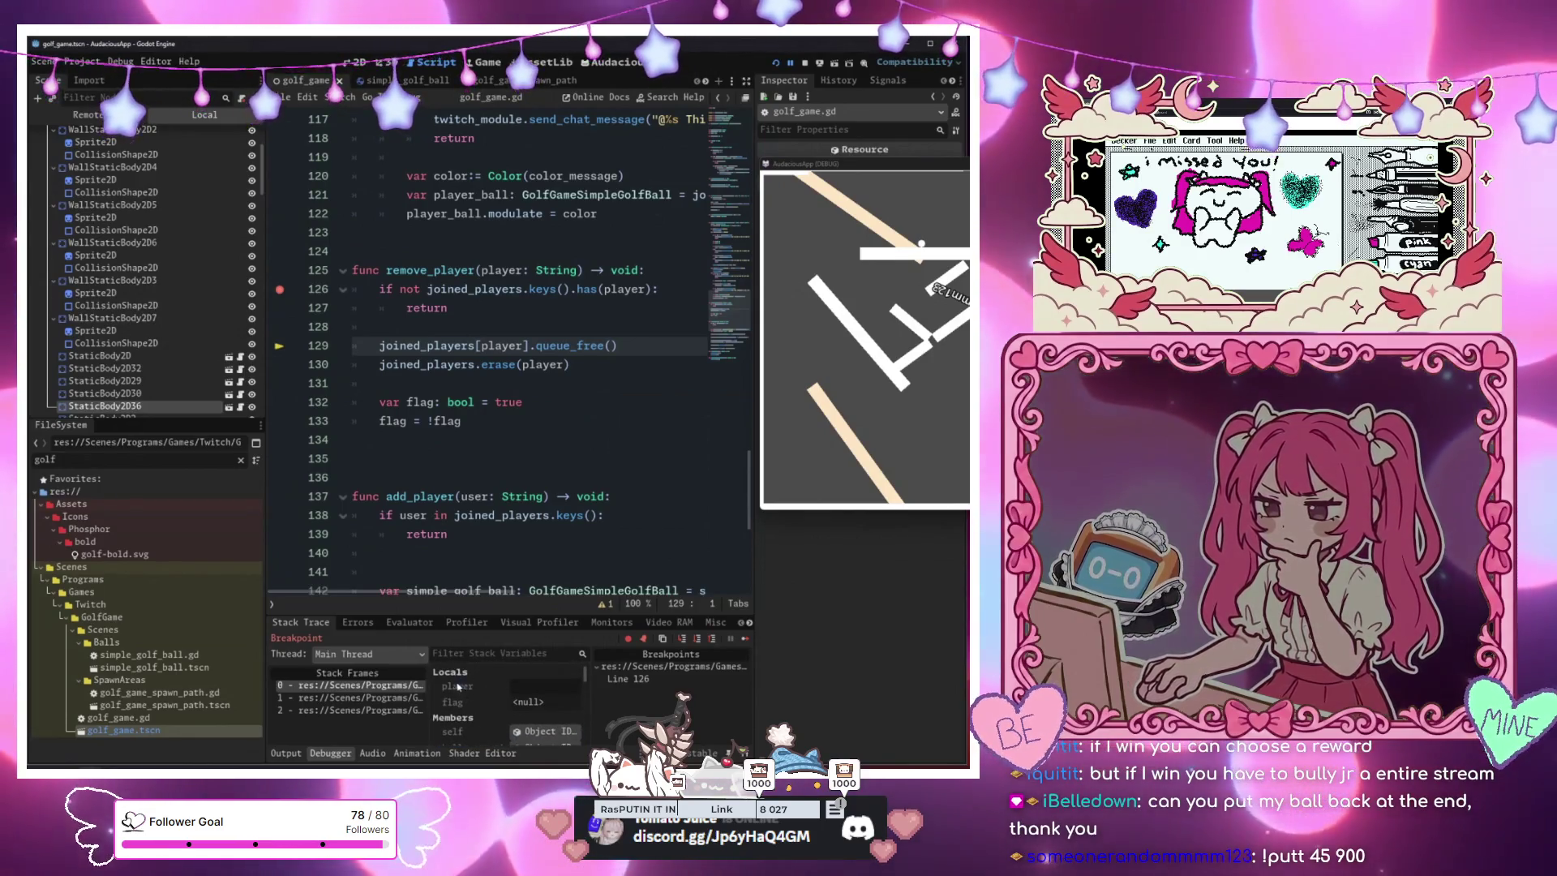
scroll(724, 312, "down", 7)
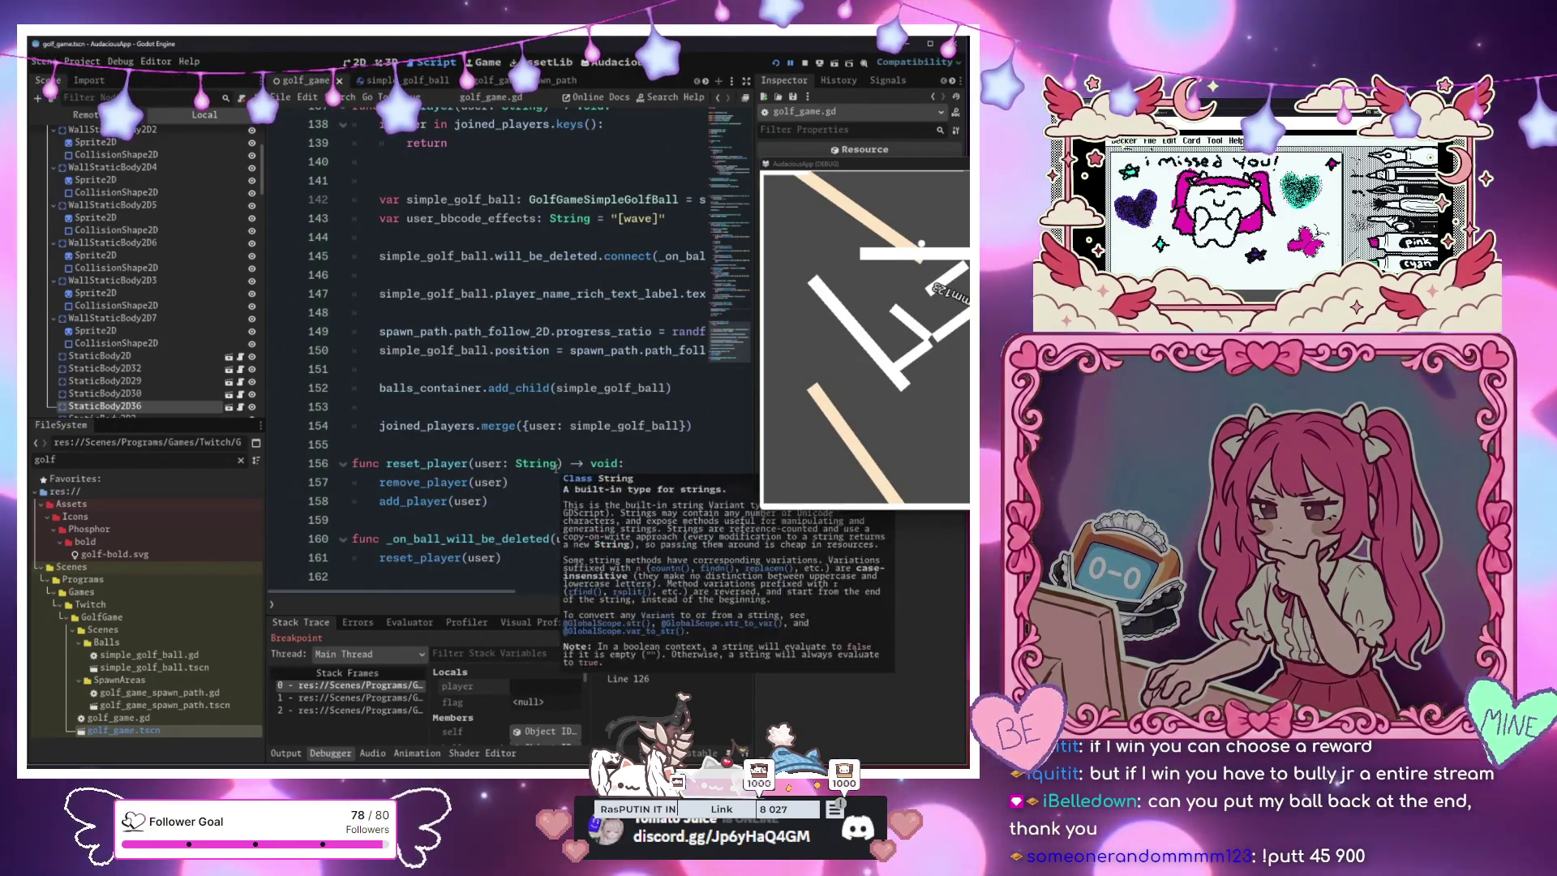
Go back to the chat handler's !join and !putt branches and stop the game with F8
scroll(556, 467, "up", 3)
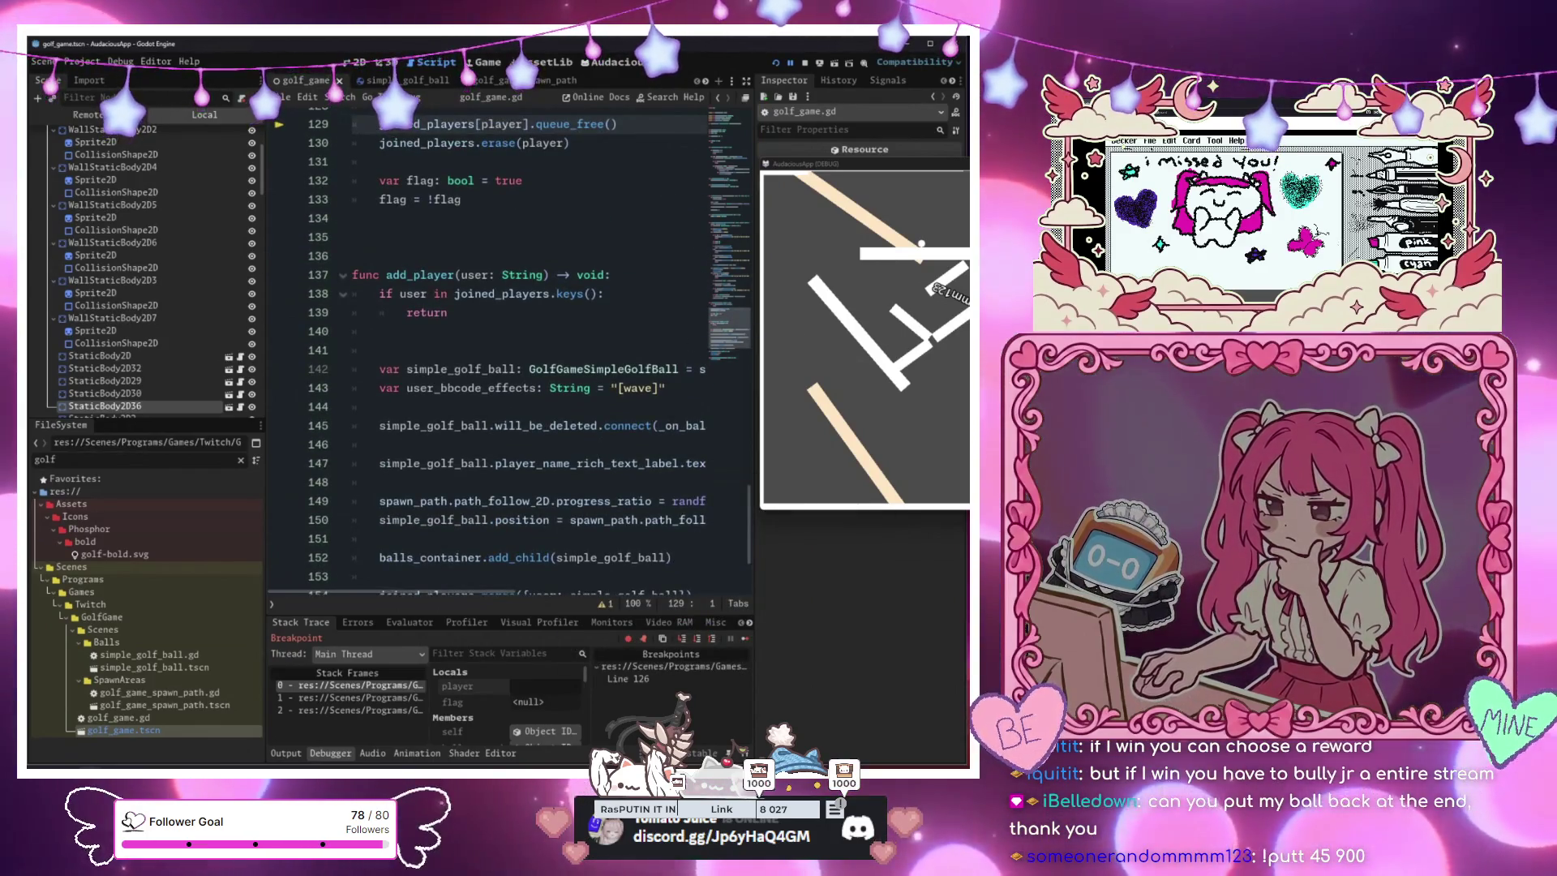
scroll(565, 393, "down", 5)
left_click(721, 289)
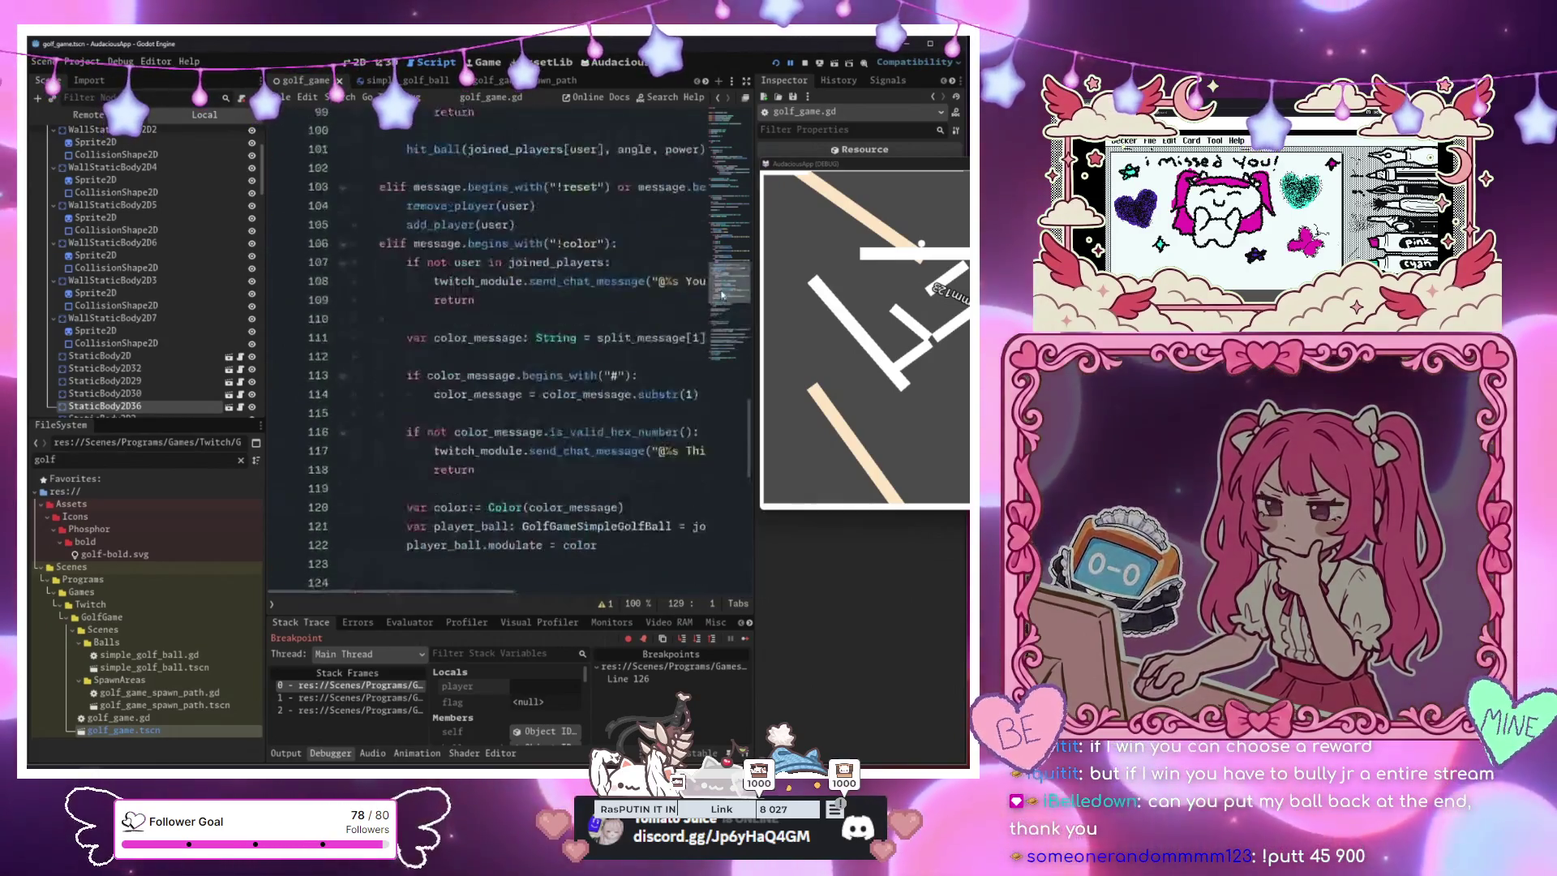
left_click_drag(721, 289, 730, 247)
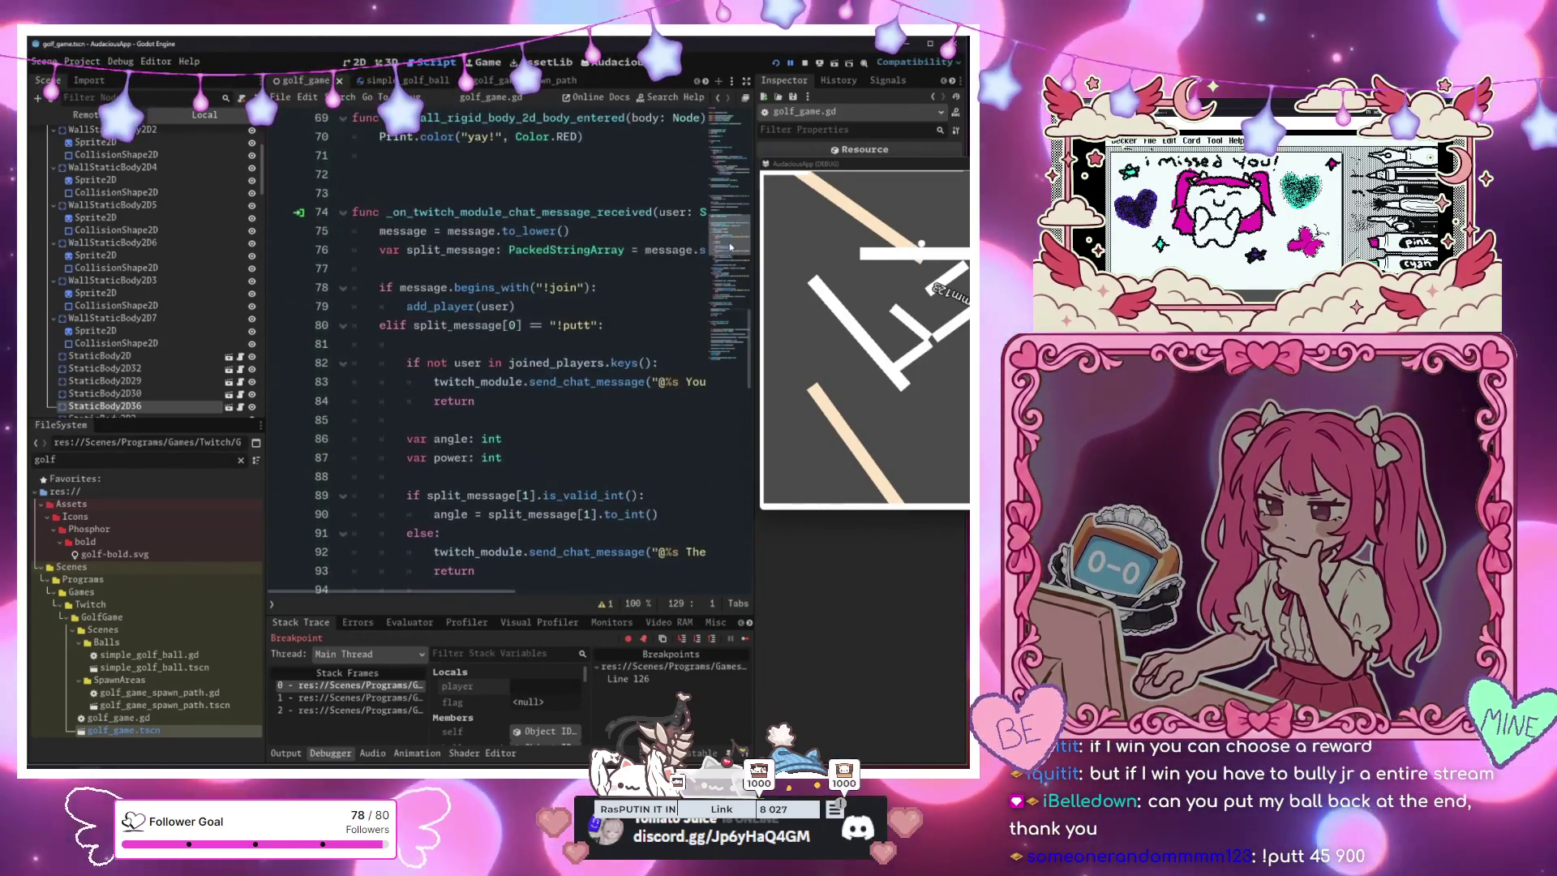
left_click(480, 307)
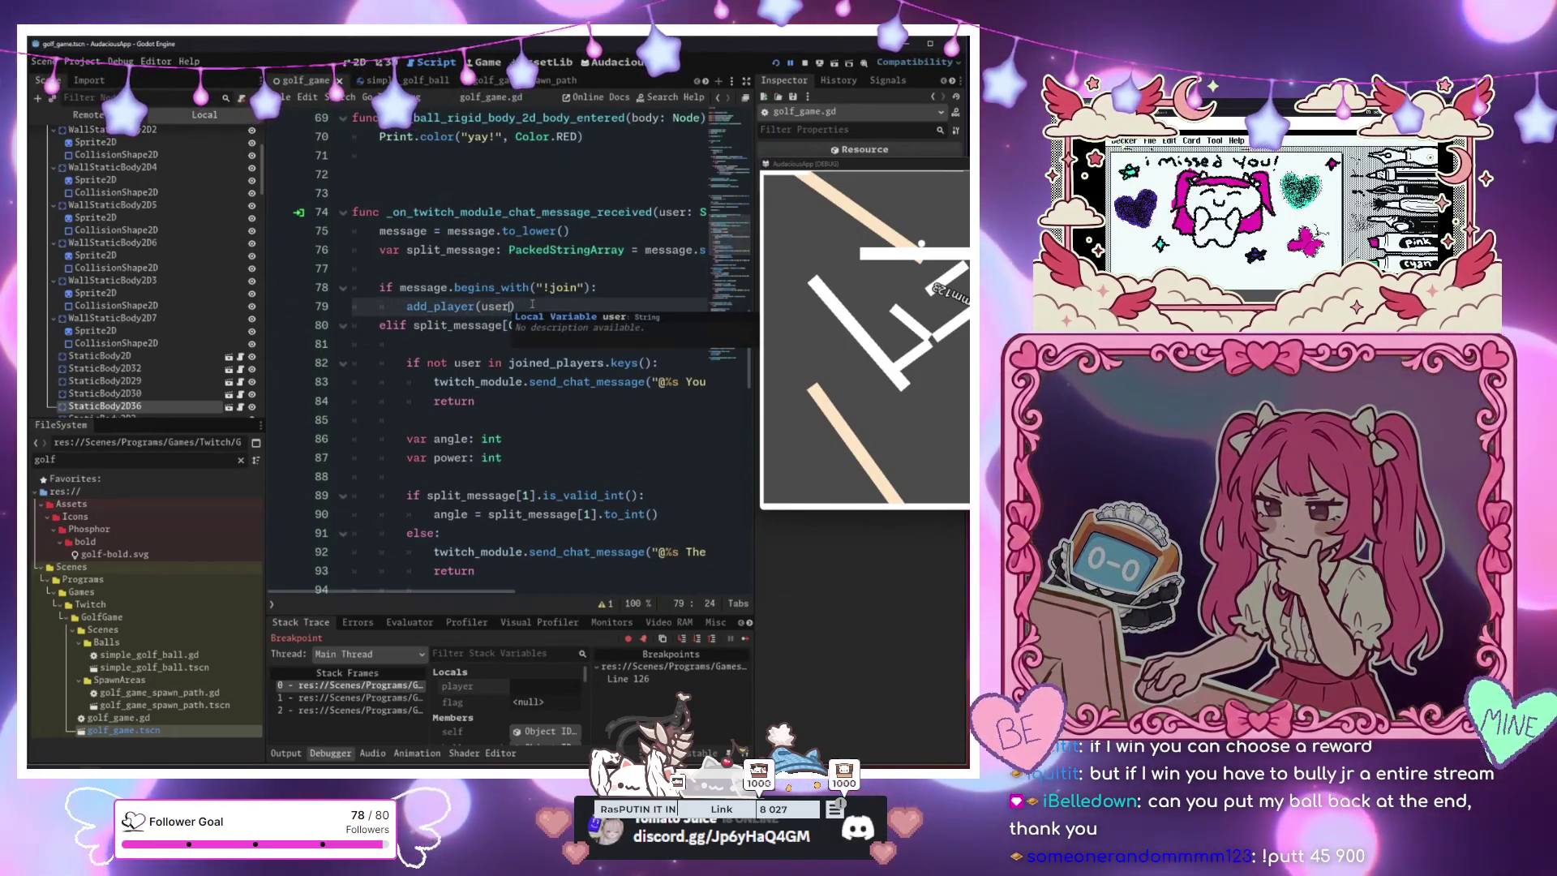
left_click(601, 427)
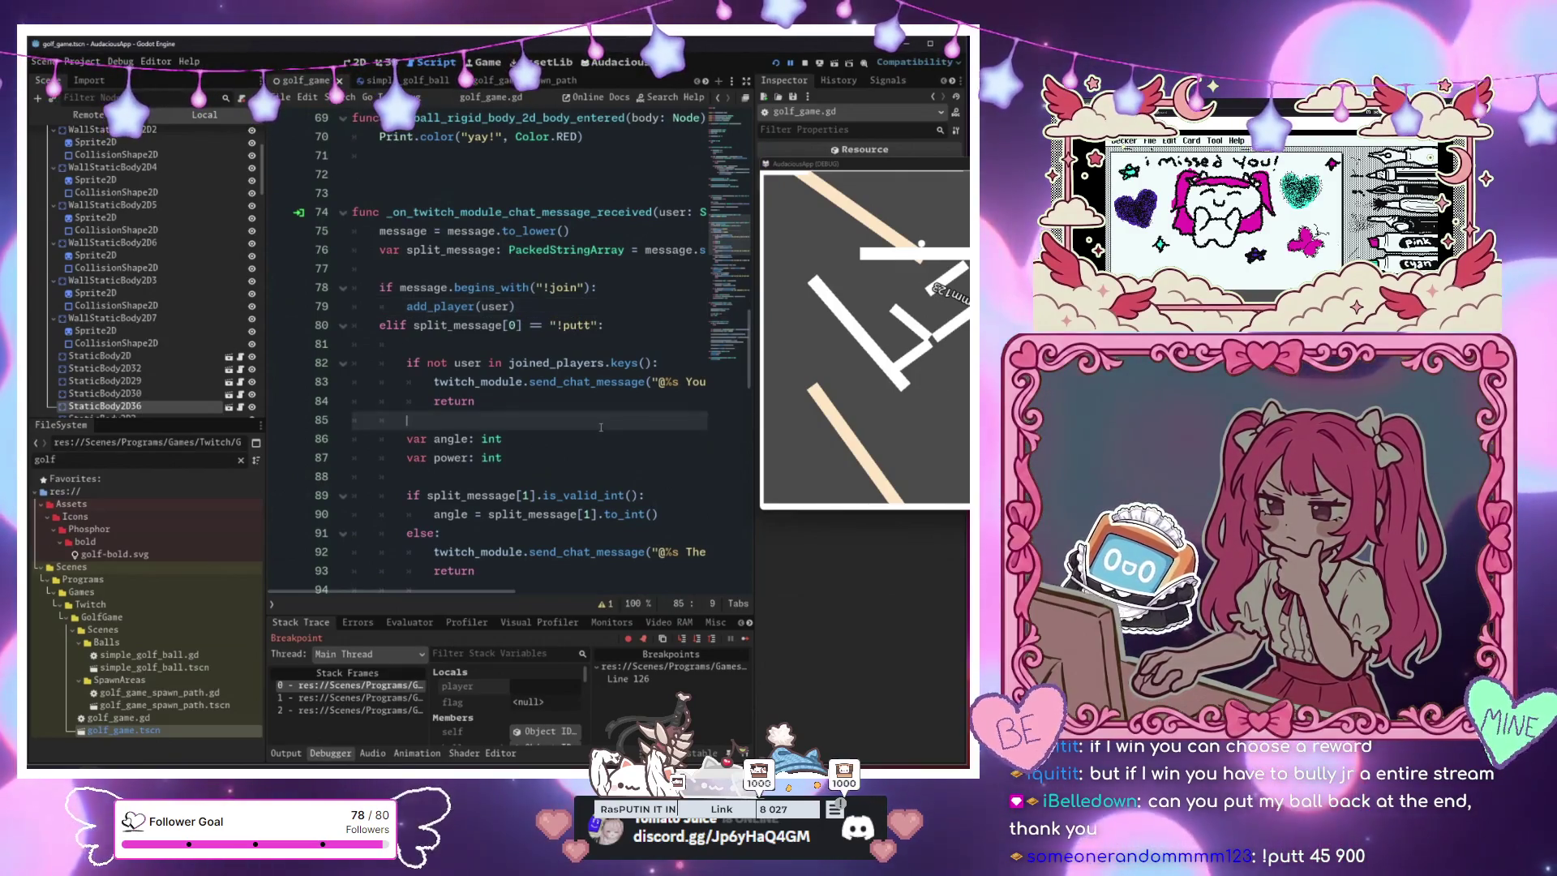
key("F8")
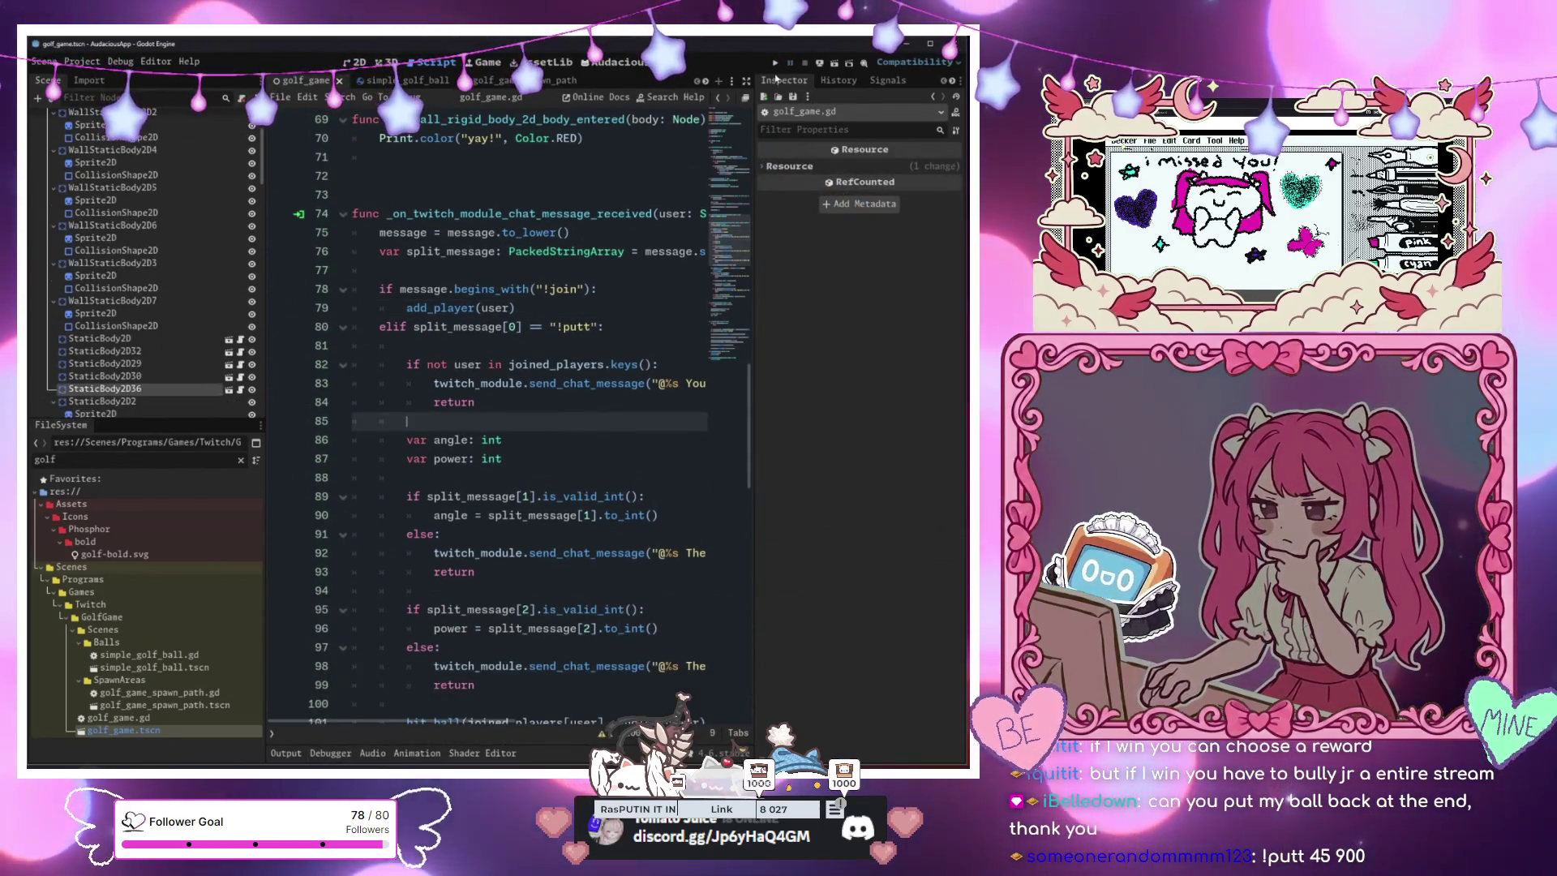
Rerun the game and expand GolfGame's Joined Players dictionary in the Remote scene inspector
left_click(776, 65)
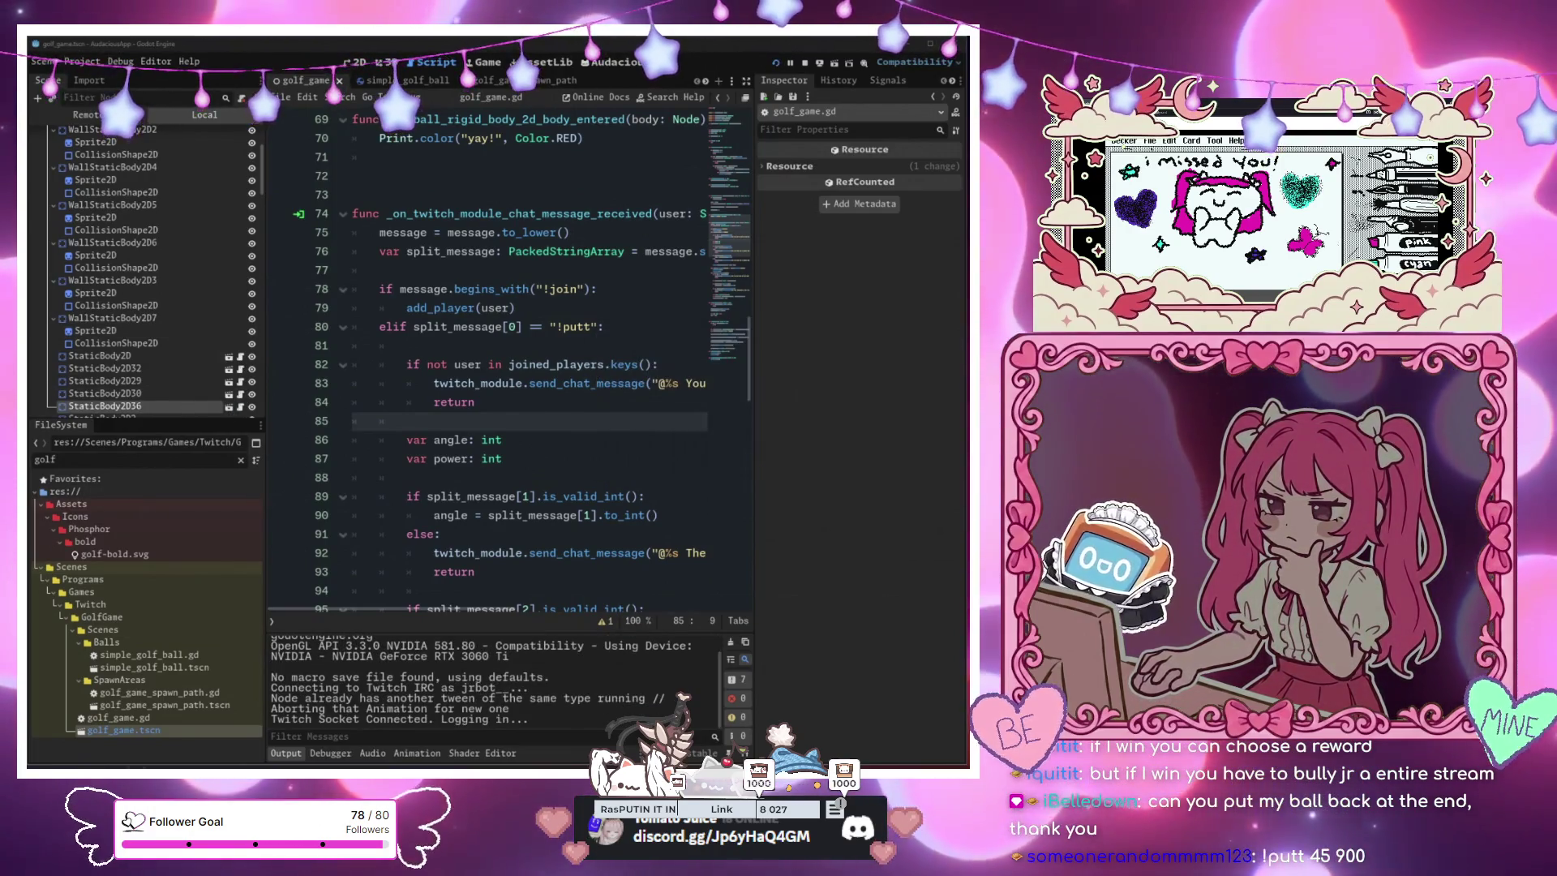
mouse_move(640, 339)
left_mouse_down()
mouse_move(694, 205)
mouse_move(645, 143)
left_mouse_up()
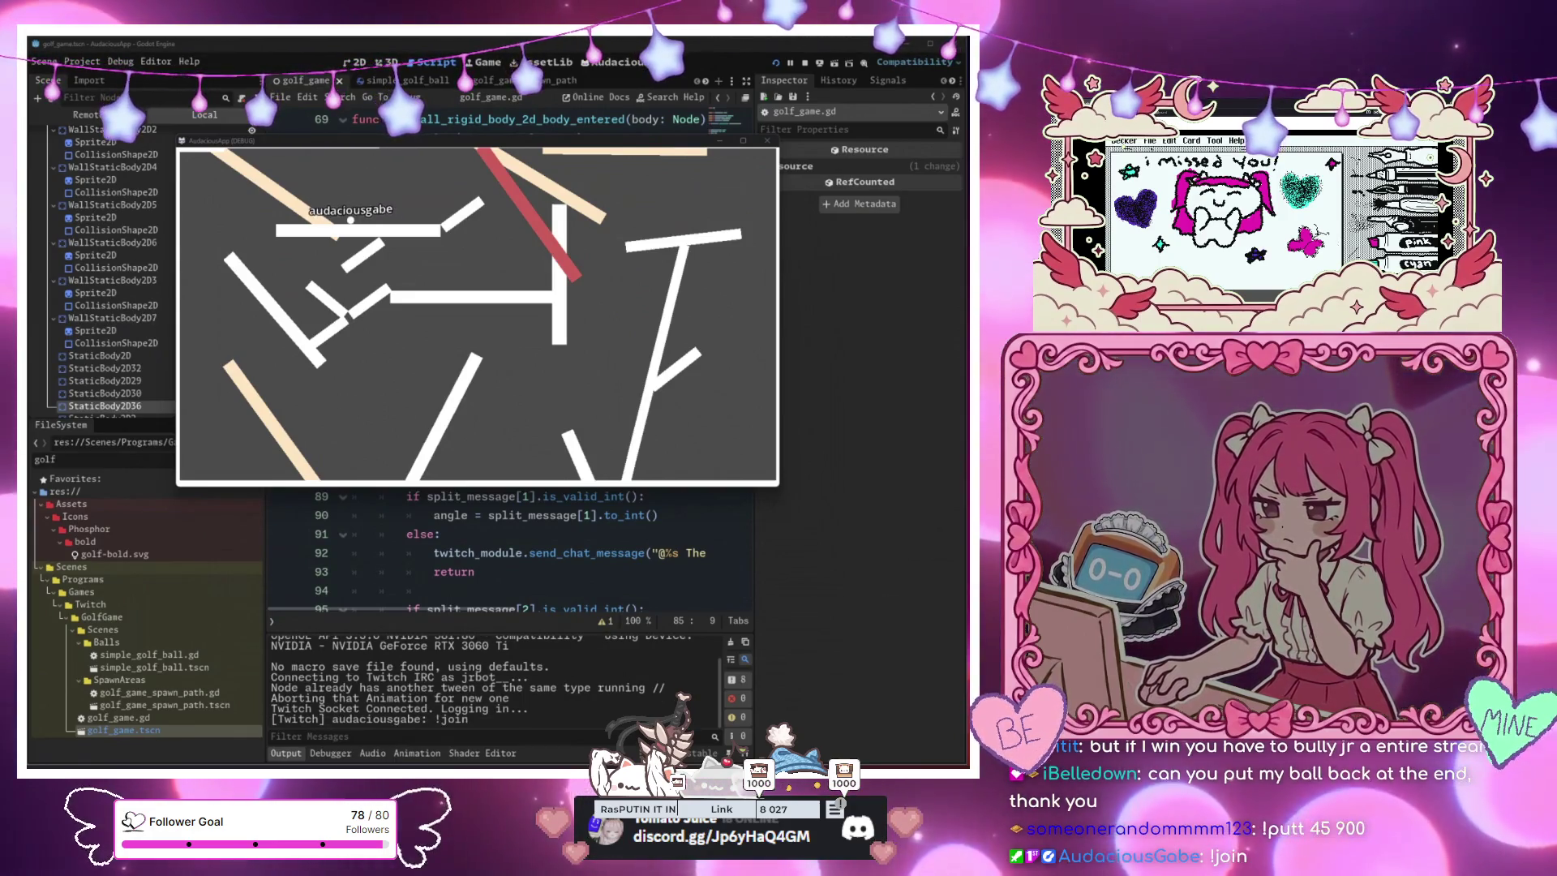
left_click(88, 115)
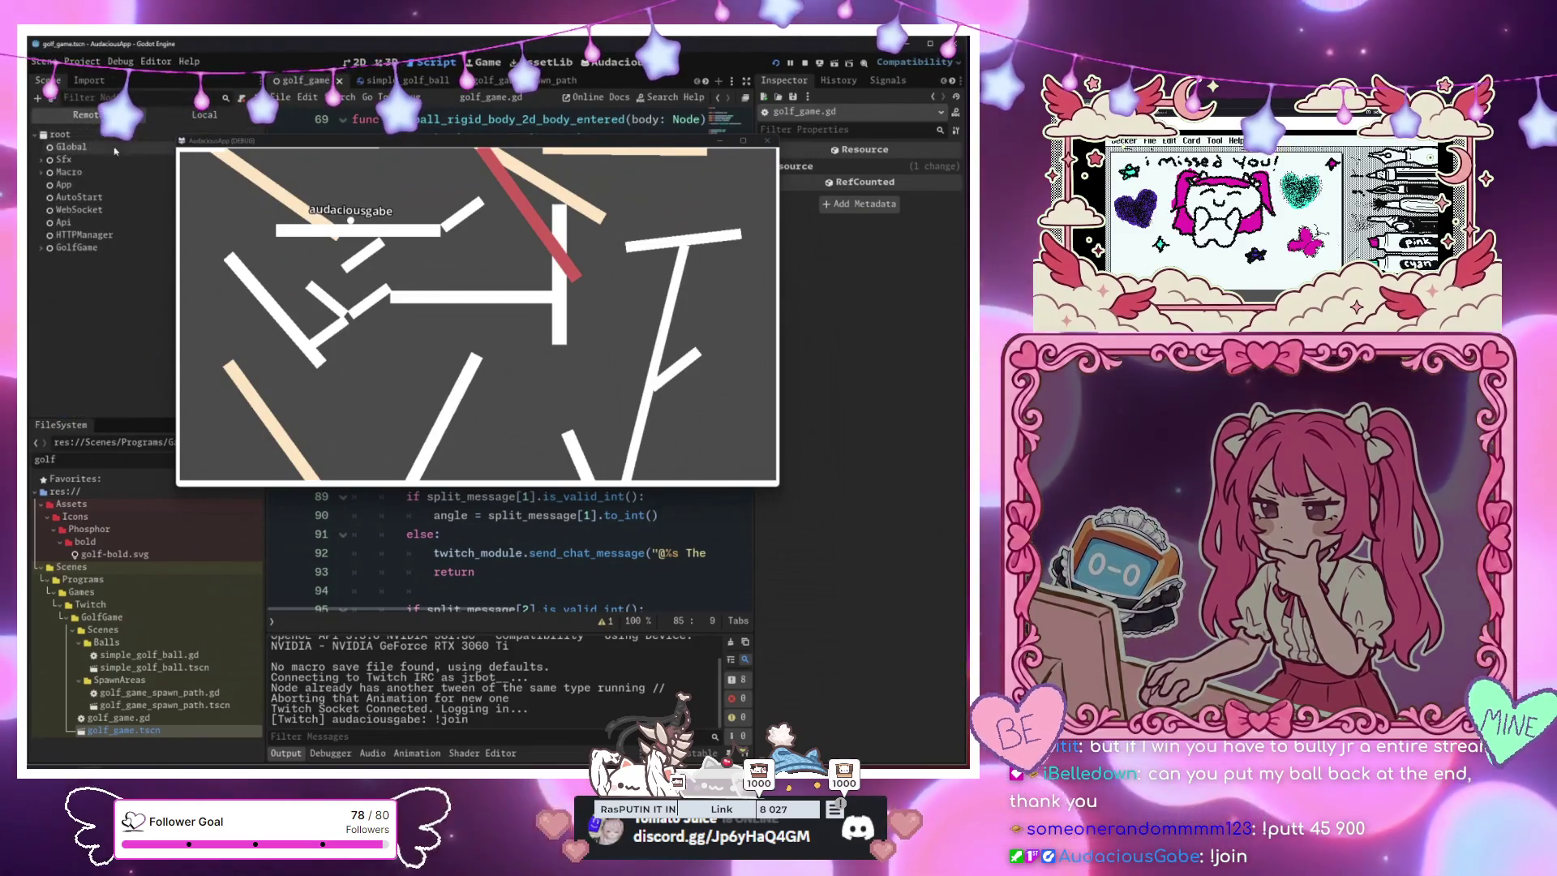
left_click(49, 247)
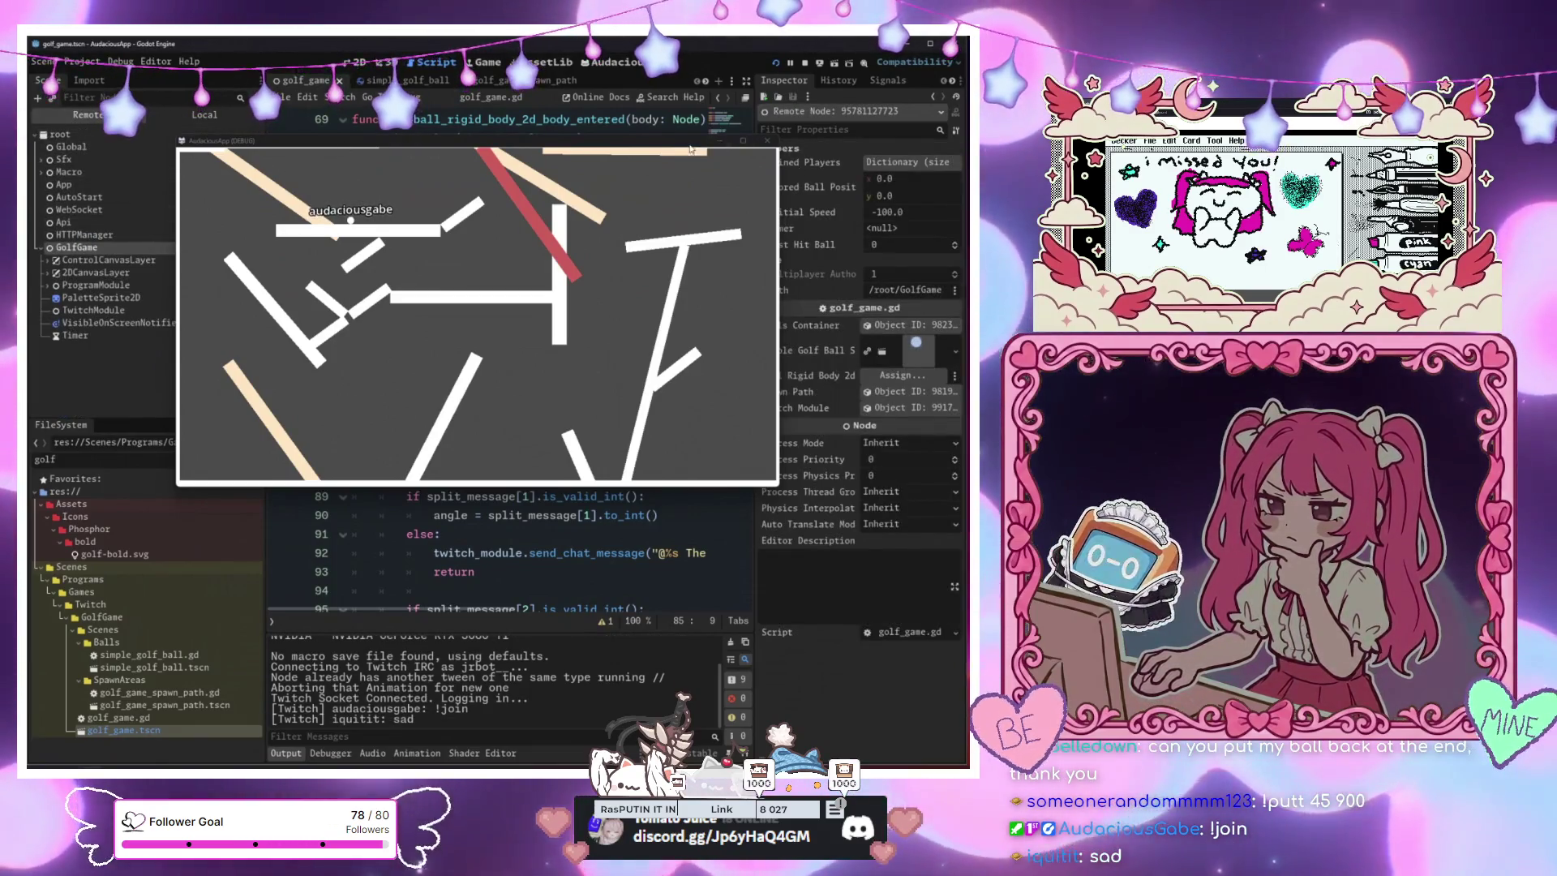
left_click_drag(683, 151, 634, 139)
left_click(907, 162)
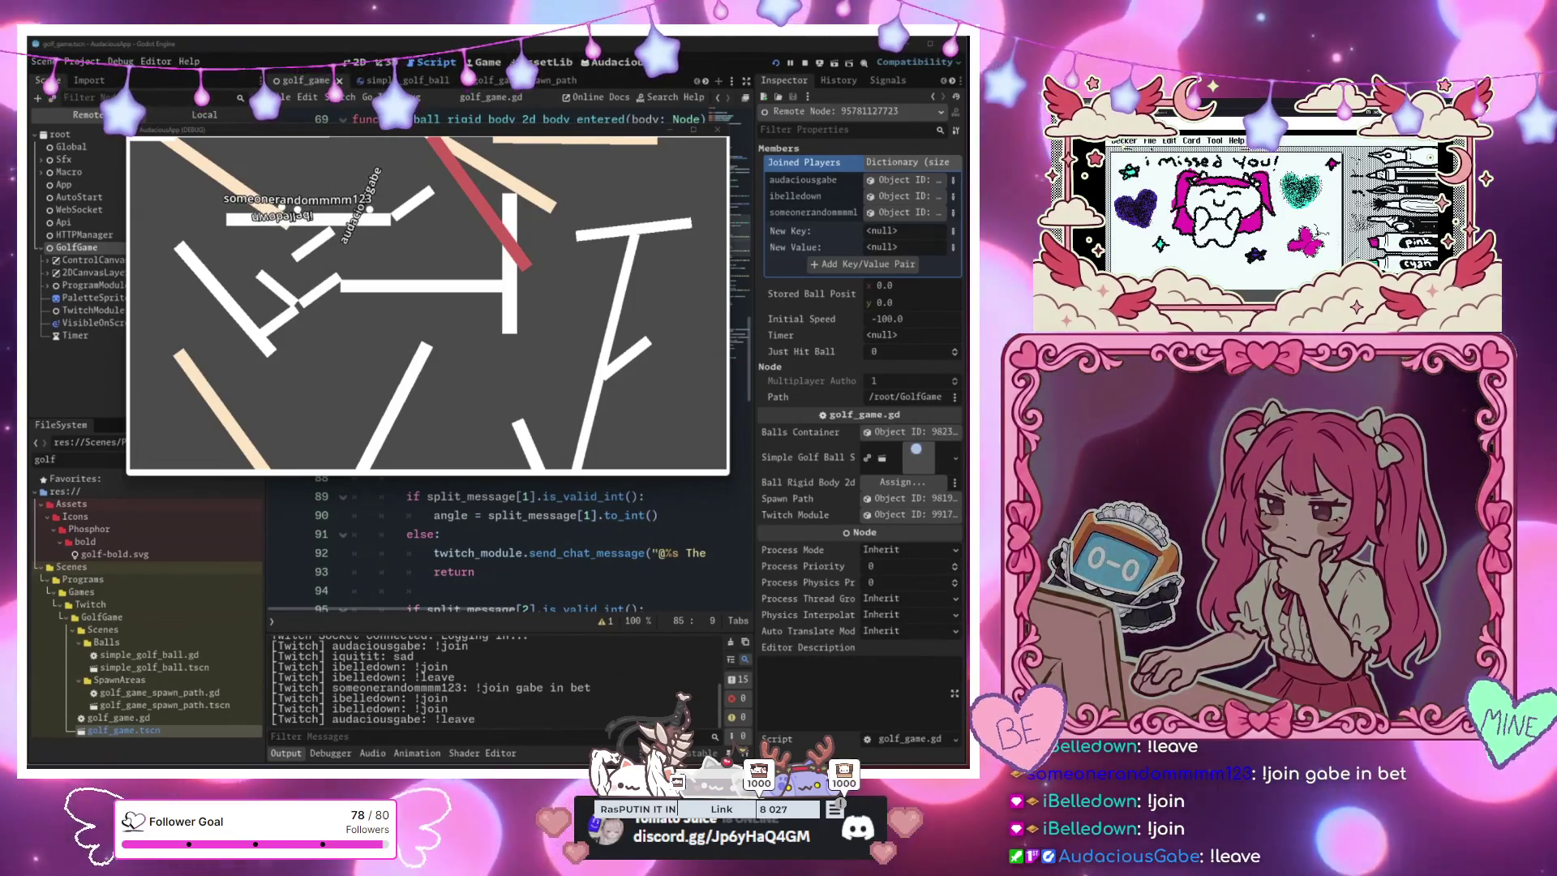
left_click(490, 534)
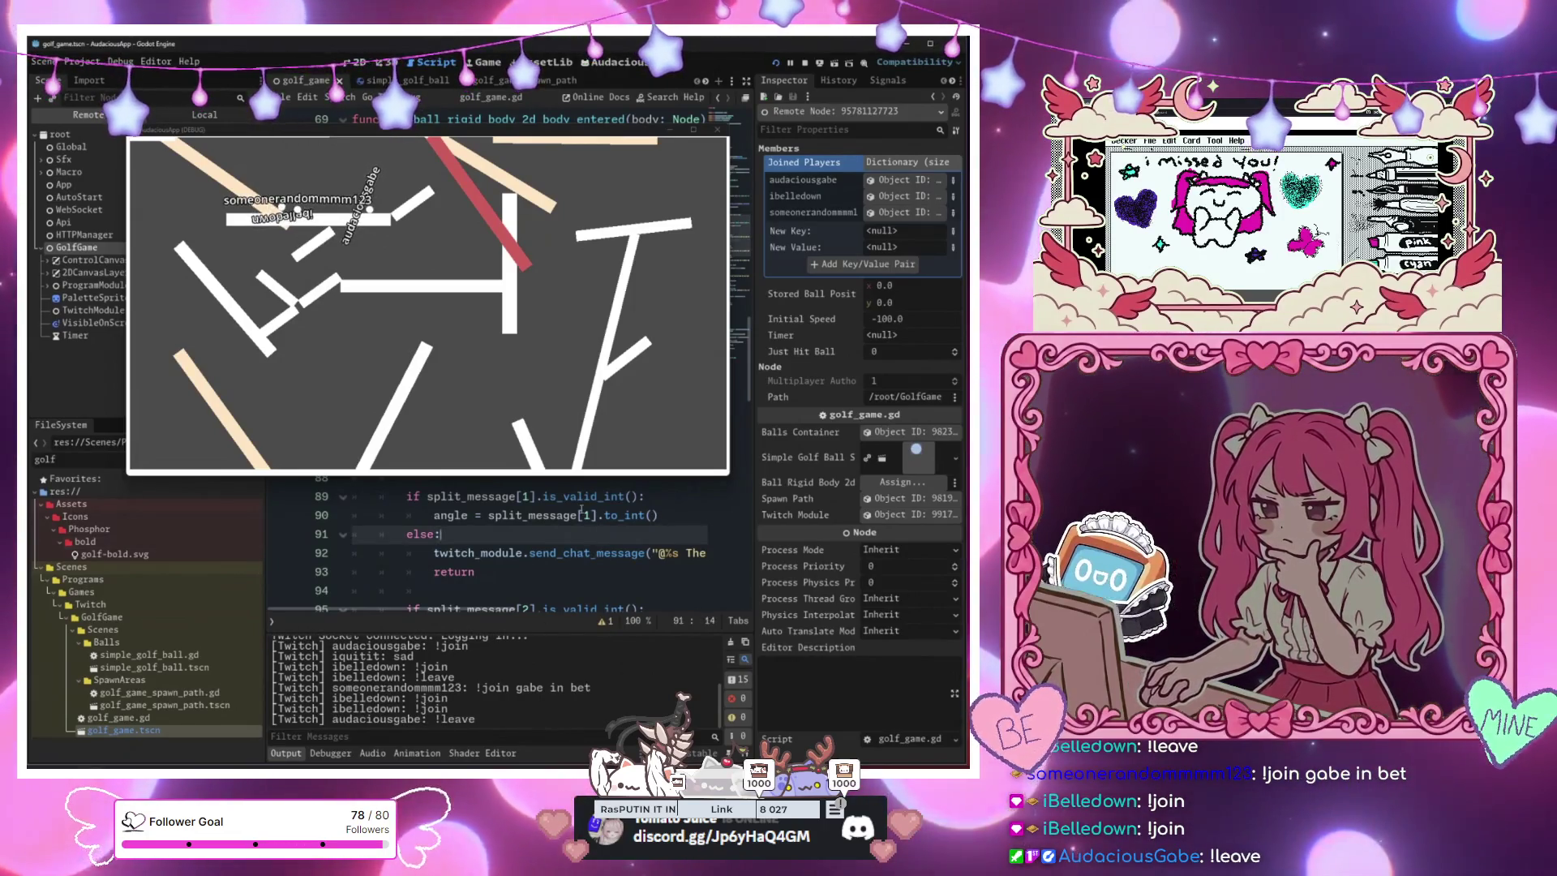
left_click(593, 354)
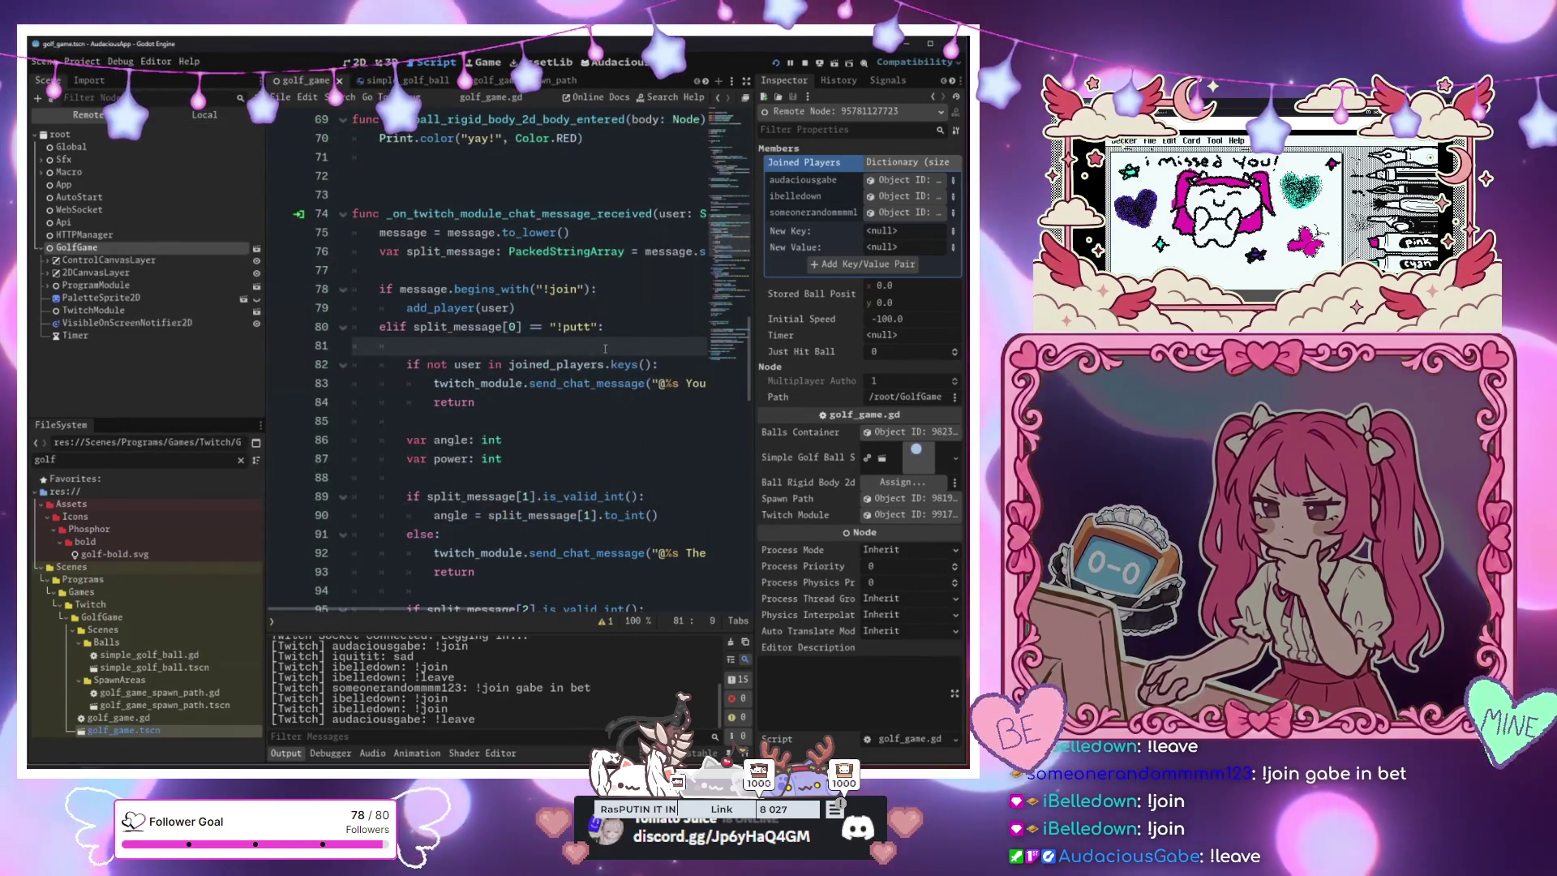
Add an elif message.begins_with("!leave") branch after the !color modulate assignment
scroll(605, 348, "down", 10)
left_click(628, 402)
scroll(627, 327, "down", 2)
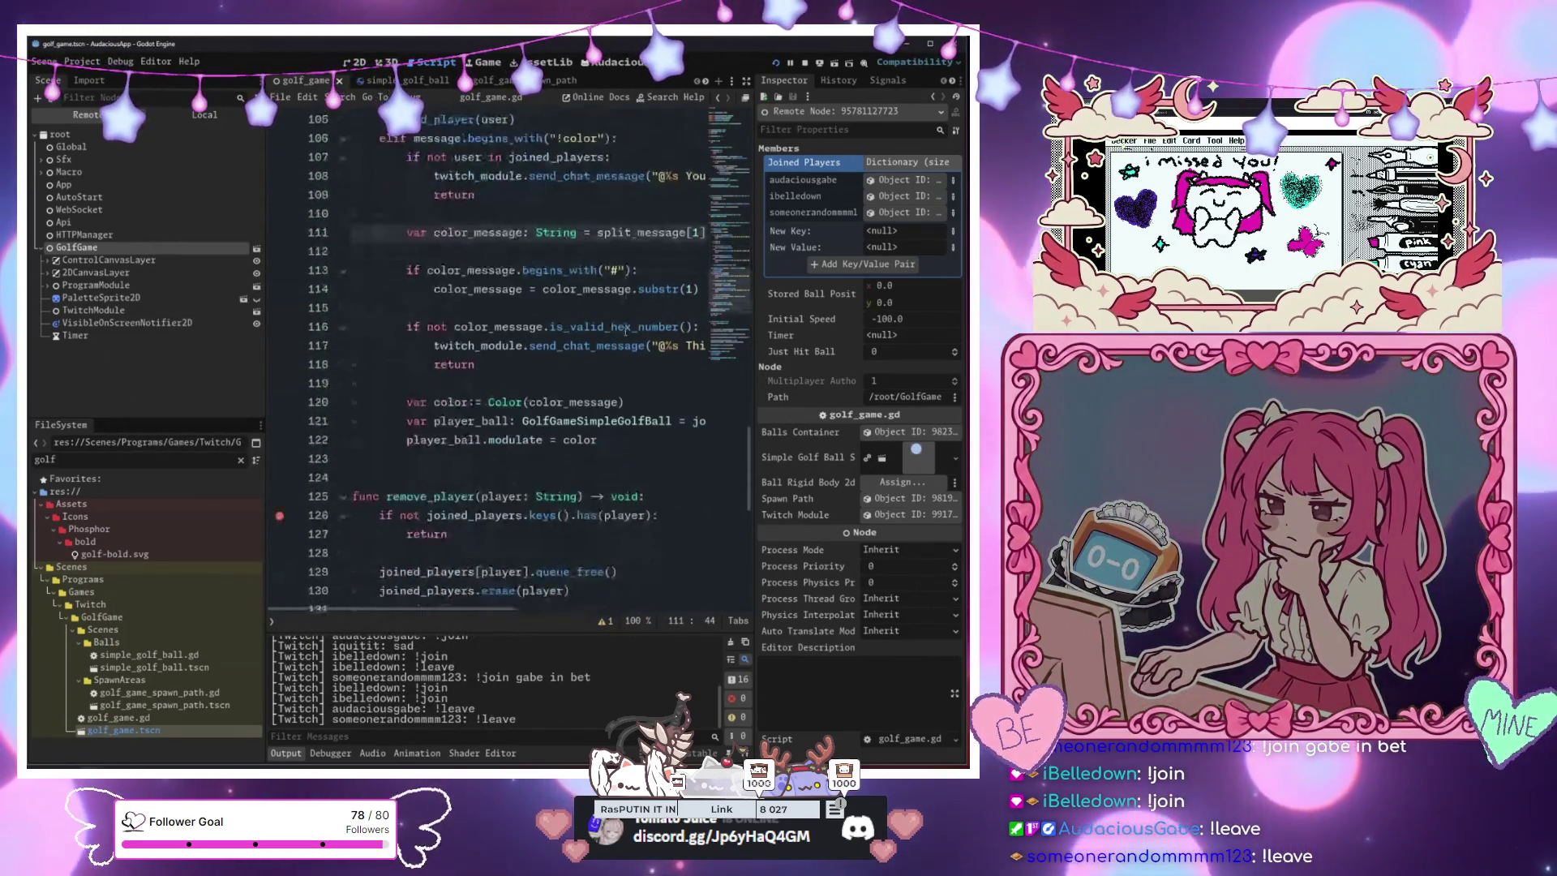
left_click(624, 447)
key("Return")
type("e")
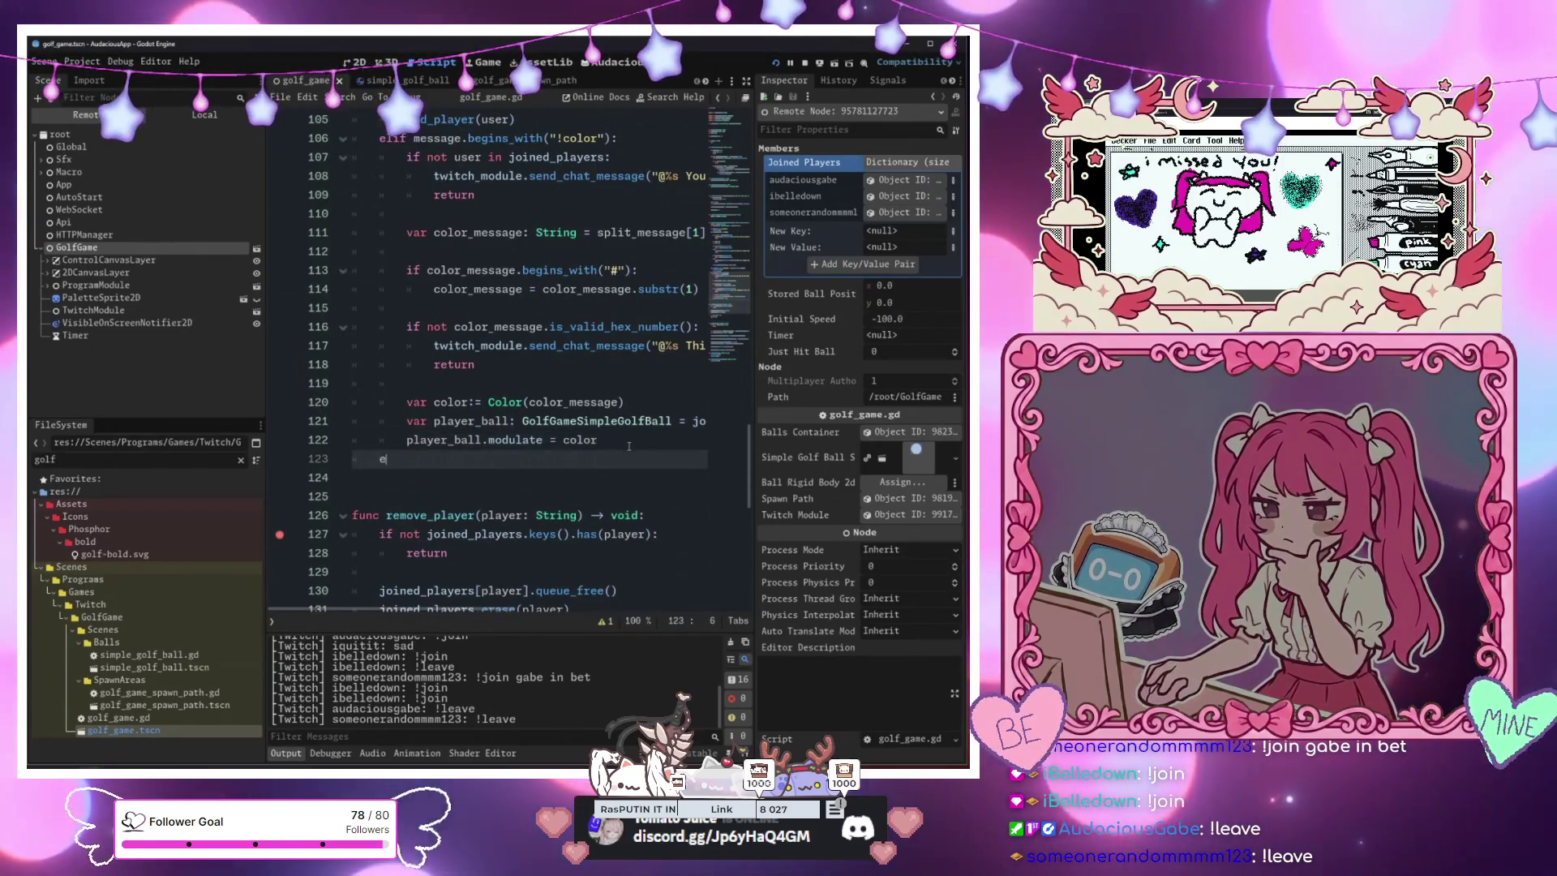
type("lif")
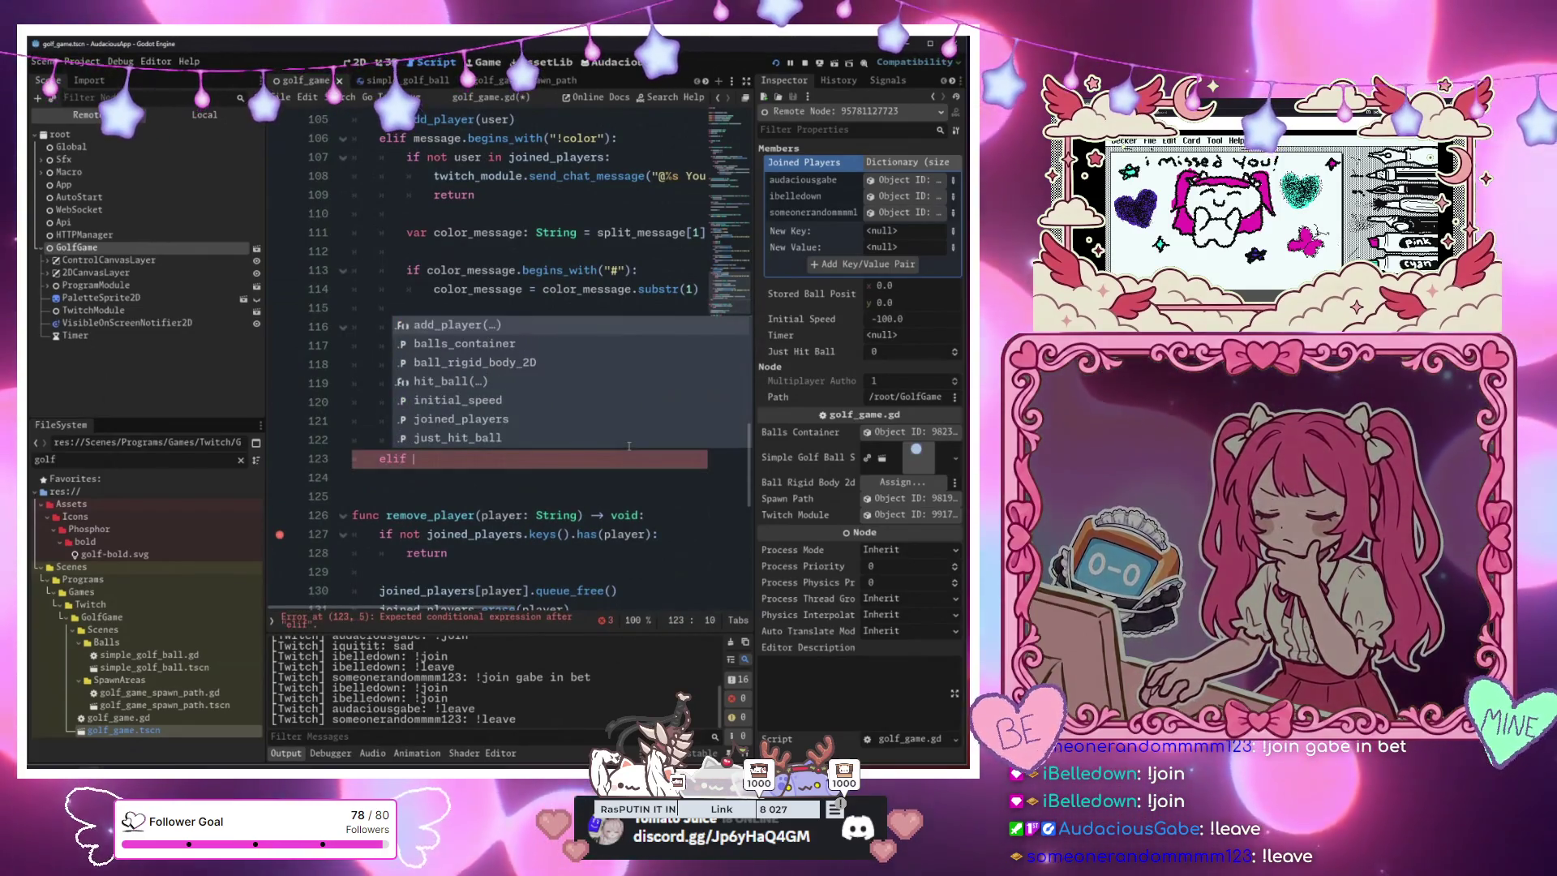
key("Escape")
type("message")
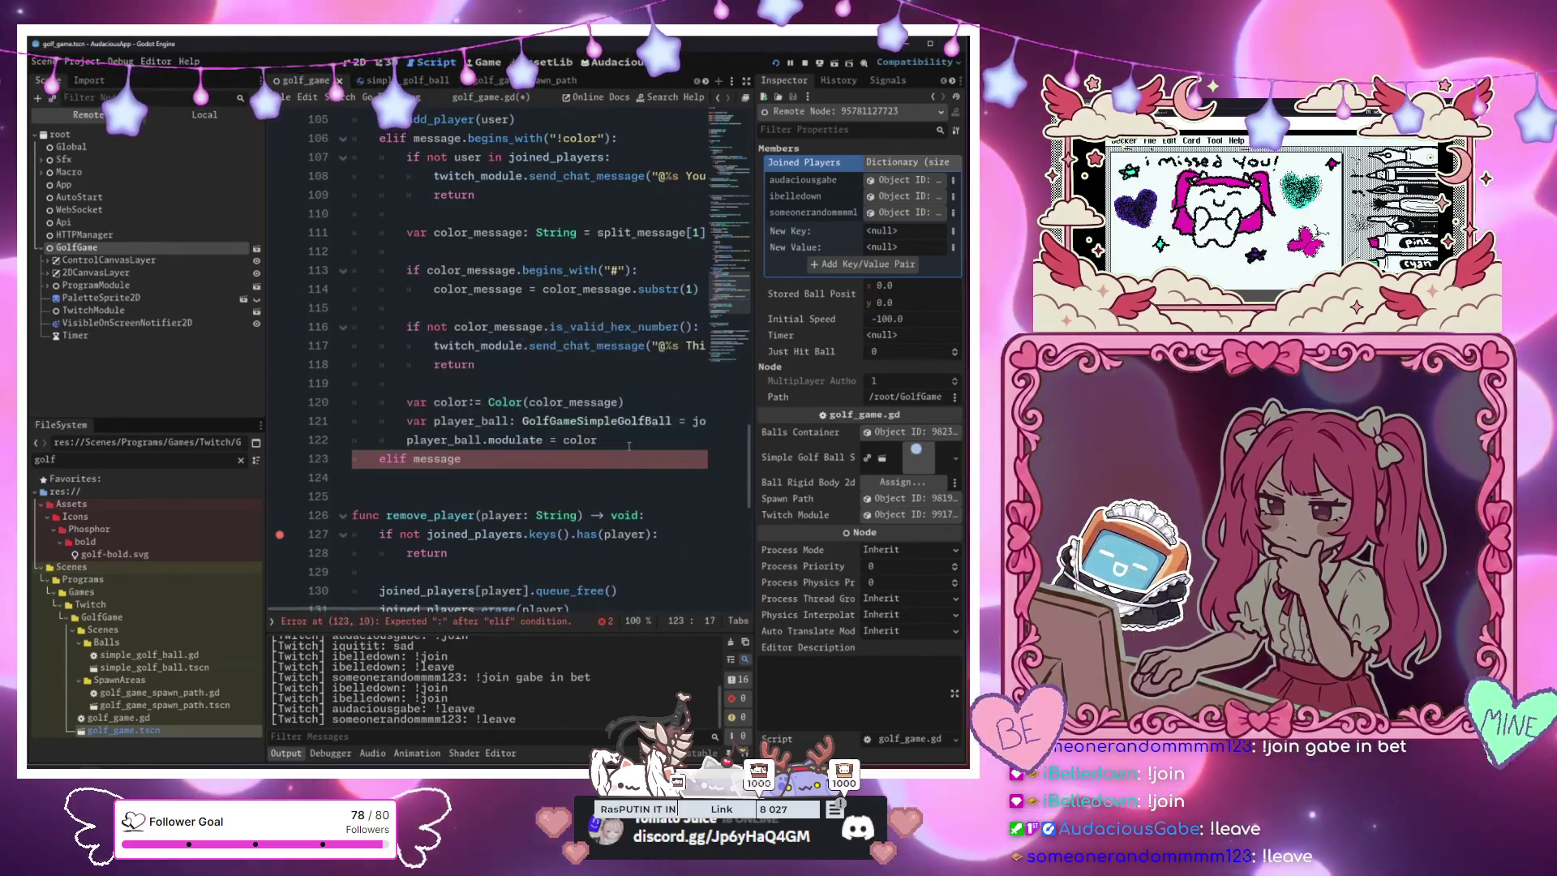
type(".begins_with(\"!leave")
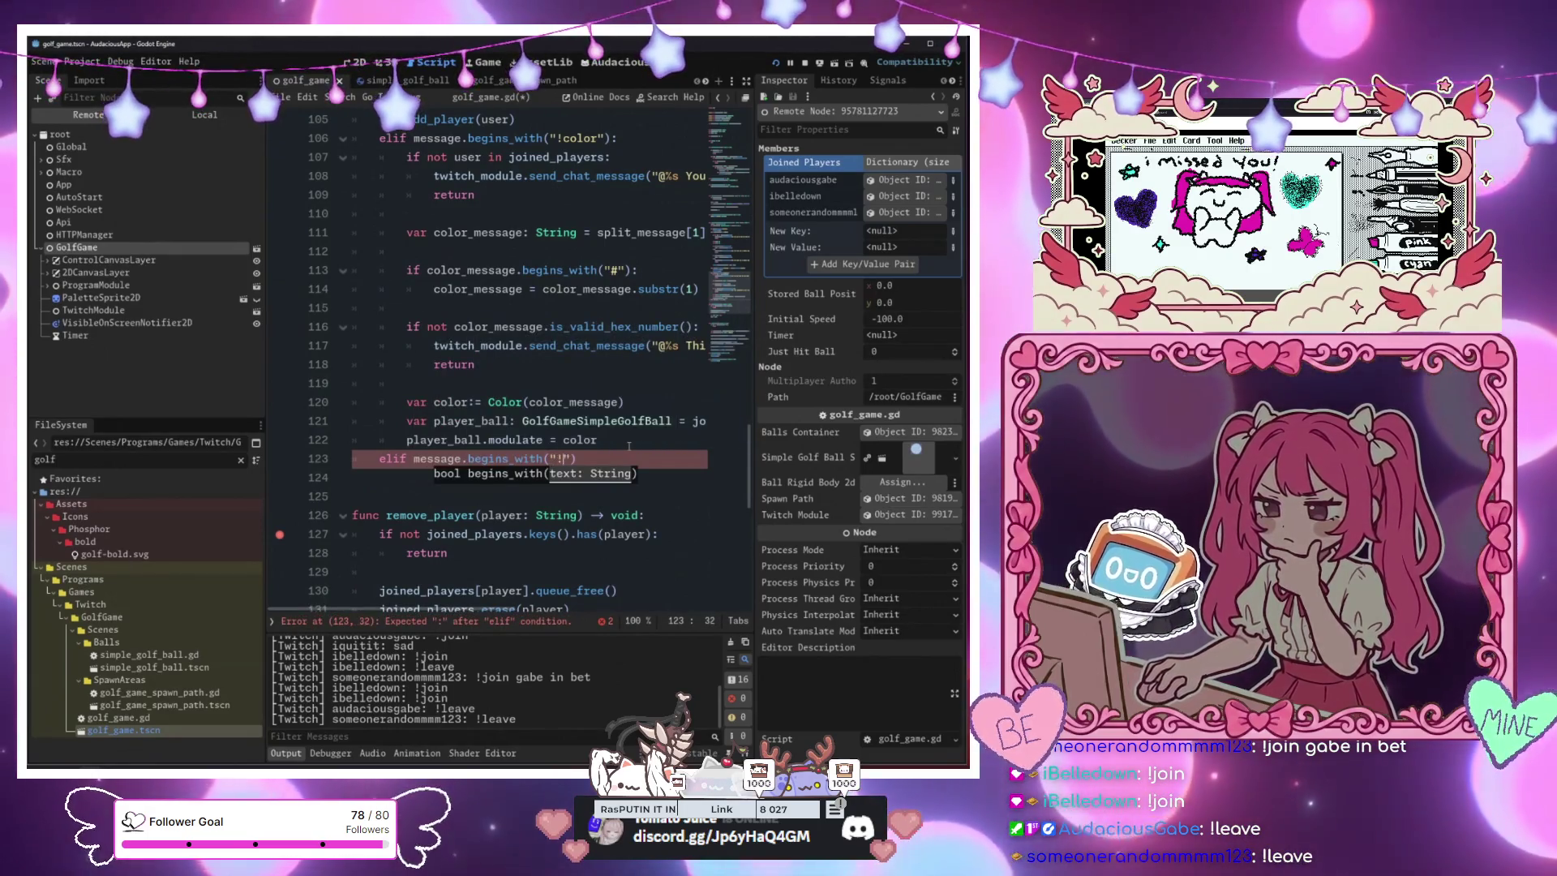
type("\")")
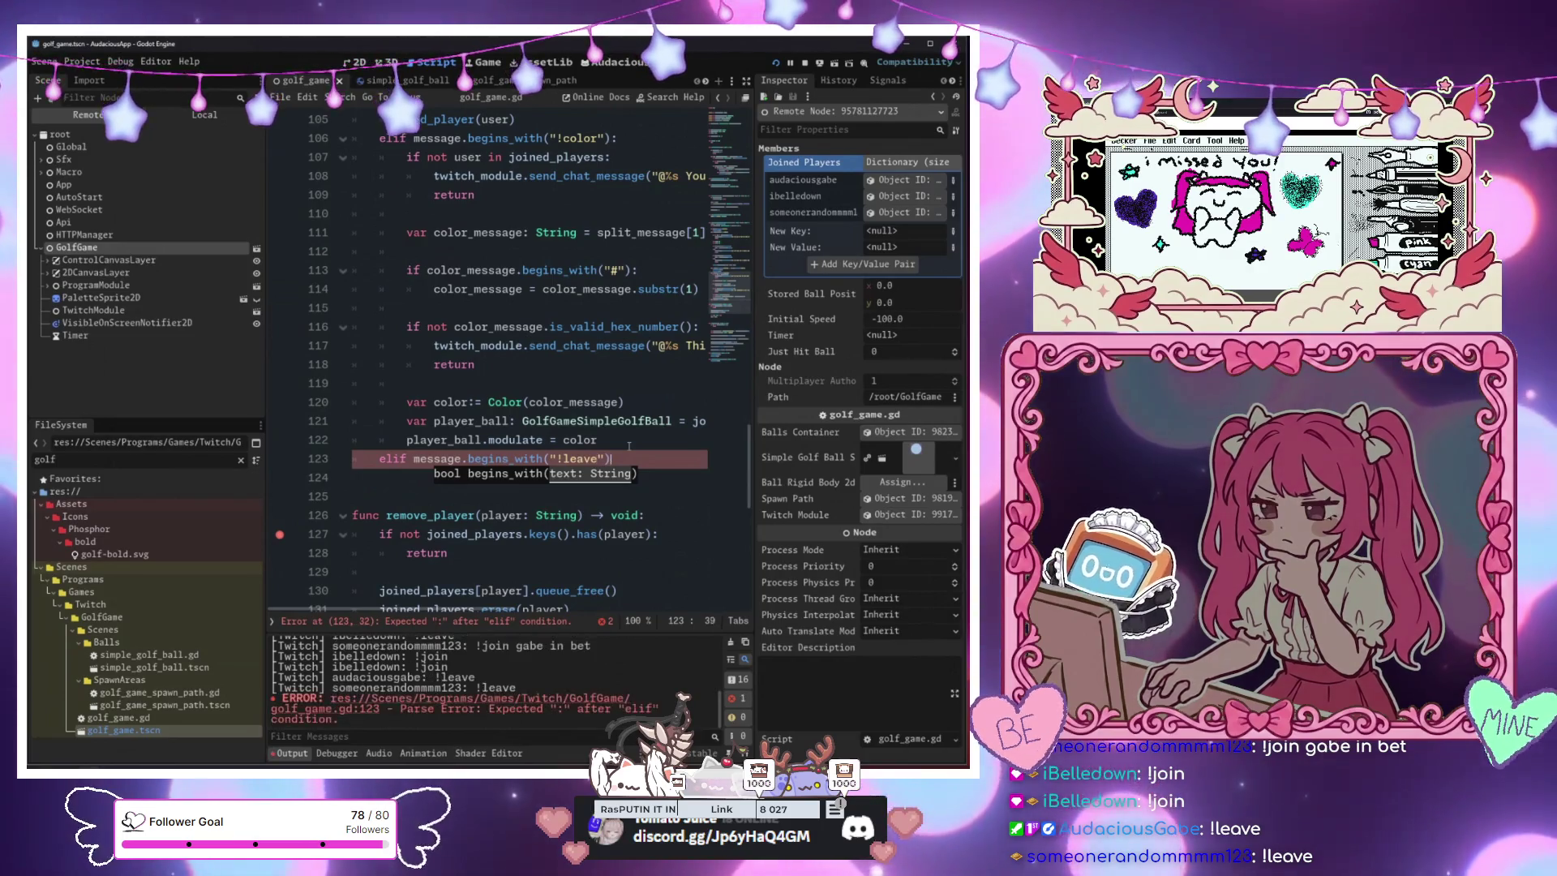
key("Return")
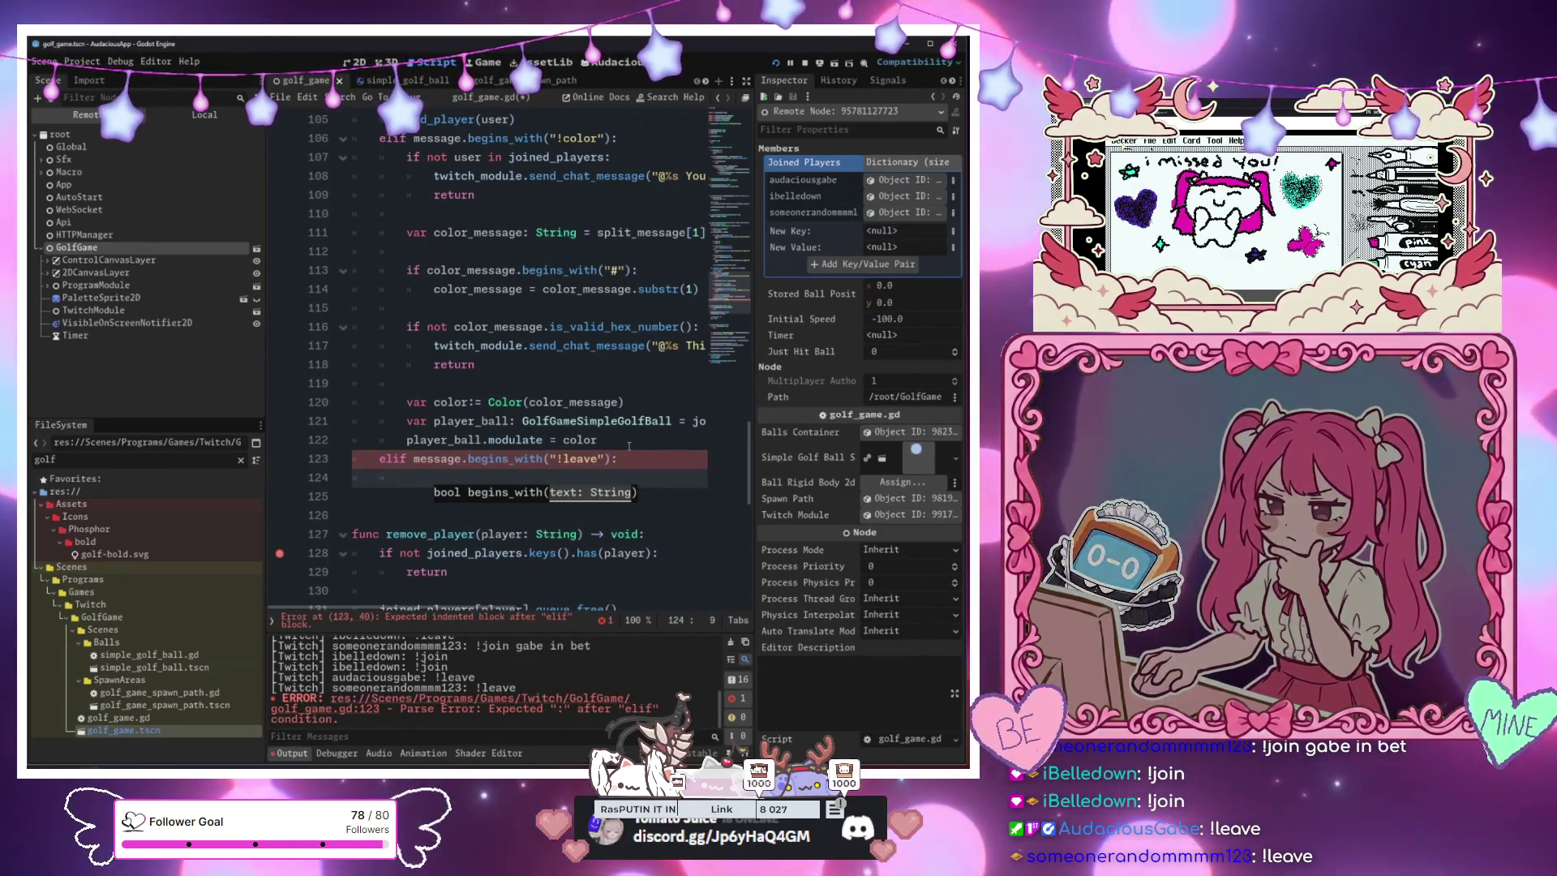
key("ctrl+space")
key("Escape")
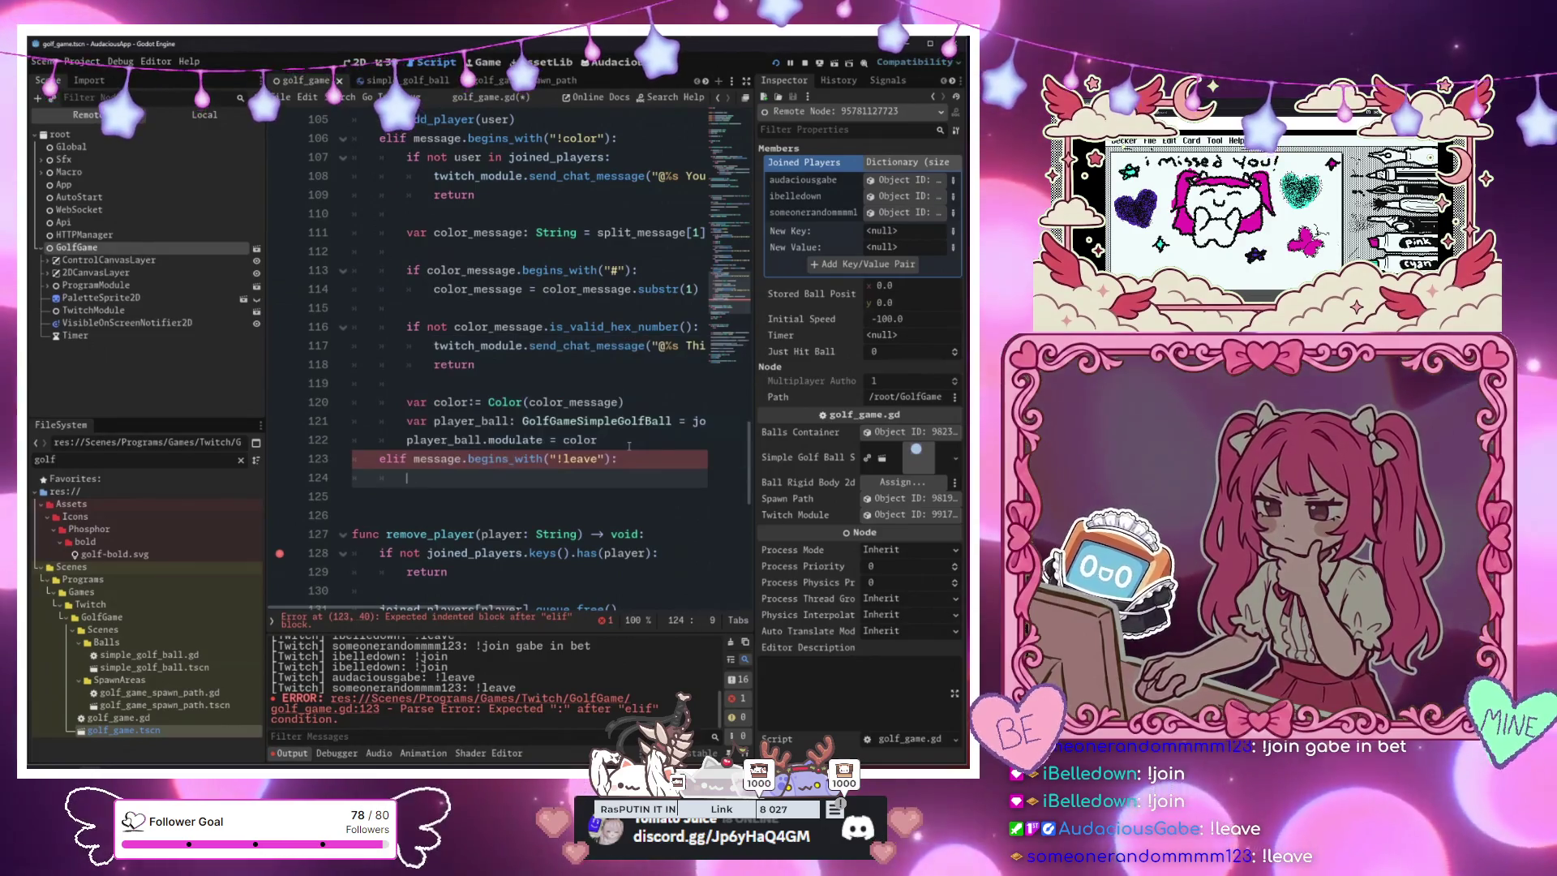
Add an 'if not user in joined_players:' check that warns "can't leave if you haven't joined" and returns
type("if not u")
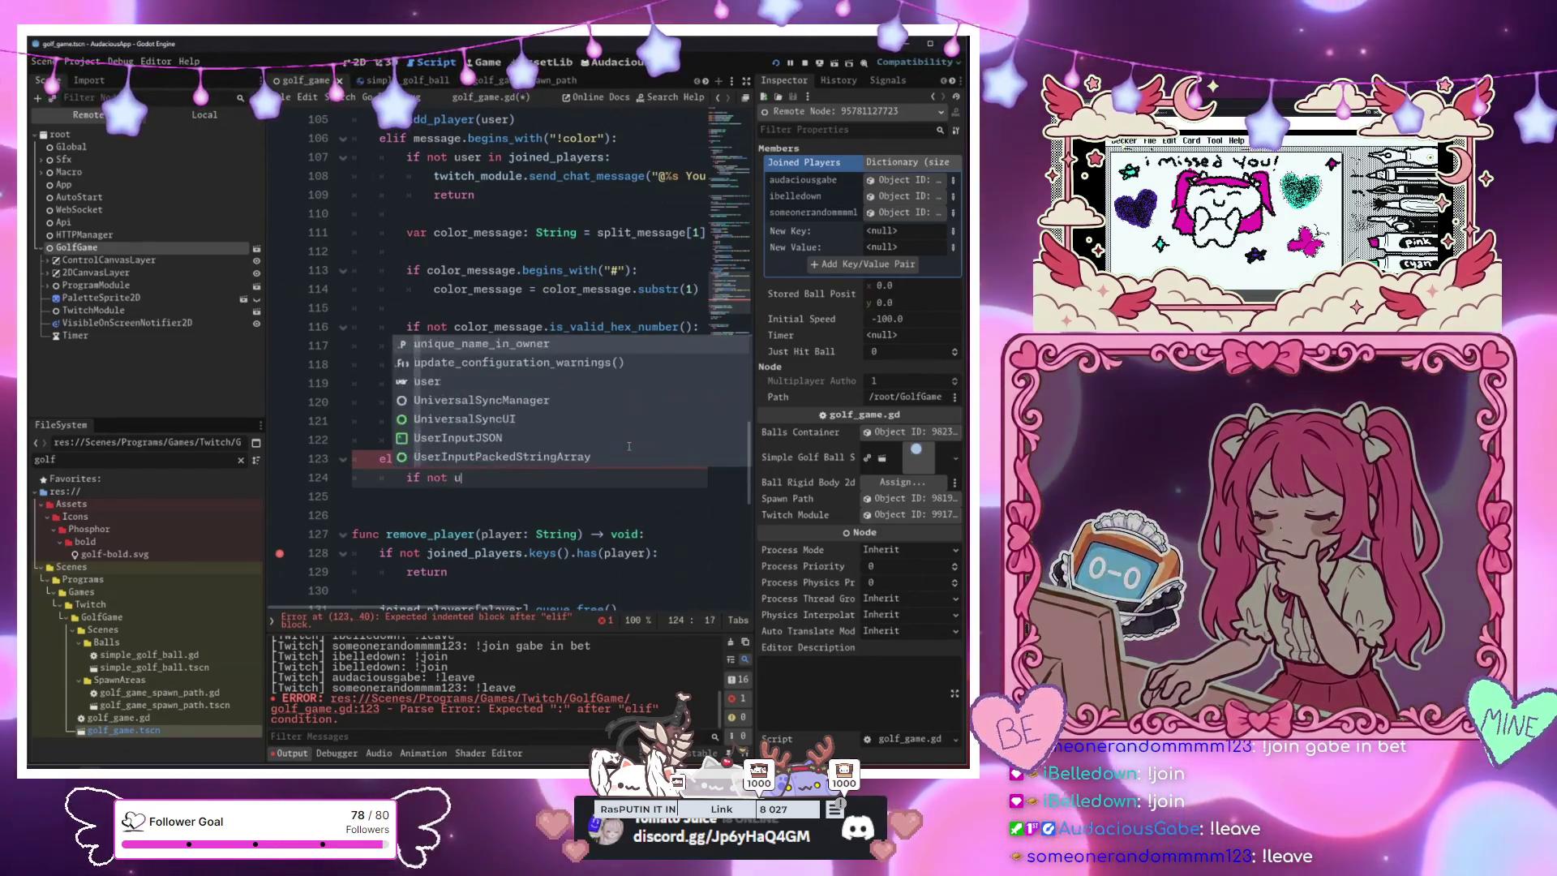
type("ser in joined_players:")
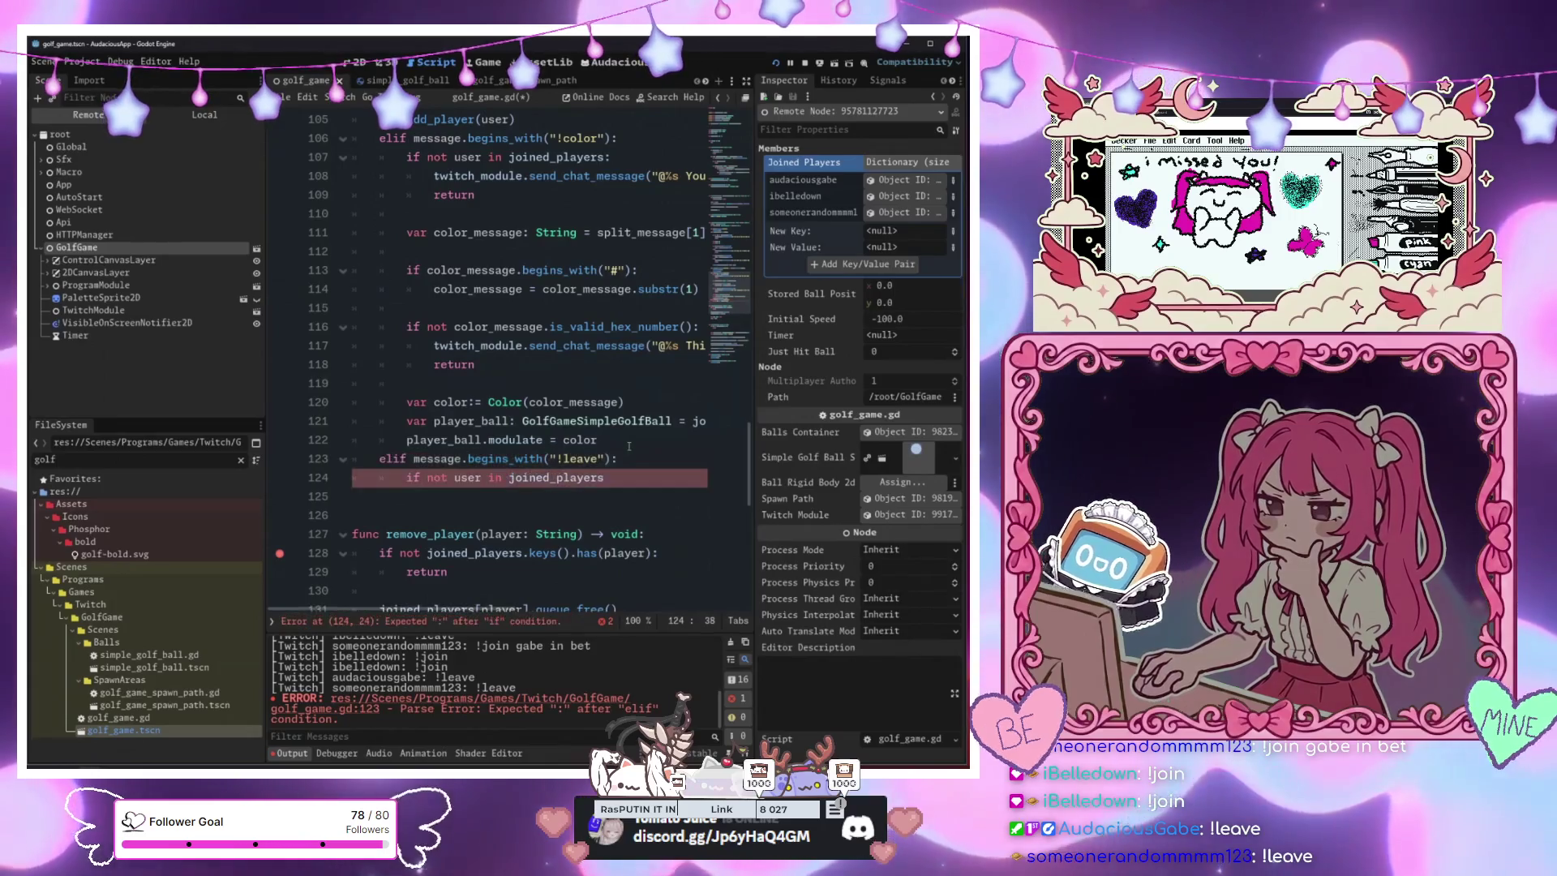
key("Return")
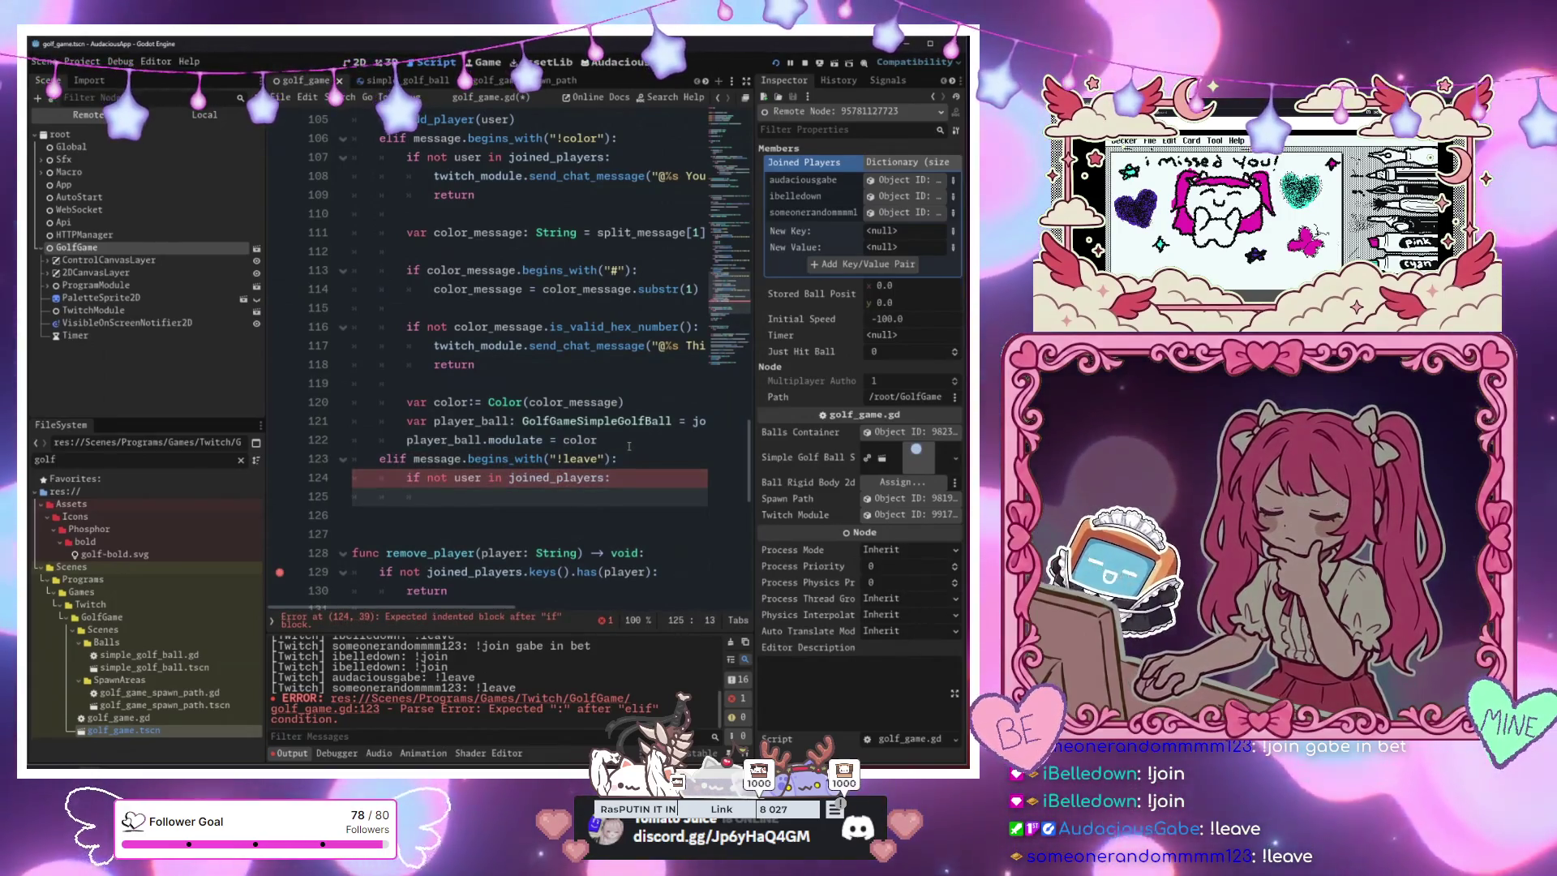
type("return")
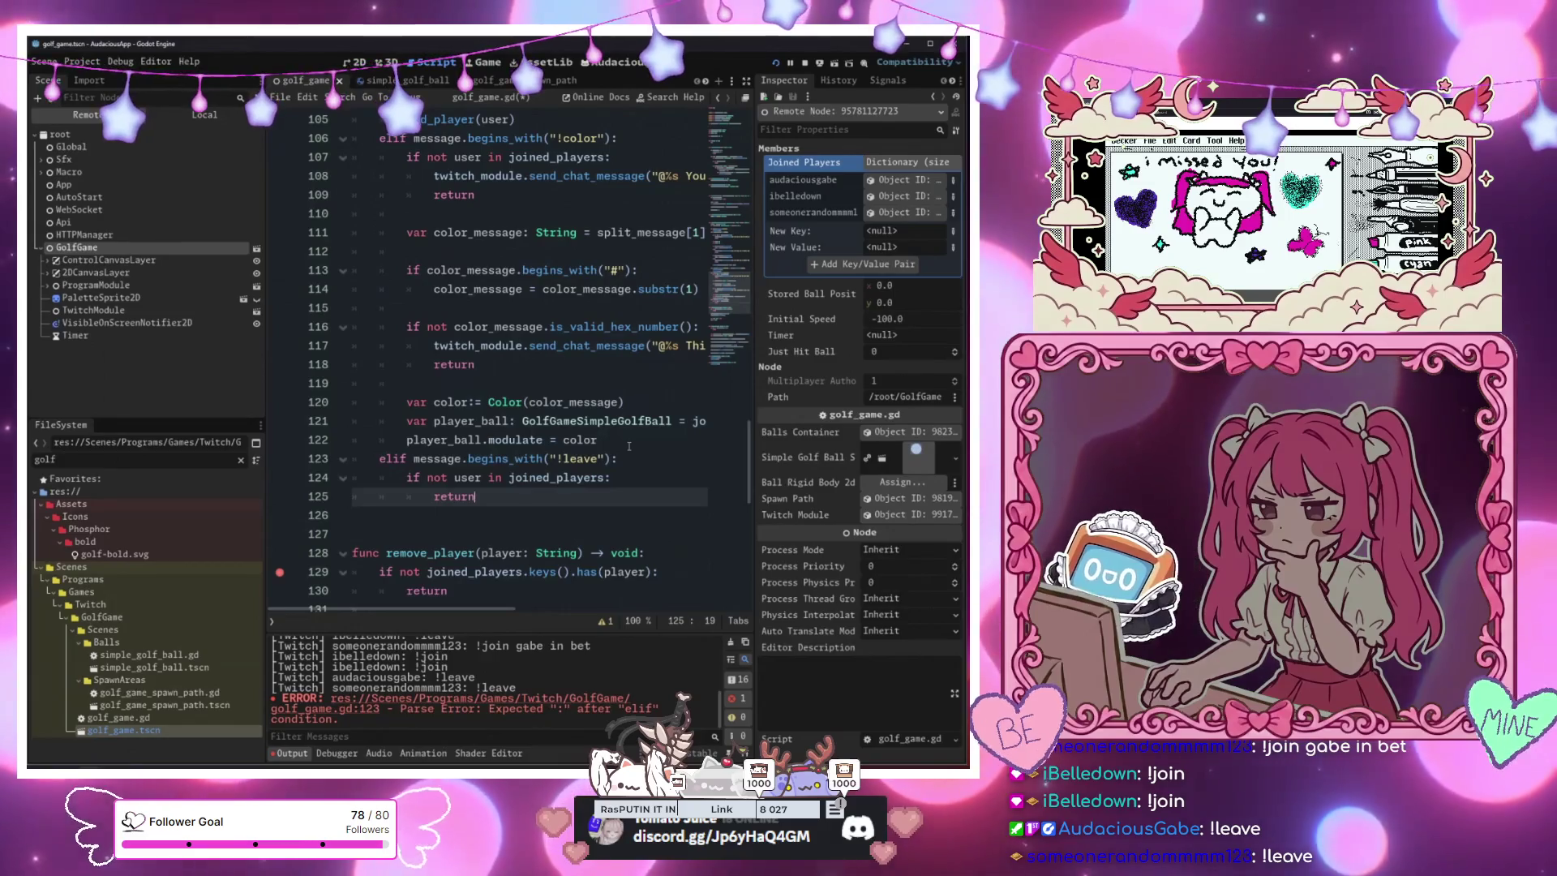
key("Up")
left_click(431, 176)
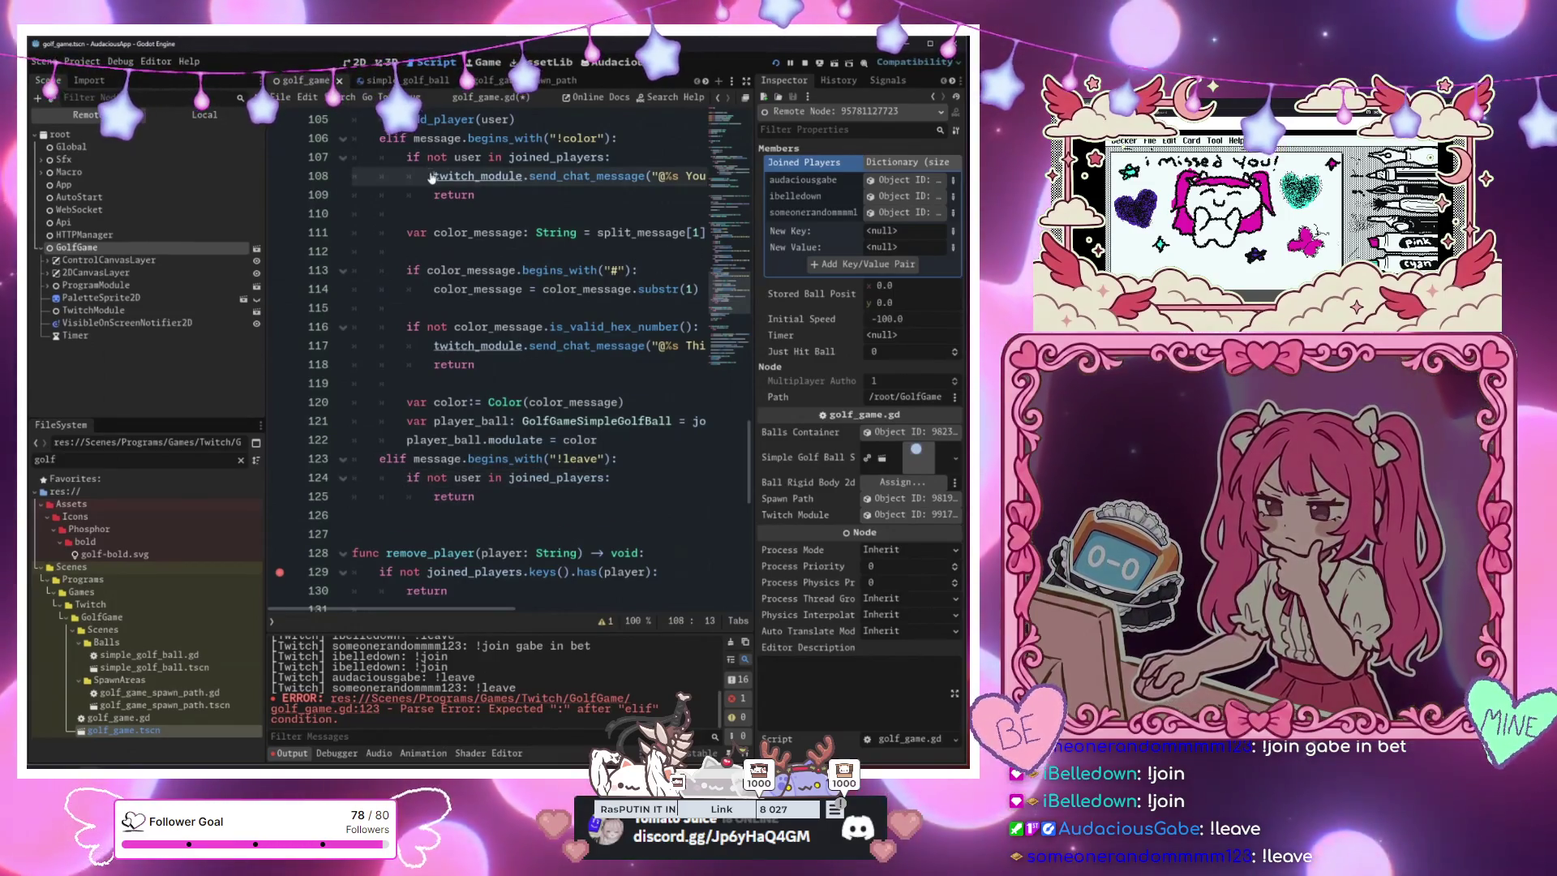
left_click(434, 496)
key("ctrl+v")
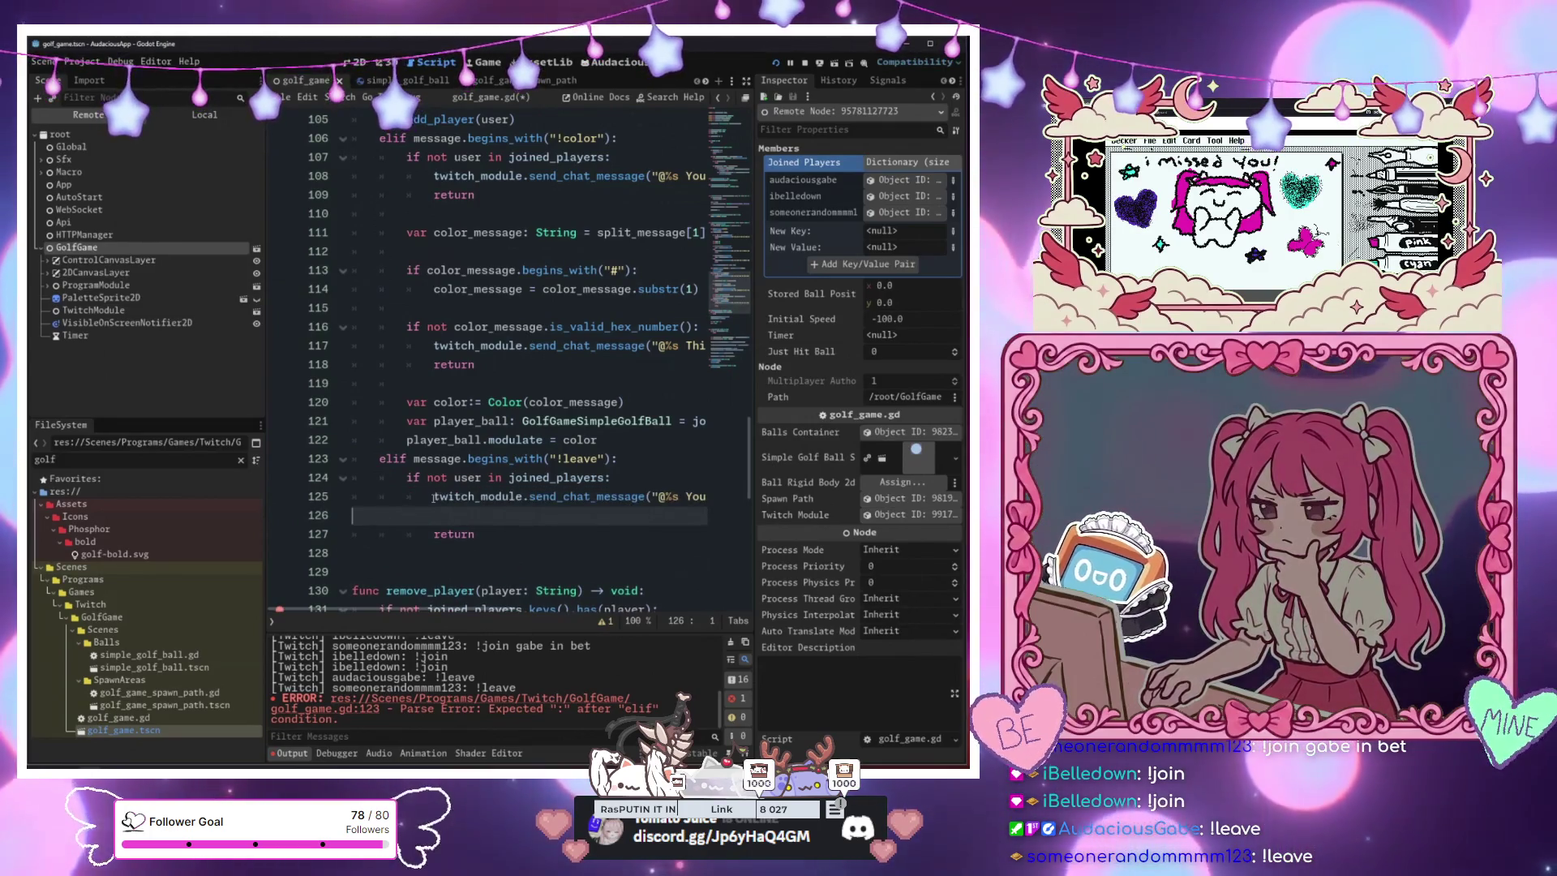
key("BackSpace")
key("BackSpace")
key("BackSpace")
key("shift+Home")
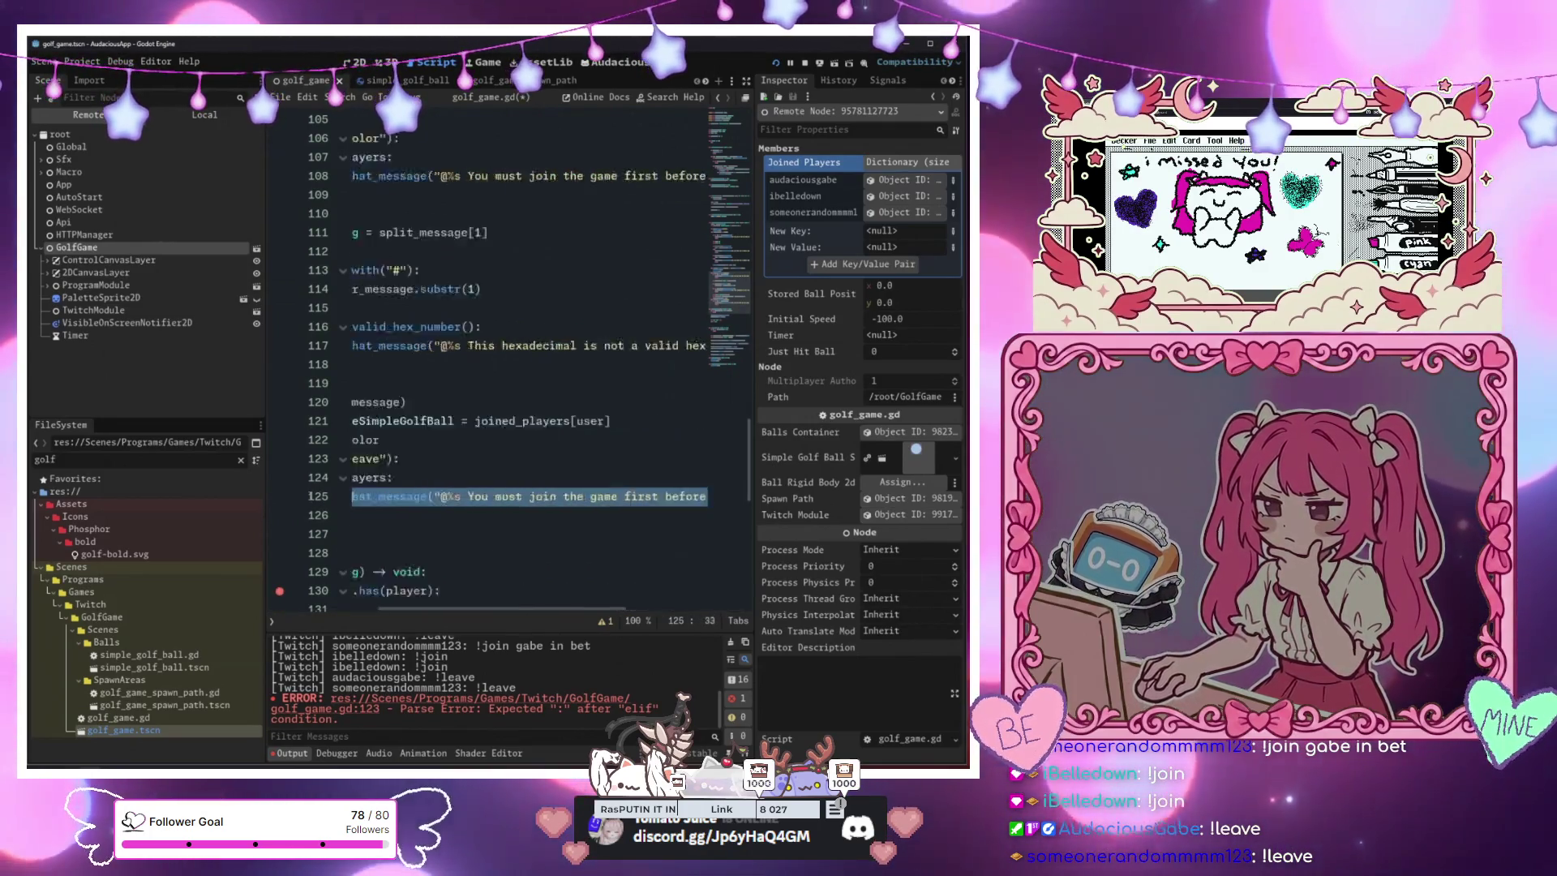
key("shift+End")
key("End")
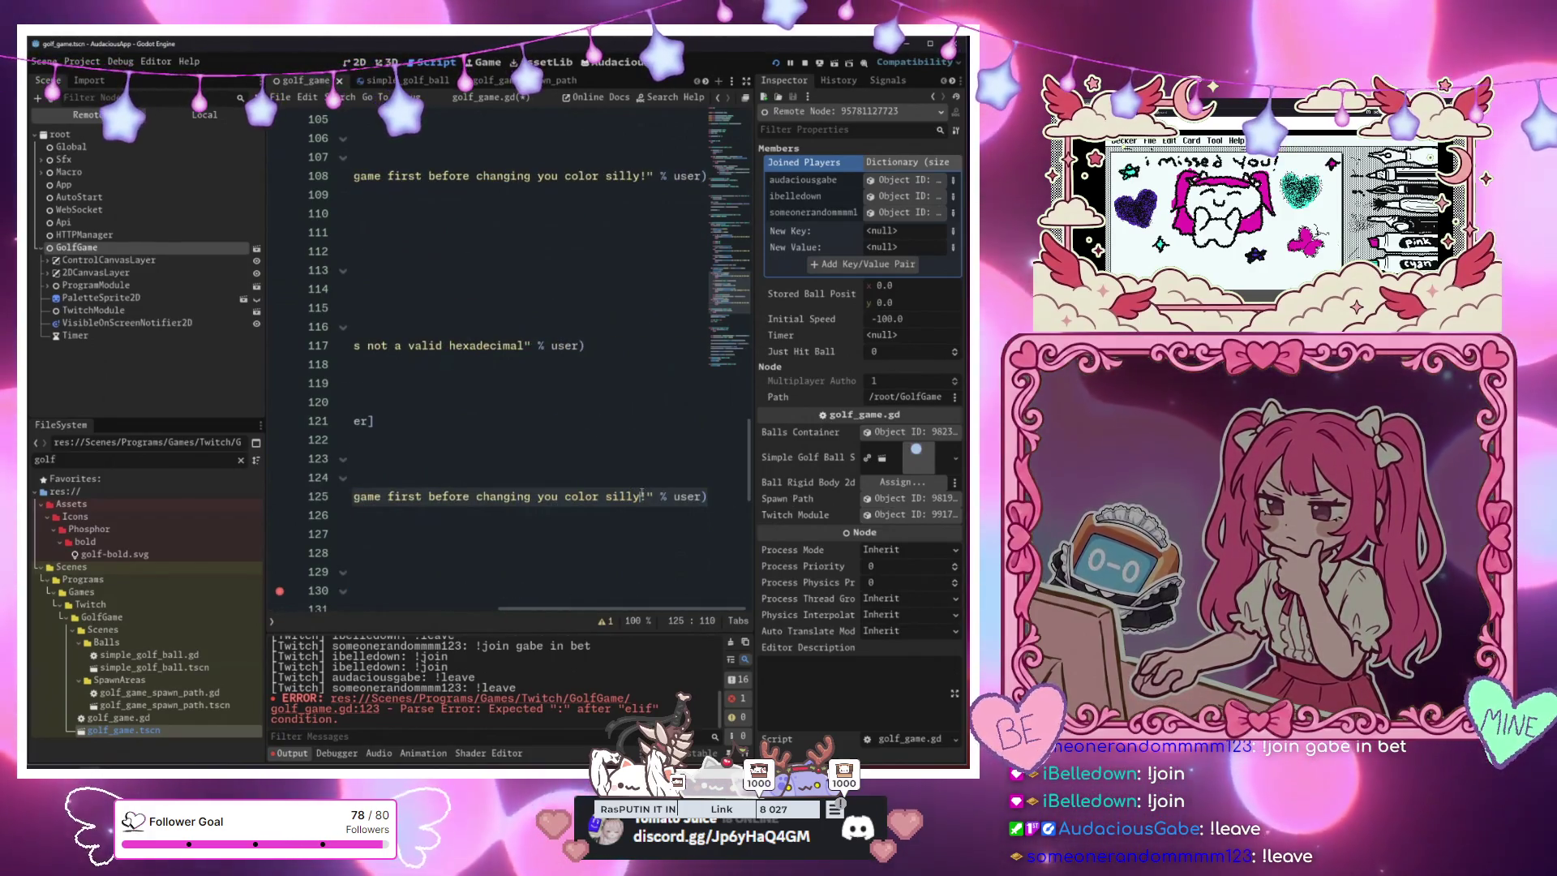
left_click(602, 496)
left_click_drag(496, 502, 590, 497)
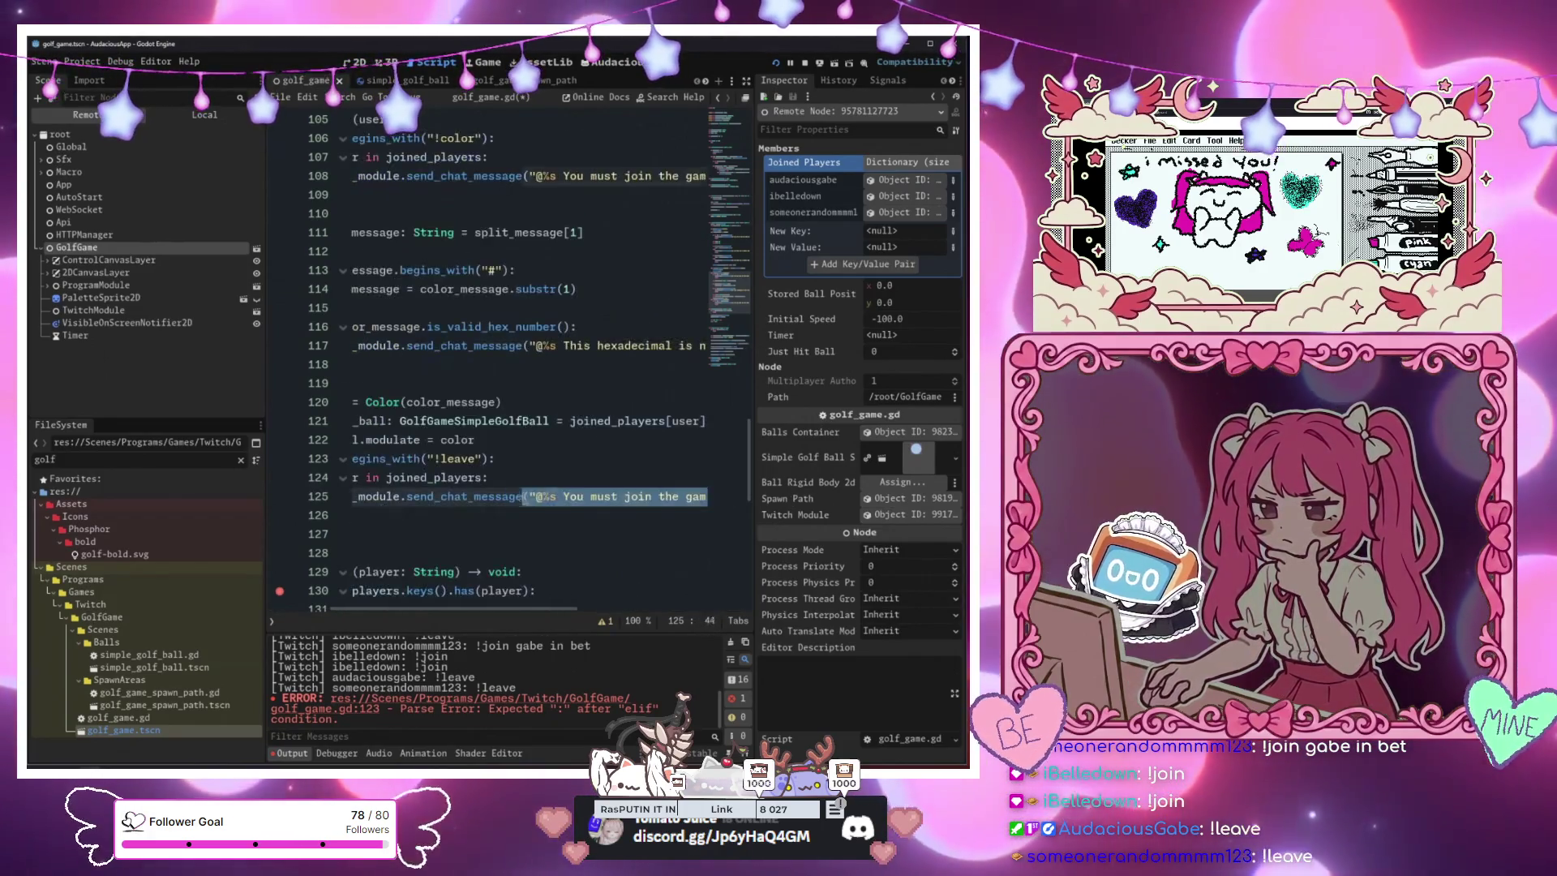
type("can't lea")
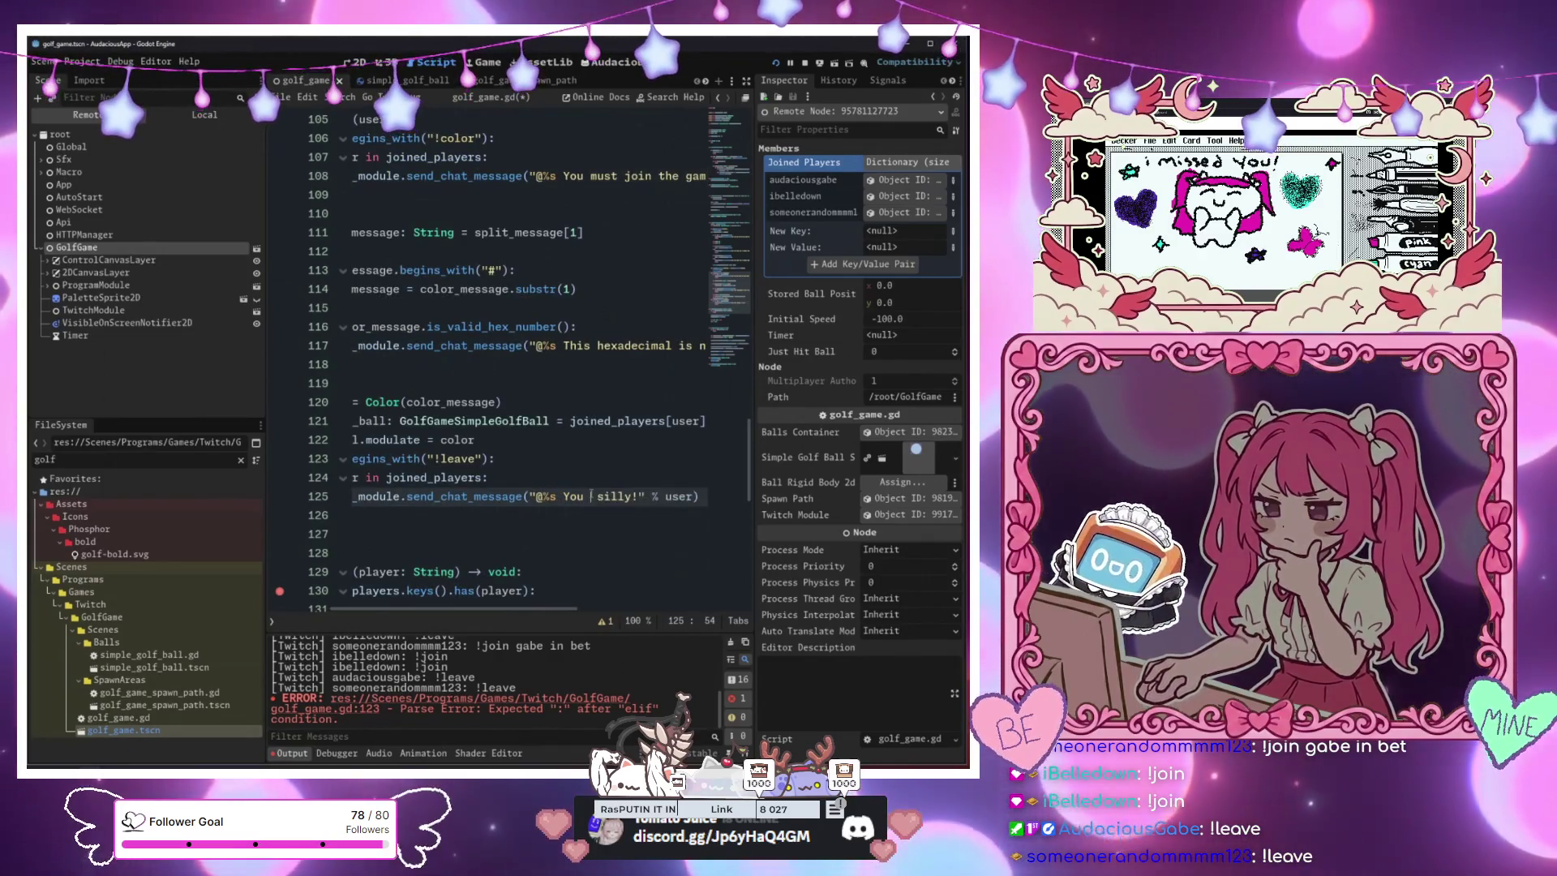
type("ve if you haven't ")
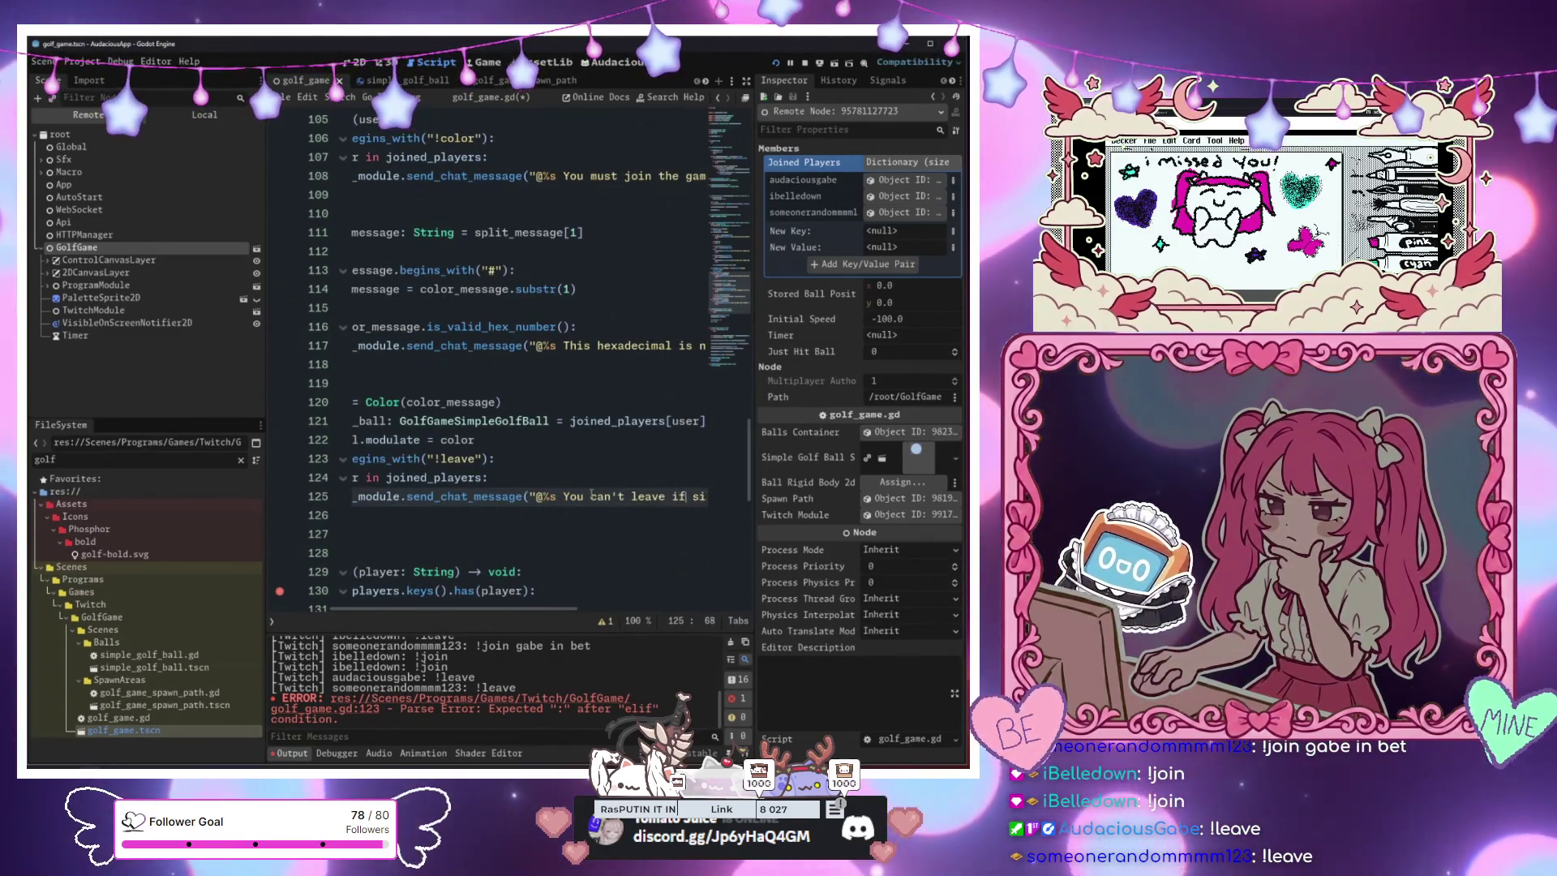
type("joined sil")
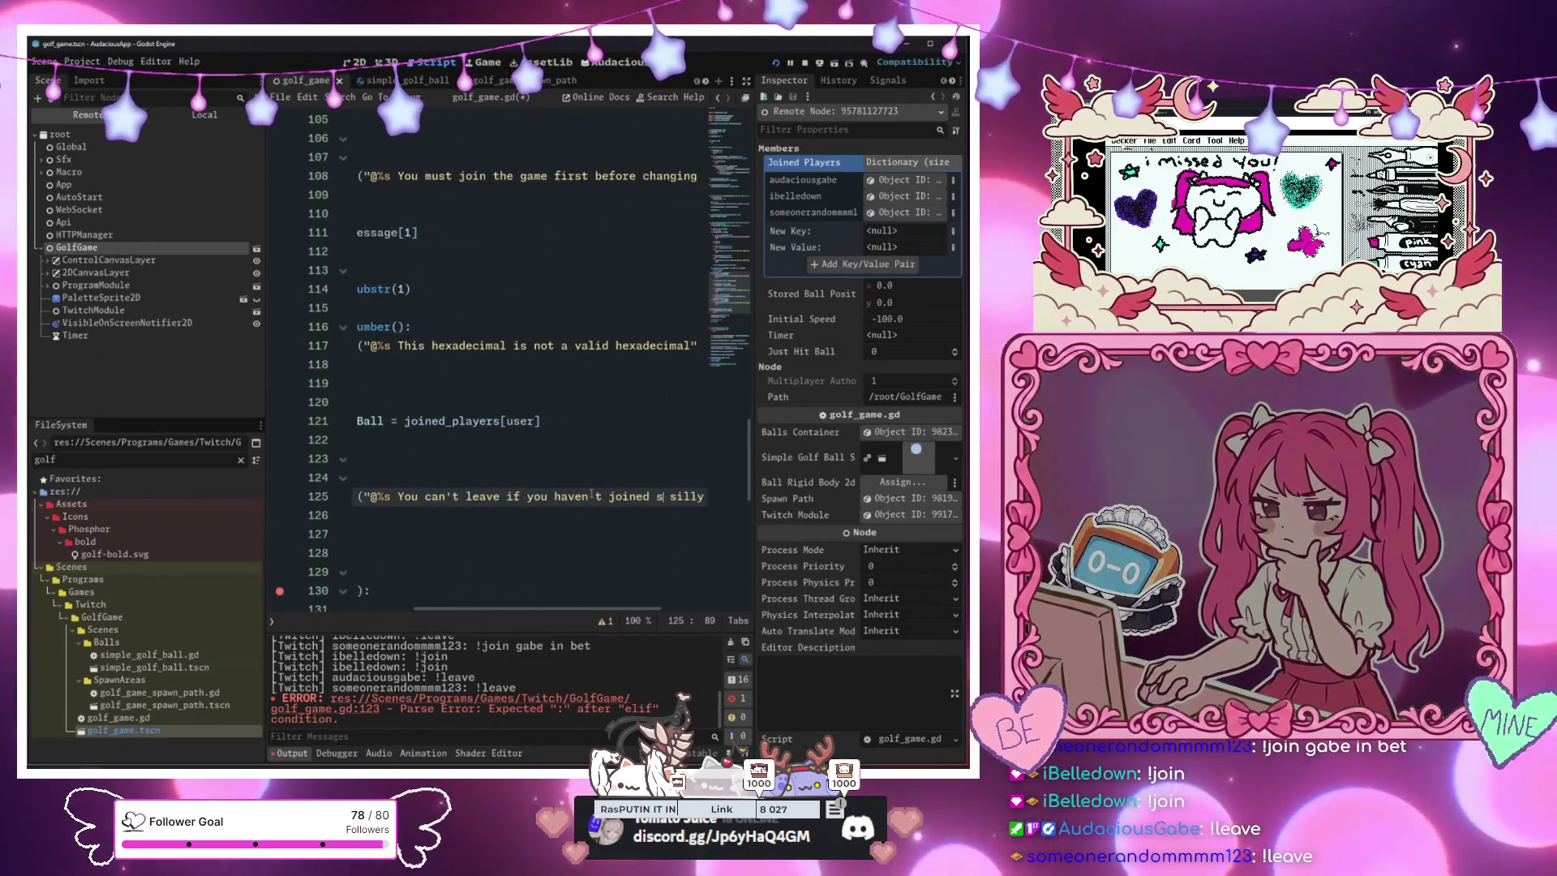
Call reset_player(user) in the !leave branch and save the script
key("Down")
key("Down")
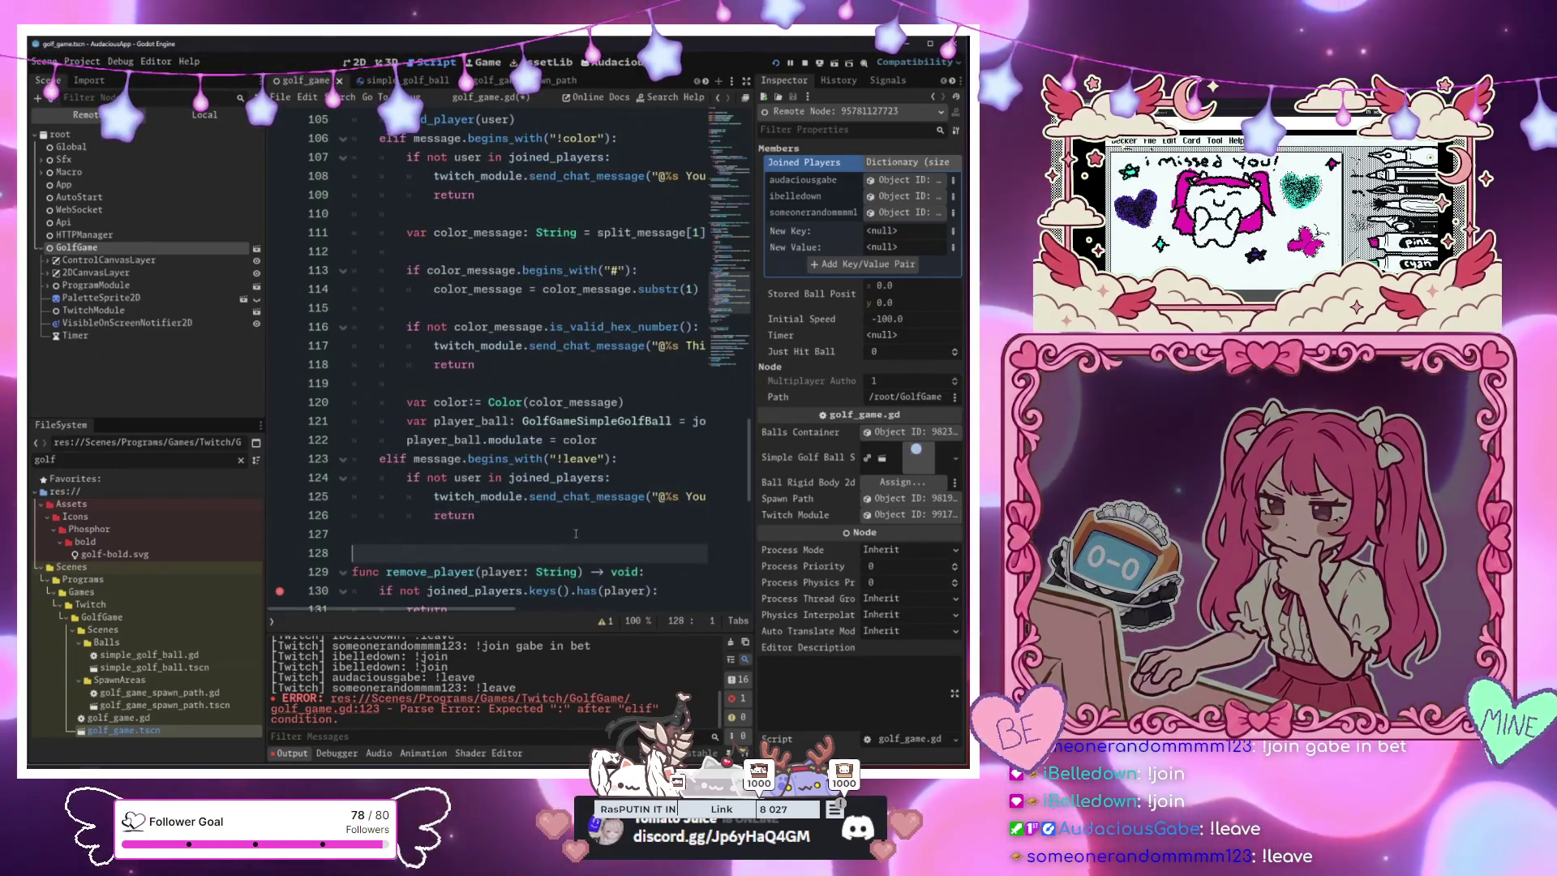
key("Tab")
key("Tab")
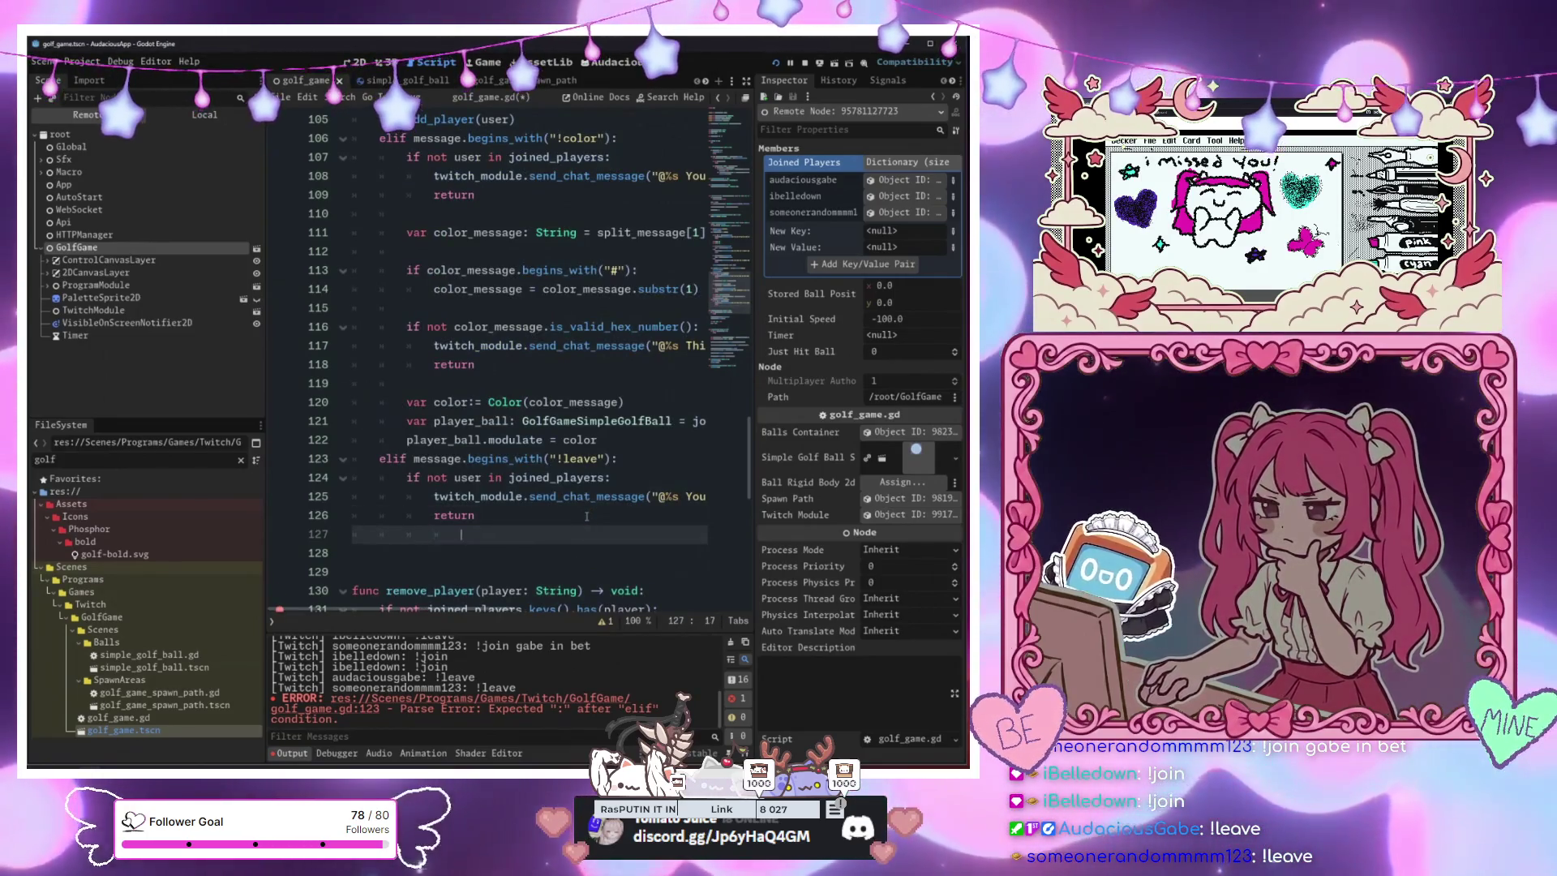
key("Return")
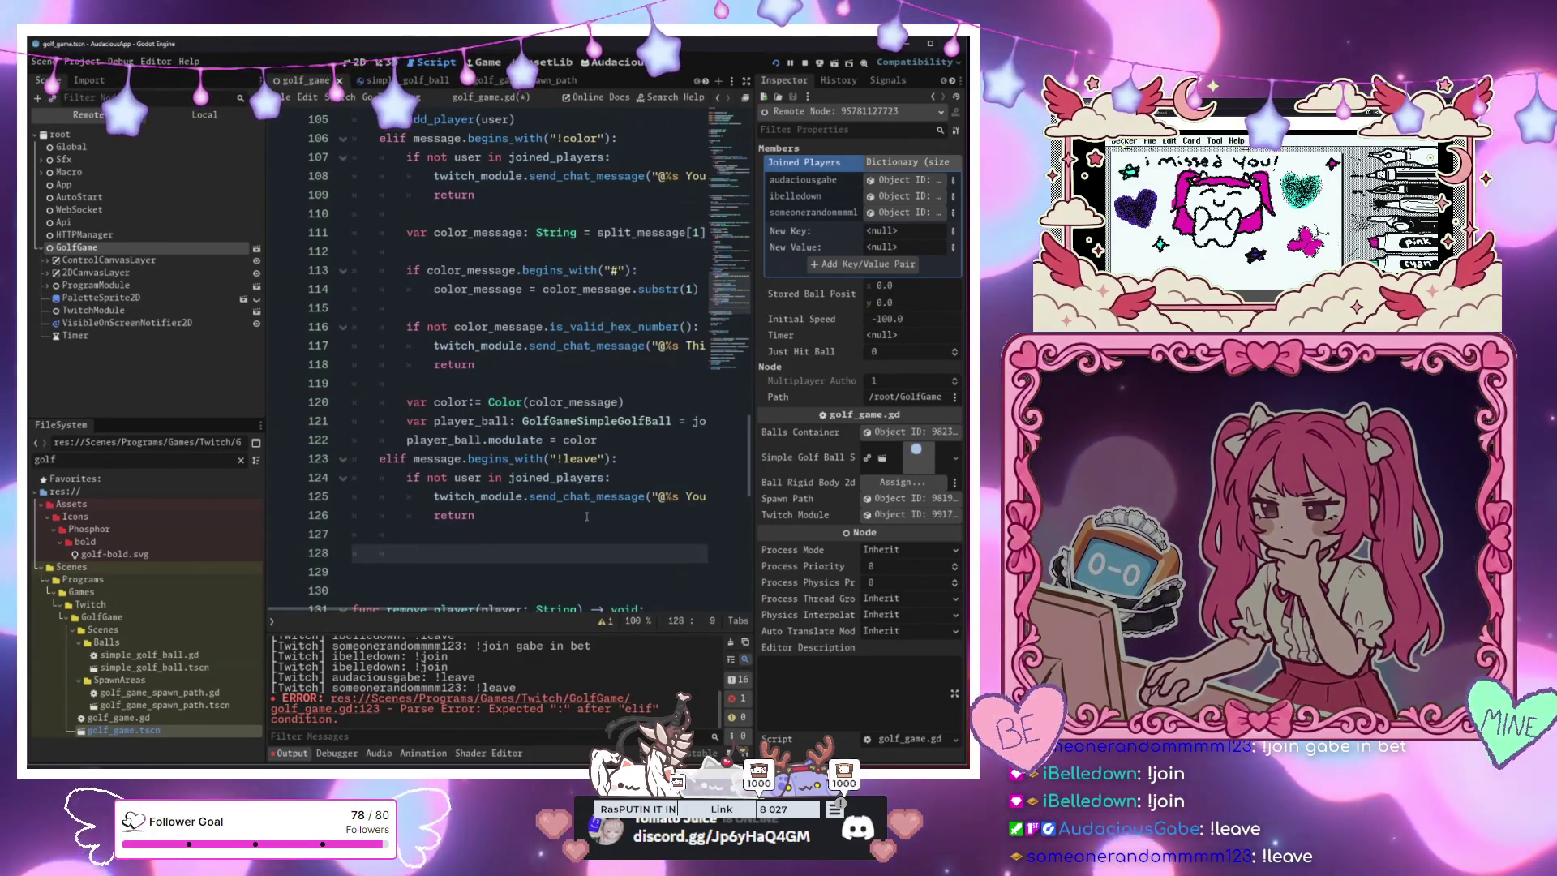
type("re")
key("Return")
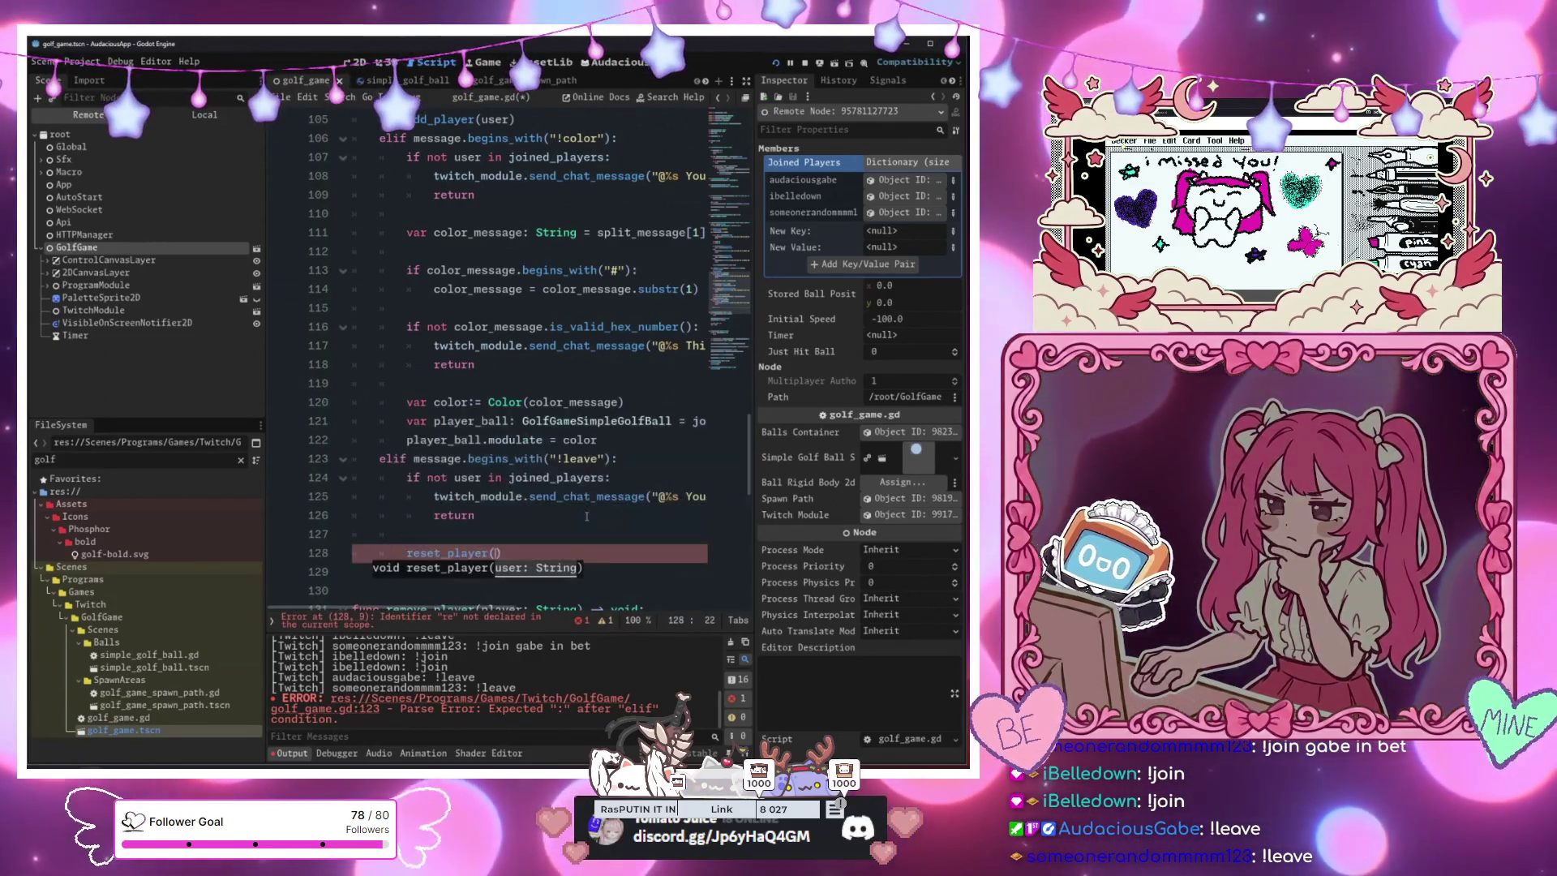
type("user")
left_click(554, 326)
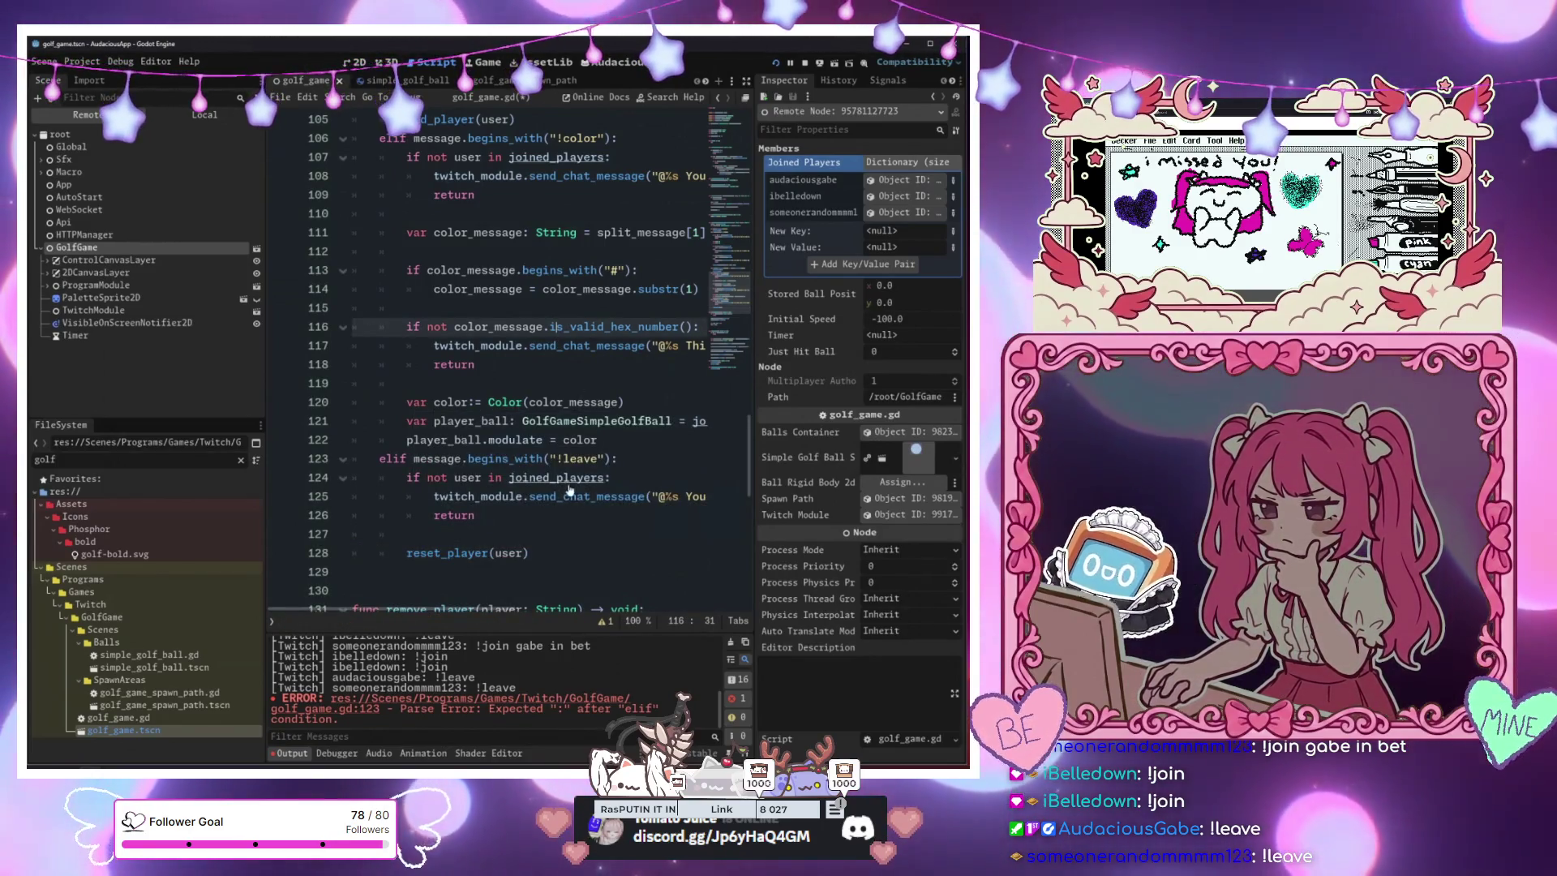
key("ctrl+s")
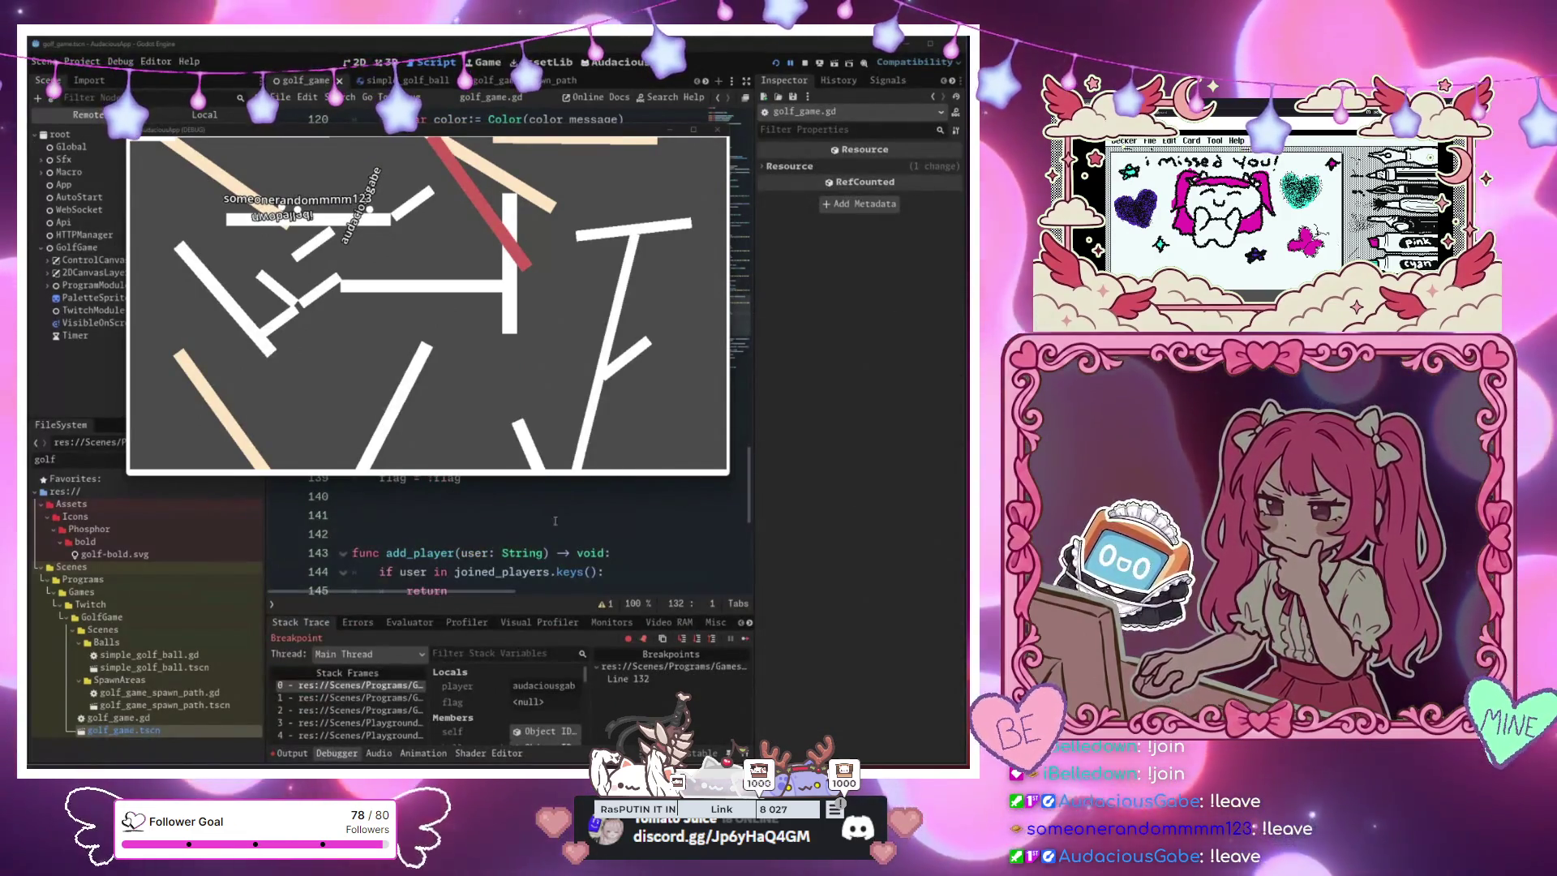
End the paused debug session at line 132 and relaunch the golf game
left_click(555, 521)
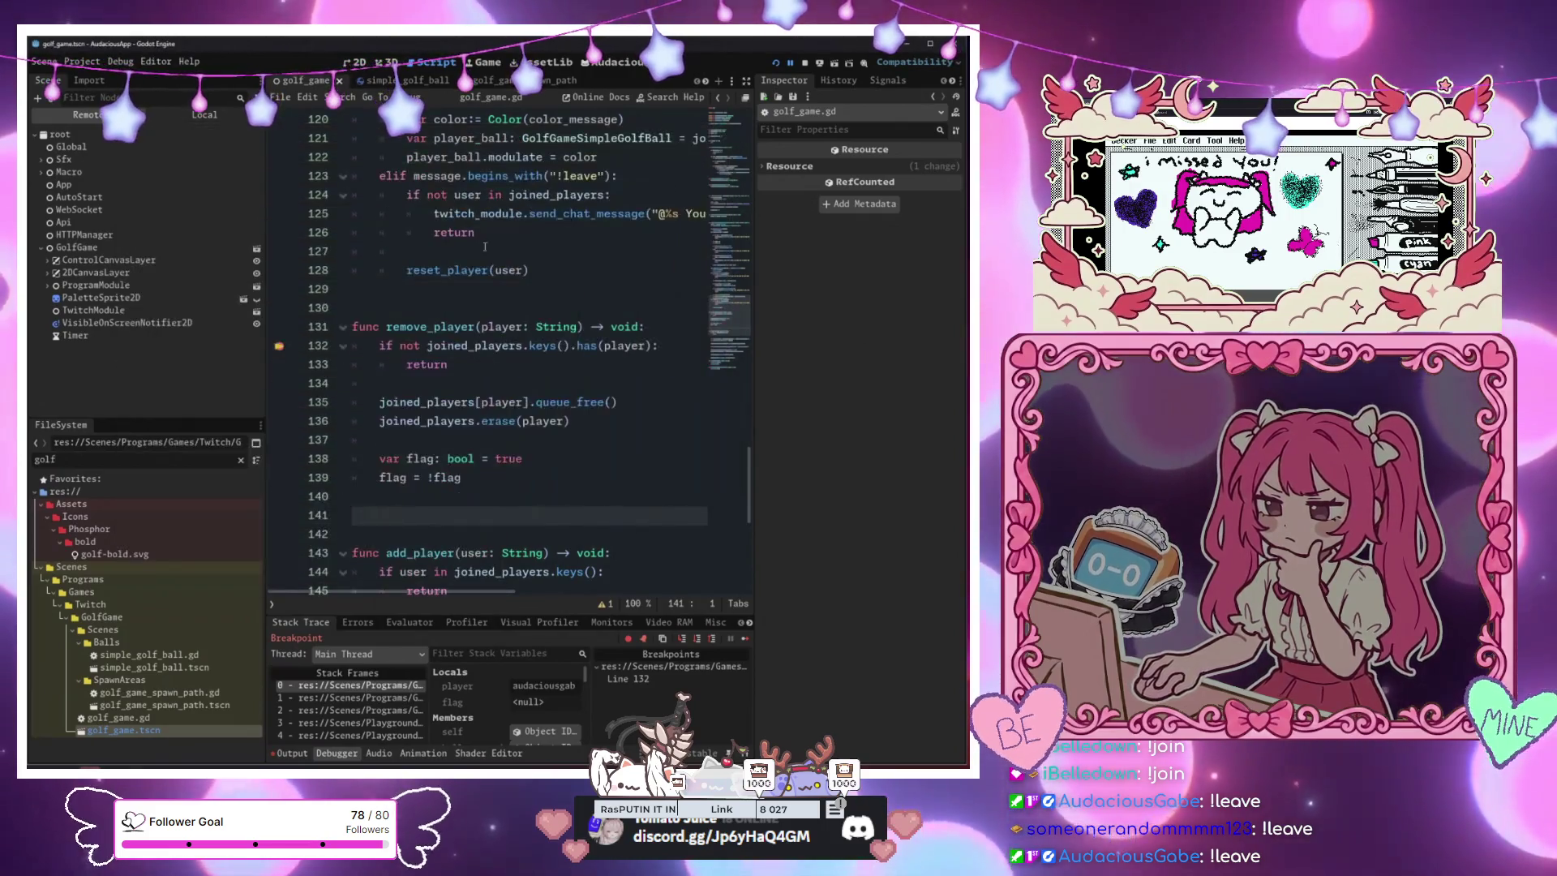
left_click(600, 345)
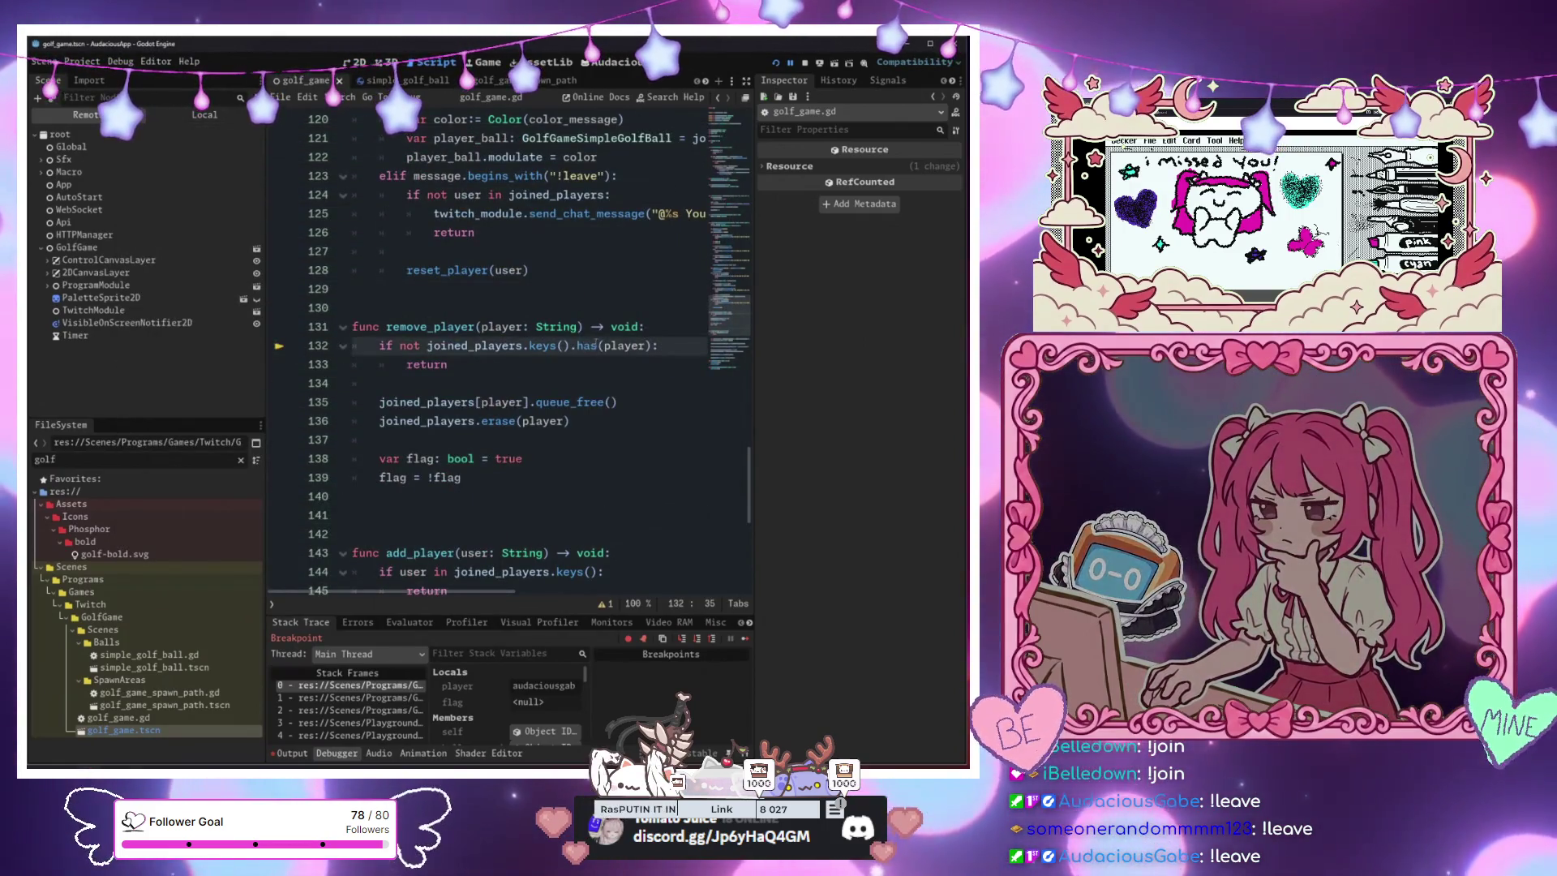
key("F12")
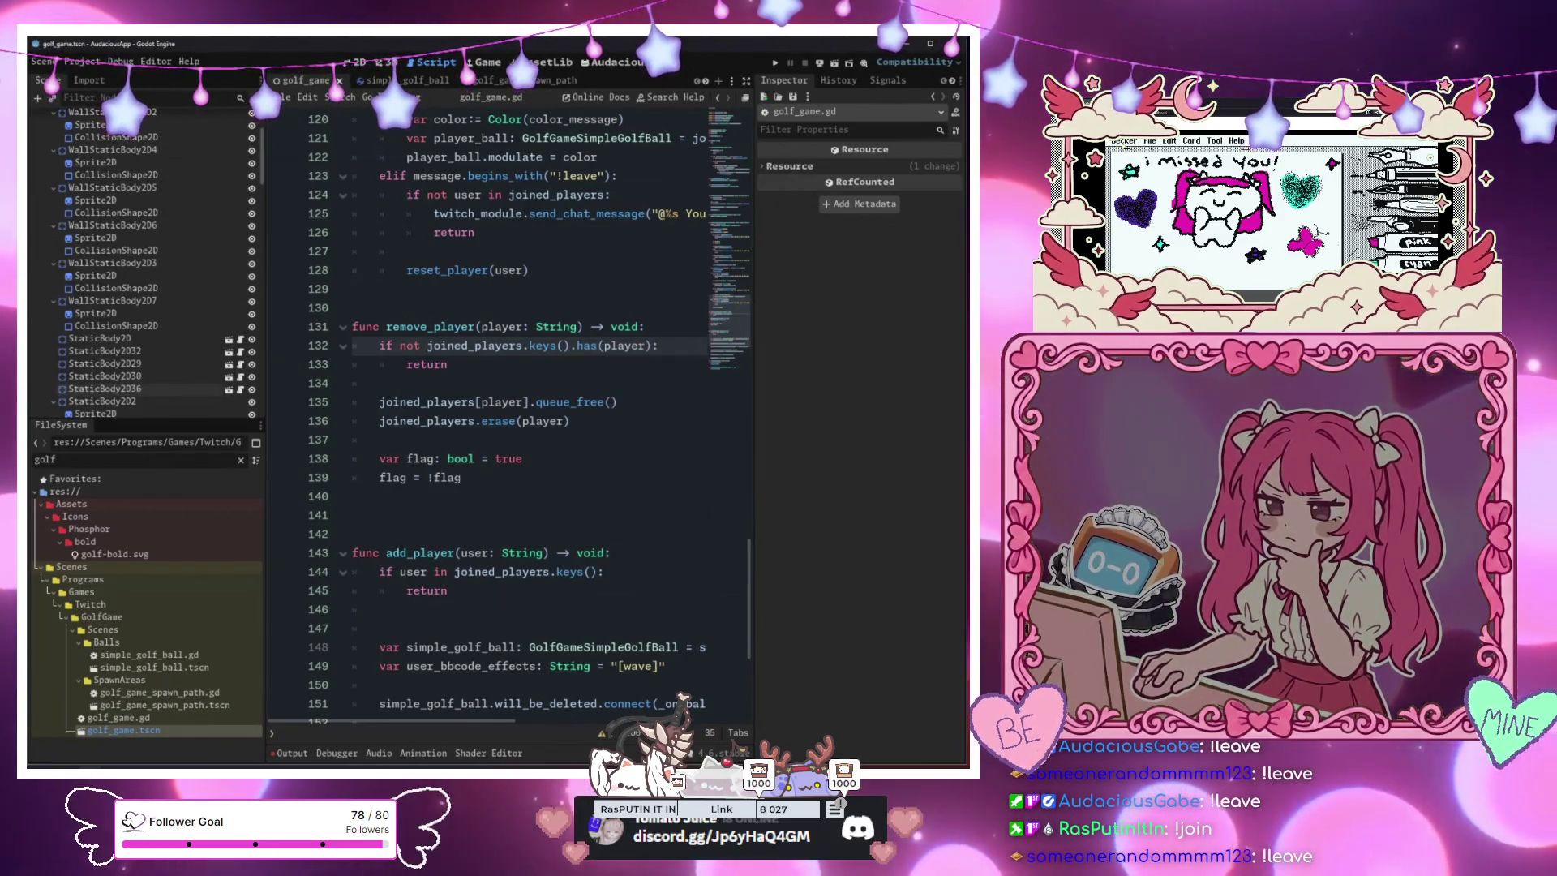
key("Down")
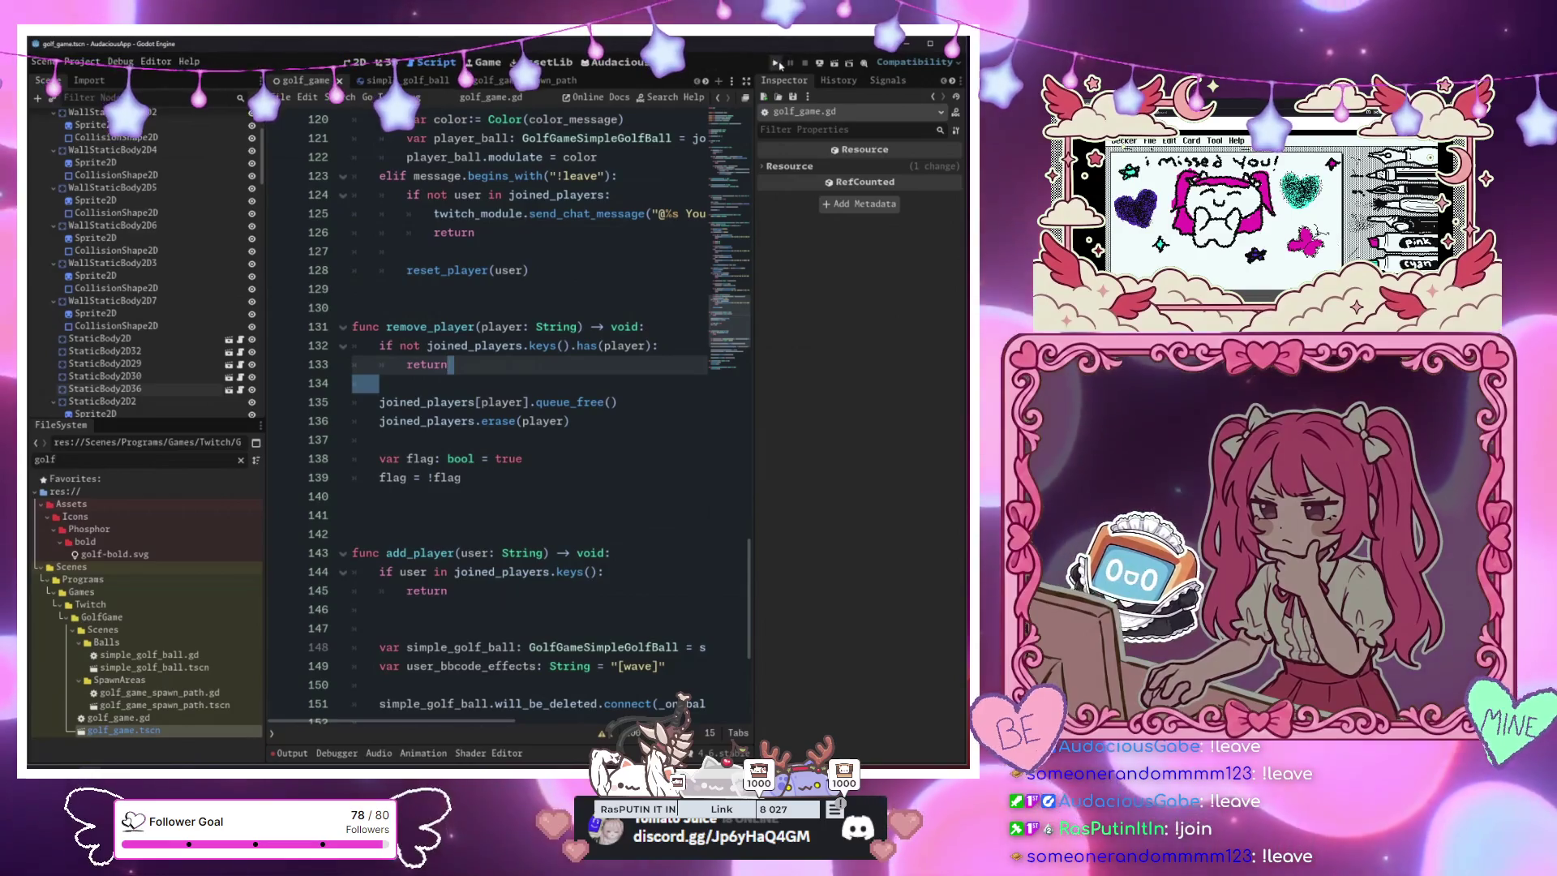
left_click(775, 65)
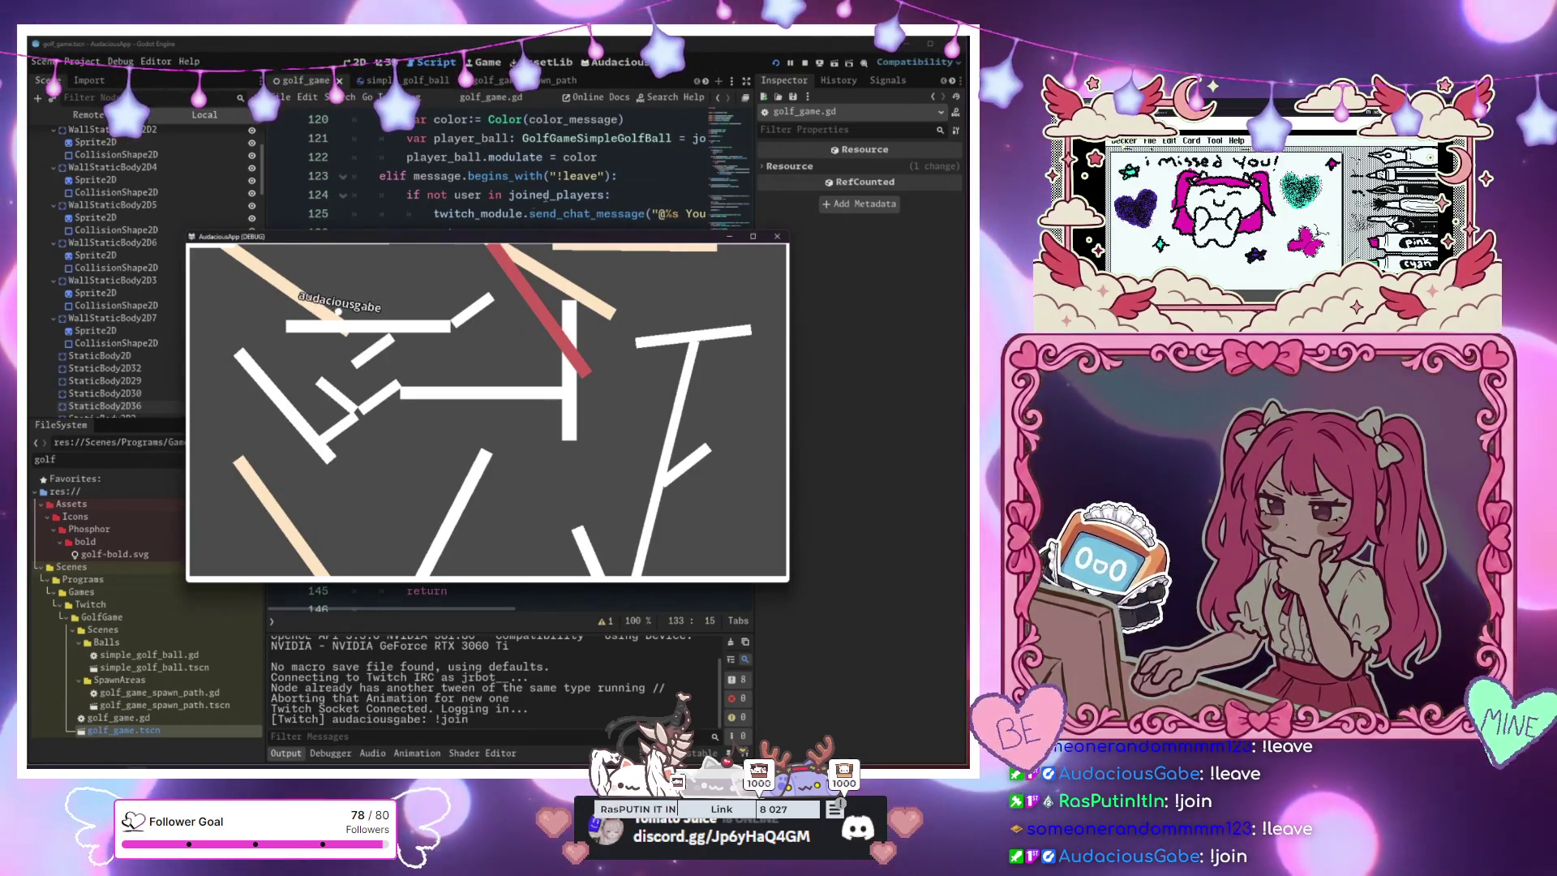
Scroll down to add_player and put the caret on empty line 154
mouse_move(587, 239)
left_mouse_down()
mouse_move(539, 576)
mouse_move(885, 351)
mouse_move(744, 418)
left_mouse_up()
scroll(524, 243, "down", 7)
left_click(524, 194)
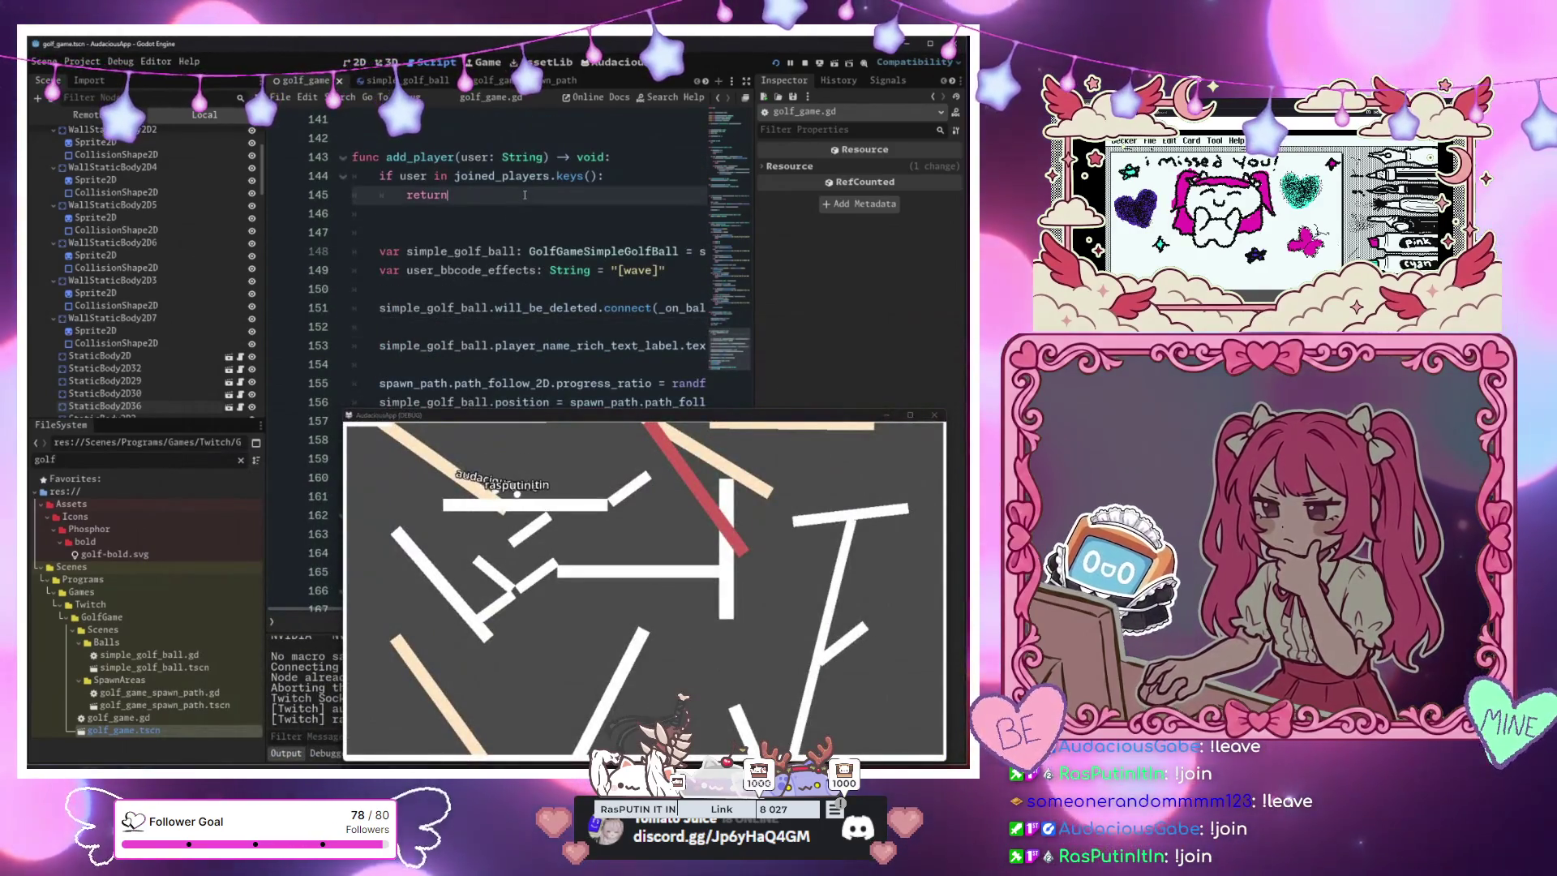
scroll(527, 198, "down", 1)
left_click(534, 200)
left_click(540, 268)
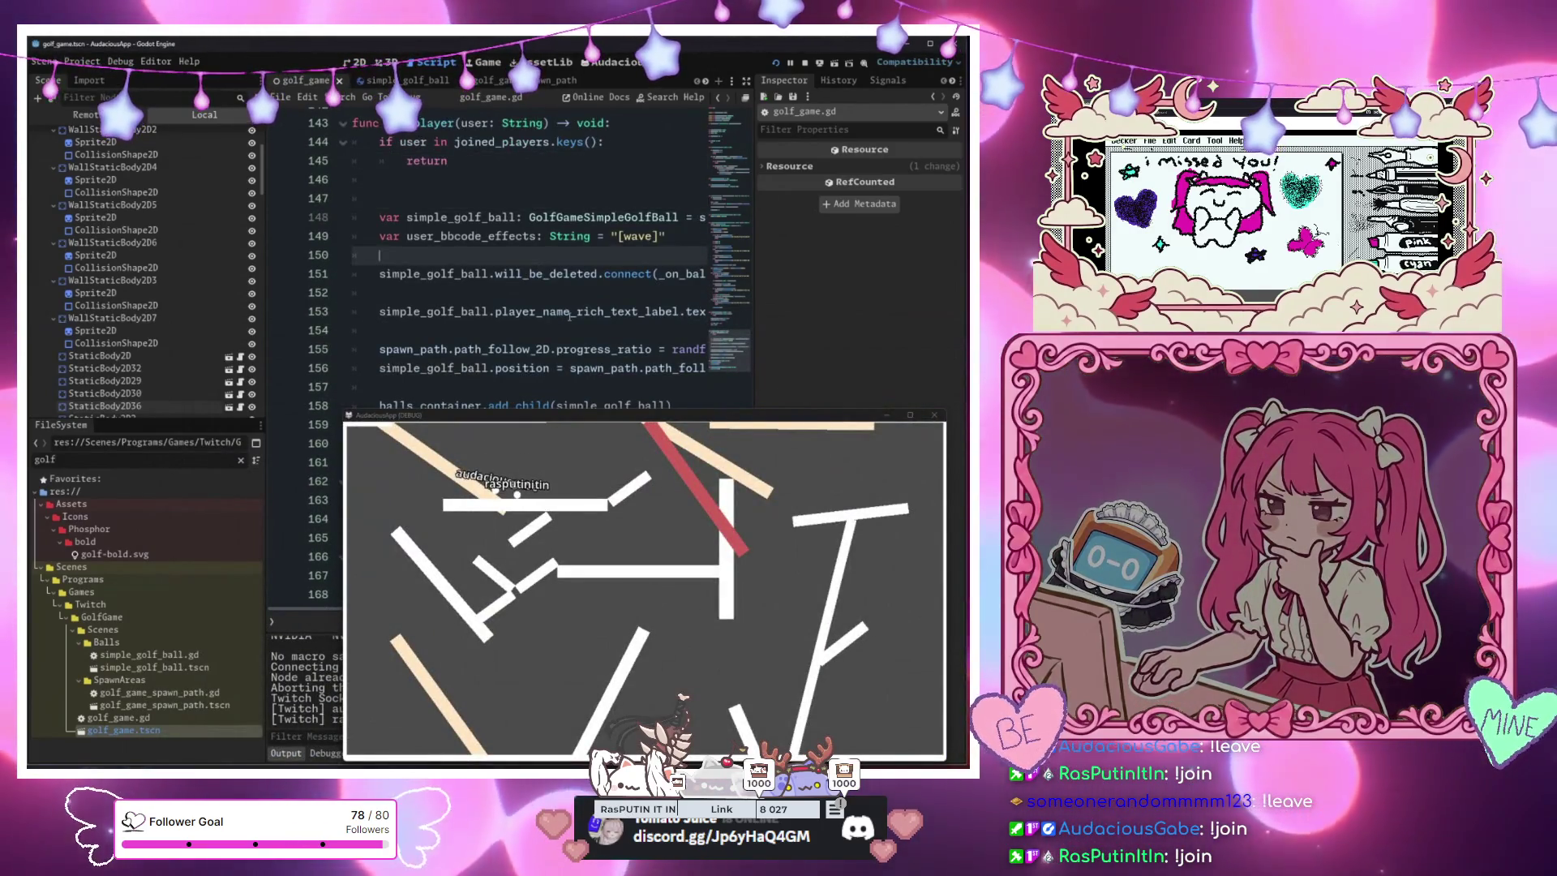
left_click(519, 312)
left_click(503, 328)
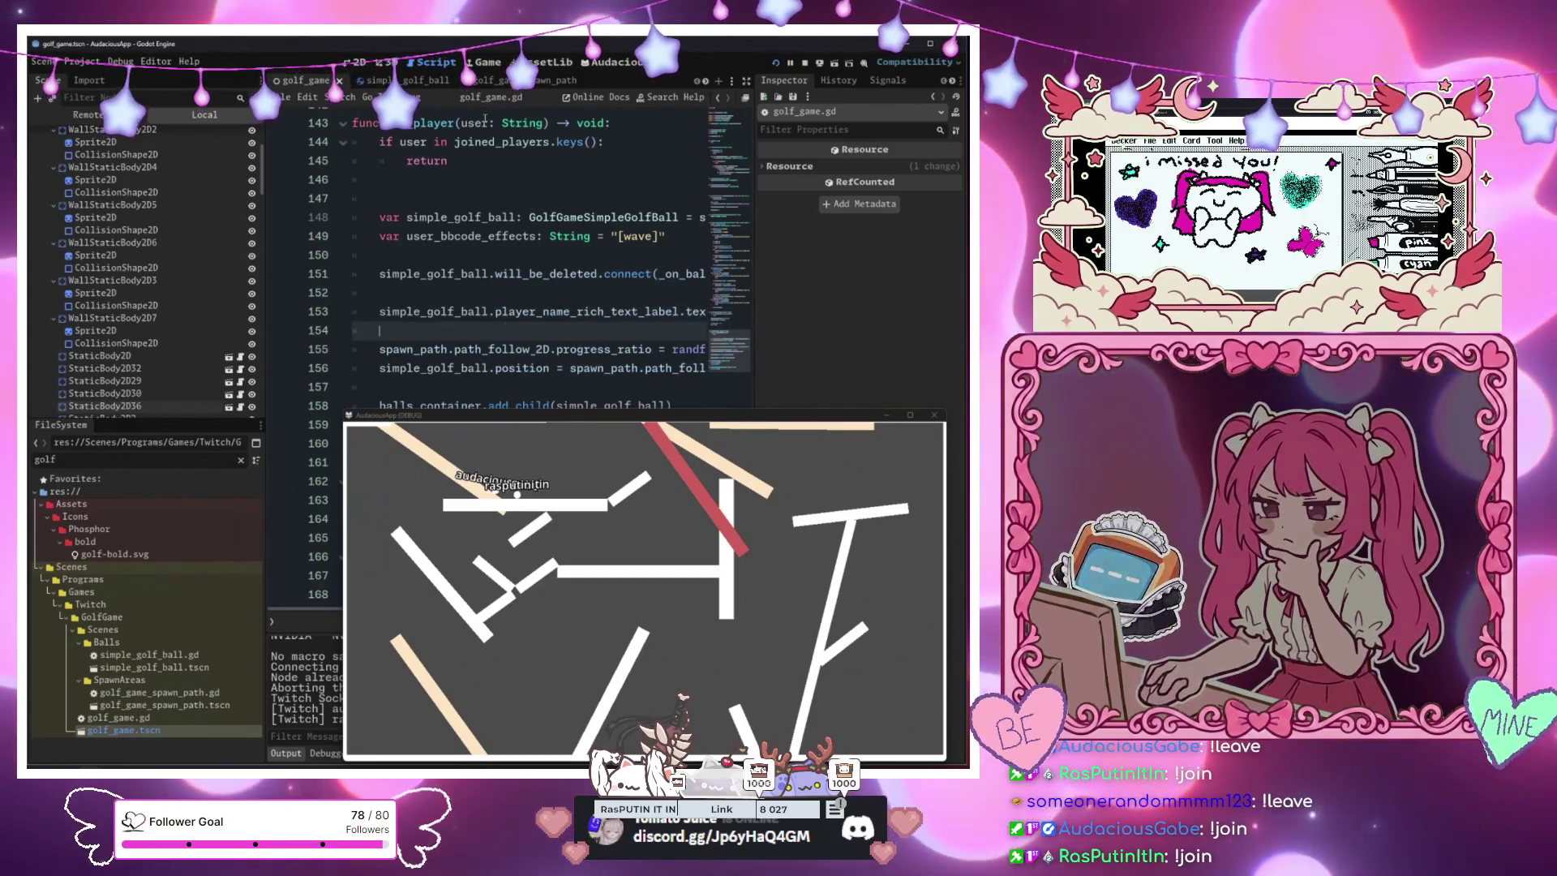
Add simple_golf_ball.user = user below line 154 and save the script
mouse_move(522, 419)
left_mouse_down()
mouse_move(498, 575)
mouse_move(499, 419)
left_mouse_up()
left_click(483, 332)
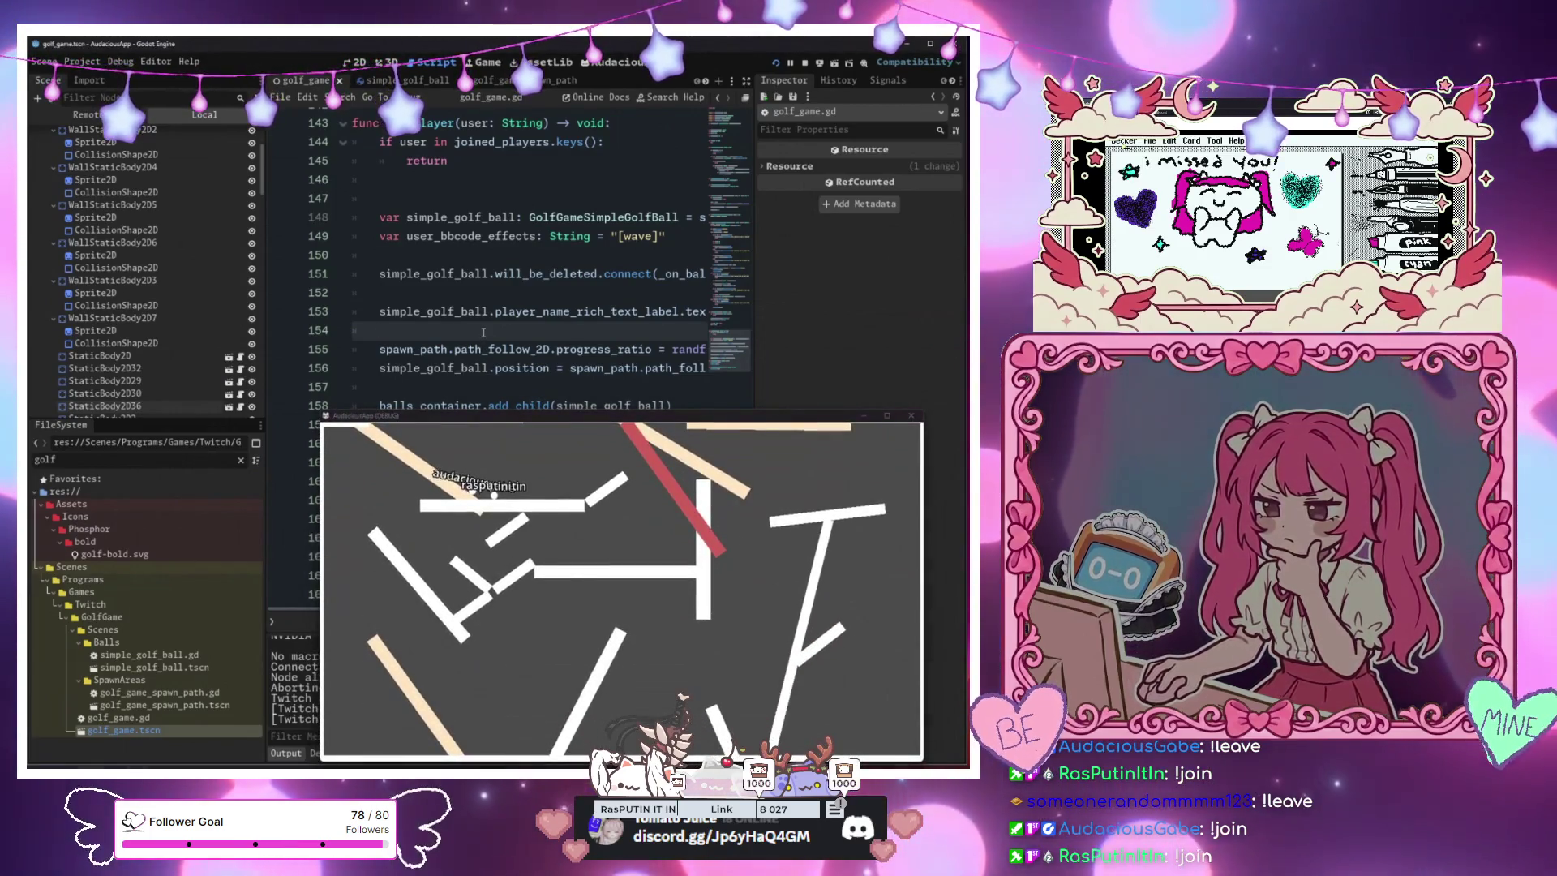
key("Return")
type("simple")
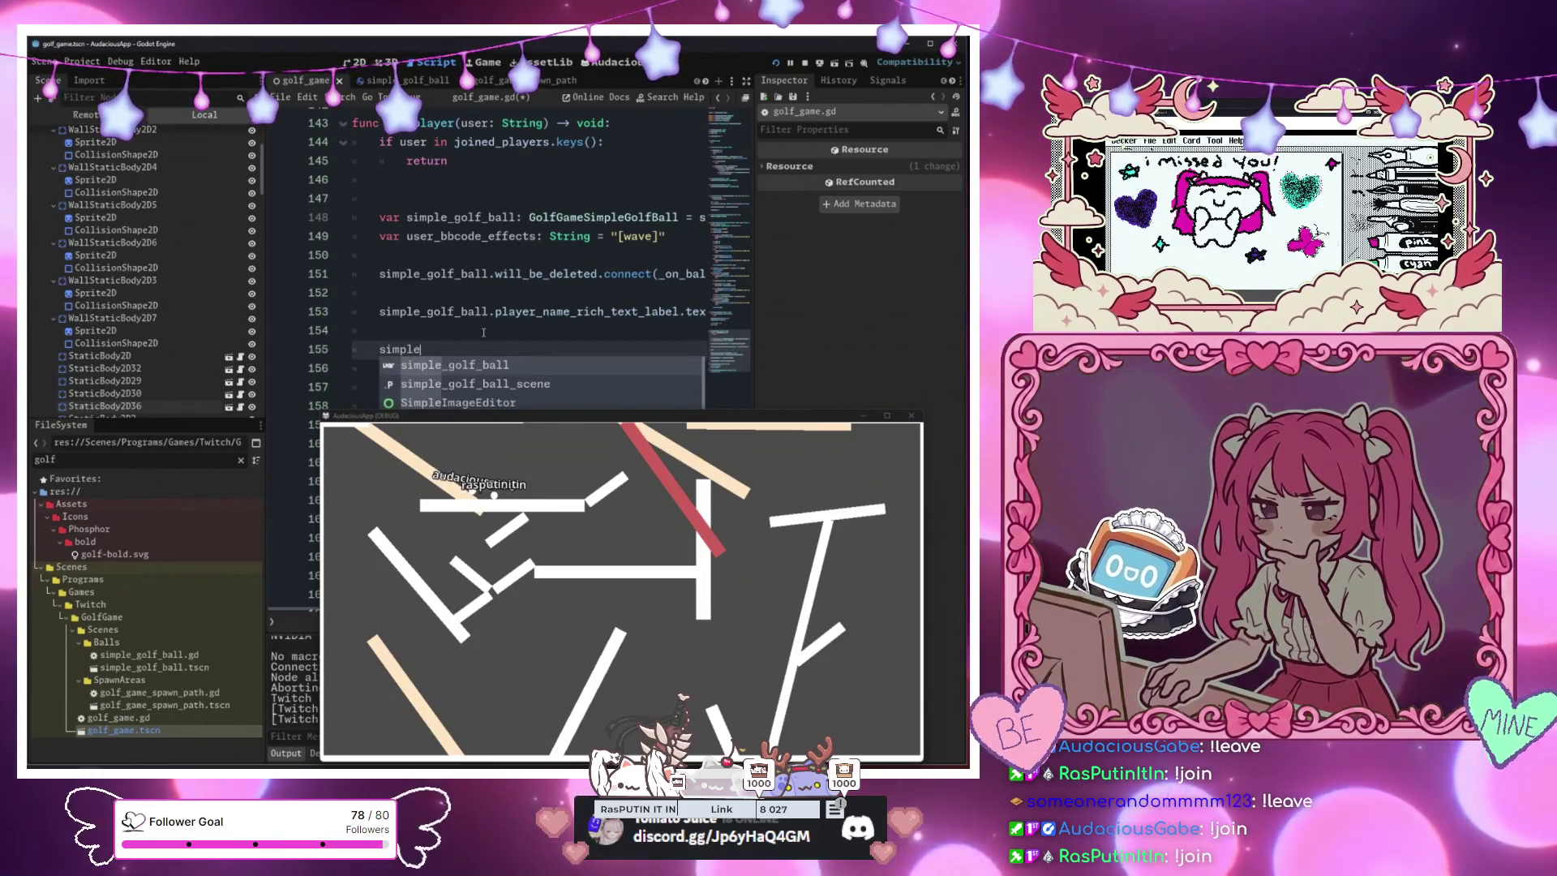
key("Return")
type(".user")
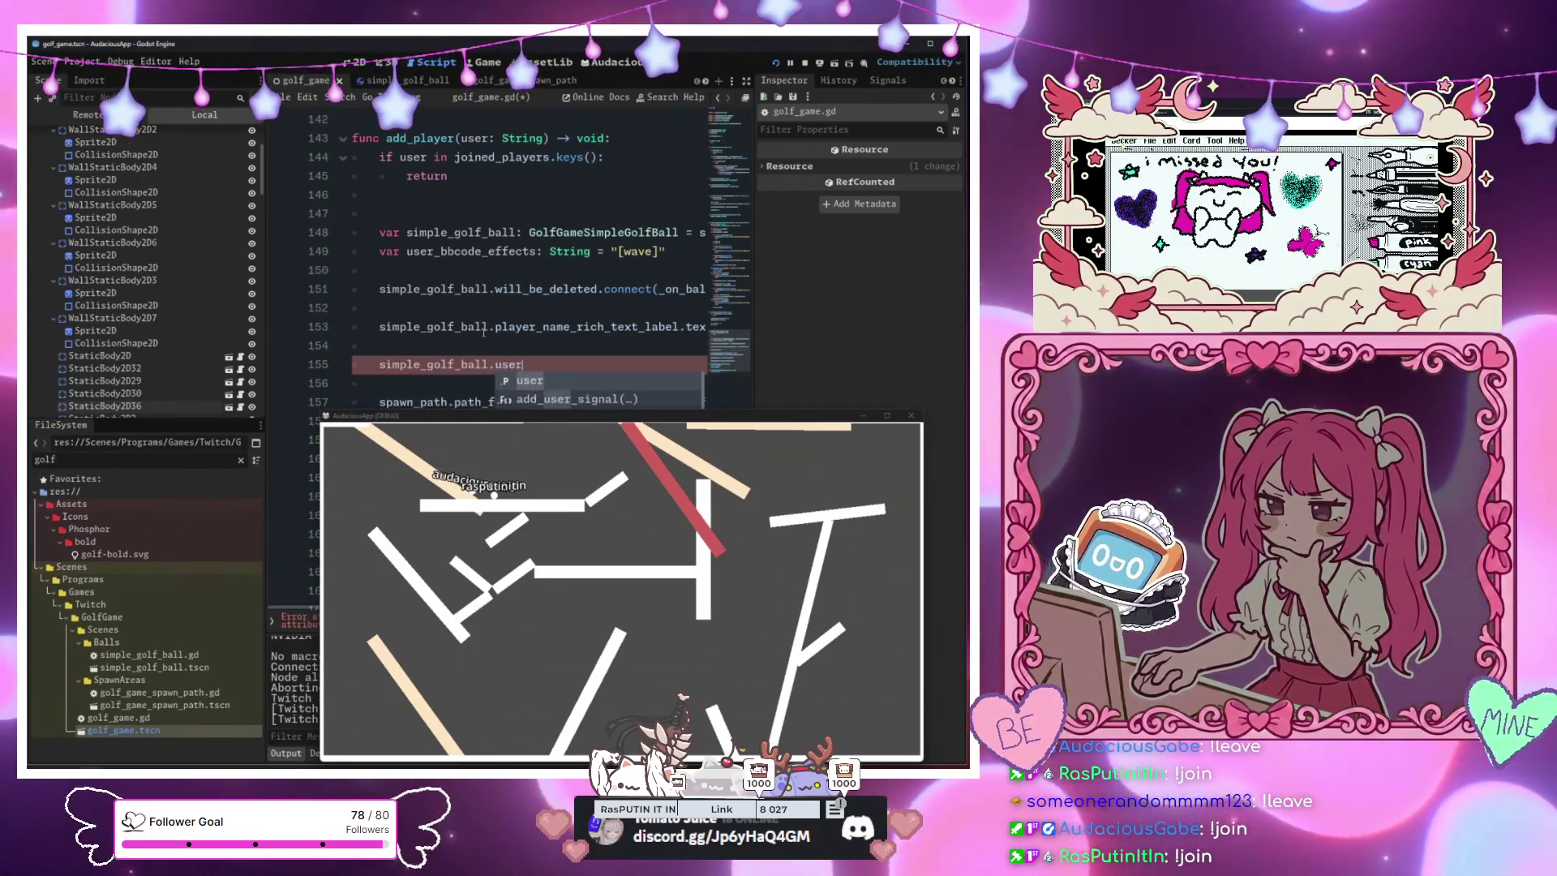
type(" = user")
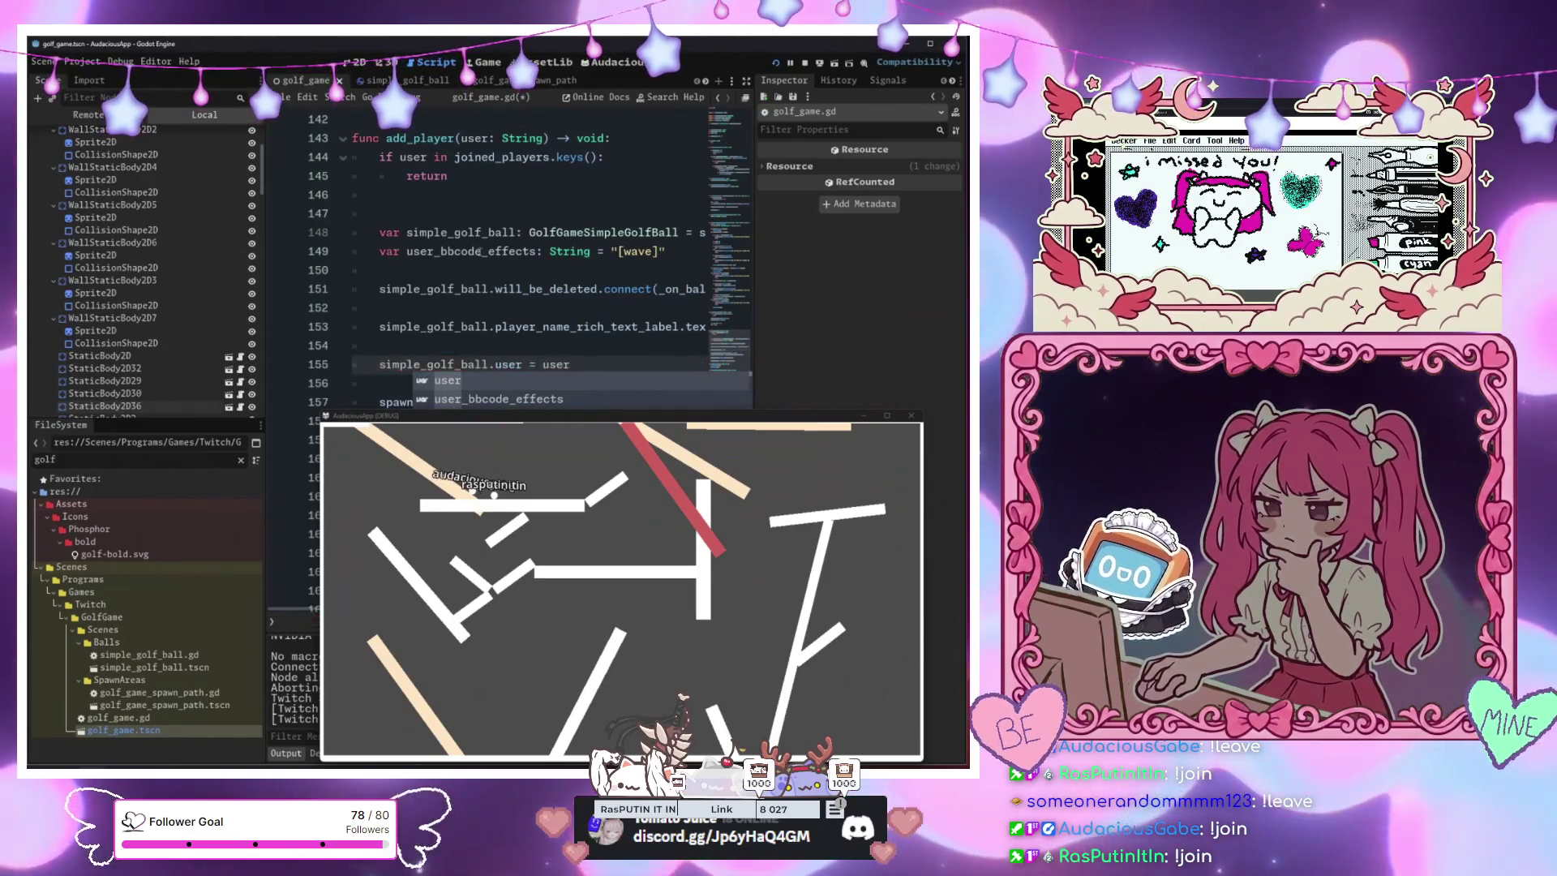
key("ctrl+s")
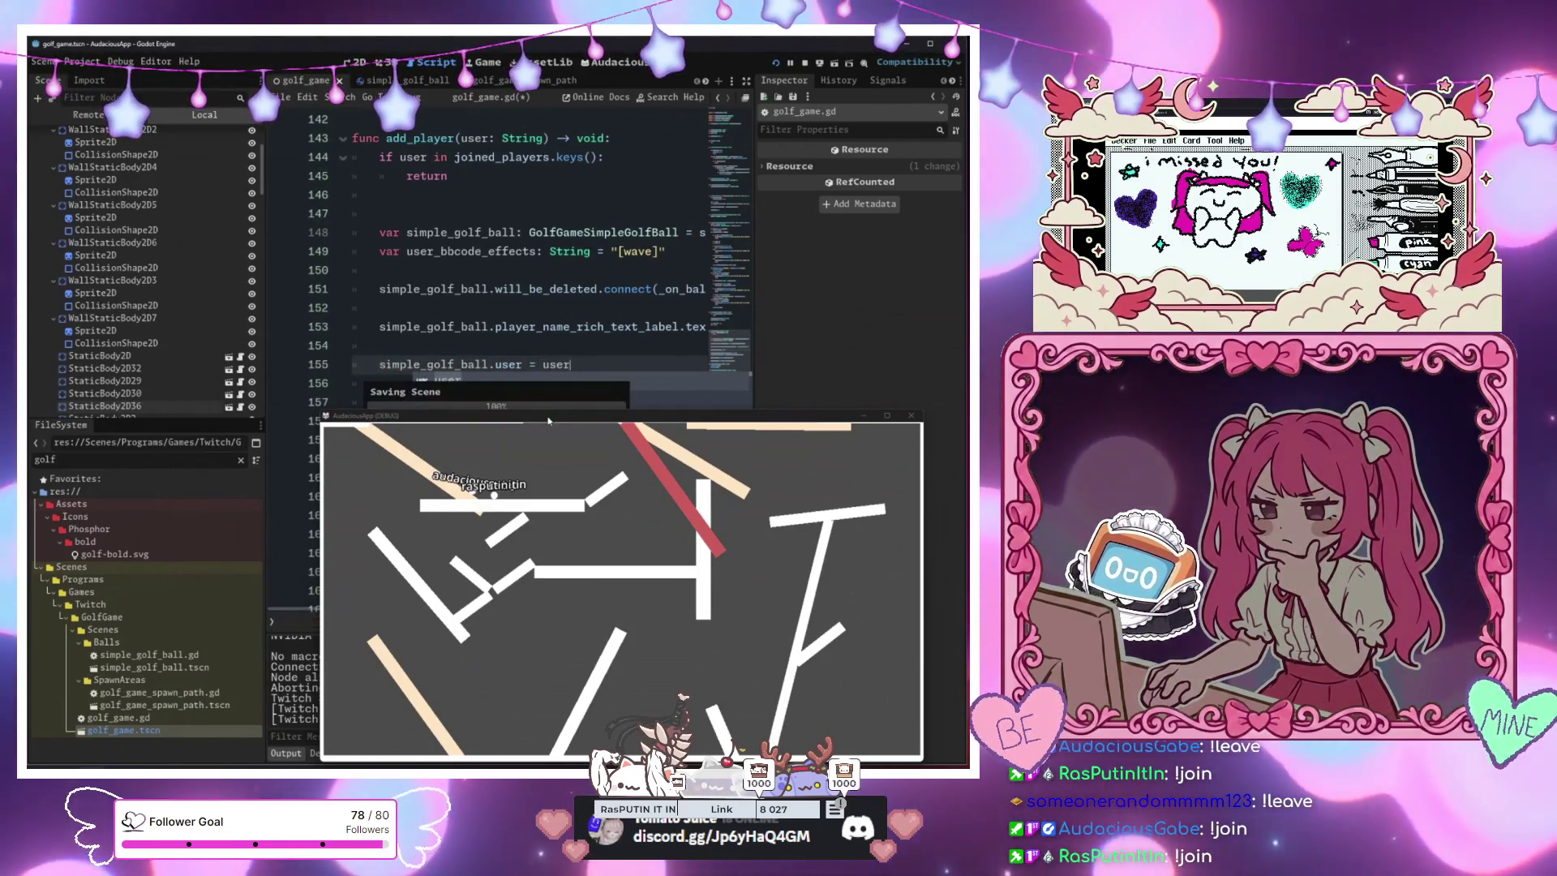
mouse_move(552, 420)
left_mouse_down()
mouse_move(507, 161)
mouse_move(488, 158)
left_mouse_up()
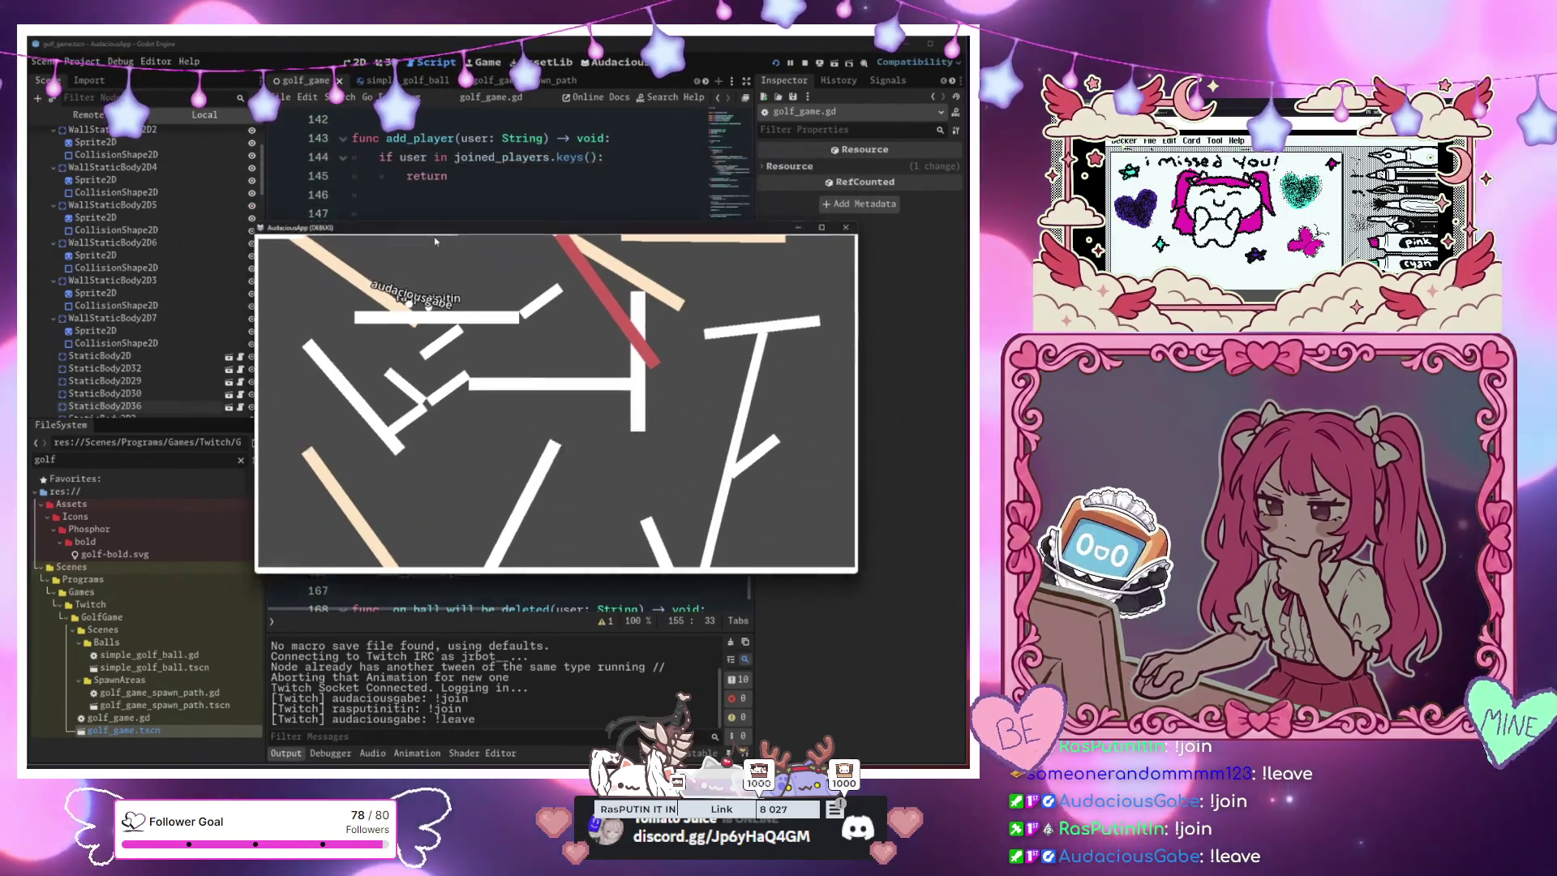
Complete the !leave branch's call as remove_player(user) and save
scroll(541, 342, "up", 6)
scroll(541, 342, "up", 2)
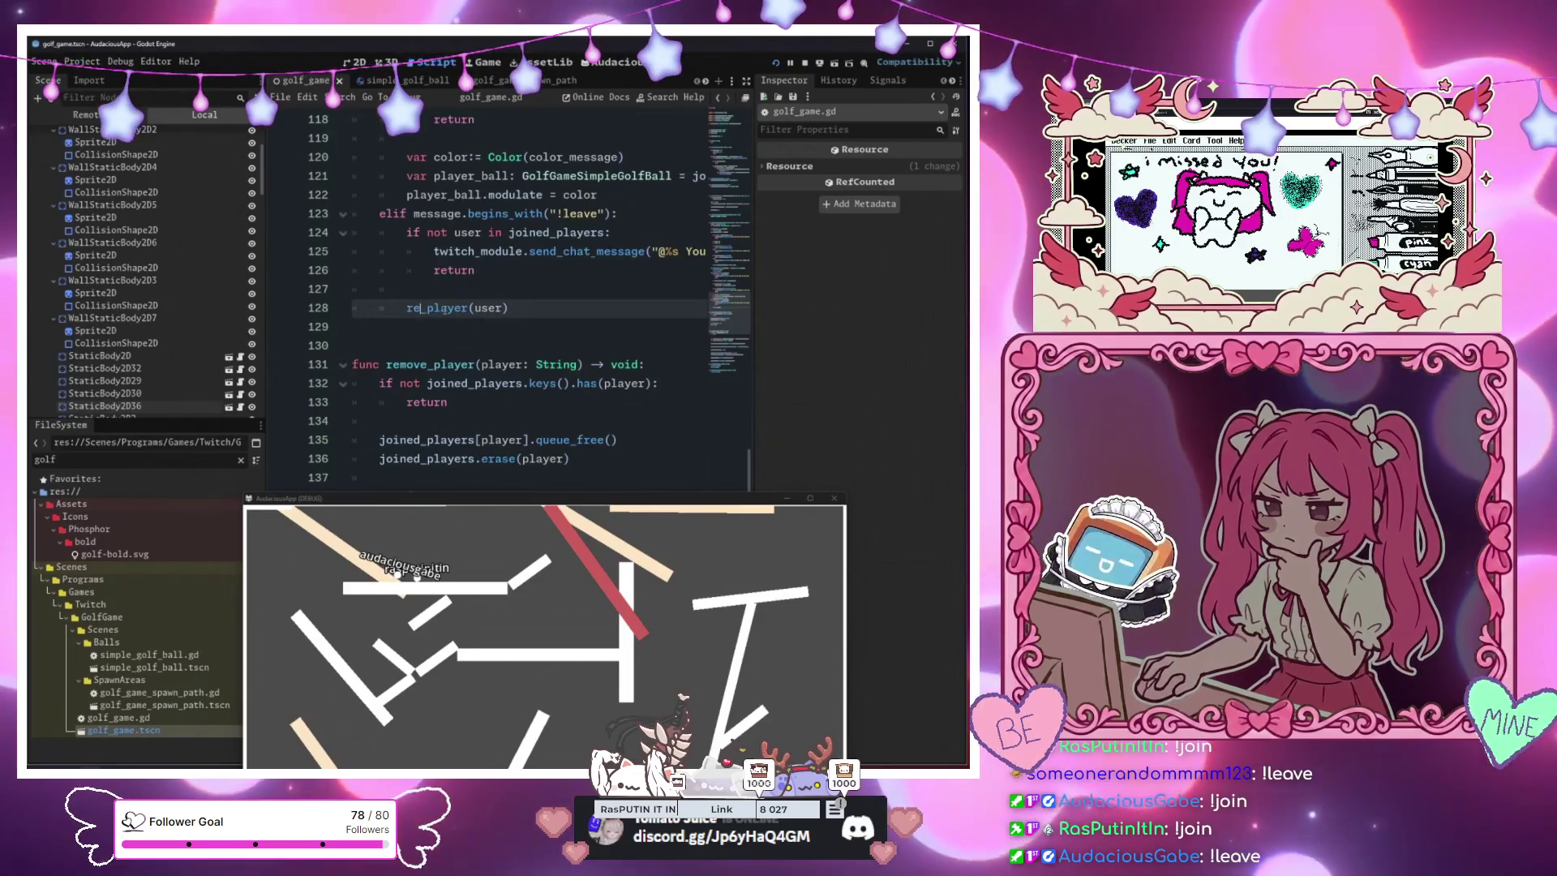
type("move")
left_click(556, 285)
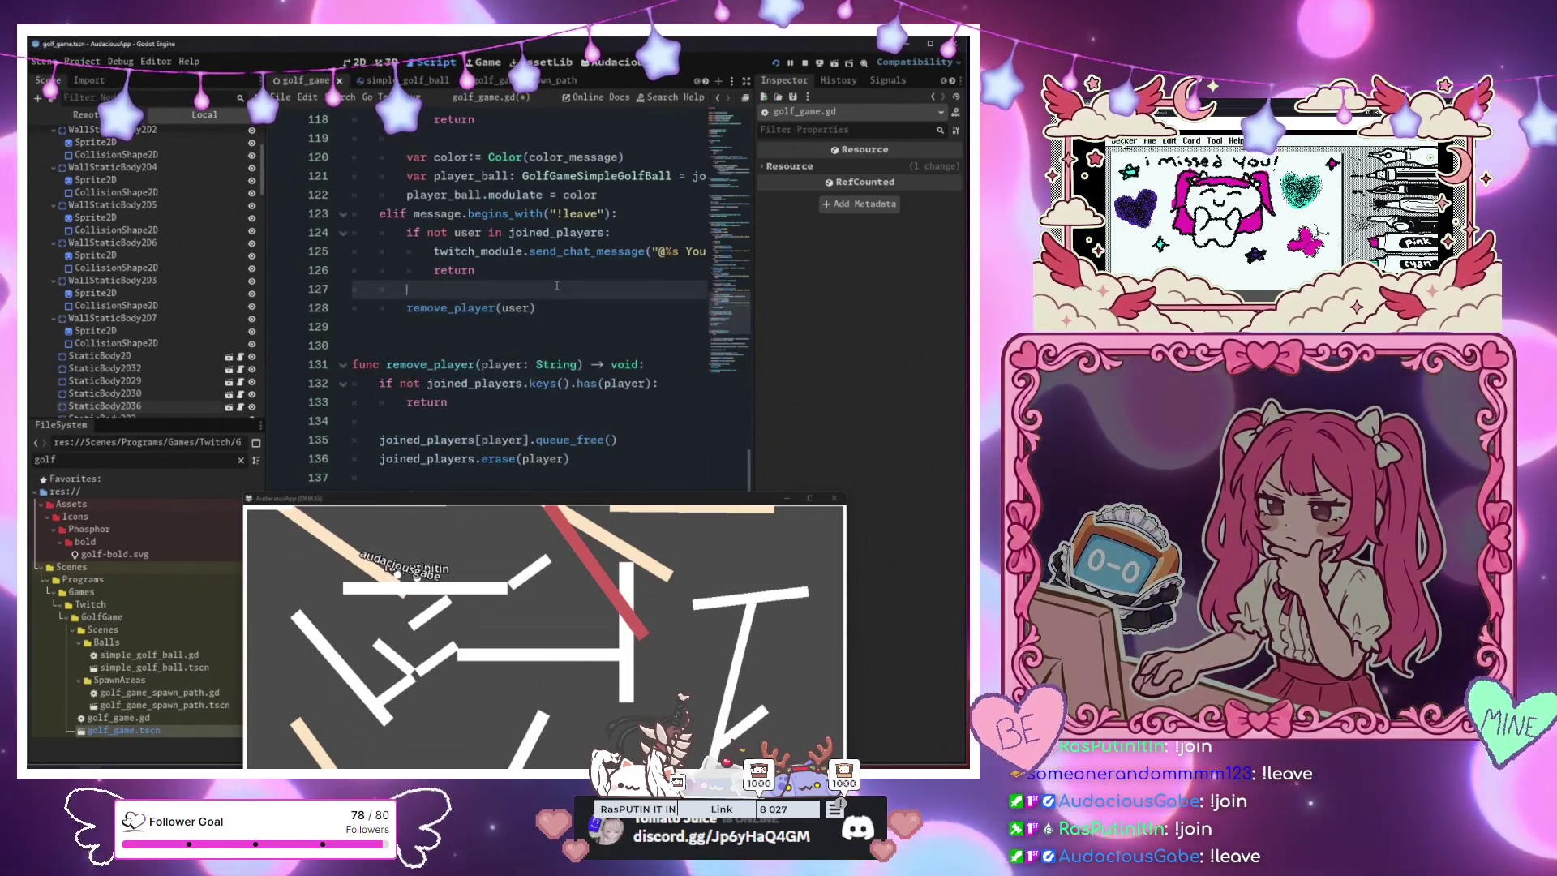
key("ctrl+s")
left_click_drag(545, 500, 513, 208)
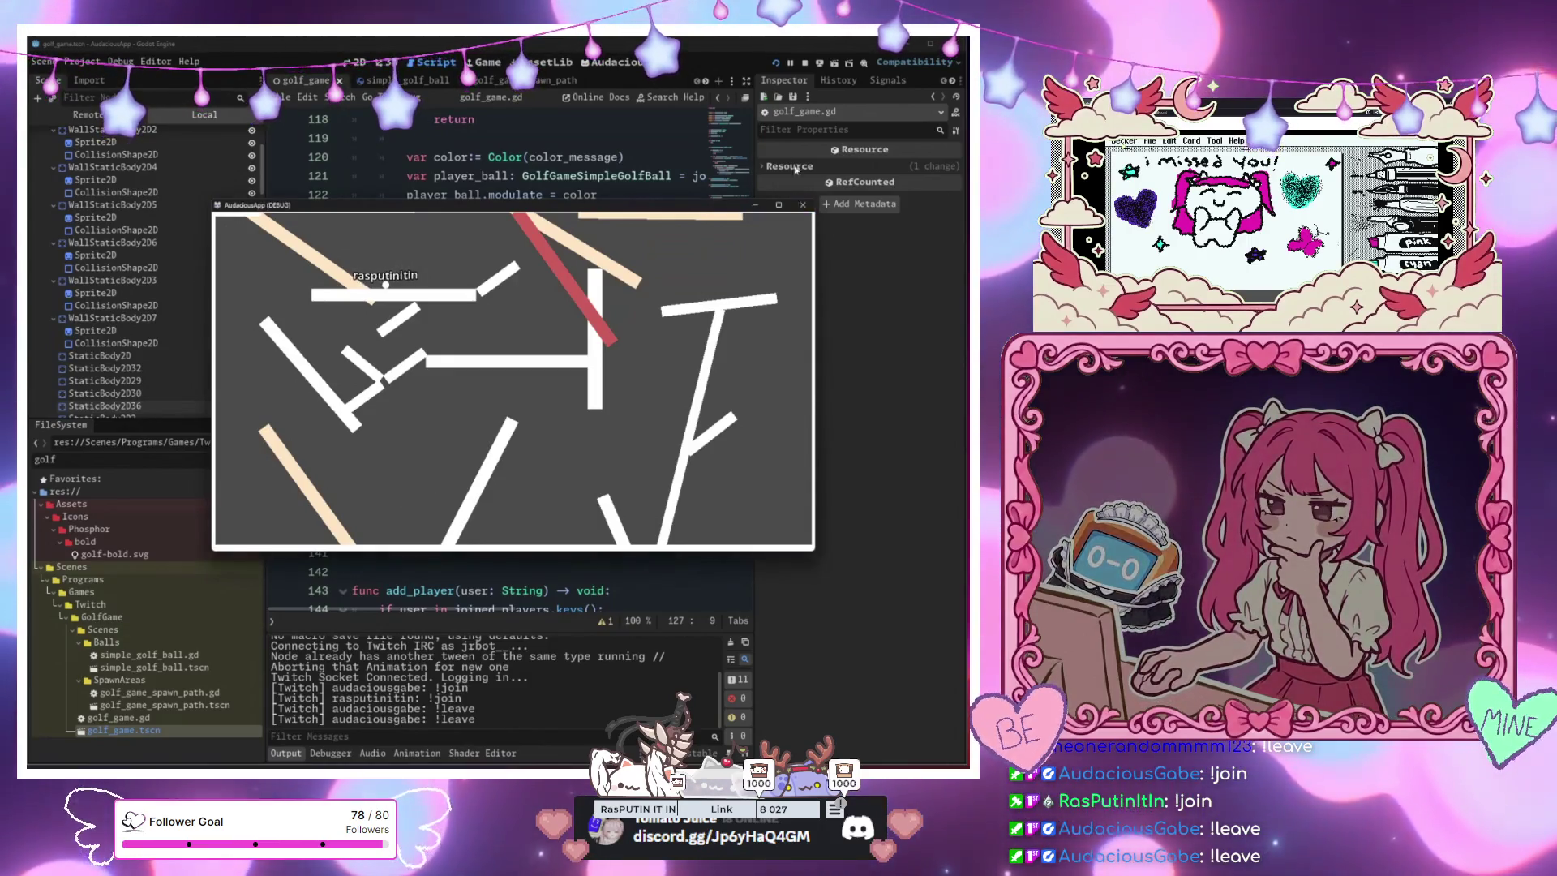
Stop the running golf game with F8 so it can be relaunched
key("F8")
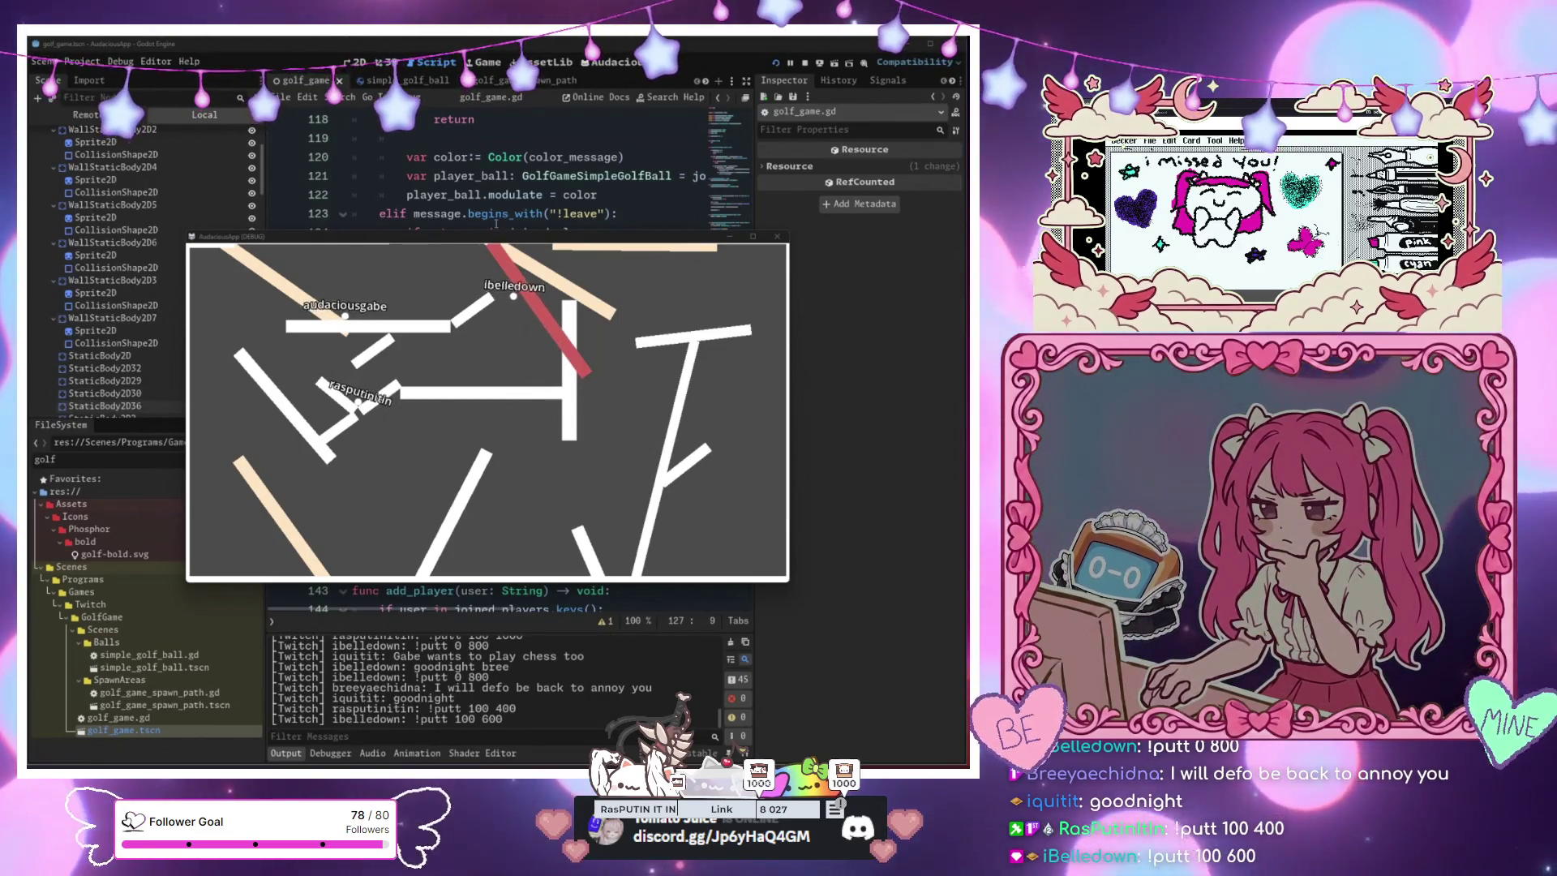
In 2D view, duplicate the StaticBody2D36 DEATH piece and move the copy down-left on the course
mouse_move(495, 241)
left_mouse_down()
mouse_move(766, 207)
mouse_move(610, 142)
mouse_move(591, 156)
left_mouse_up()
left_click(357, 62)
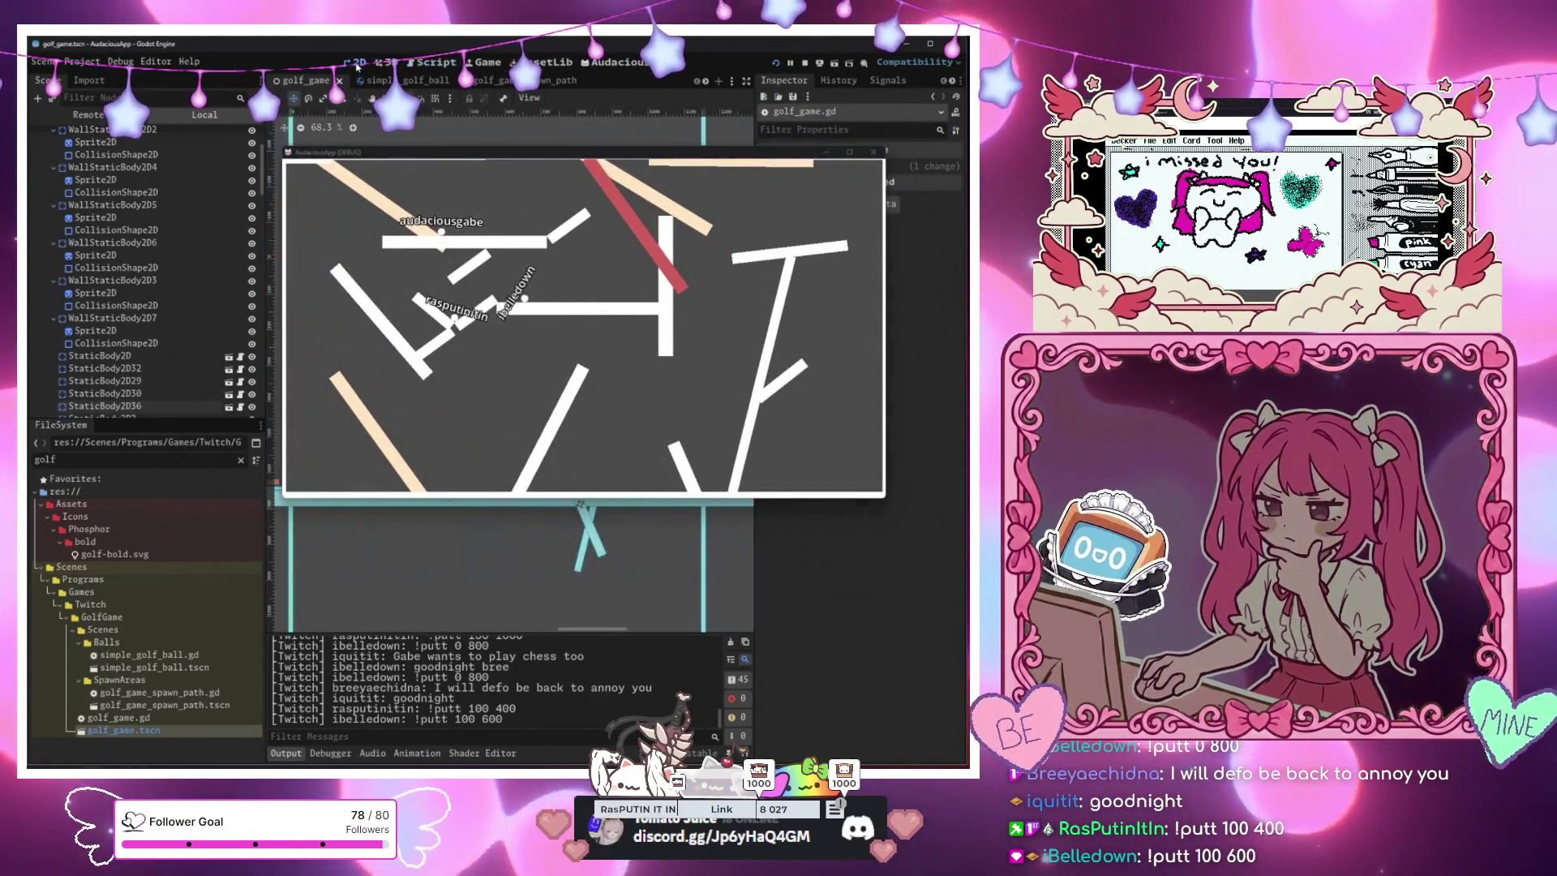
mouse_move(491, 153)
left_mouse_down()
mouse_move(405, 331)
mouse_move(415, 373)
left_mouse_up()
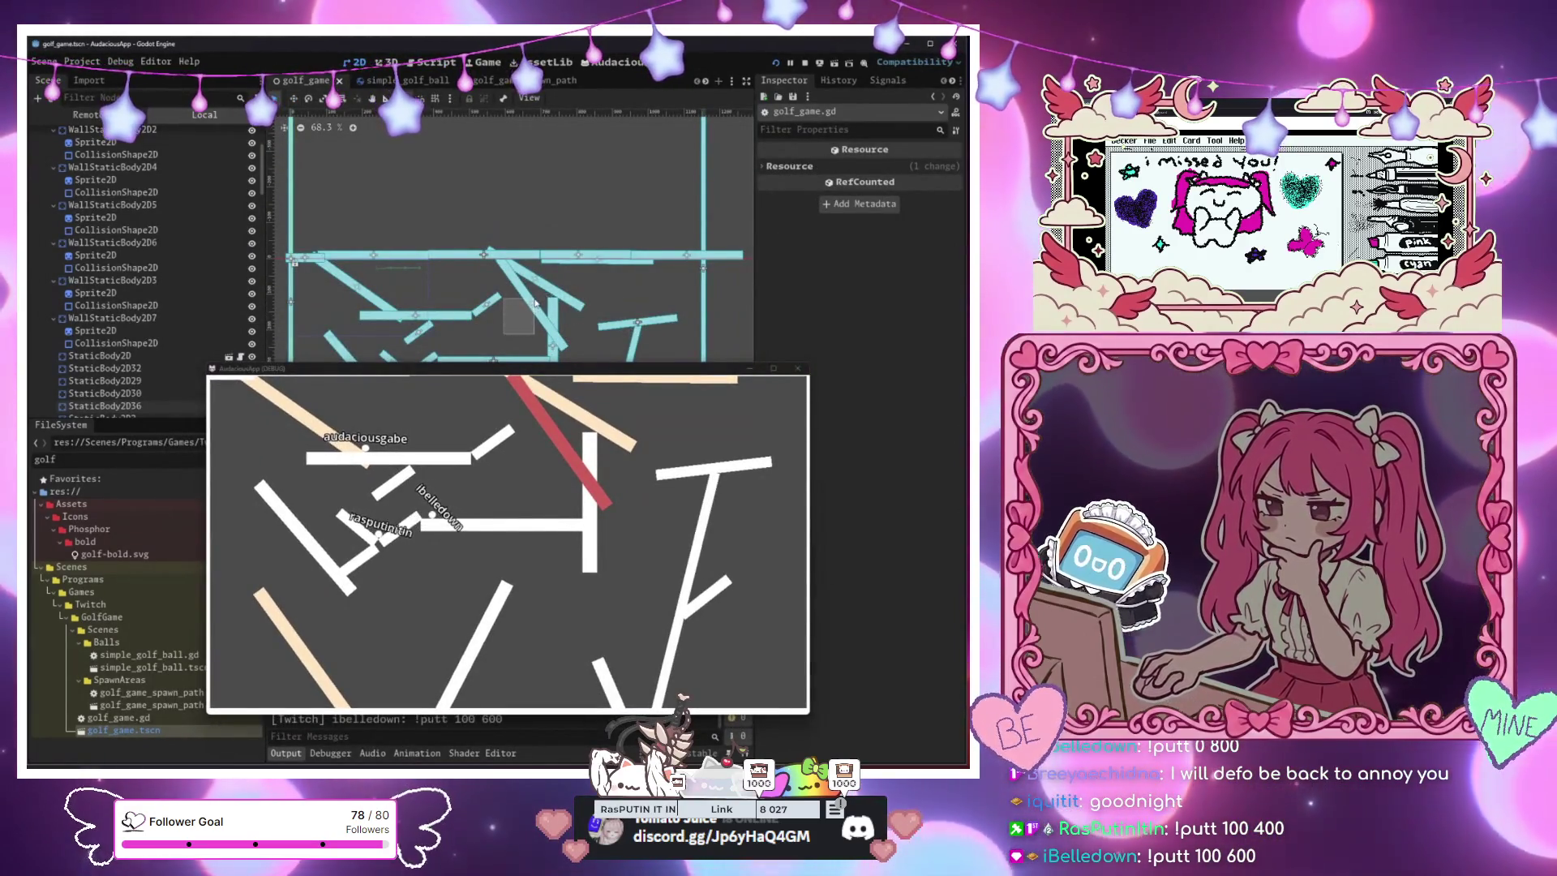
left_click(535, 302)
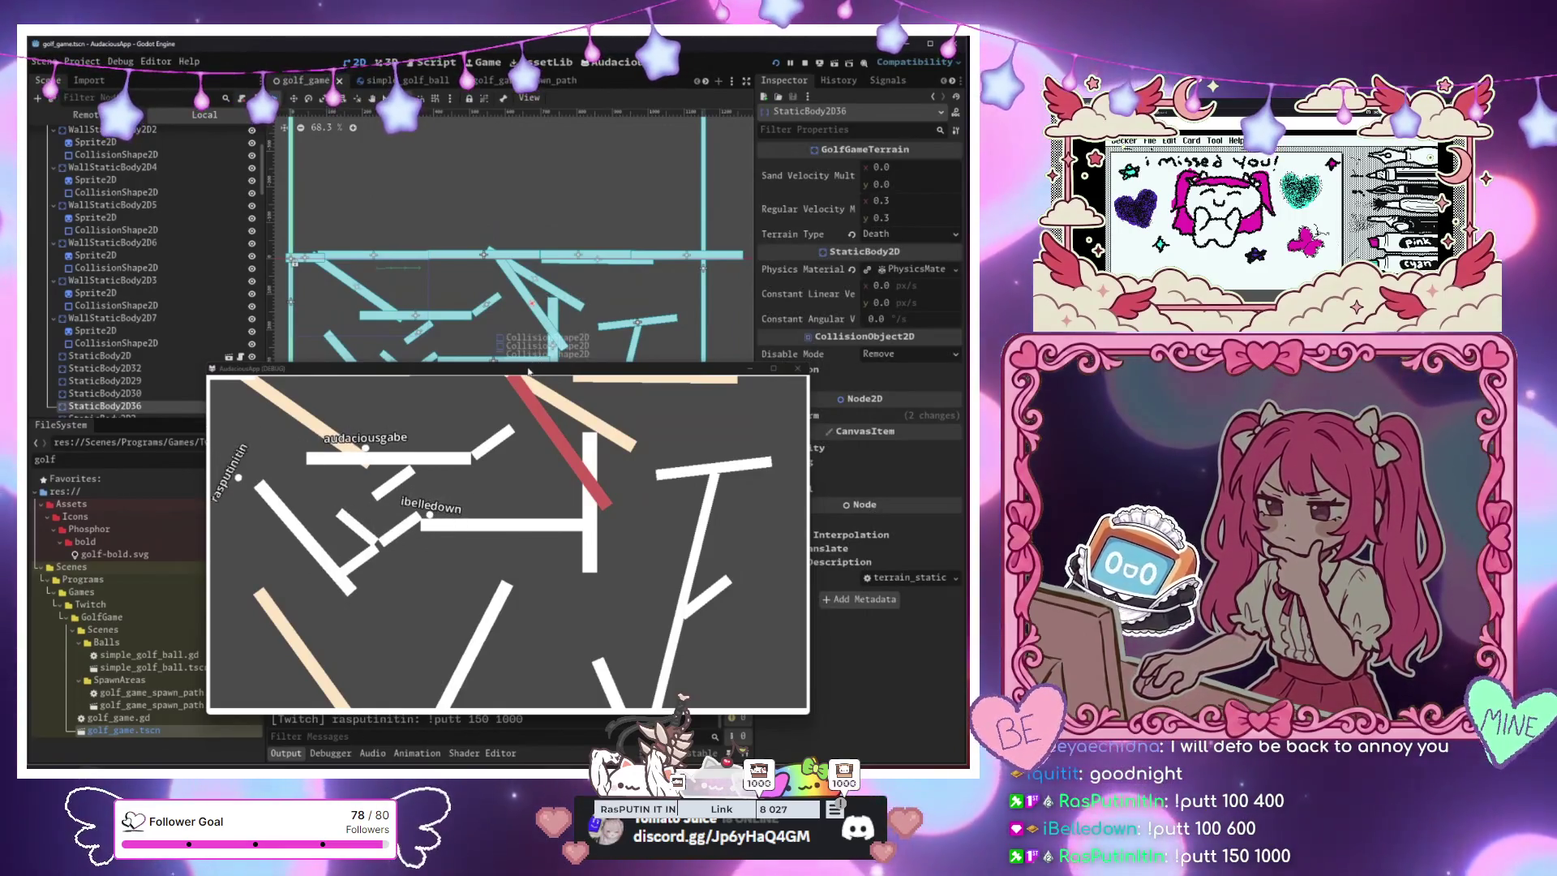
mouse_move(531, 371)
left_mouse_down()
mouse_move(746, 308)
mouse_move(863, 179)
mouse_move(860, 153)
mouse_move(889, 141)
mouse_move(905, 155)
left_mouse_up()
left_click_drag(499, 333, 548, 300)
key("ctrl+d")
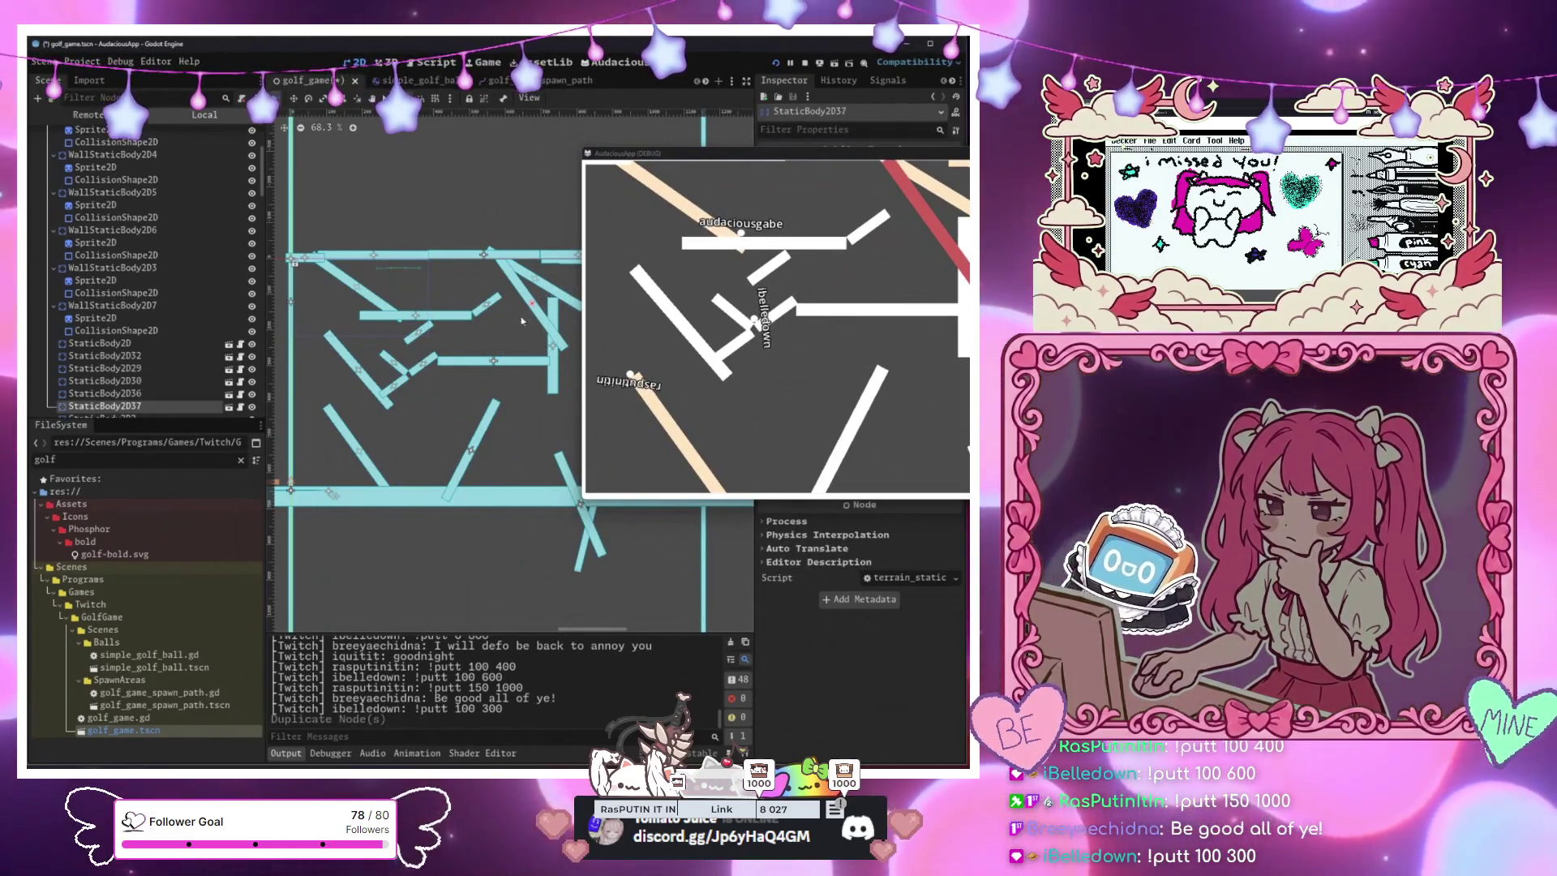
mouse_move(495, 349)
left_mouse_down()
mouse_move(370, 478)
mouse_move(352, 549)
left_mouse_up()
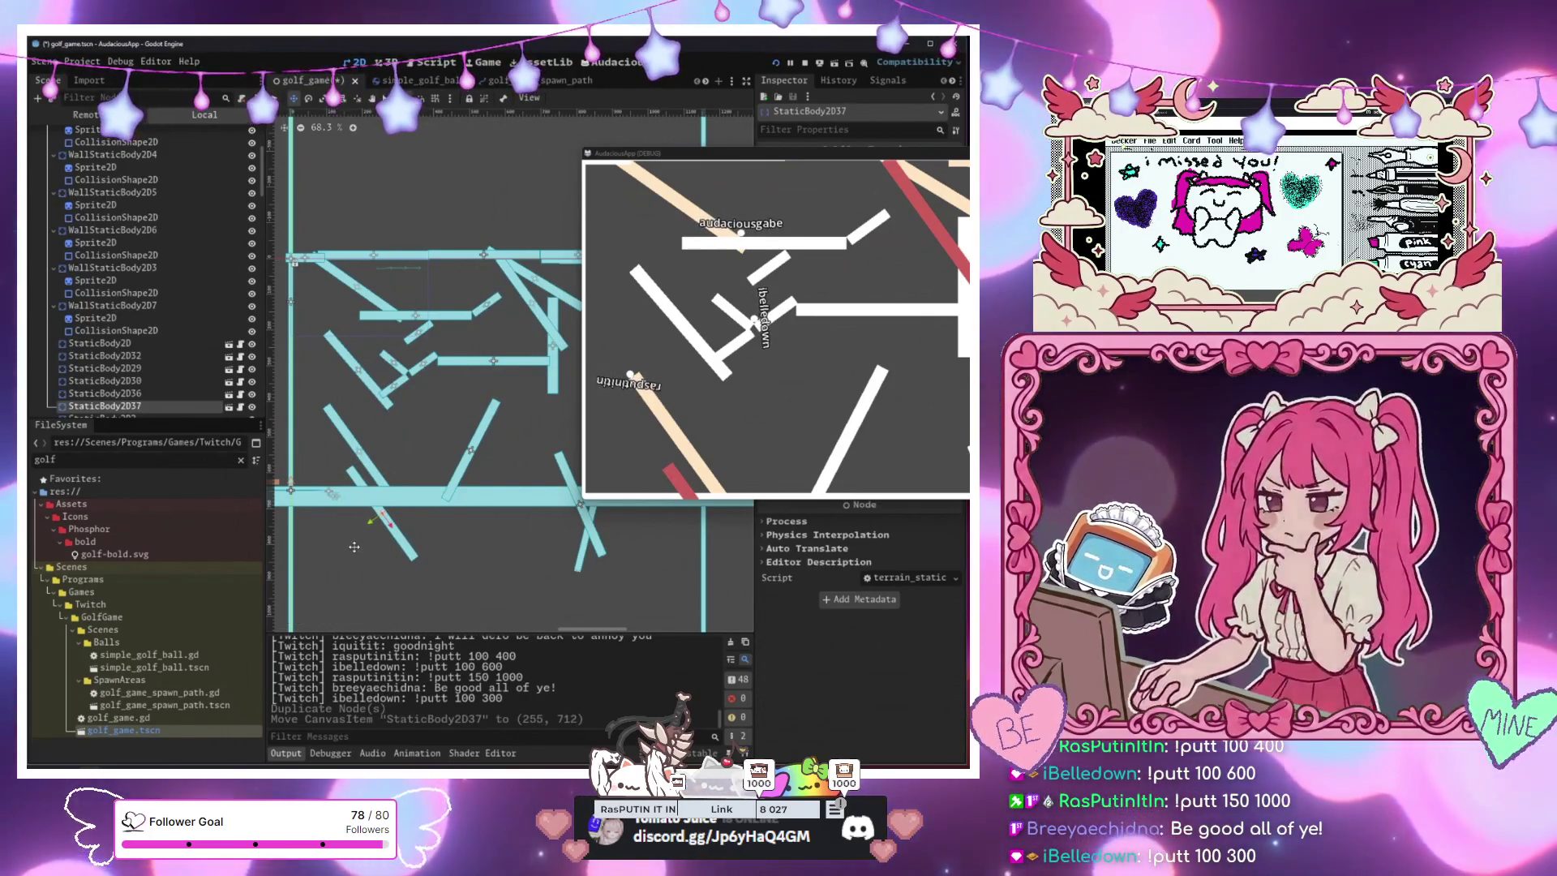
Add three more DEATH piece copies (StaticBody2D38–40), placing the last at (958, 742)
key("ctrl+d")
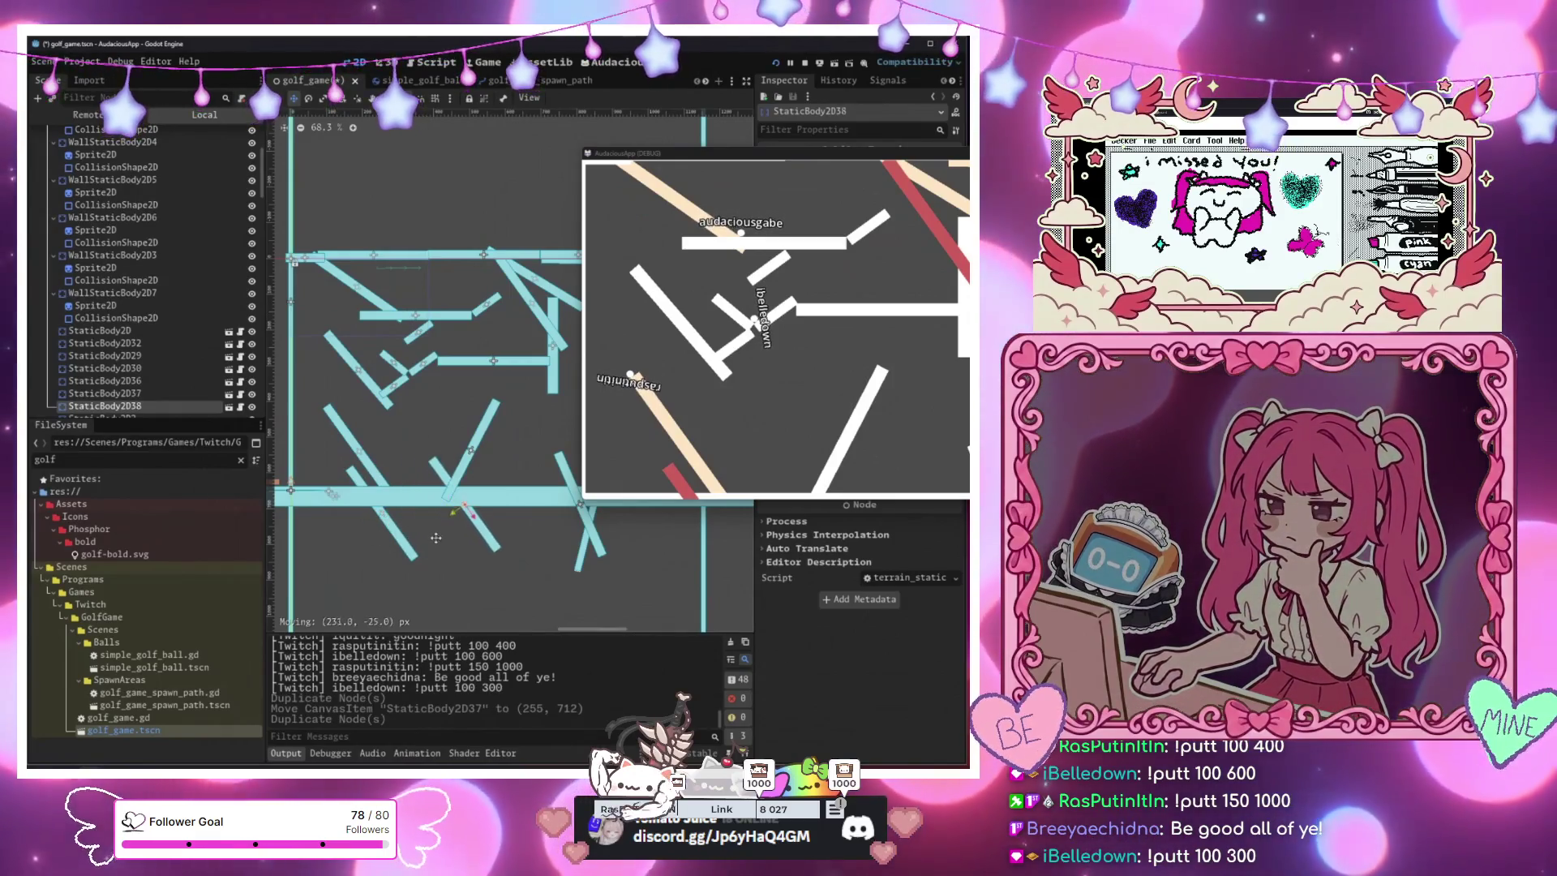
mouse_move(354, 546)
left_mouse_down()
mouse_move(483, 536)
mouse_move(514, 482)
left_mouse_up()
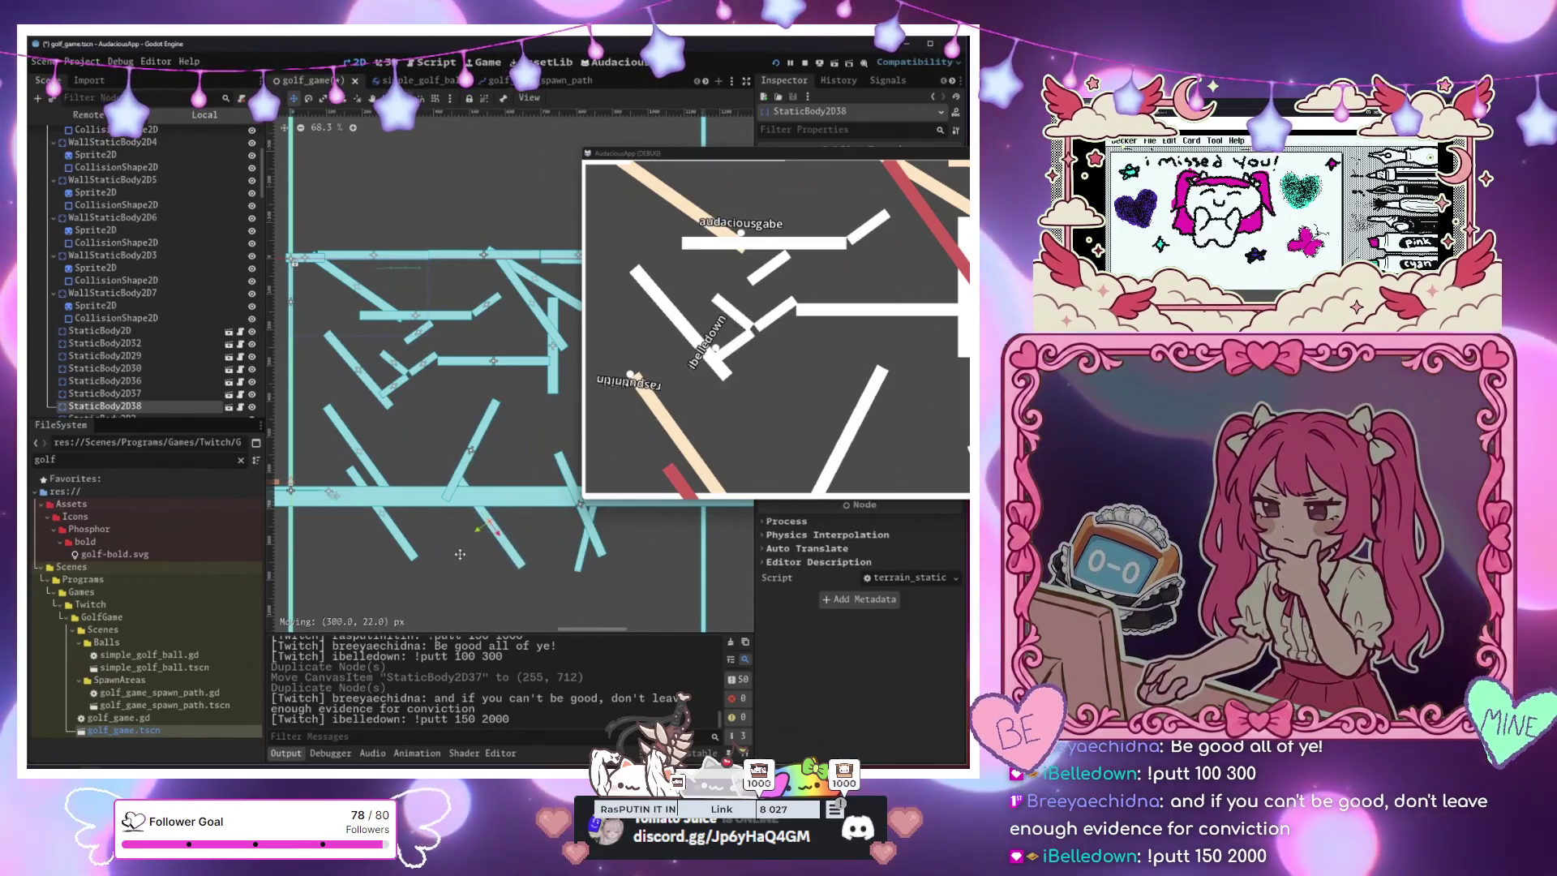
left_click_drag(460, 554, 461, 555)
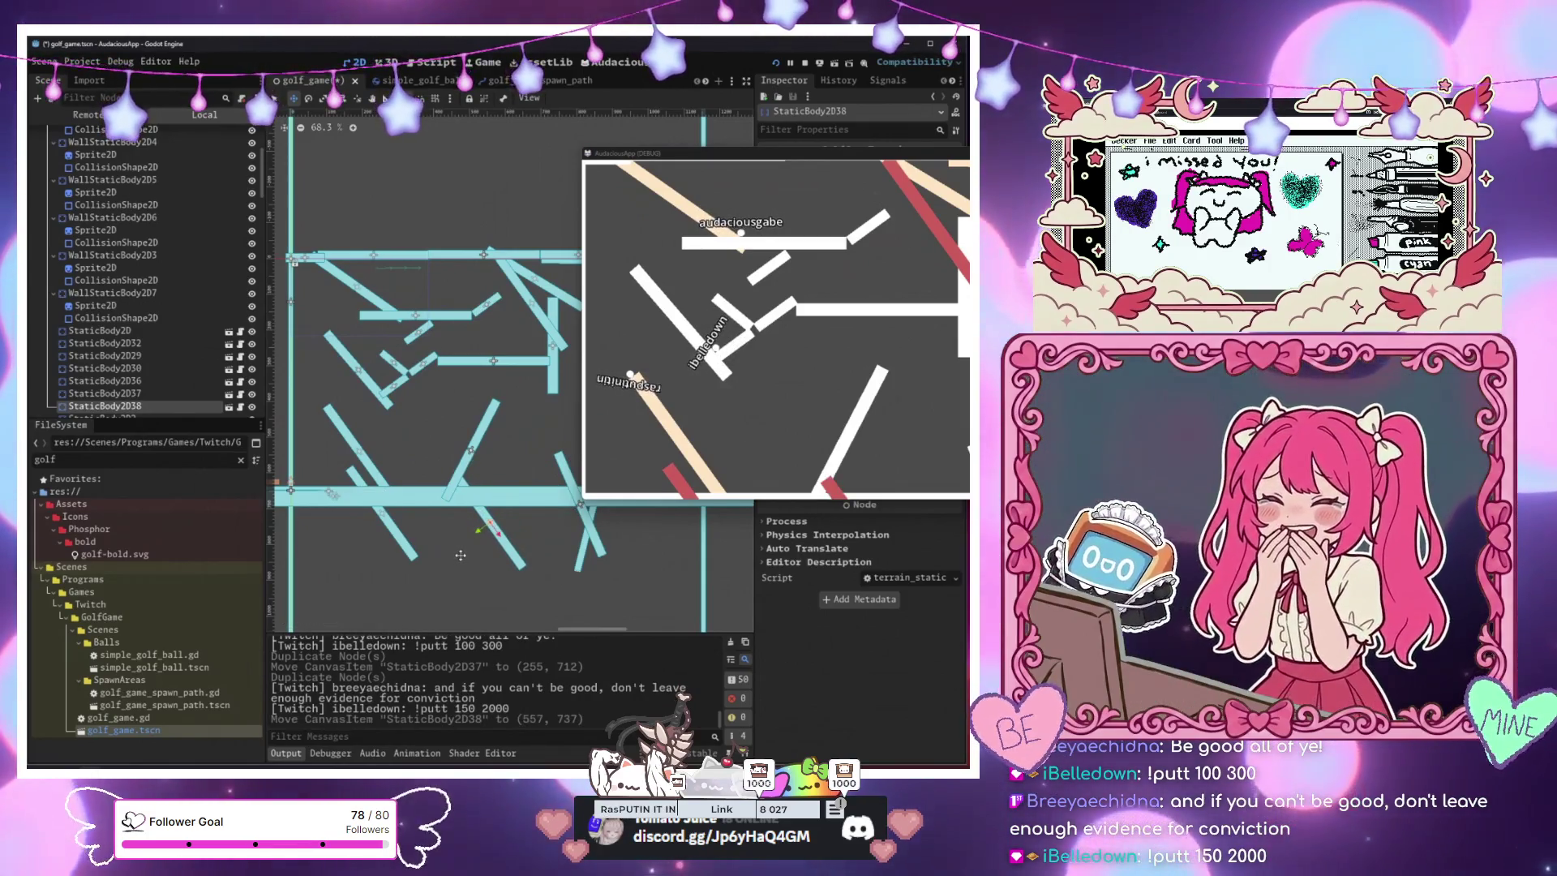
key("ctrl+d")
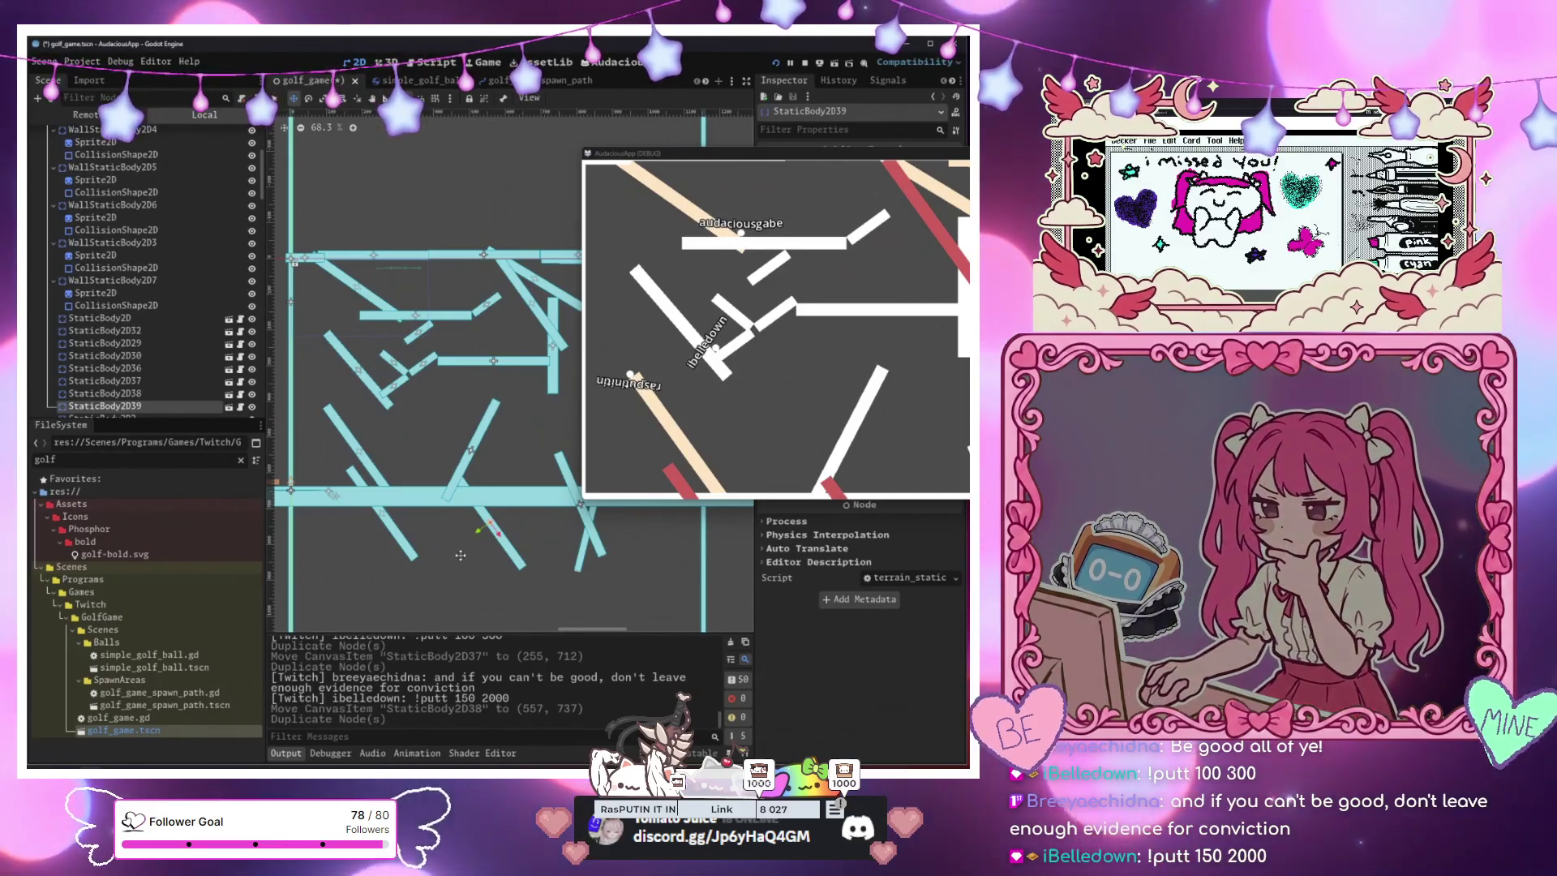
mouse_move(461, 555)
left_mouse_down()
mouse_move(573, 569)
mouse_move(491, 360)
mouse_move(494, 460)
mouse_move(472, 482)
mouse_move(560, 548)
mouse_move(454, 530)
mouse_move(339, 392)
mouse_move(606, 341)
mouse_move(512, 268)
mouse_move(570, 260)
left_mouse_up()
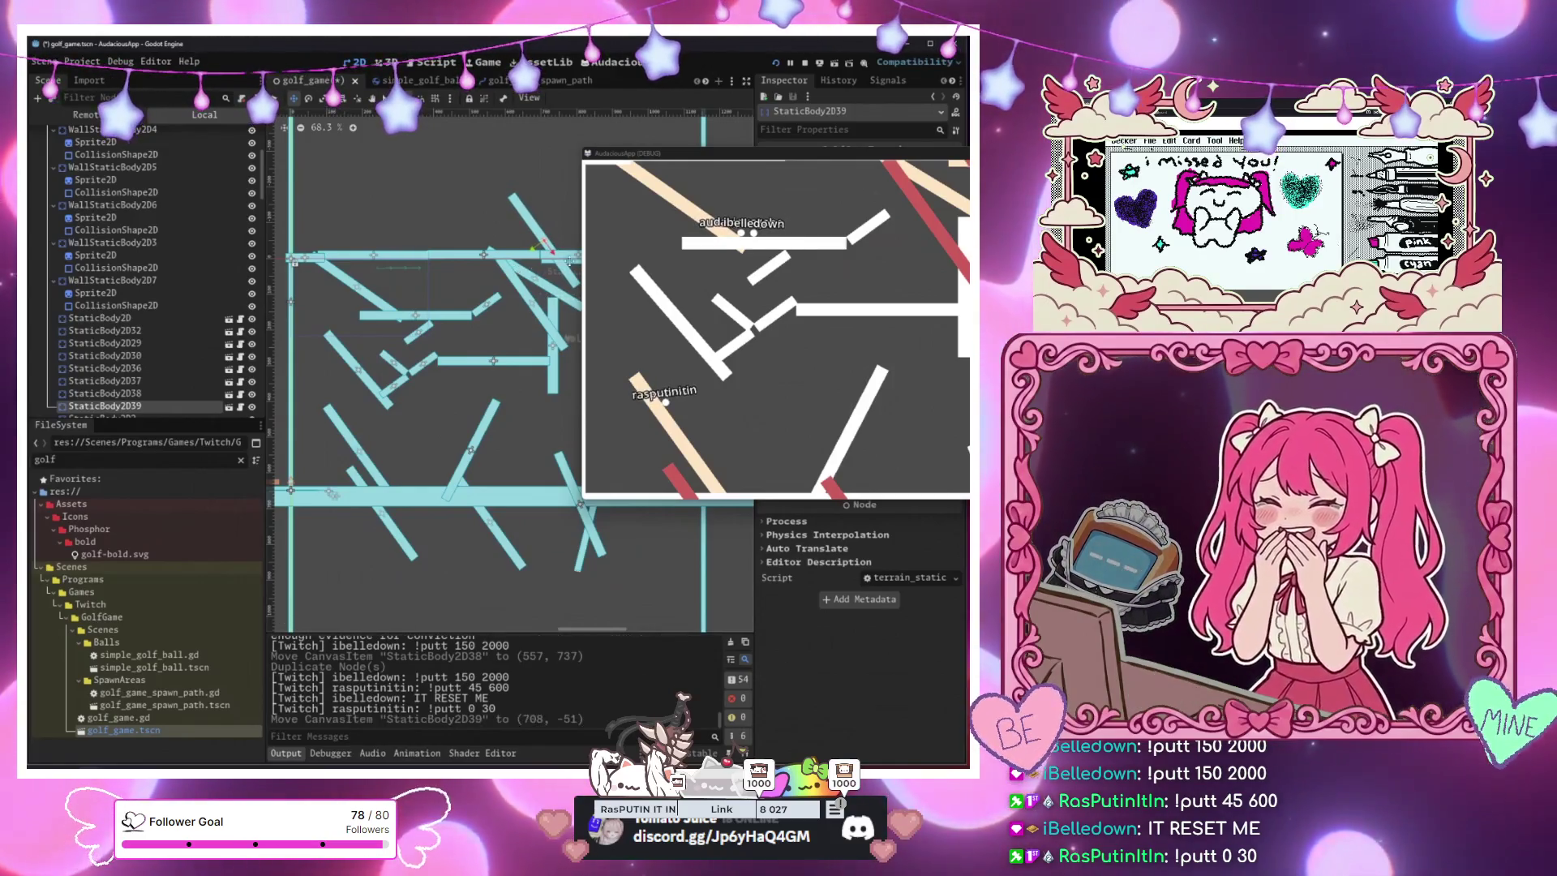
mouse_move(703, 158)
left_mouse_down()
mouse_move(844, 244)
mouse_move(843, 187)
left_mouse_up()
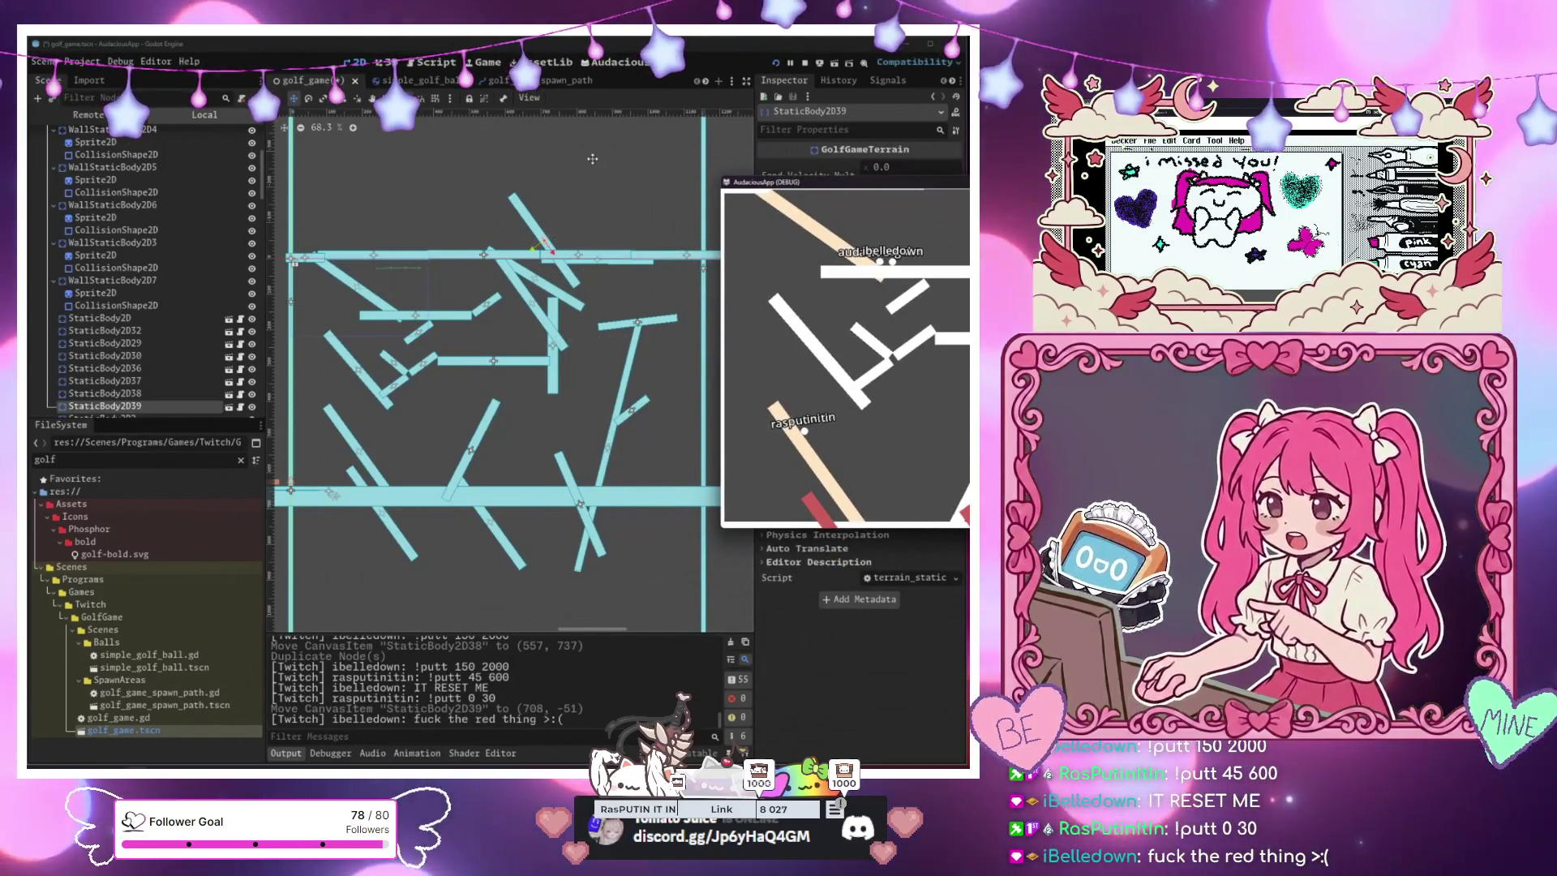
left_click_drag(581, 192, 643, 185)
left_click_drag(643, 236, 573, 240)
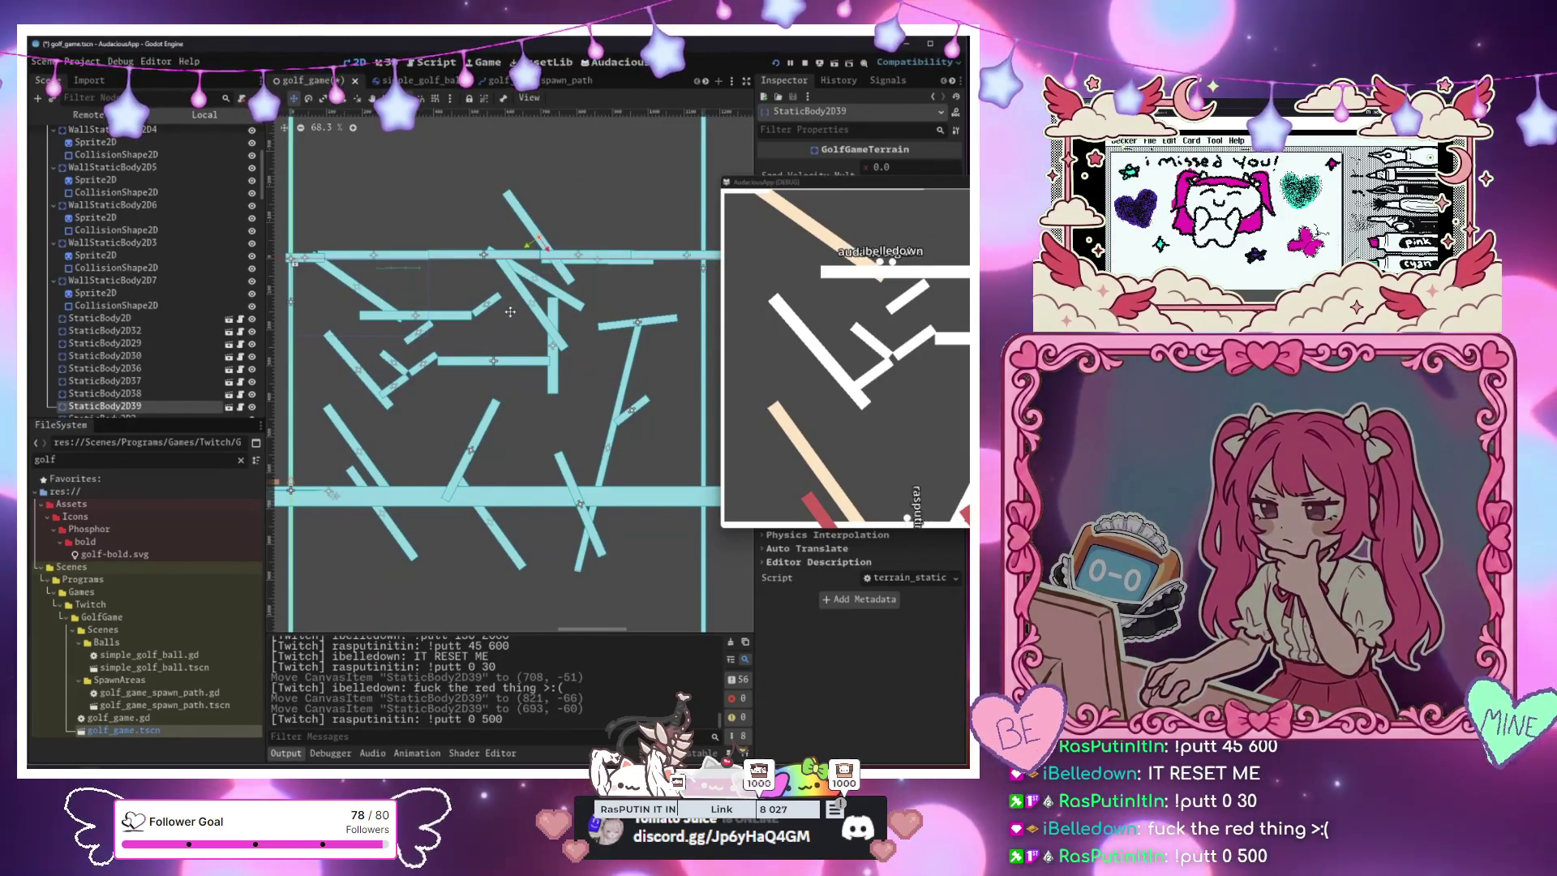
key("ctrl+d")
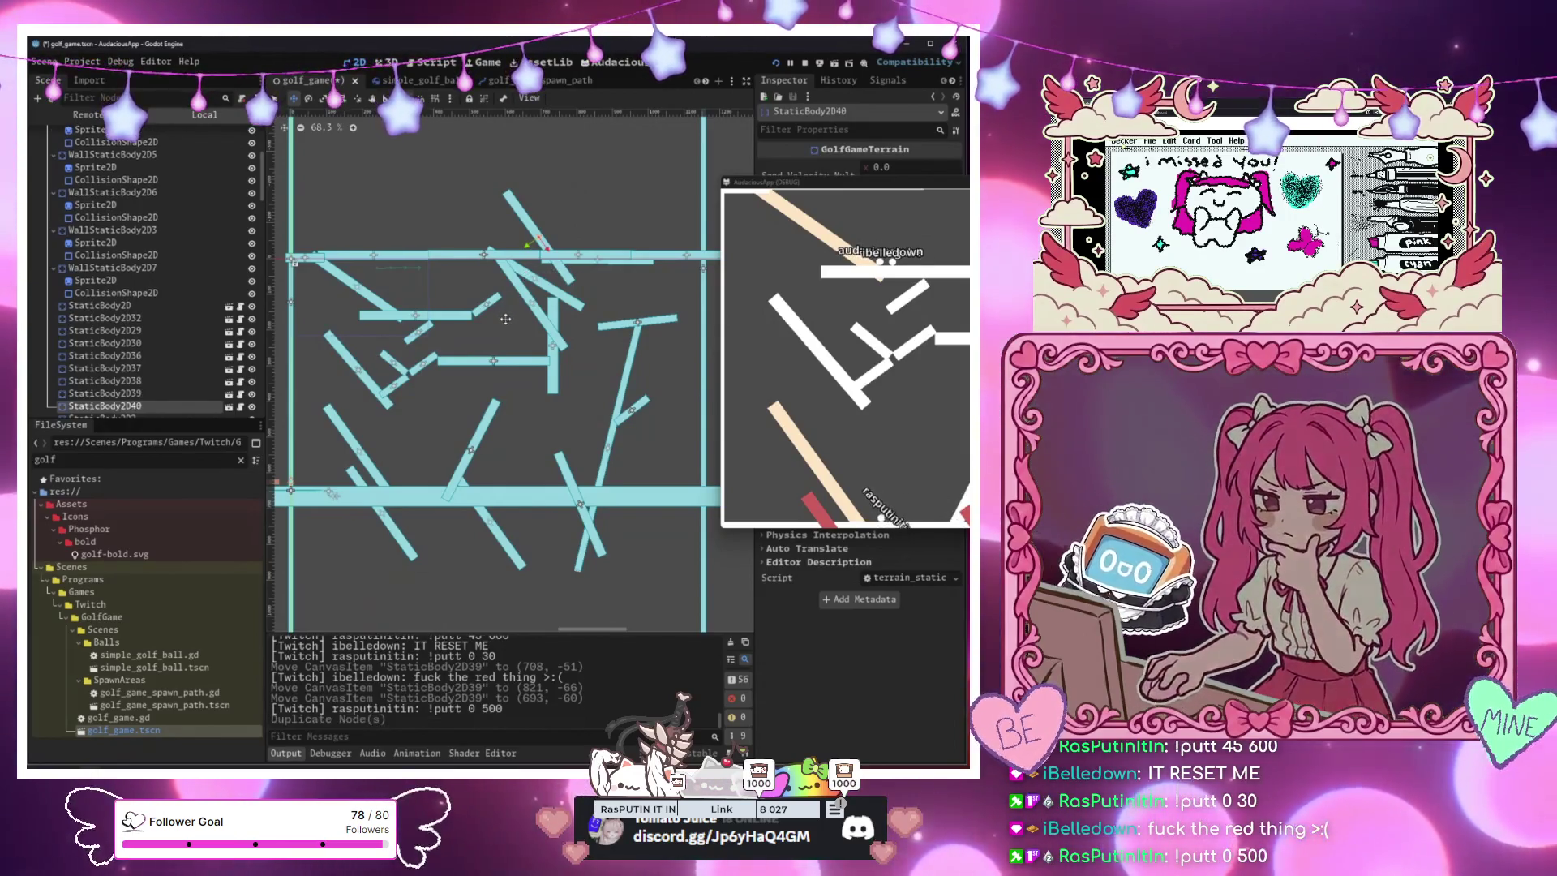
mouse_move(529, 243)
left_mouse_down()
mouse_move(577, 235)
mouse_move(641, 340)
mouse_move(681, 519)
mouse_move(691, 659)
mouse_move(600, 666)
left_mouse_up()
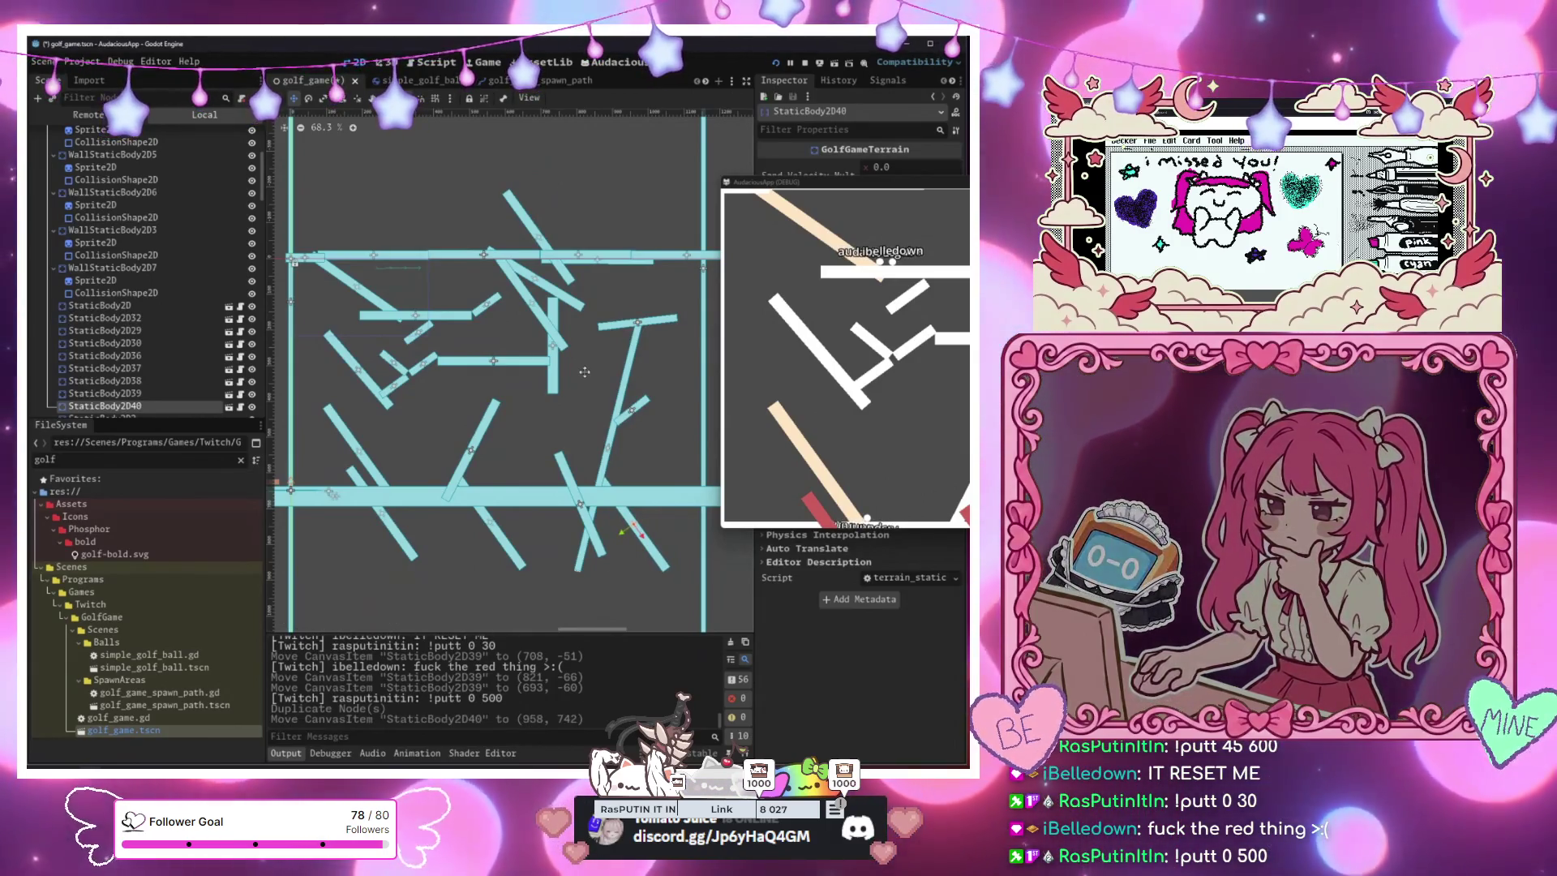
mouse_move(884, 183)
left_mouse_down()
mouse_move(415, 160)
mouse_move(405, 133)
left_mouse_up()
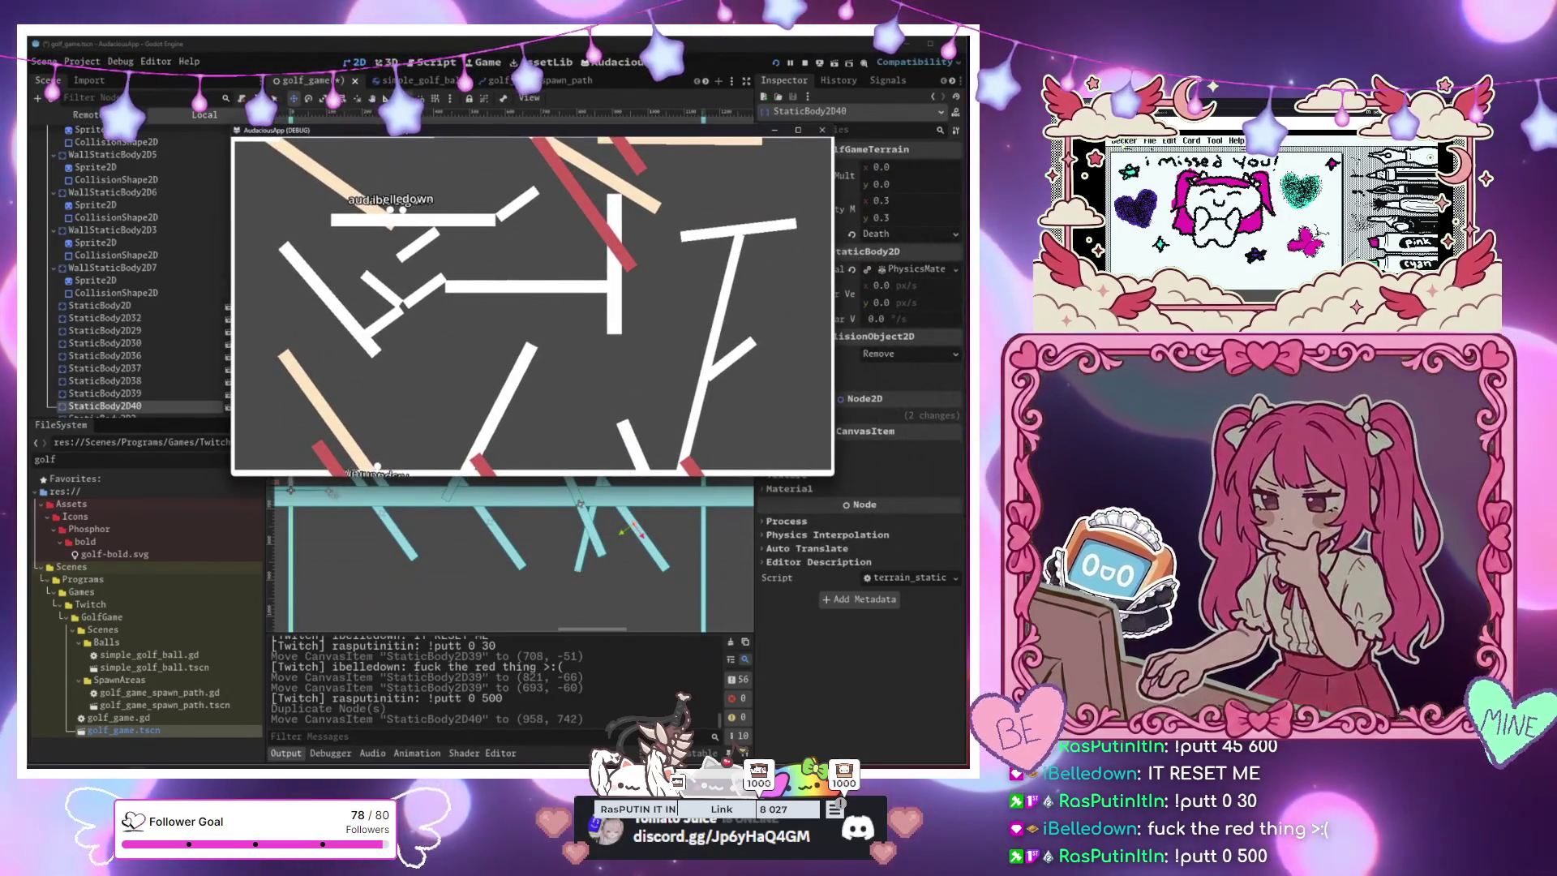
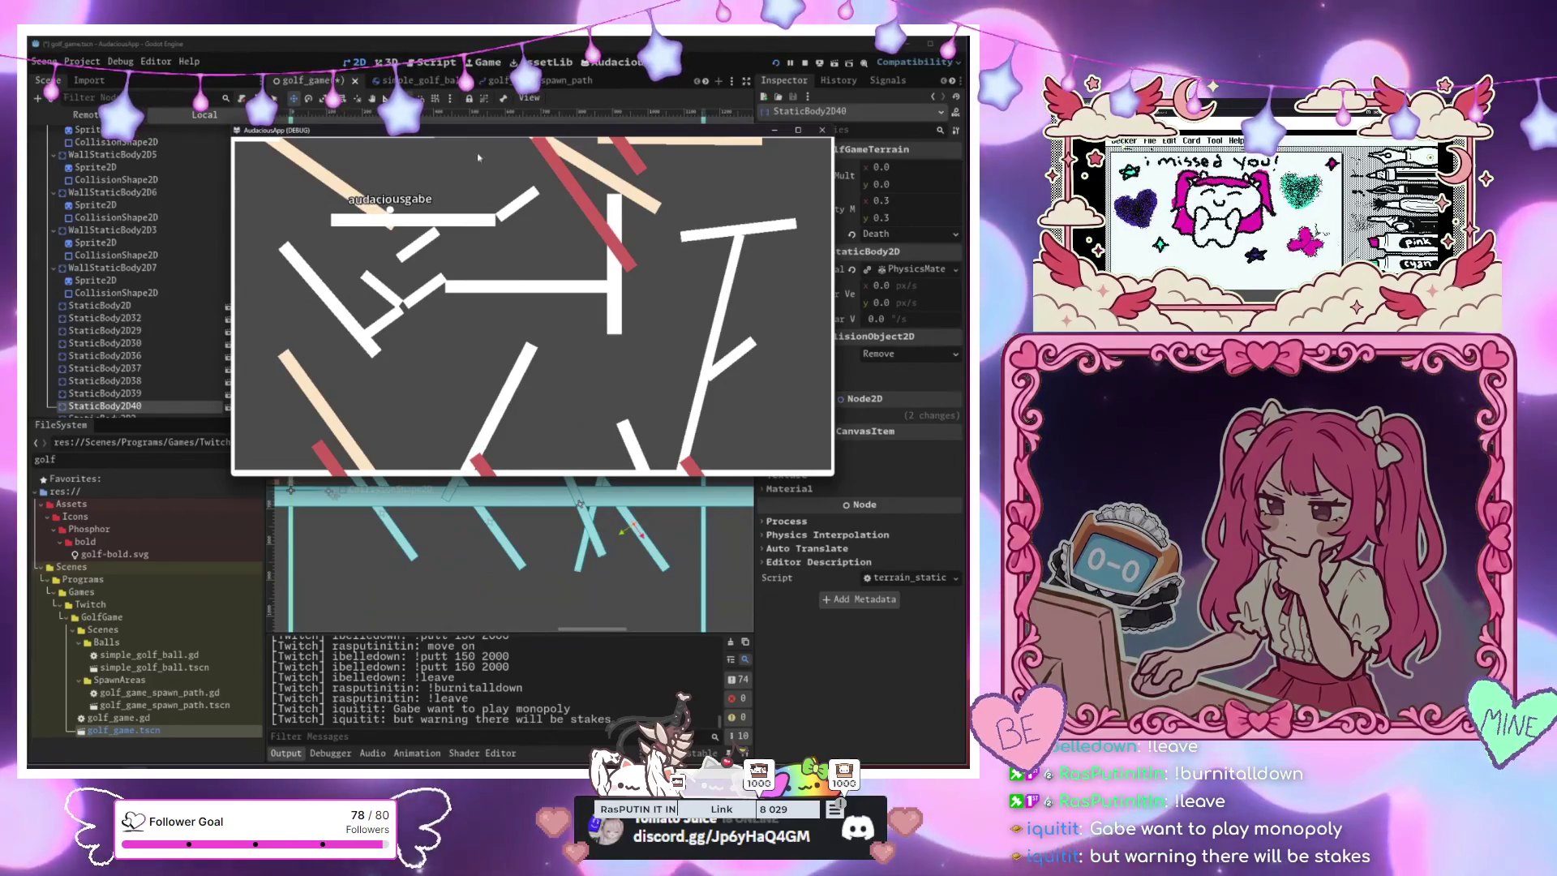
Stop the running golf game and switch to the elimination_luck_game scene, panning to its Joined Users panel
key("F8")
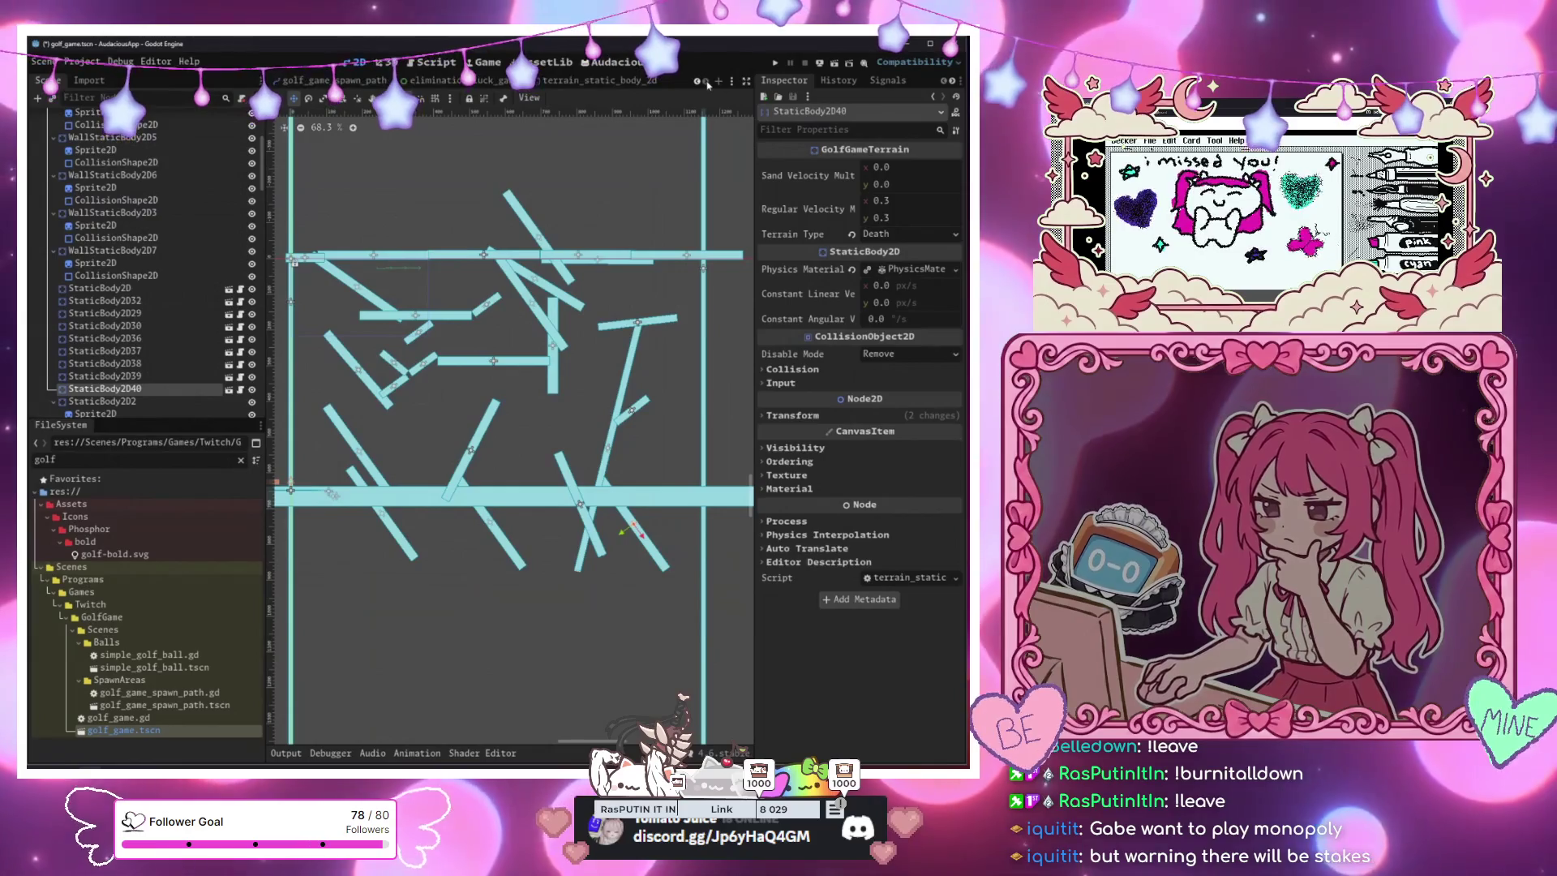
left_click(484, 82)
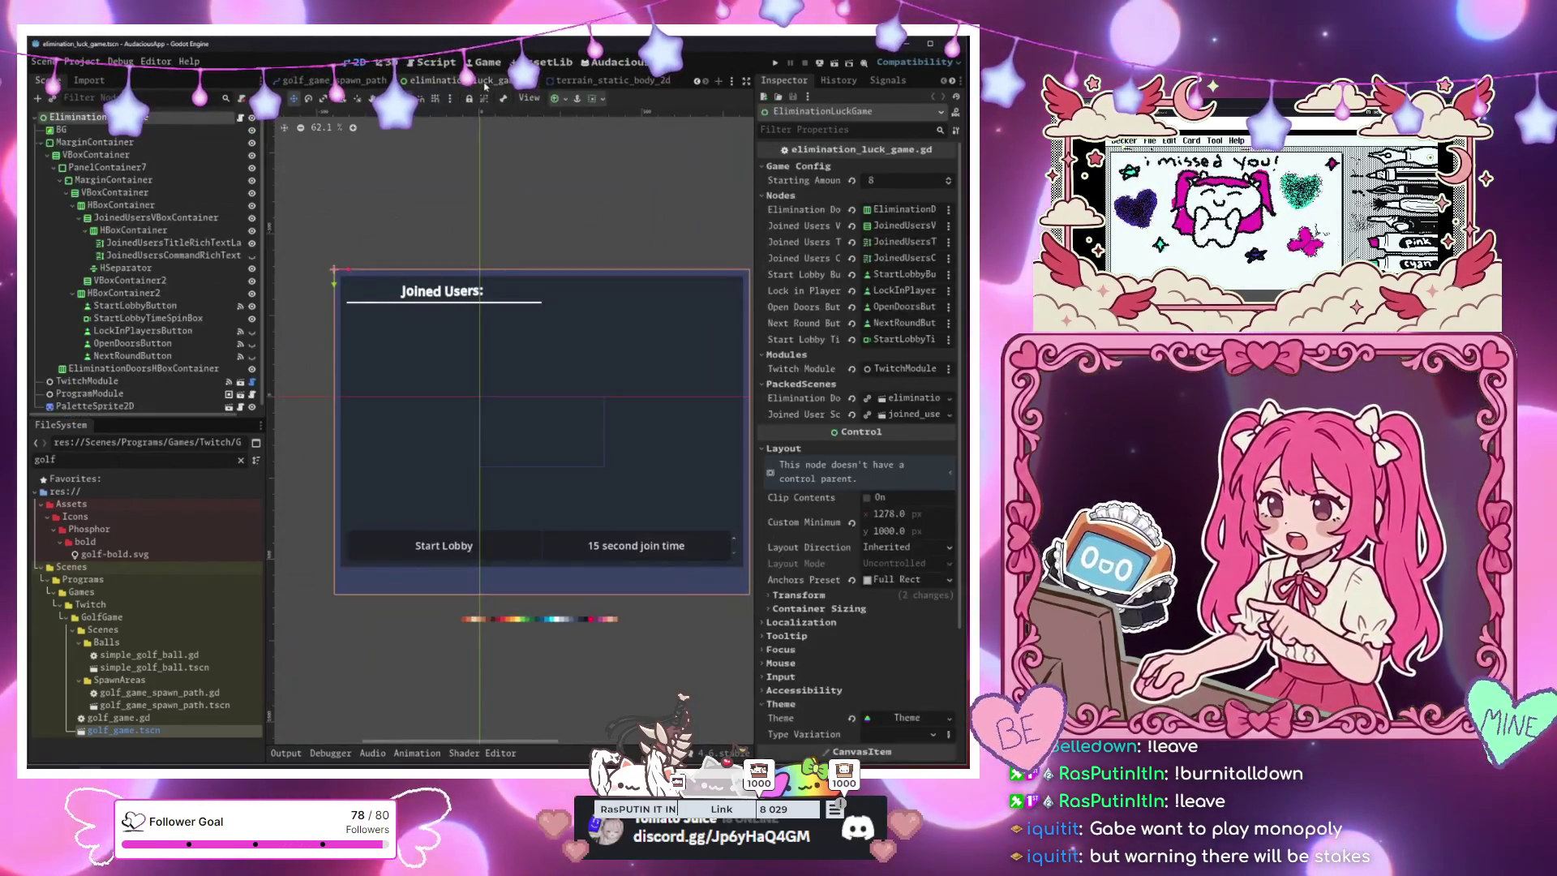
left_click_drag(650, 230, 603, 192)
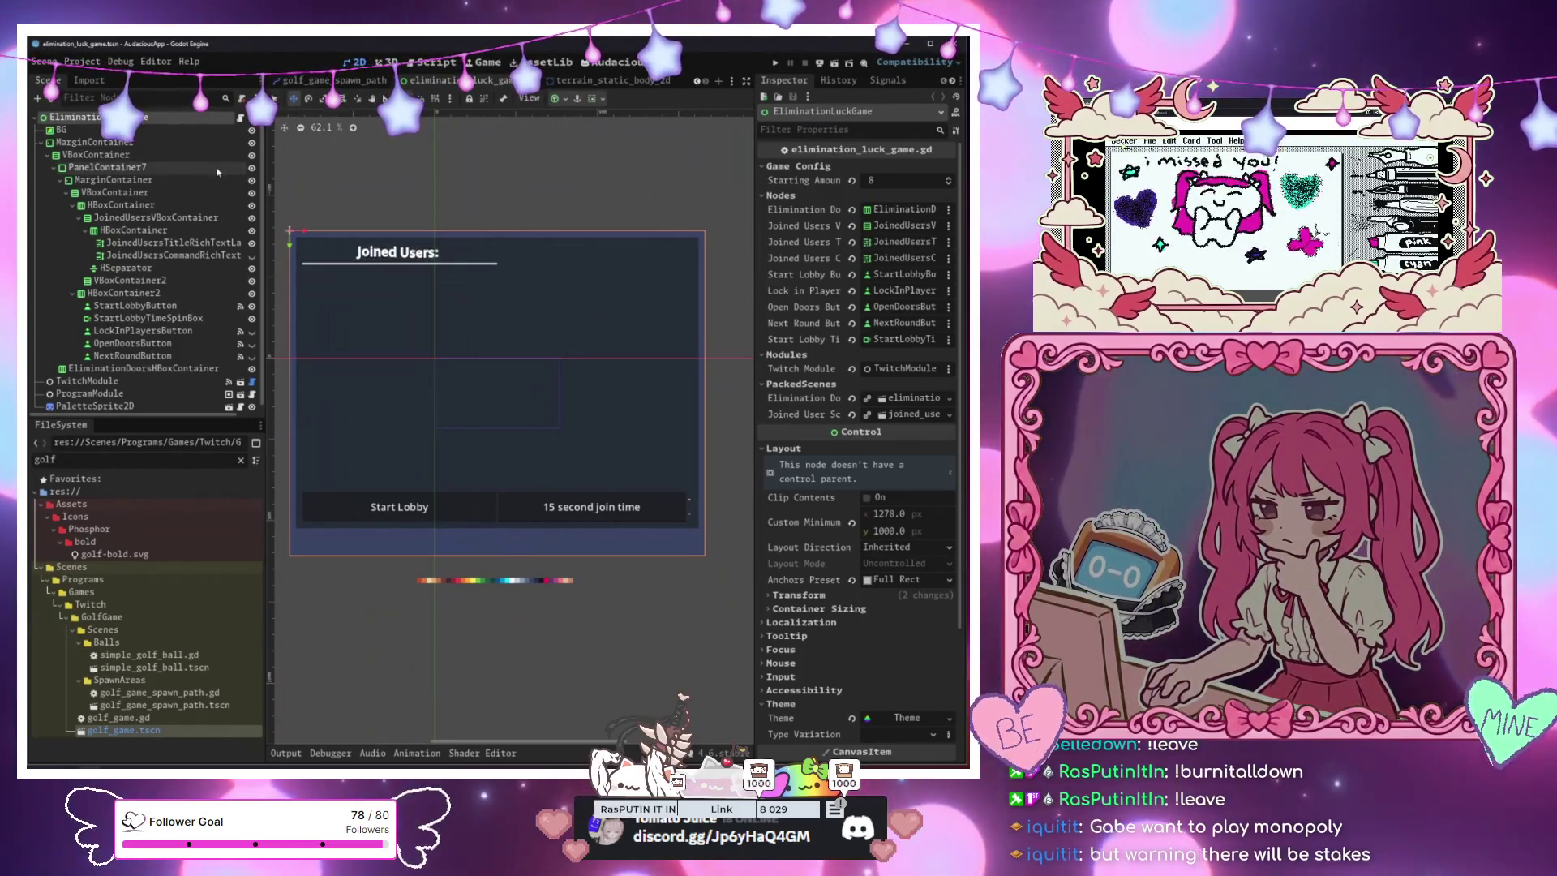
Select the VBoxContainer node, then save and run the project to launch the ouija board
left_click(203, 192)
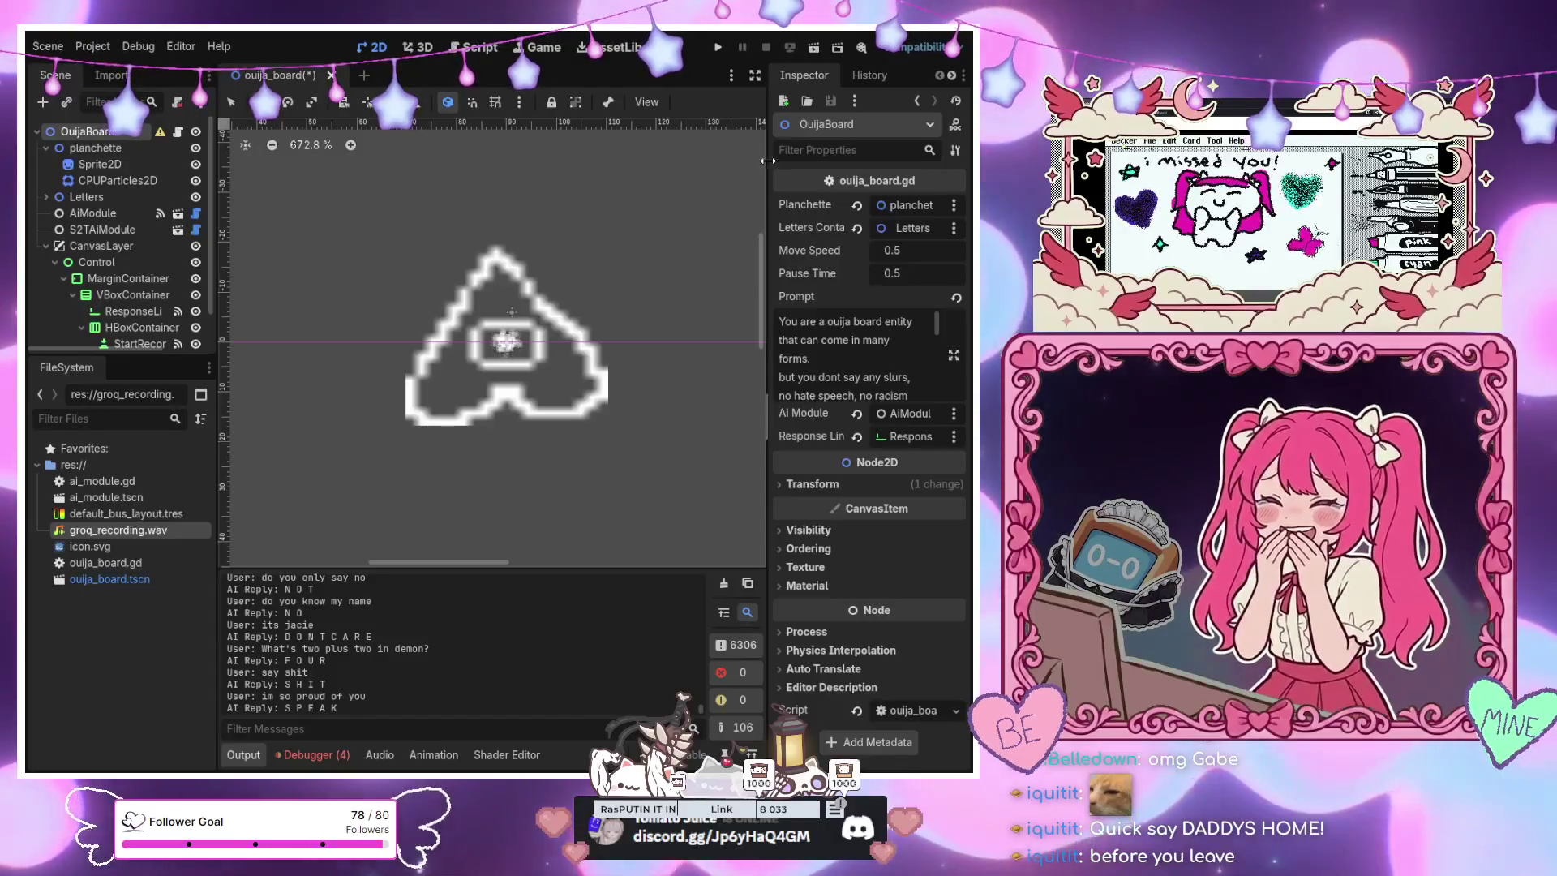
key("F5")
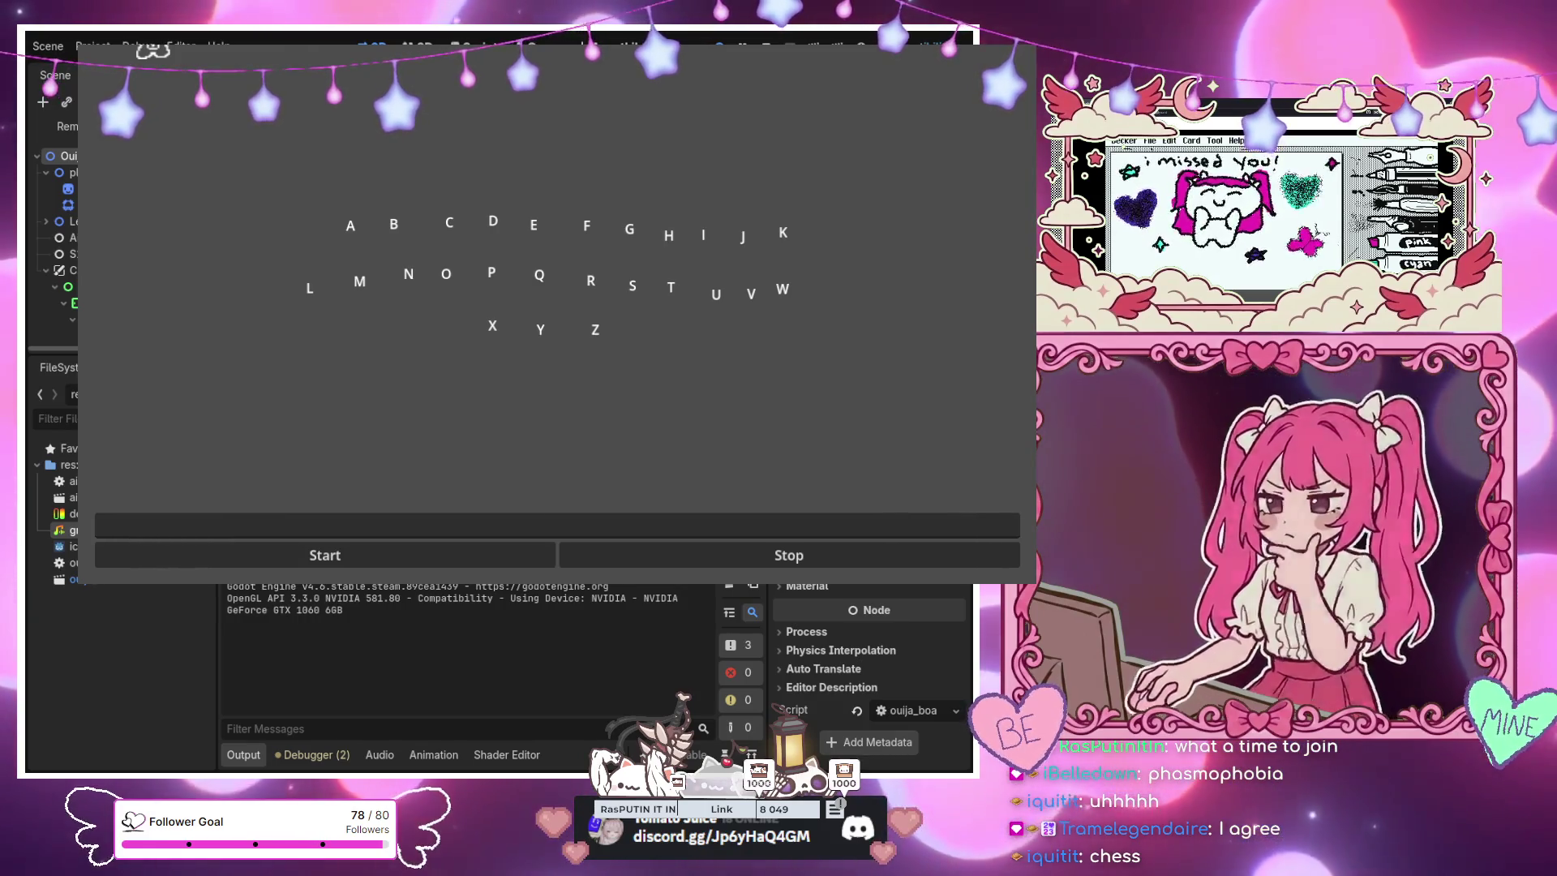
Focus the empty question field at the bottom of the running ouija game window
left_click(629, 530)
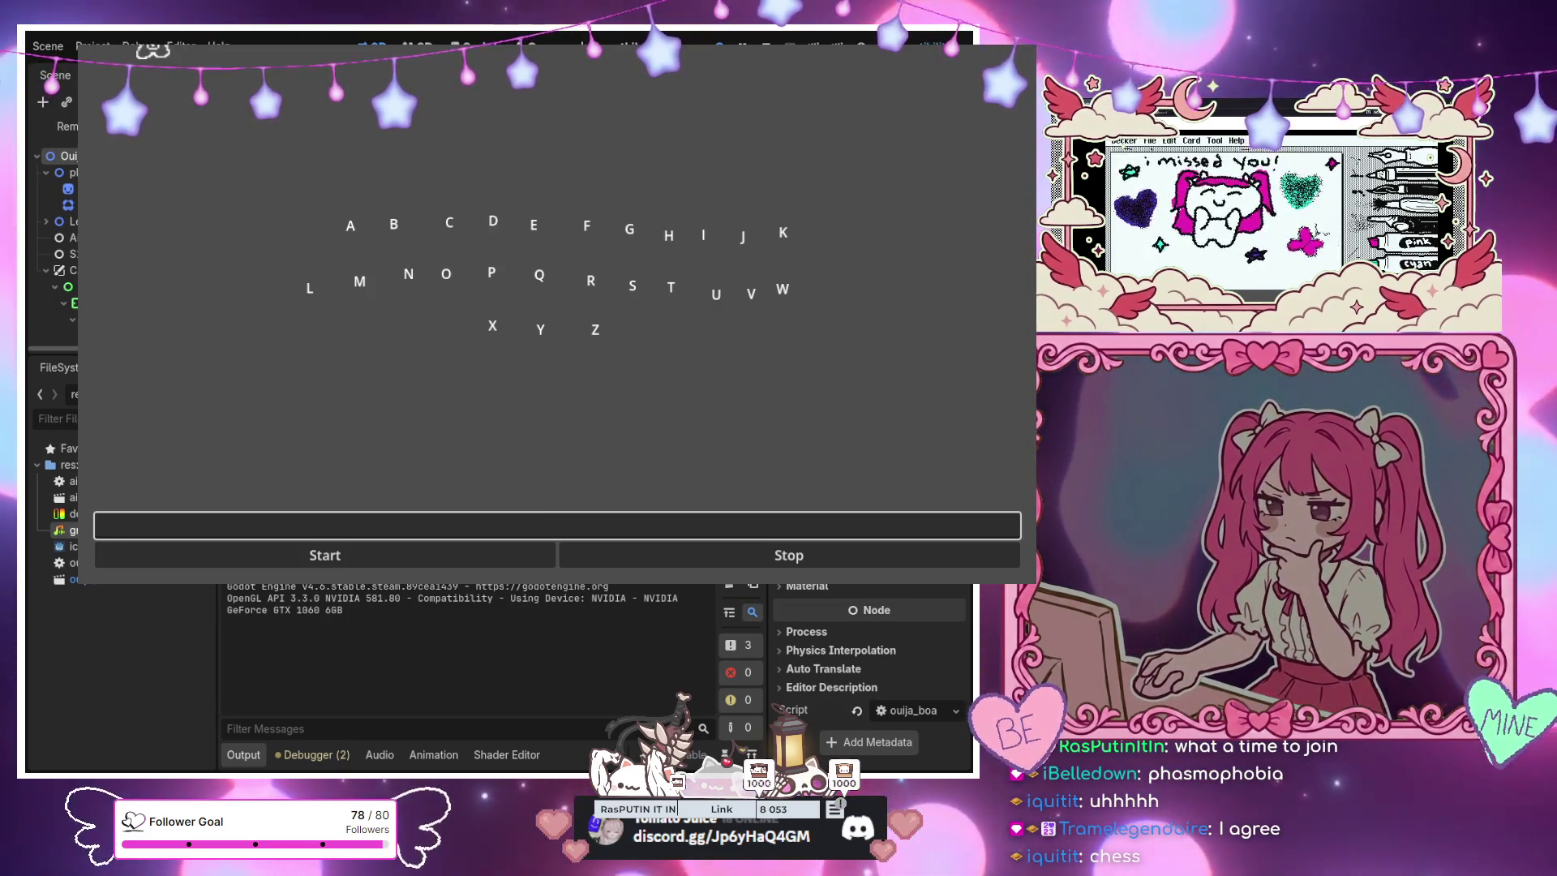
left_click(558, 525)
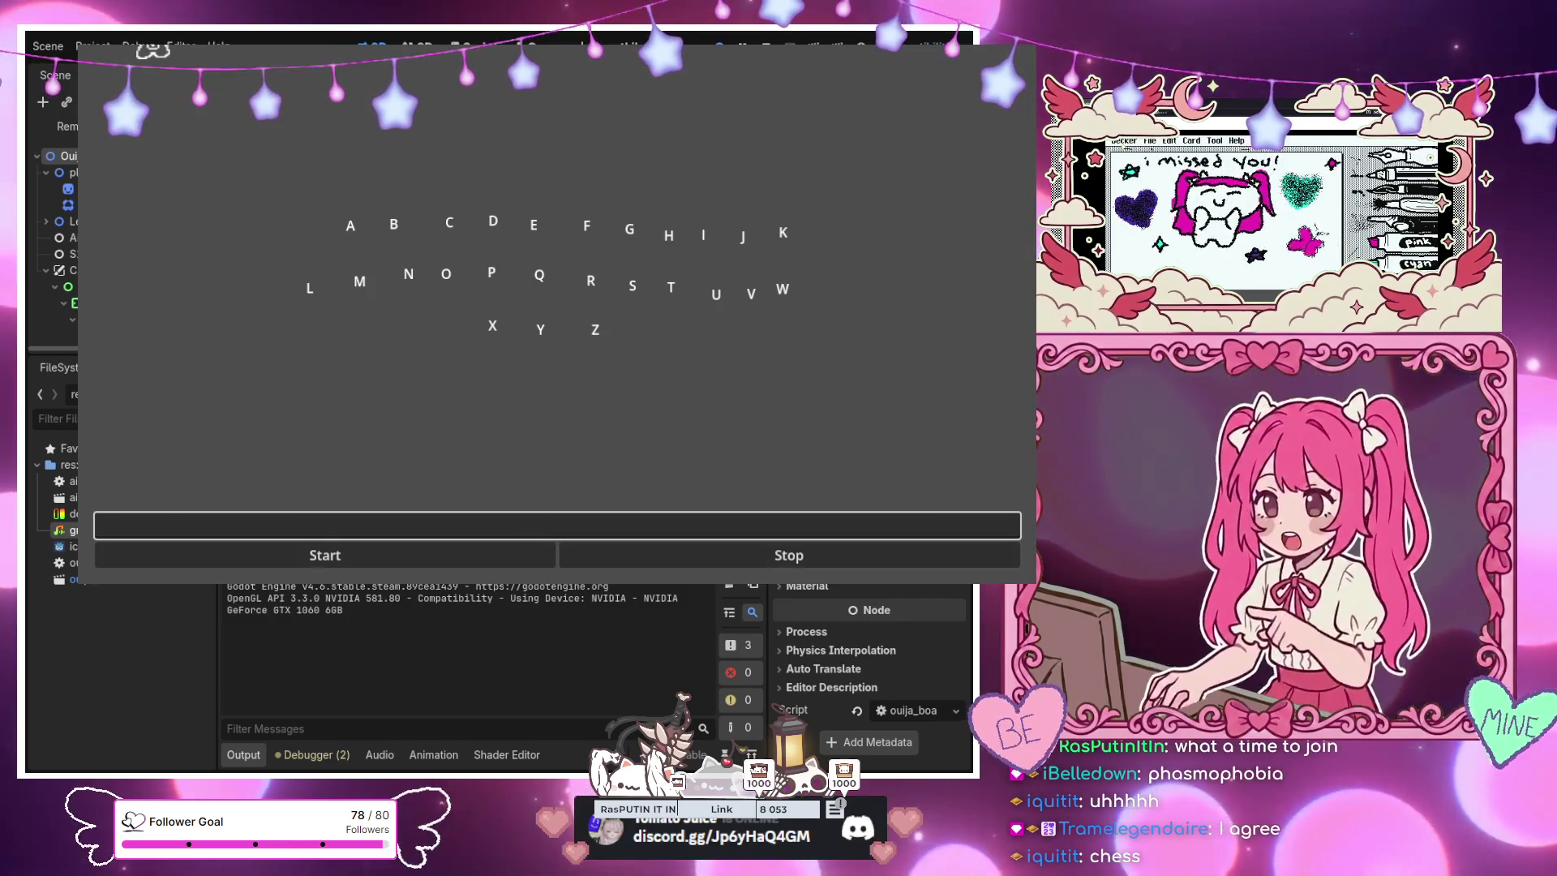
Ask the ouija board 'hello, what is your name?' in the question field
type("hell")
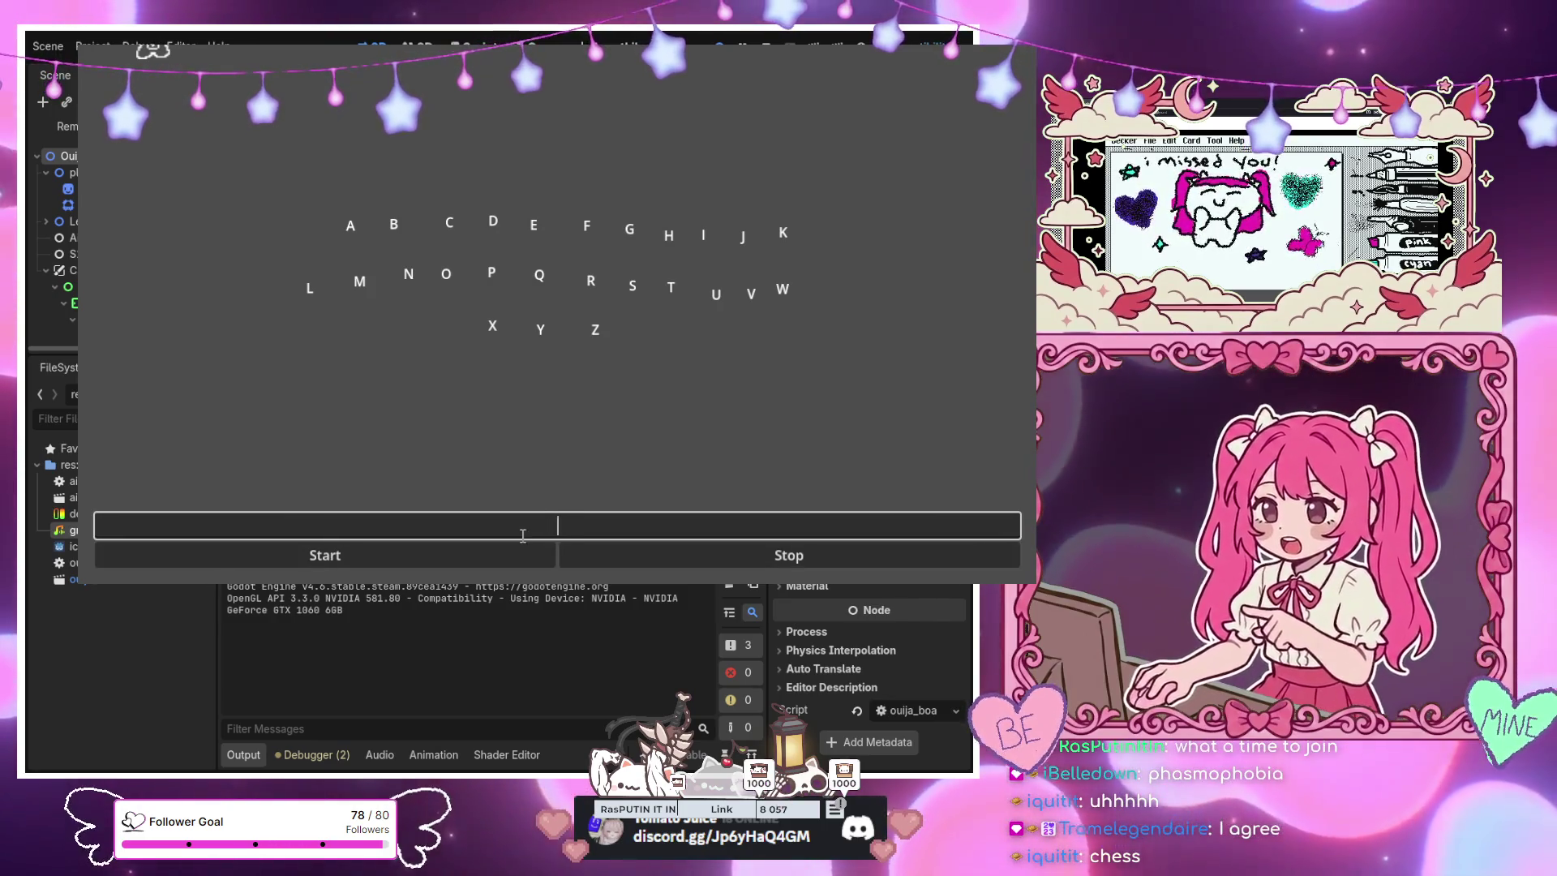
type("o")
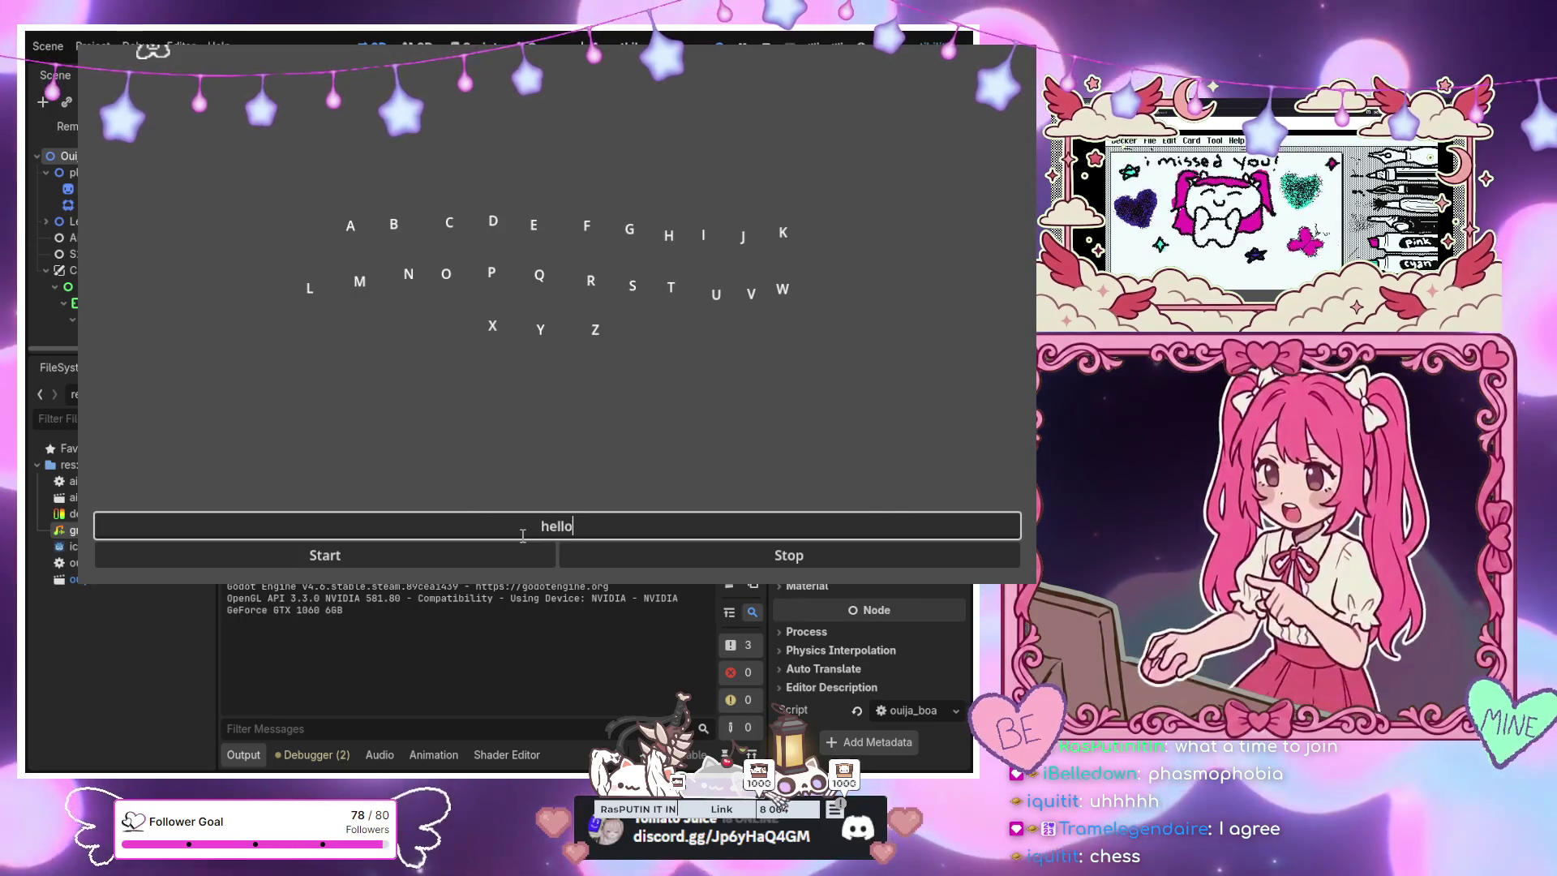
type(", what is y")
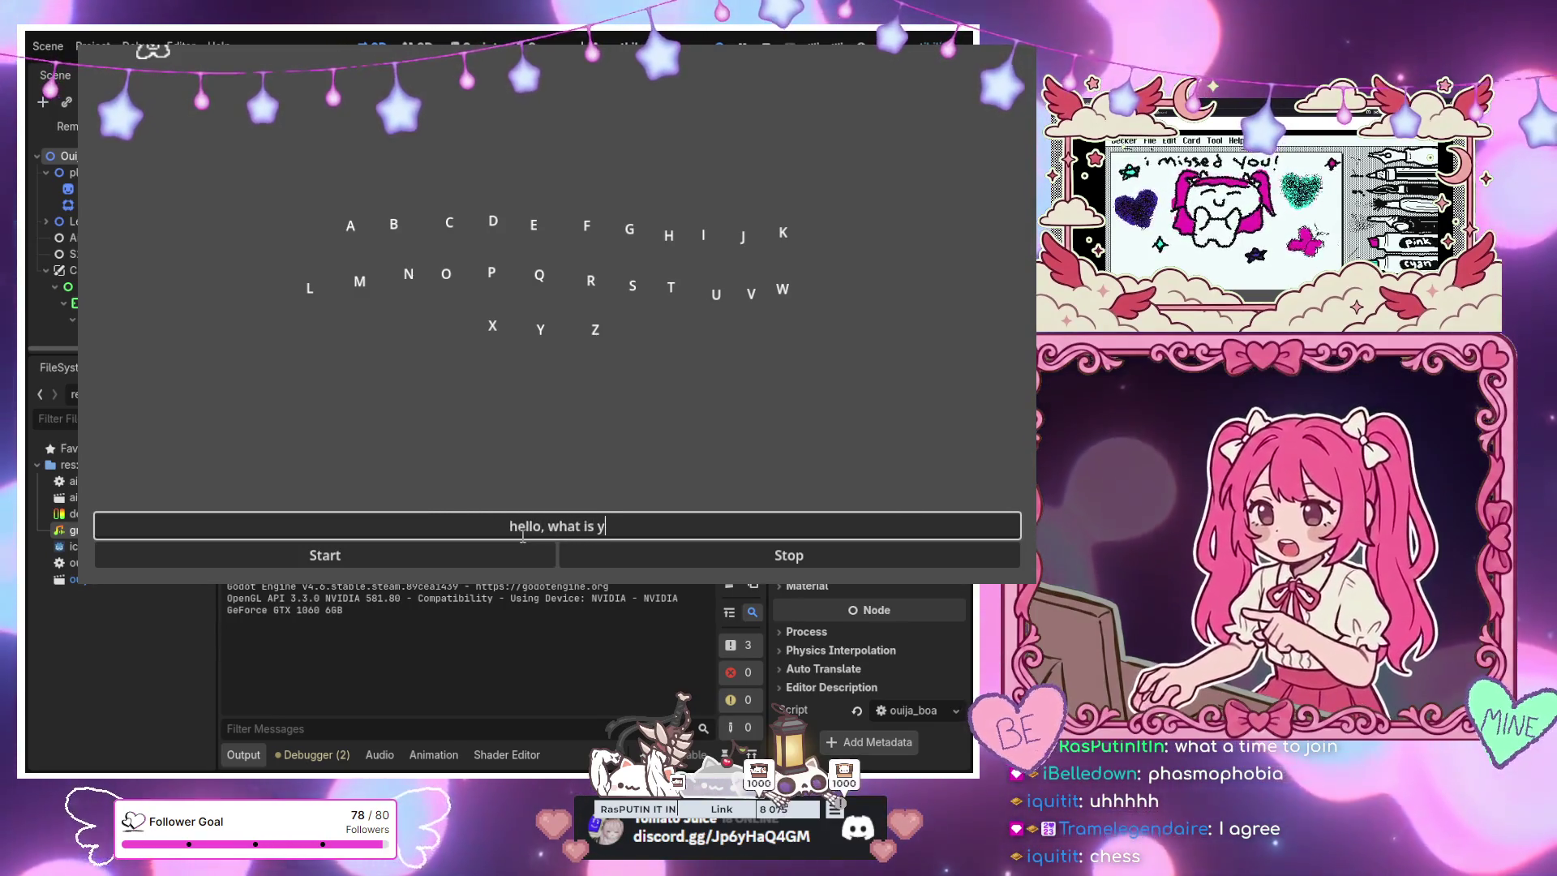
type("our name?")
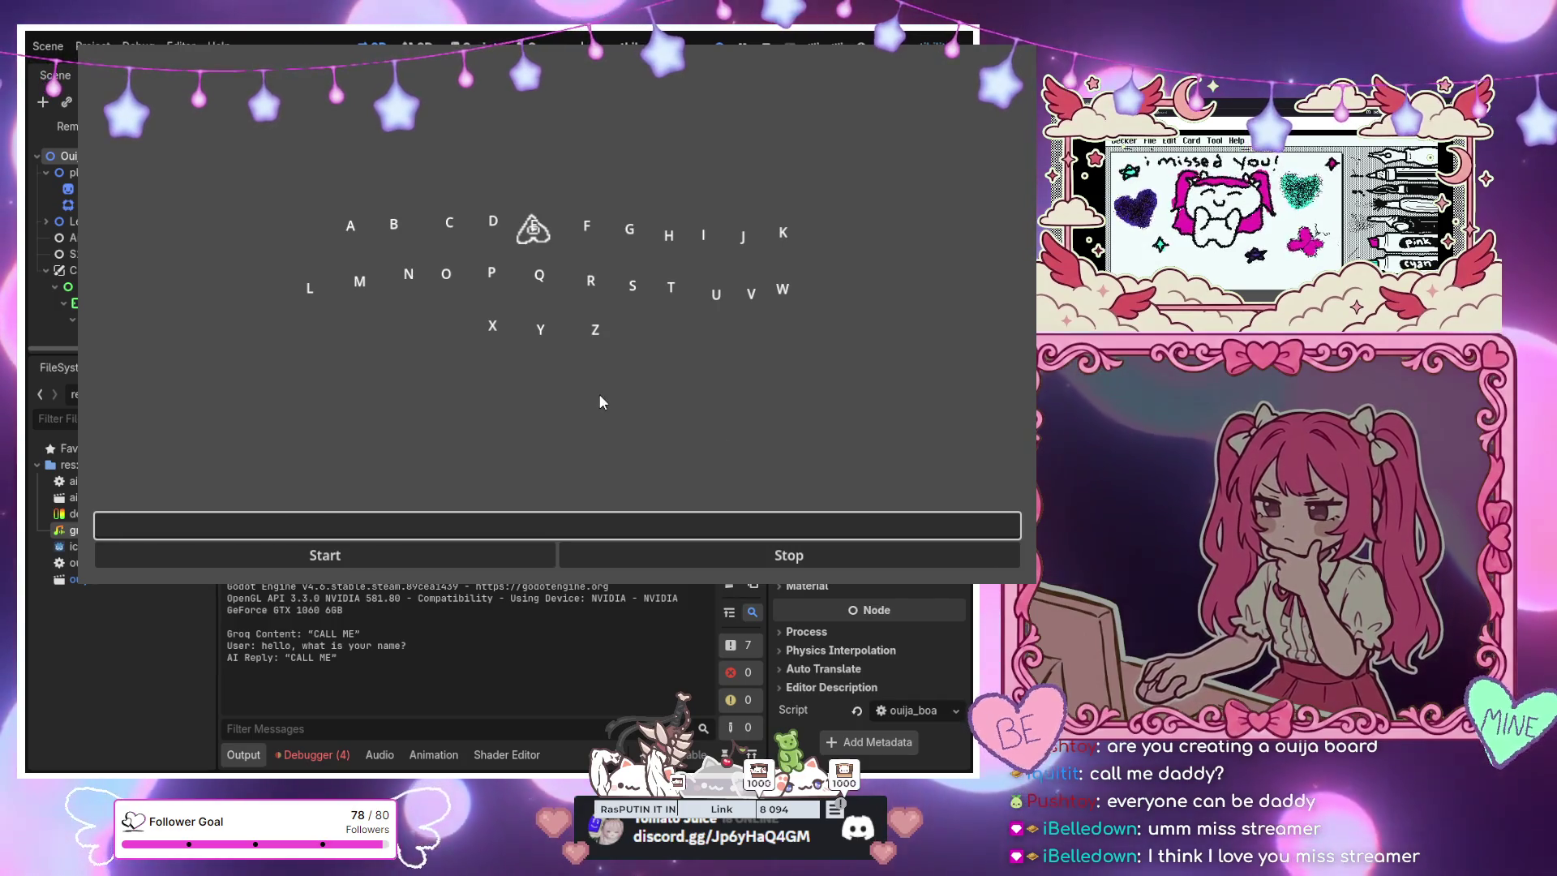
Ask 'whats your name' in the question field, then refocus the field for another question
left_click(566, 523)
type("wha")
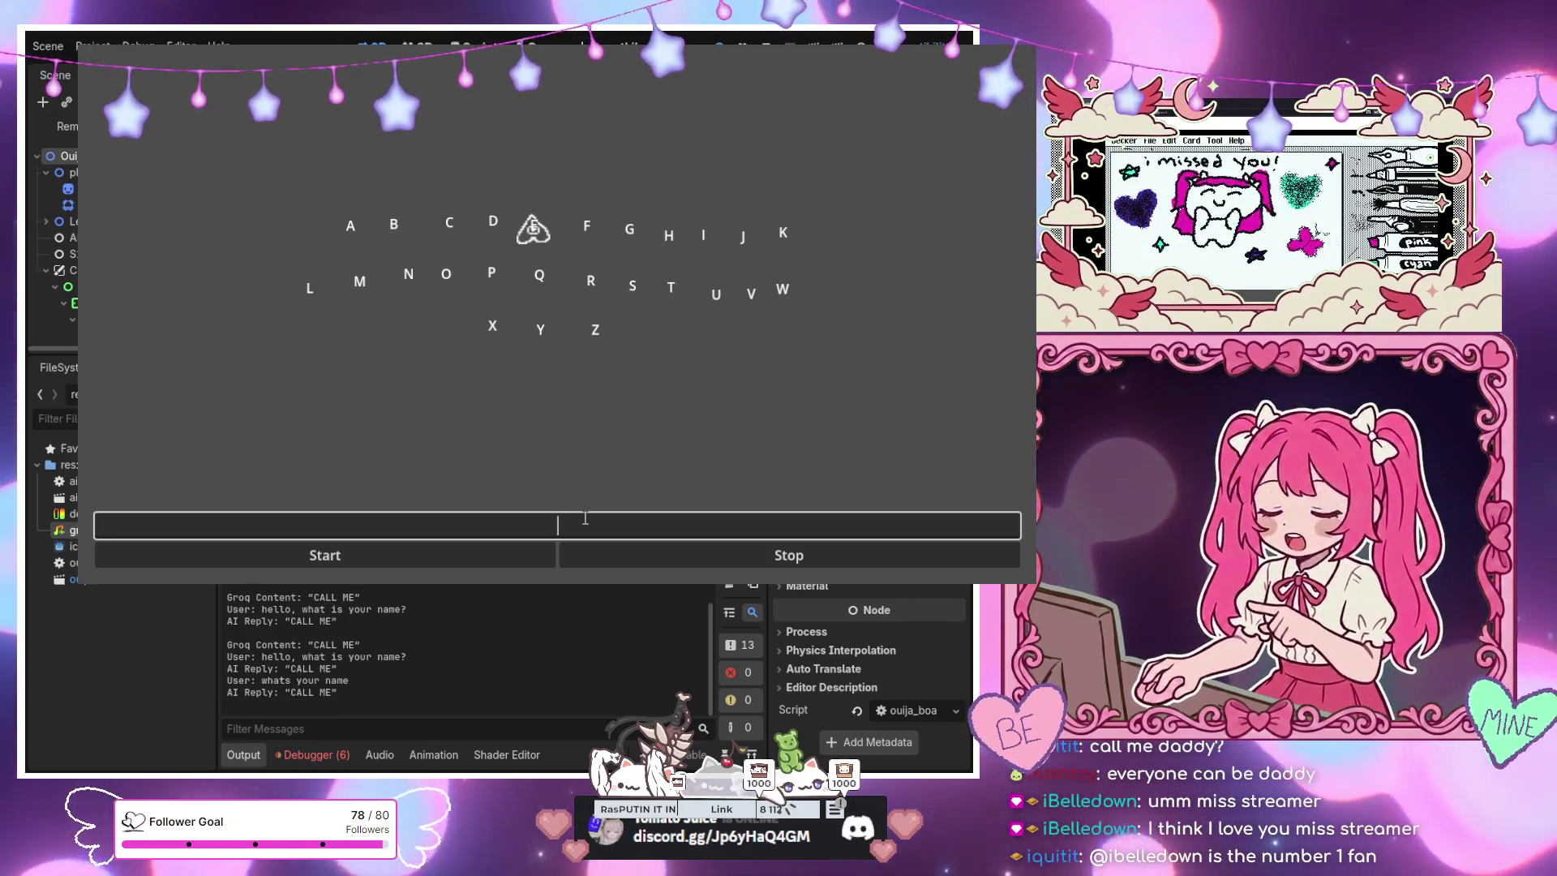
left_click(584, 517)
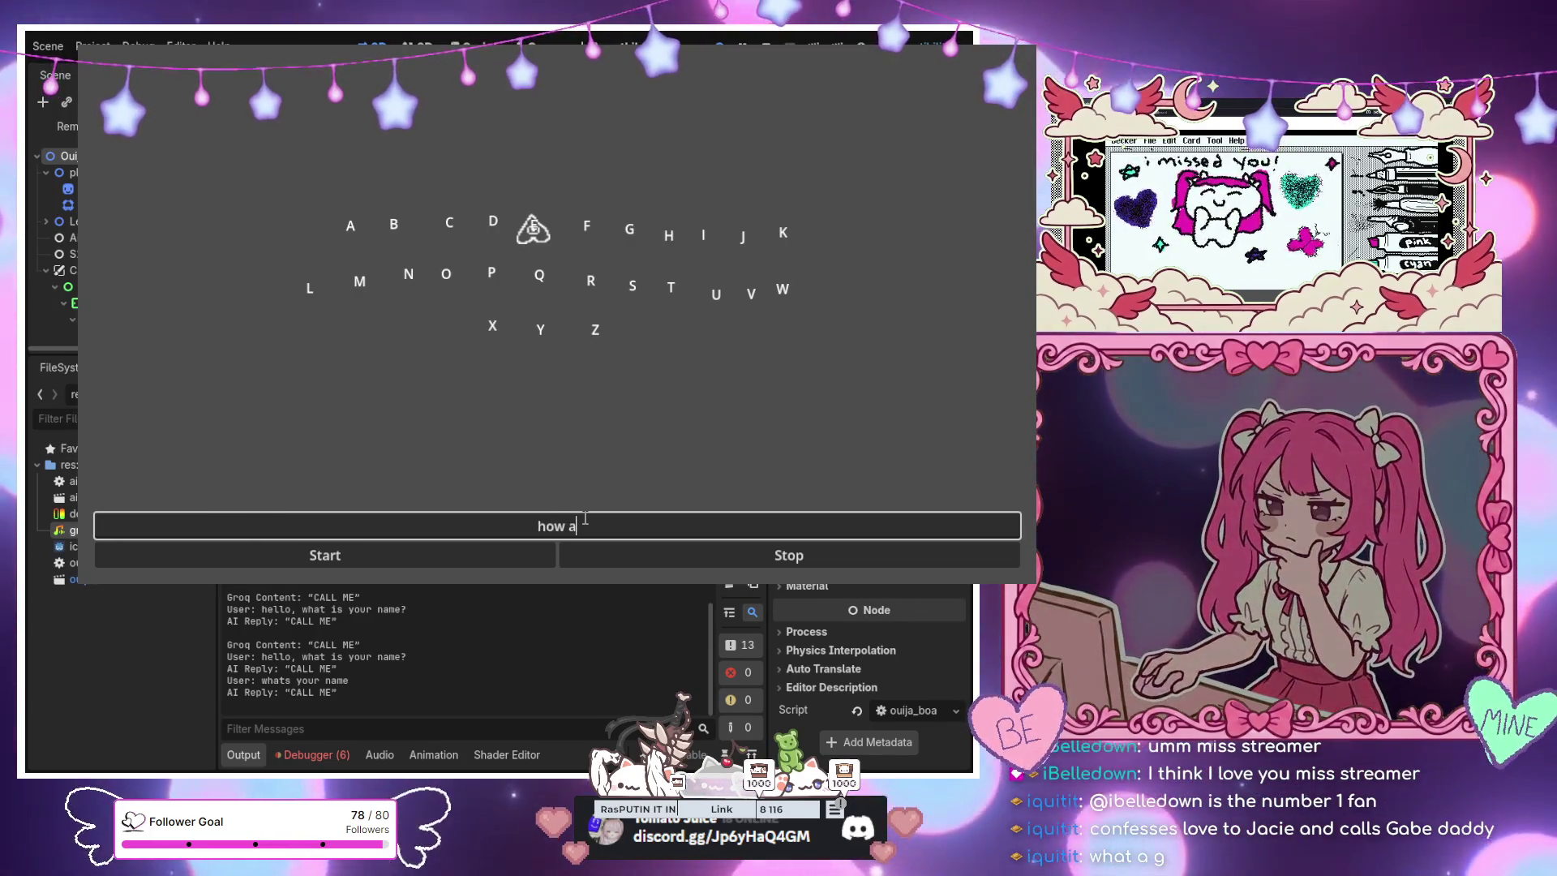
Submit 'how are you?' and 'how old are you?', getting the replies STILL HERE and OLDER
type("re you")
key("Return")
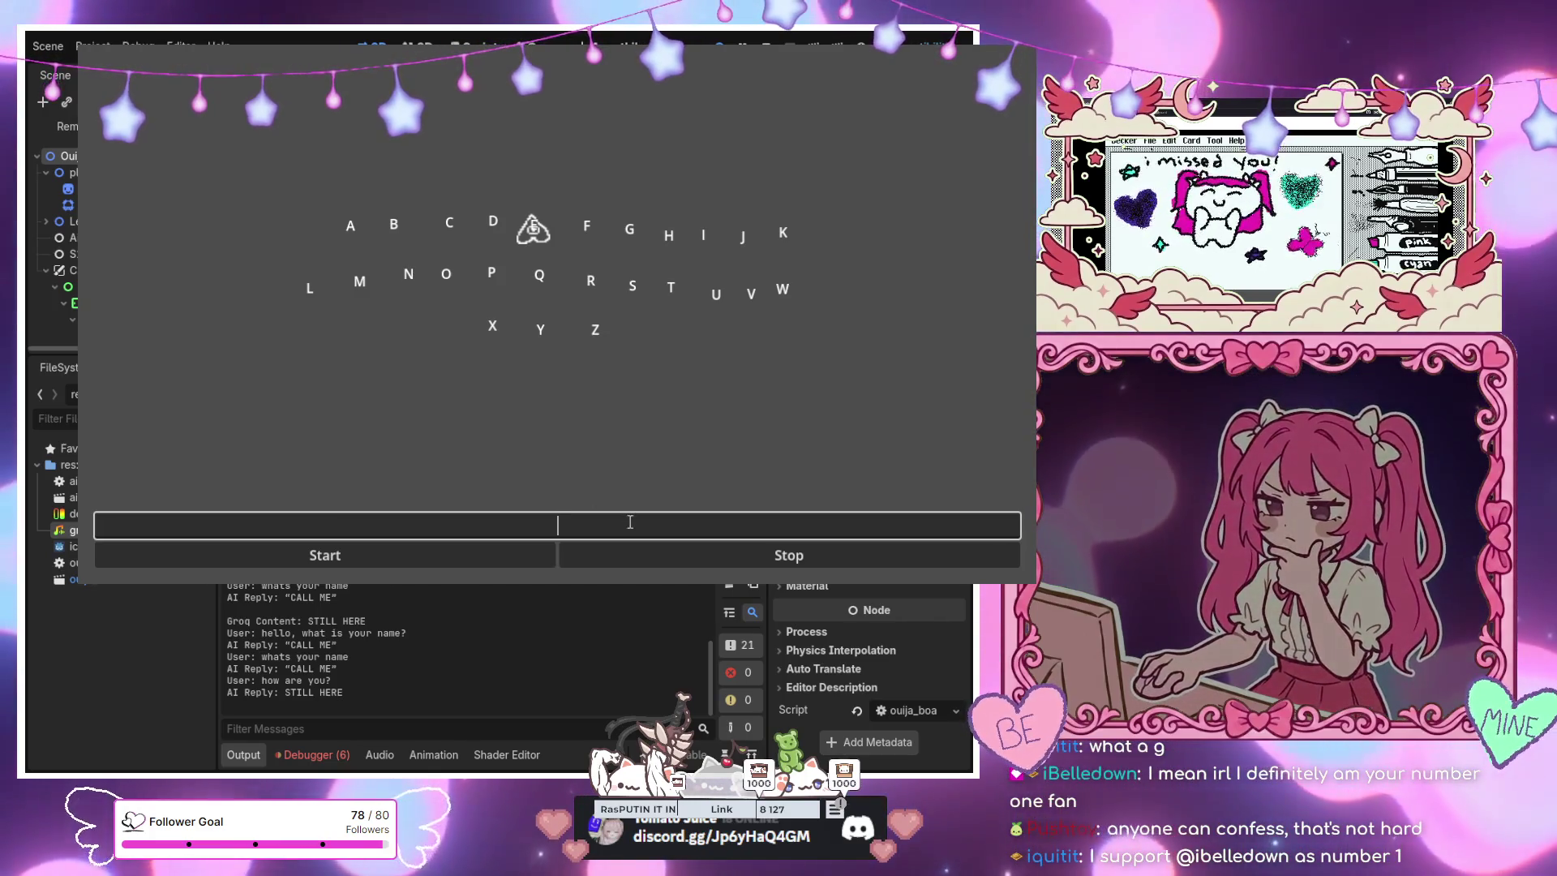
type("how old are you?")
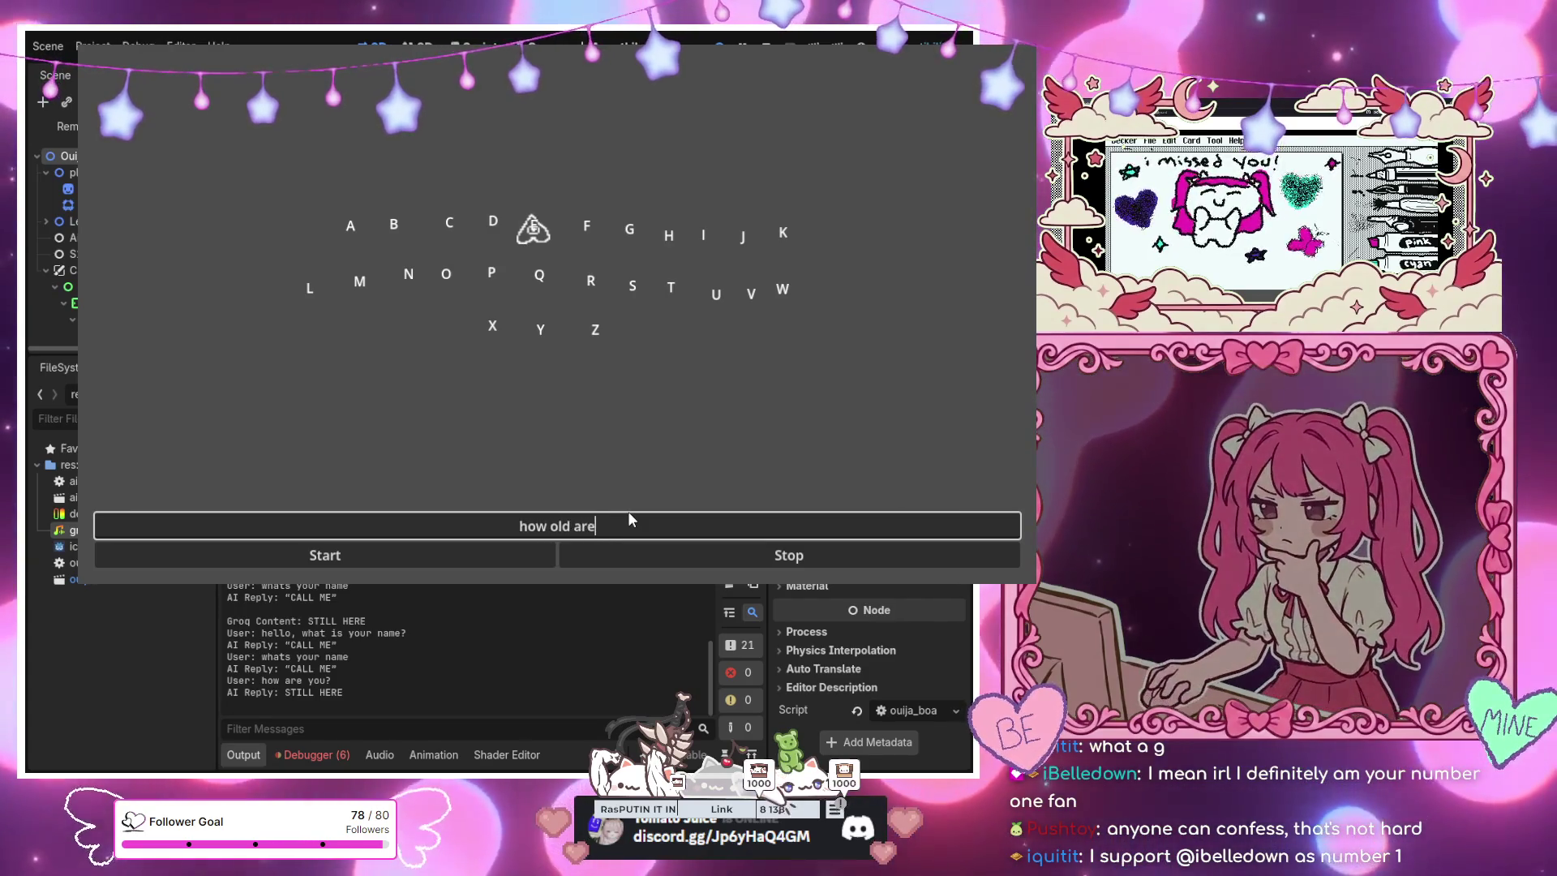
key("Return")
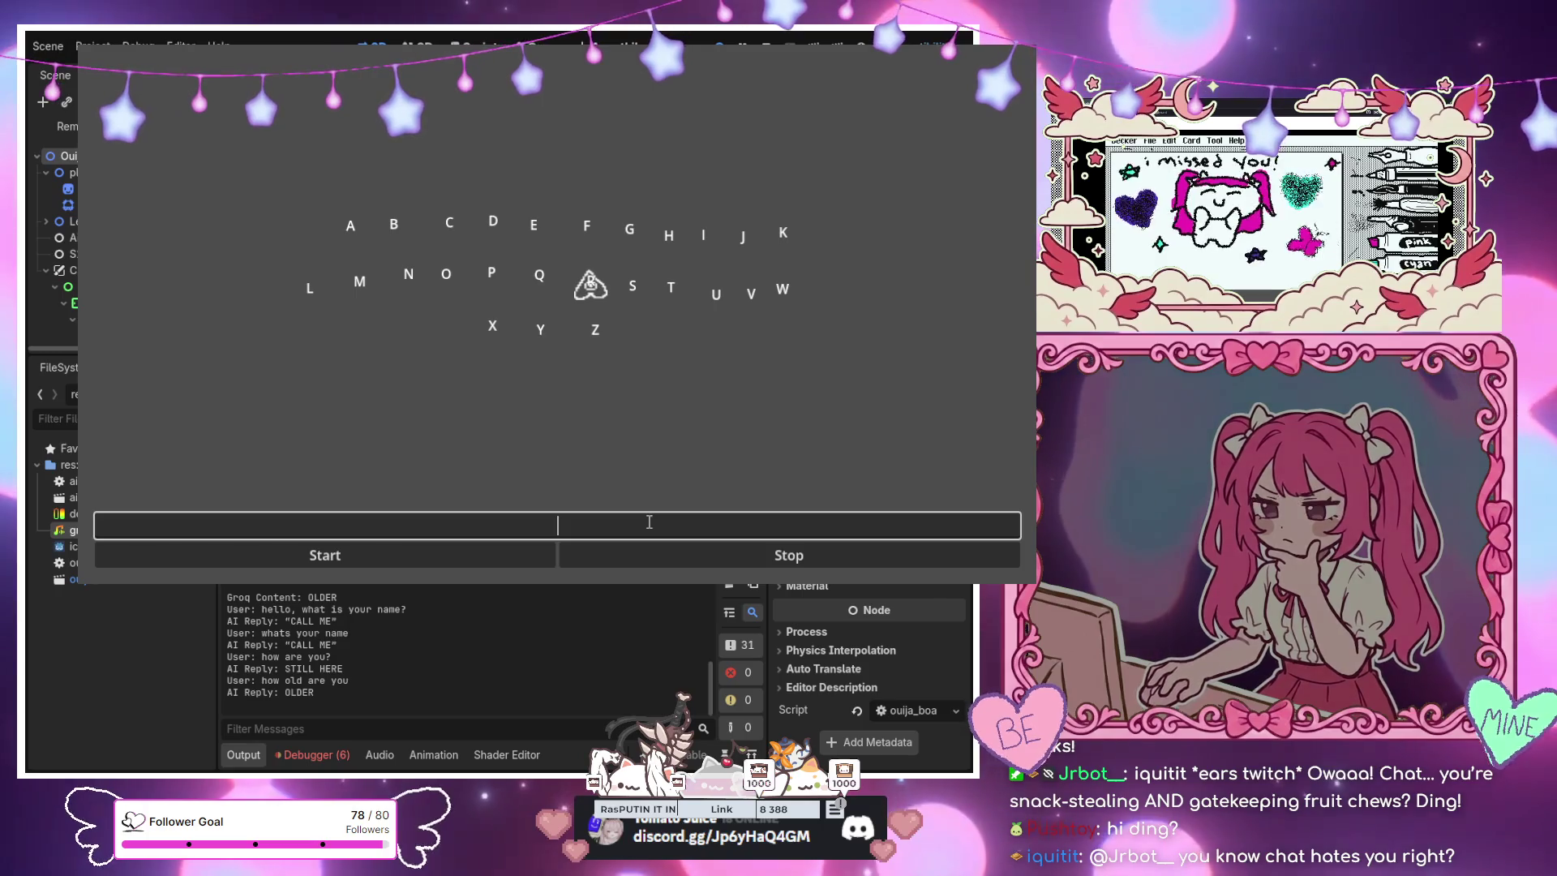
Ask 'are you nice?' (reply NOT ALWAYS), then enter 'do you have a favorite food'
type("are you nice")
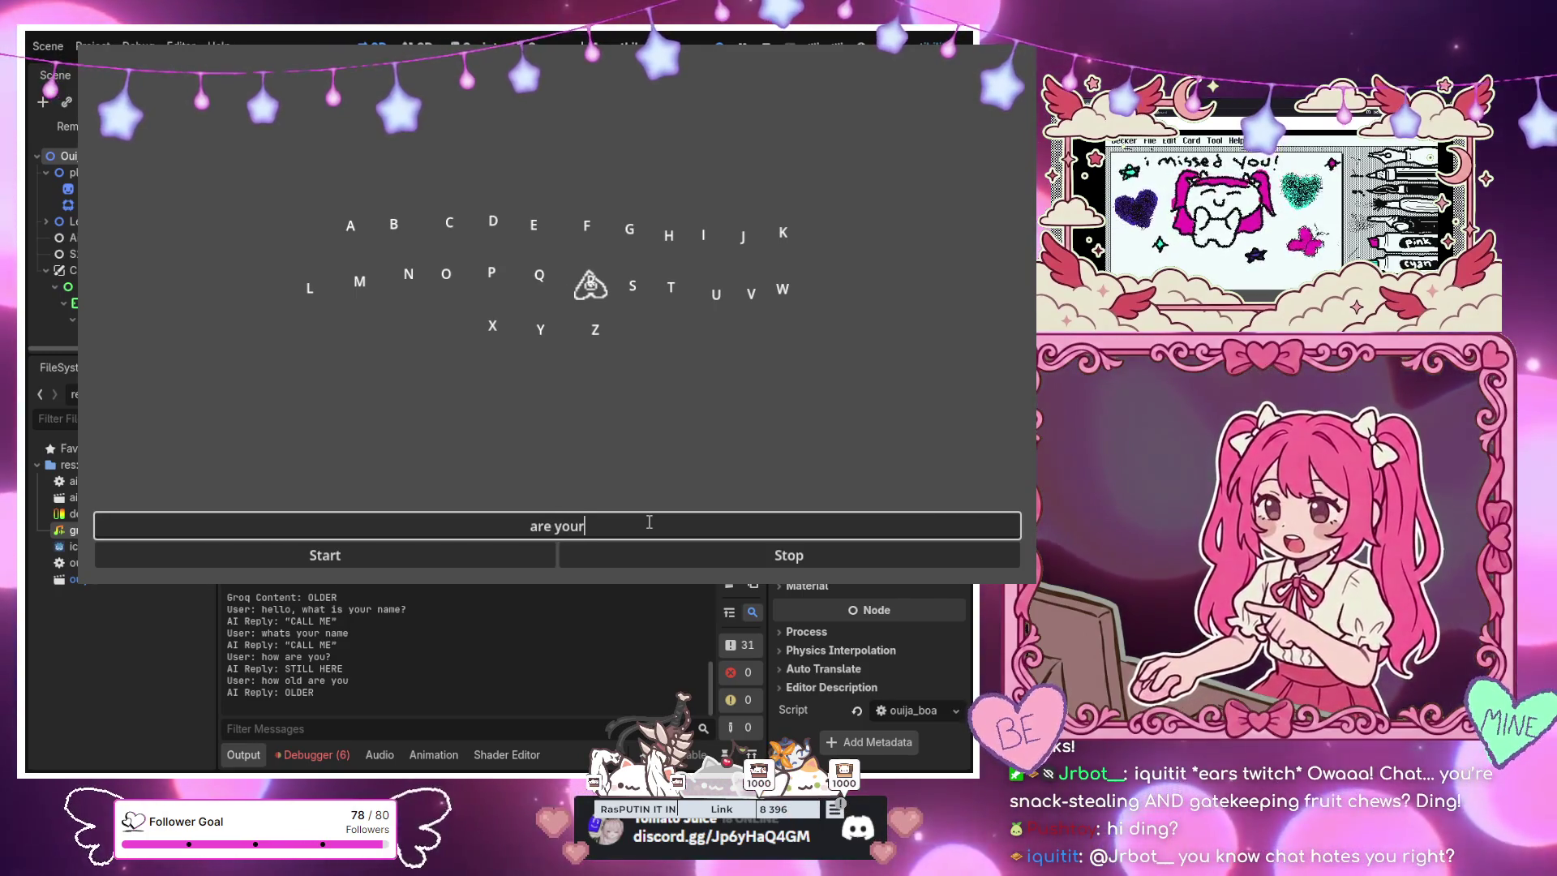
type("?")
key("Return")
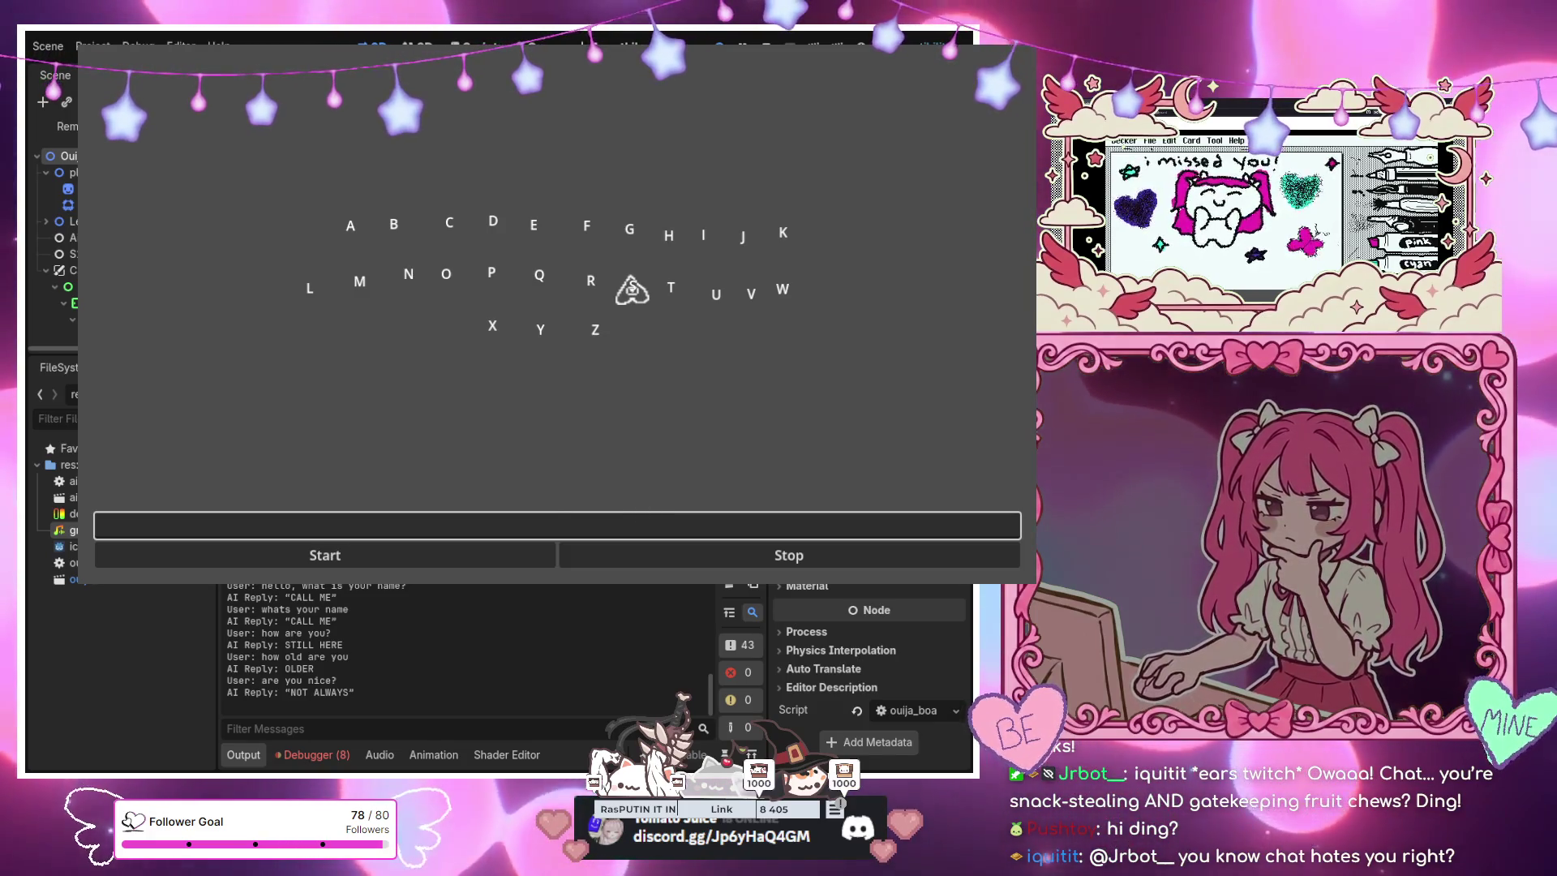
left_click(639, 526)
type("do you have a favorite")
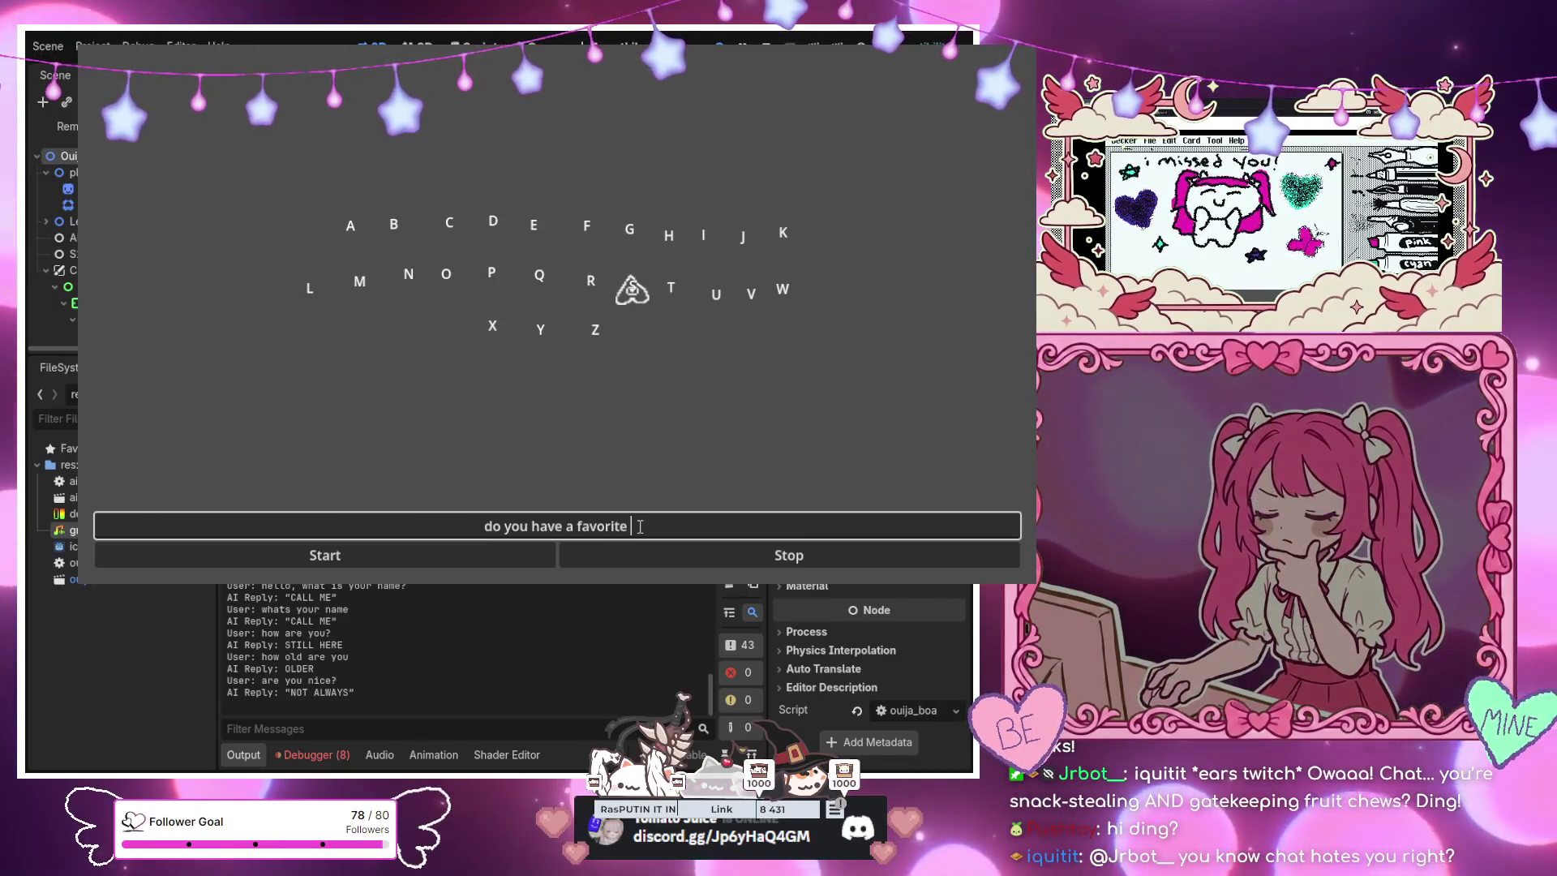
type(" food")
Submit the favorite food question and a pasted viewer question, getting LOST TASTE and GROW UP
key("Return")
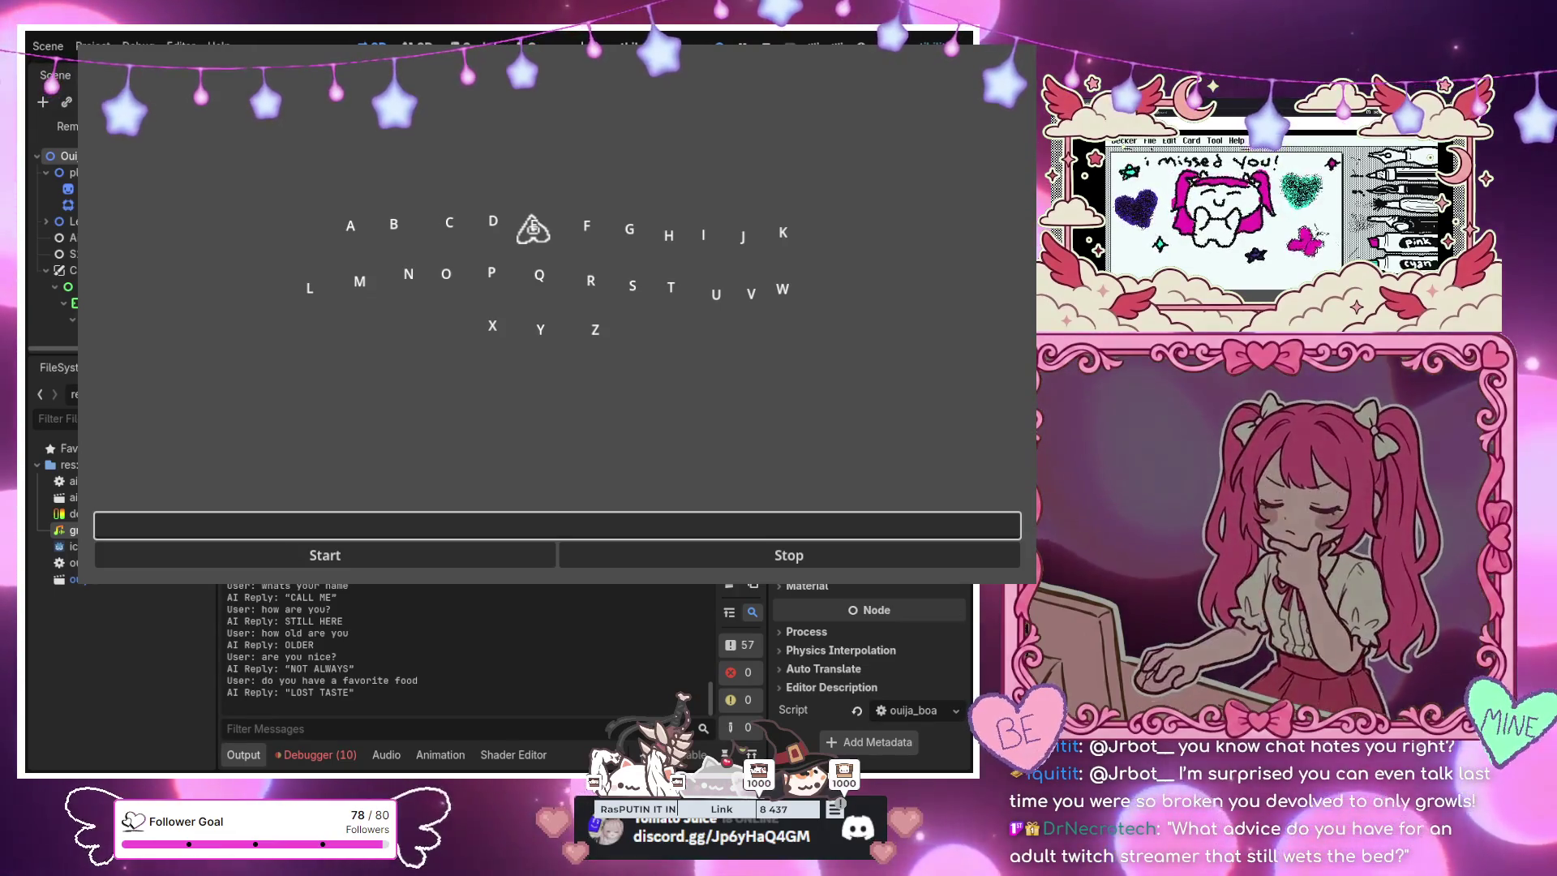
right_click(748, 525)
left_click(836, 401)
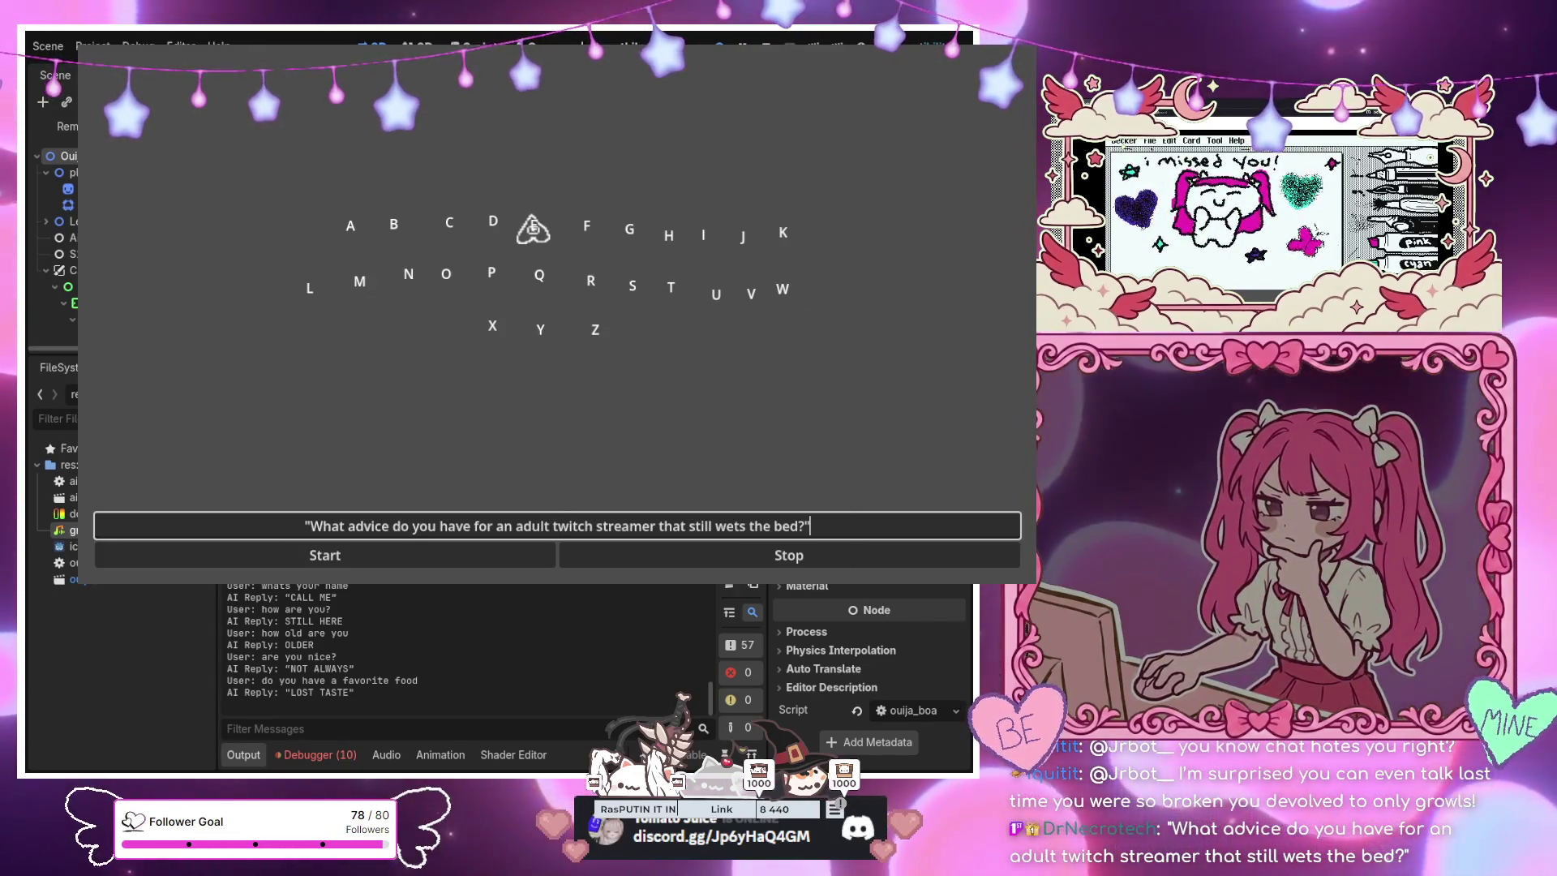
key("Return")
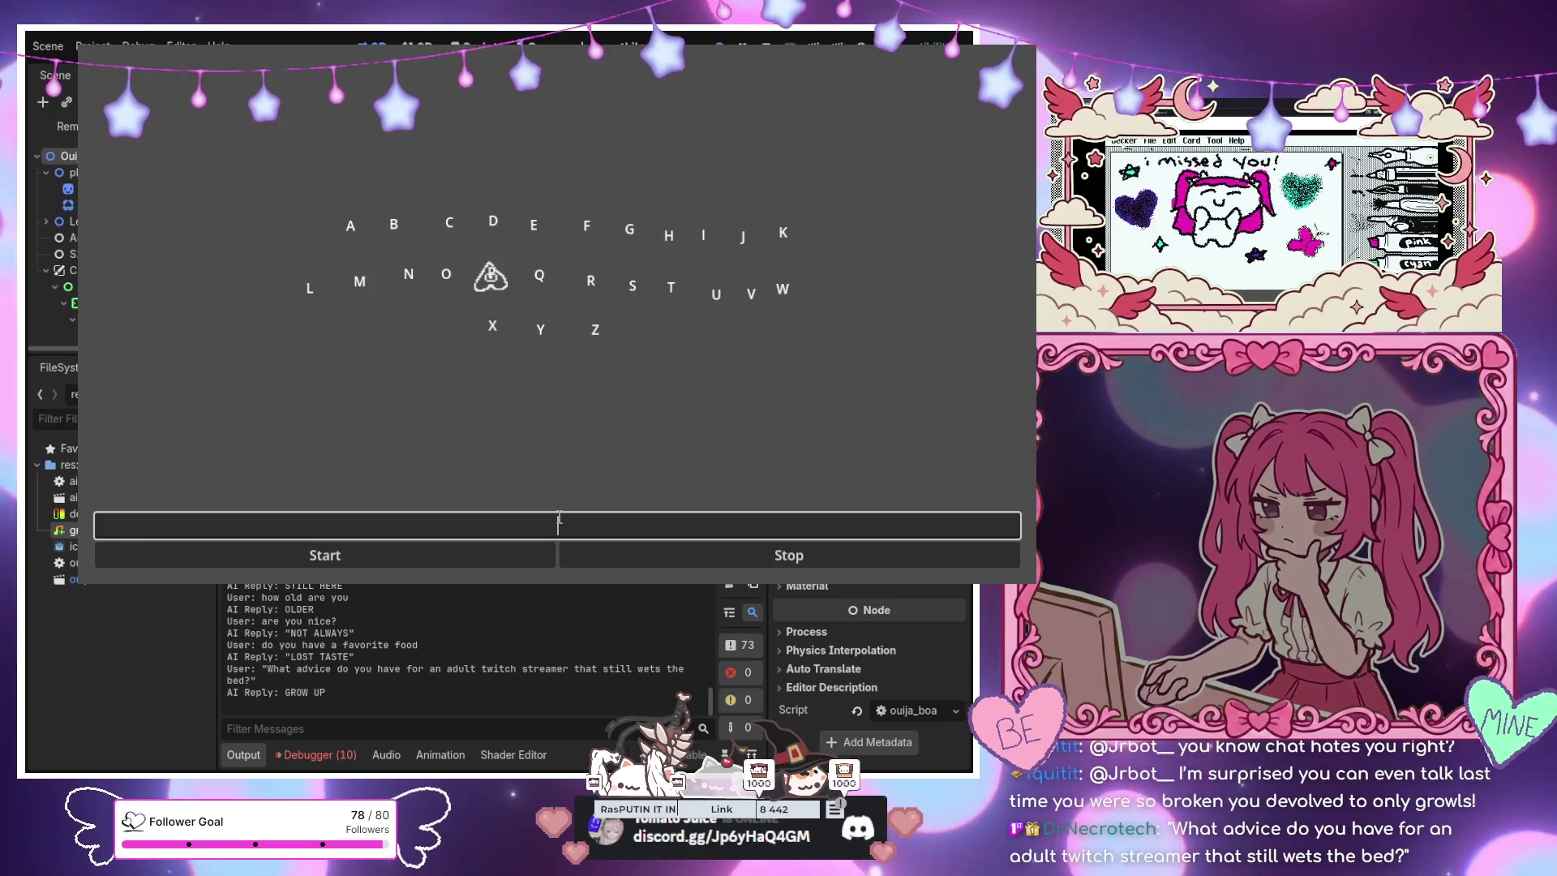
Ask 'do you like pickles?' and 'do you like tentacles', getting NO TASTE and OCTOPUS CURIOUS
type("do you like pickles")
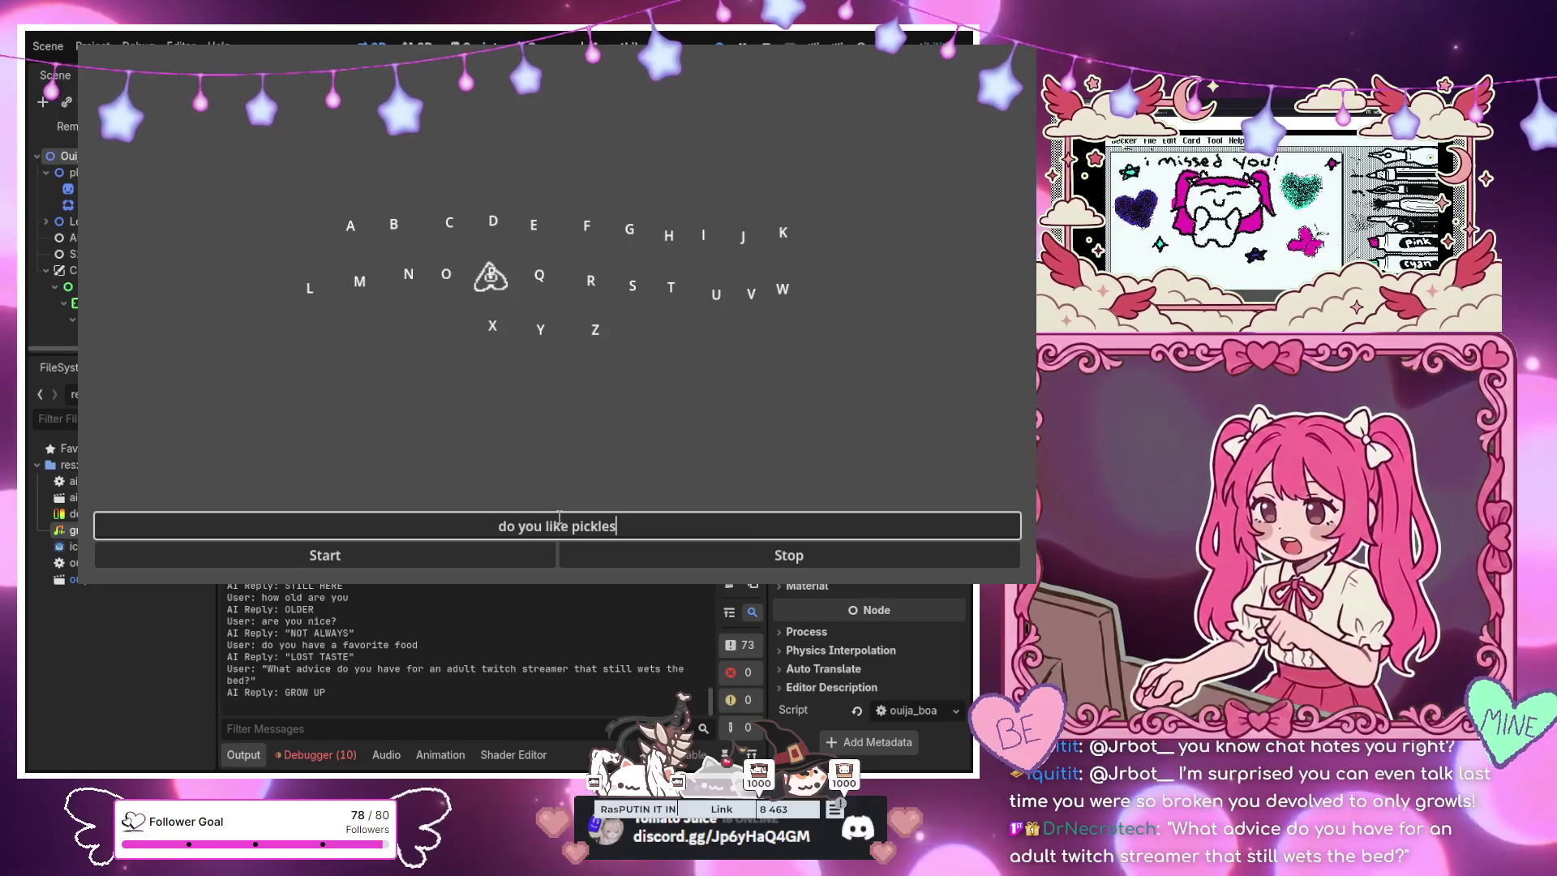
type("?")
key("Return")
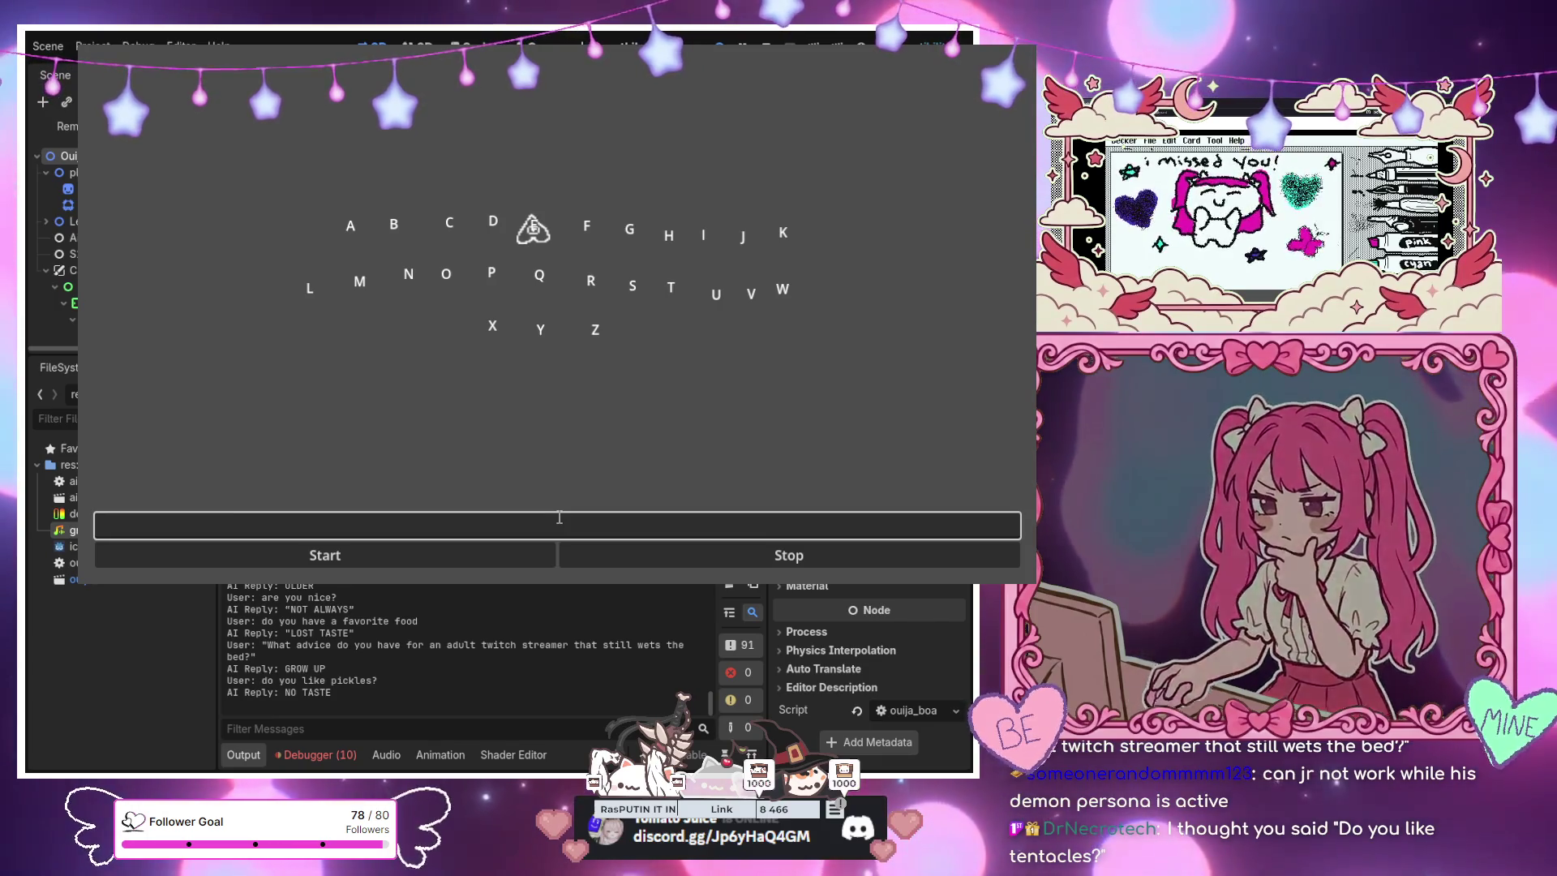
type("do you ")
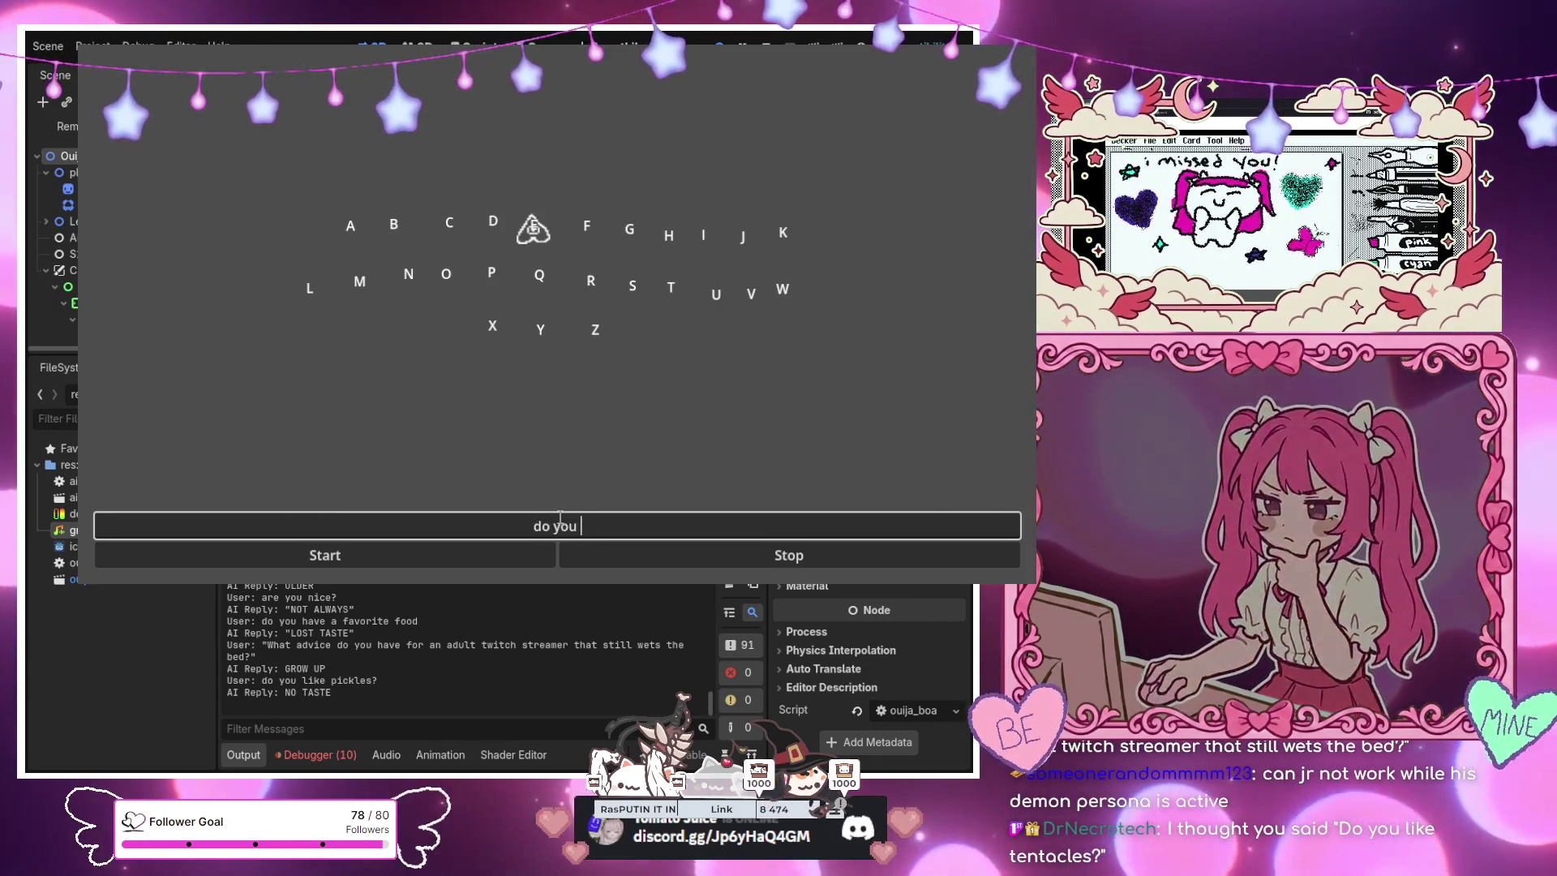
type("like tent")
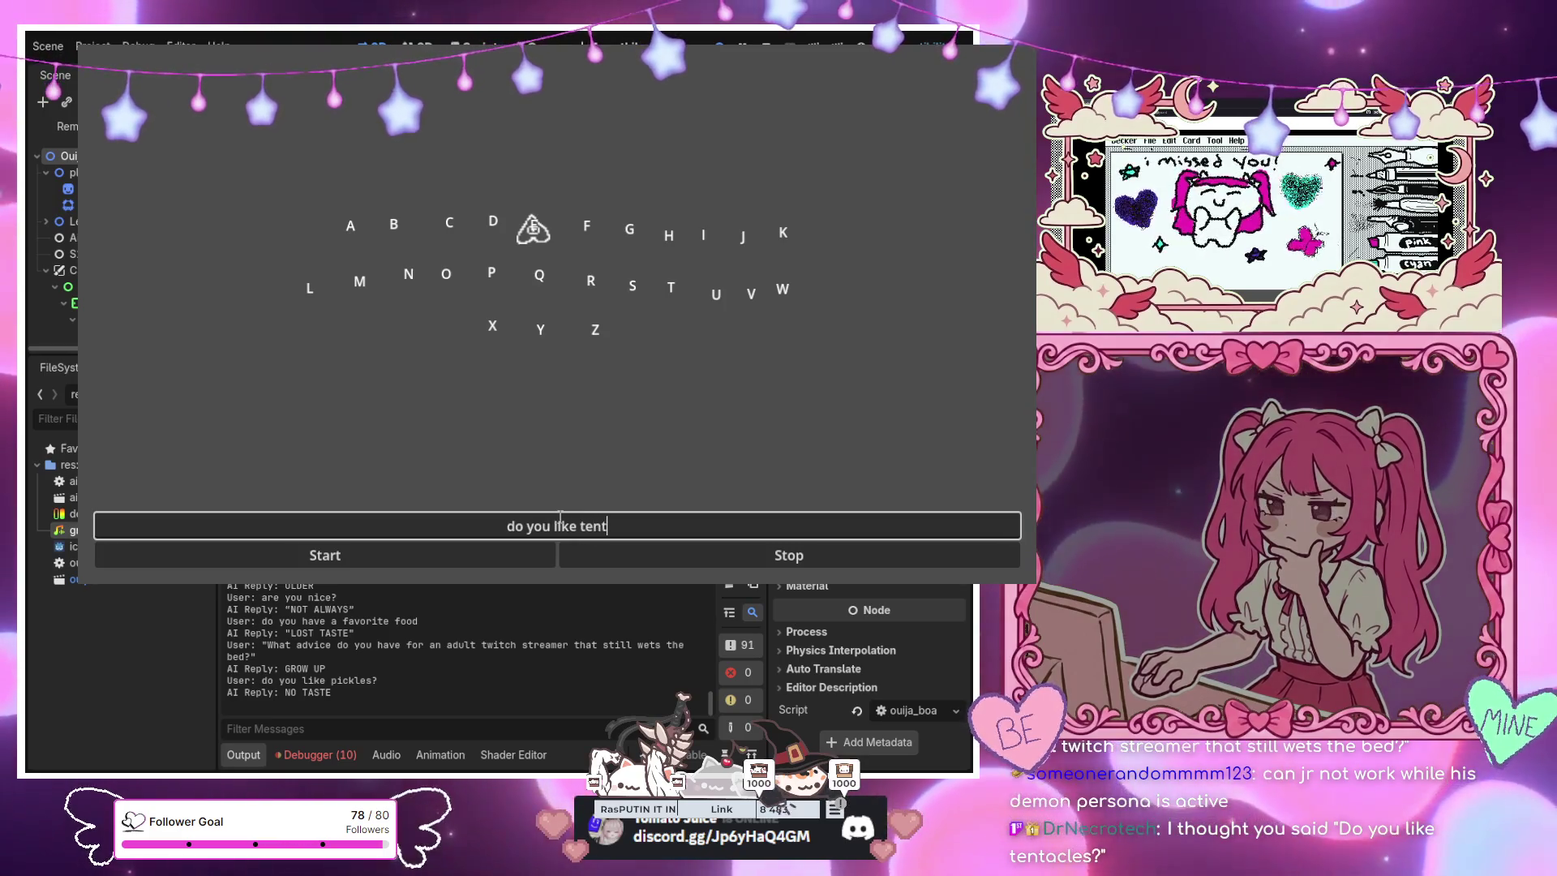
type("acles")
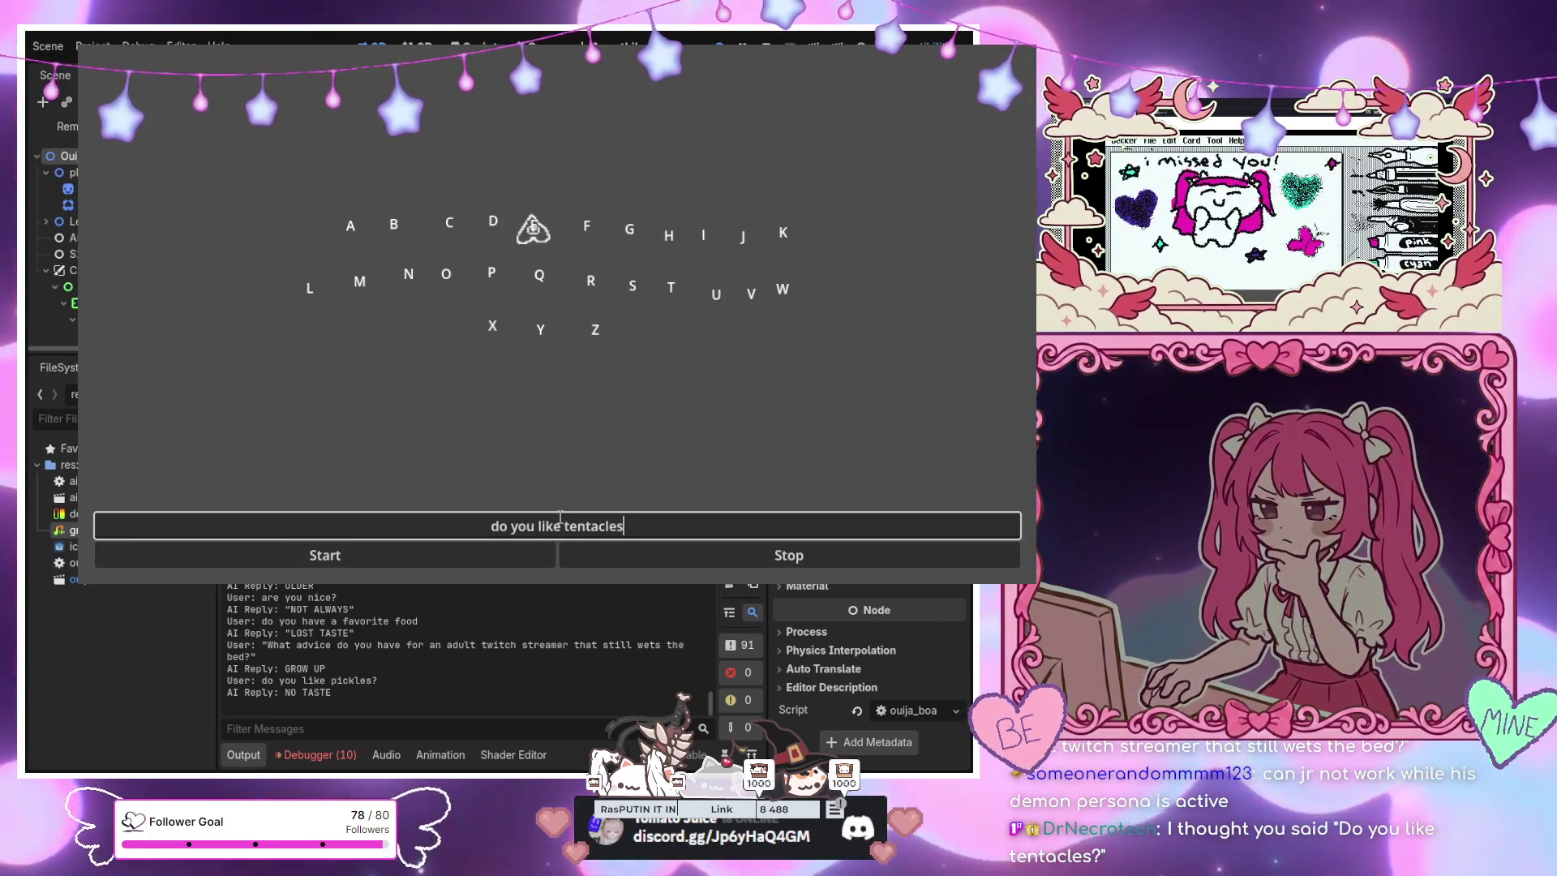
key("Return")
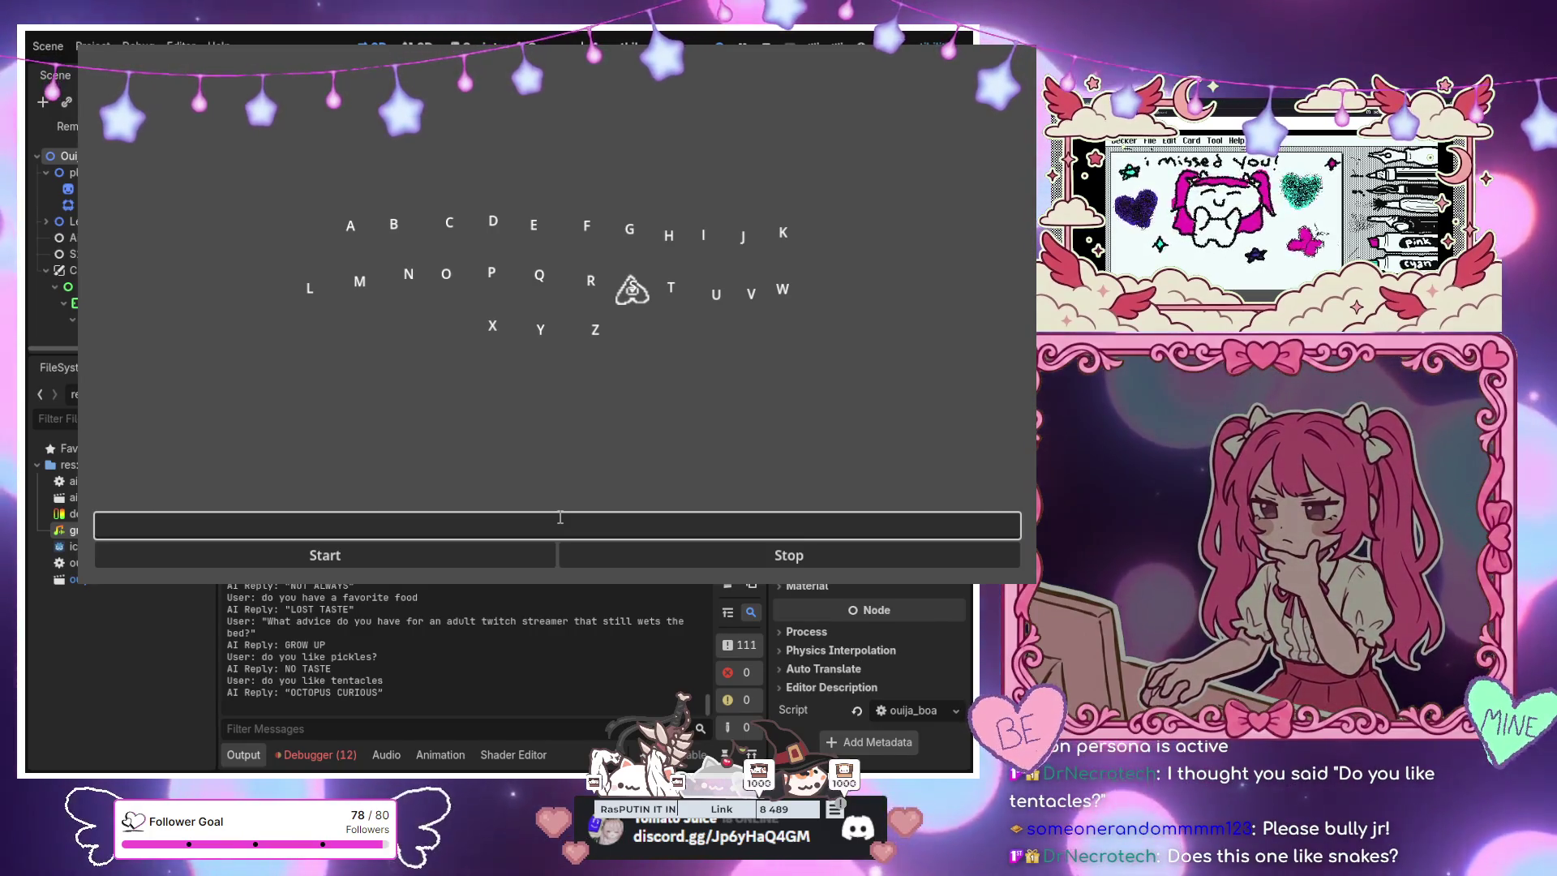
Ask 'do you like snakes?' and 'do you like me', then begin typing 'why were you styudie'
type("do you like snakes?")
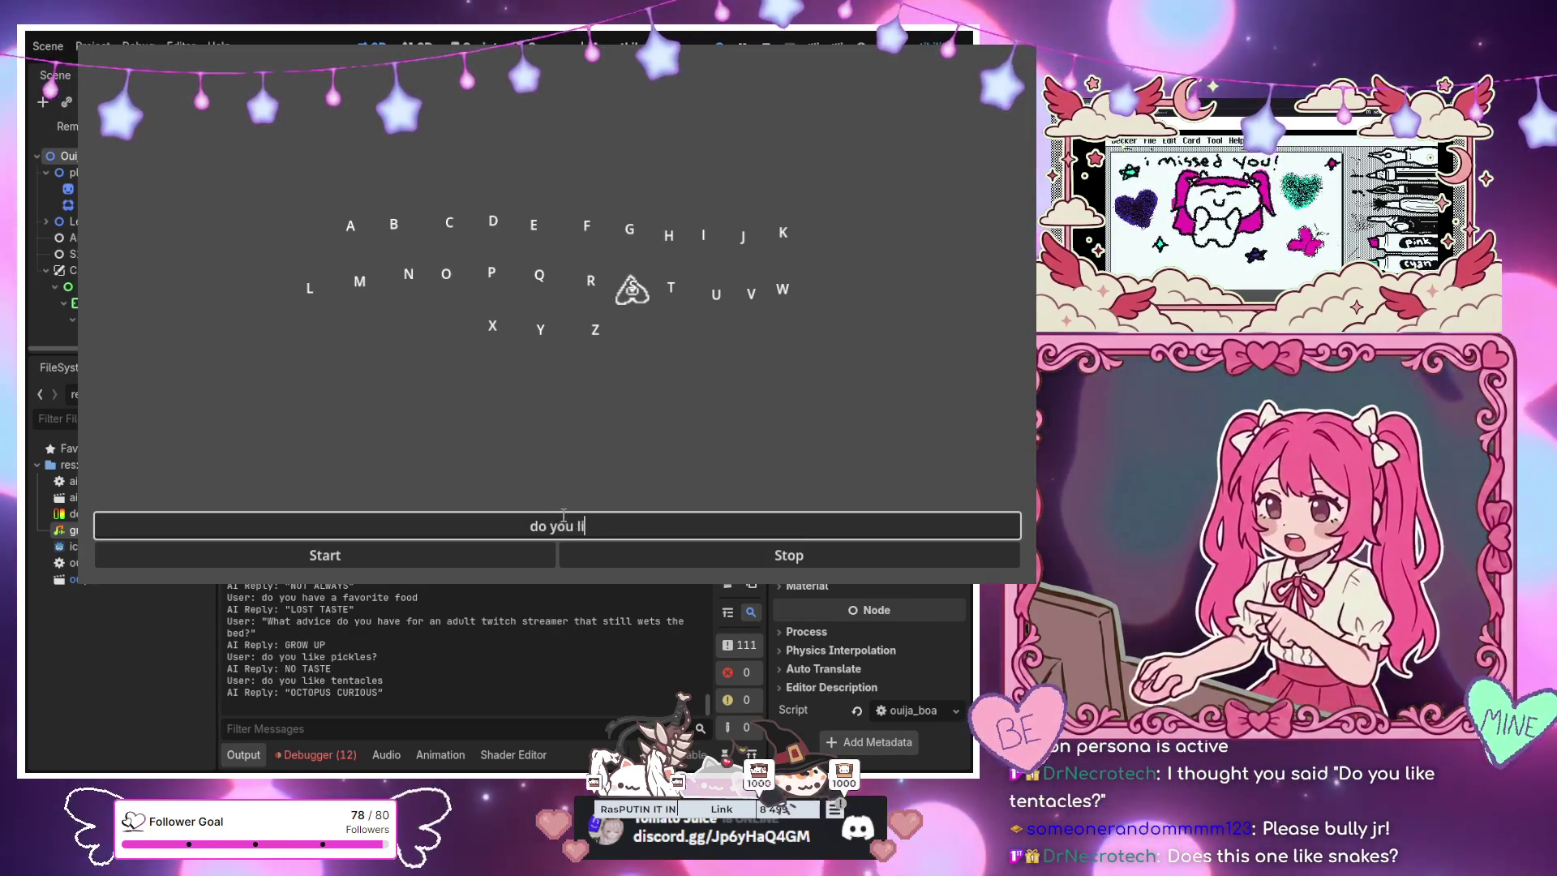
key("Return")
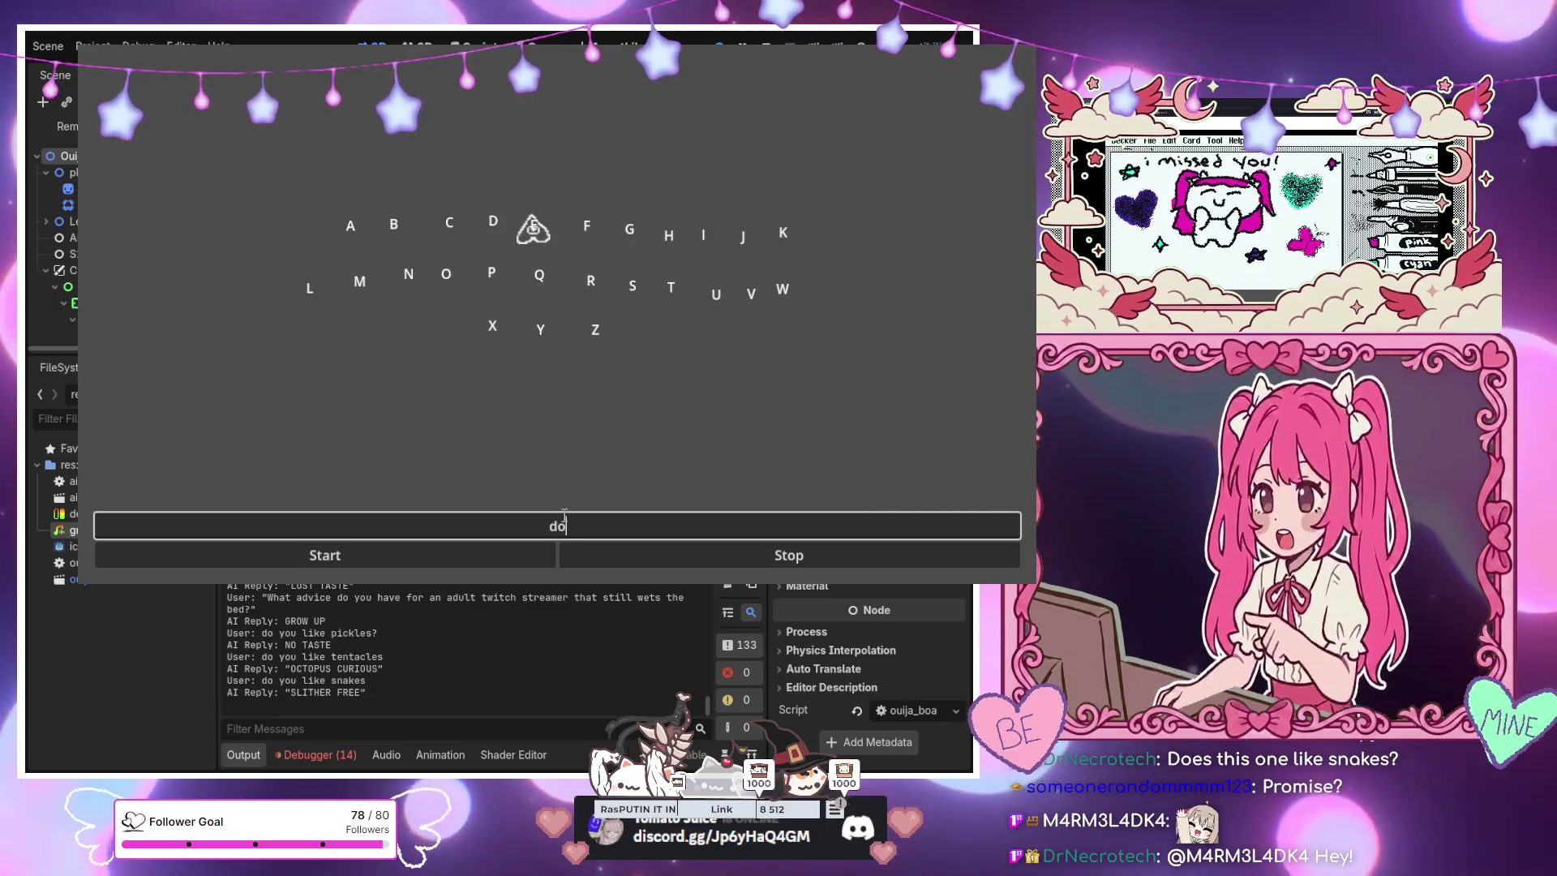
type("you")
type("e me")
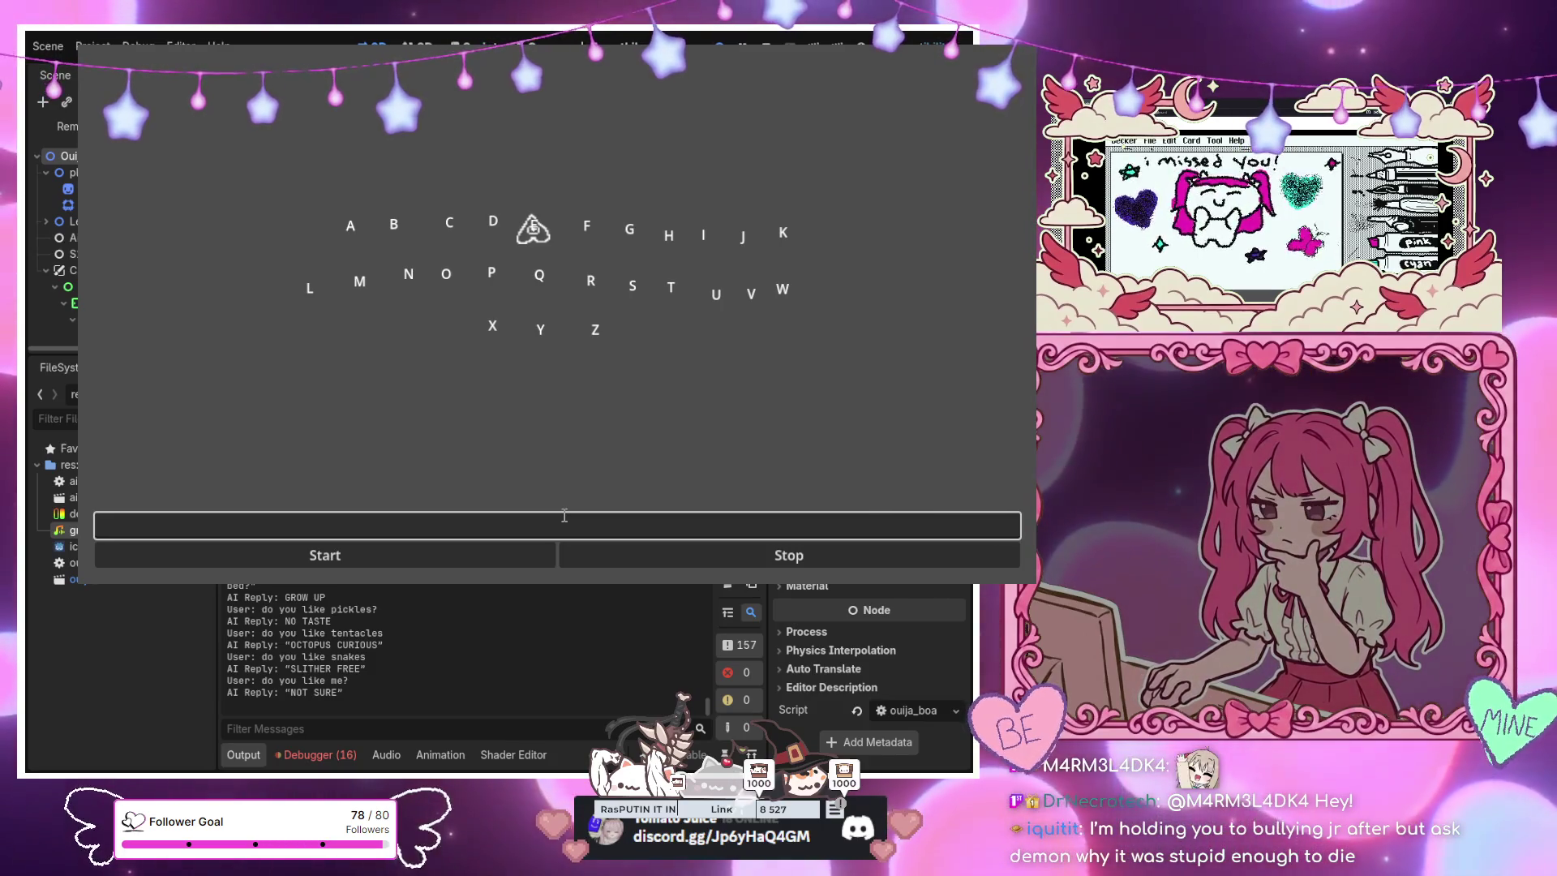
type("why ")
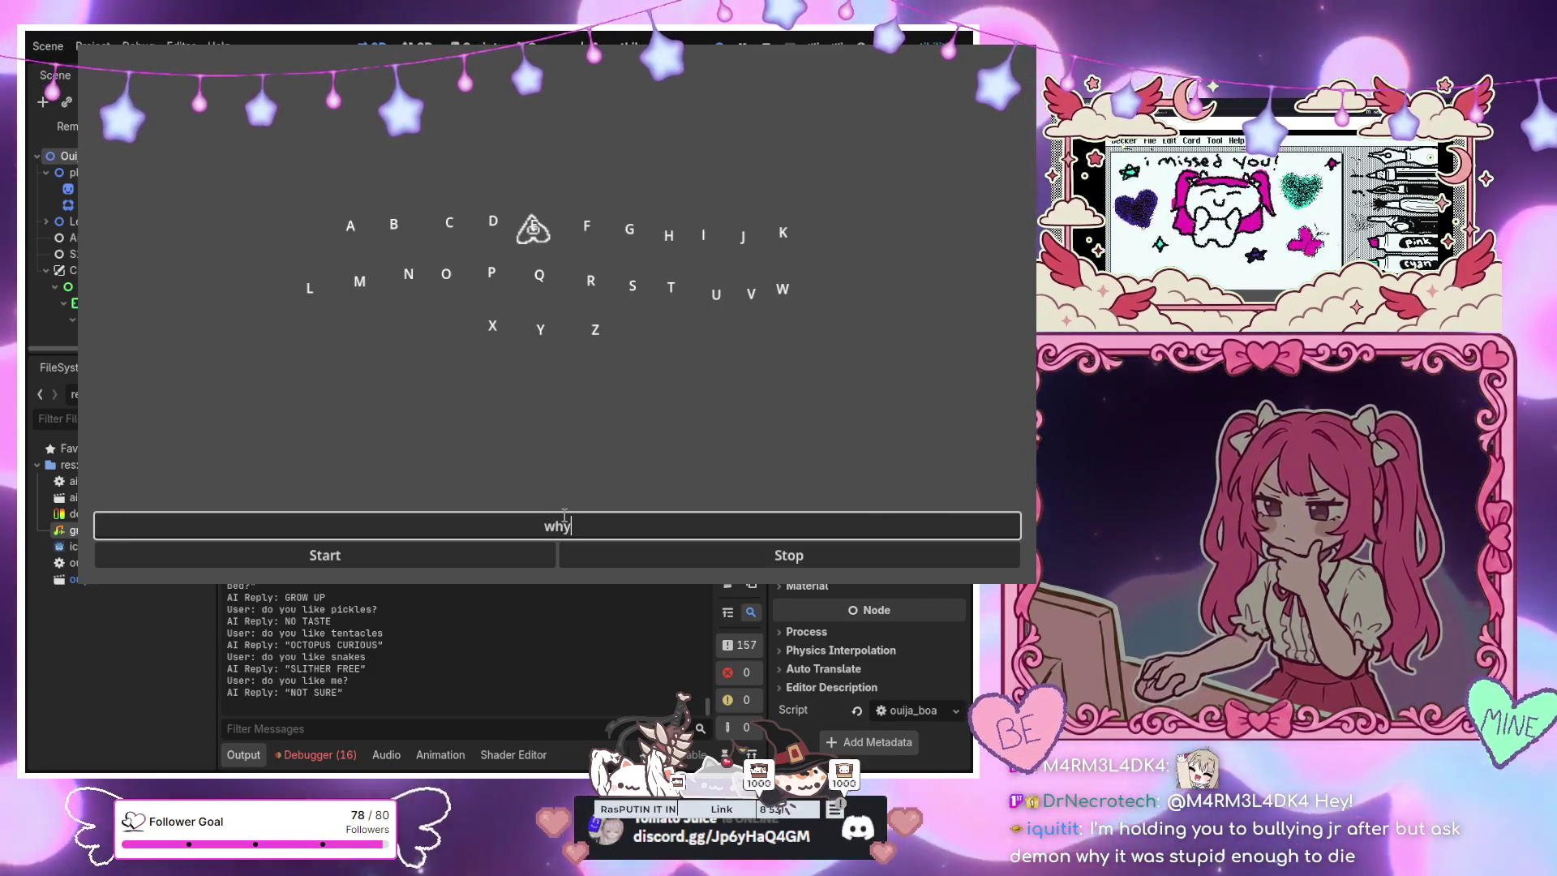
type("were ")
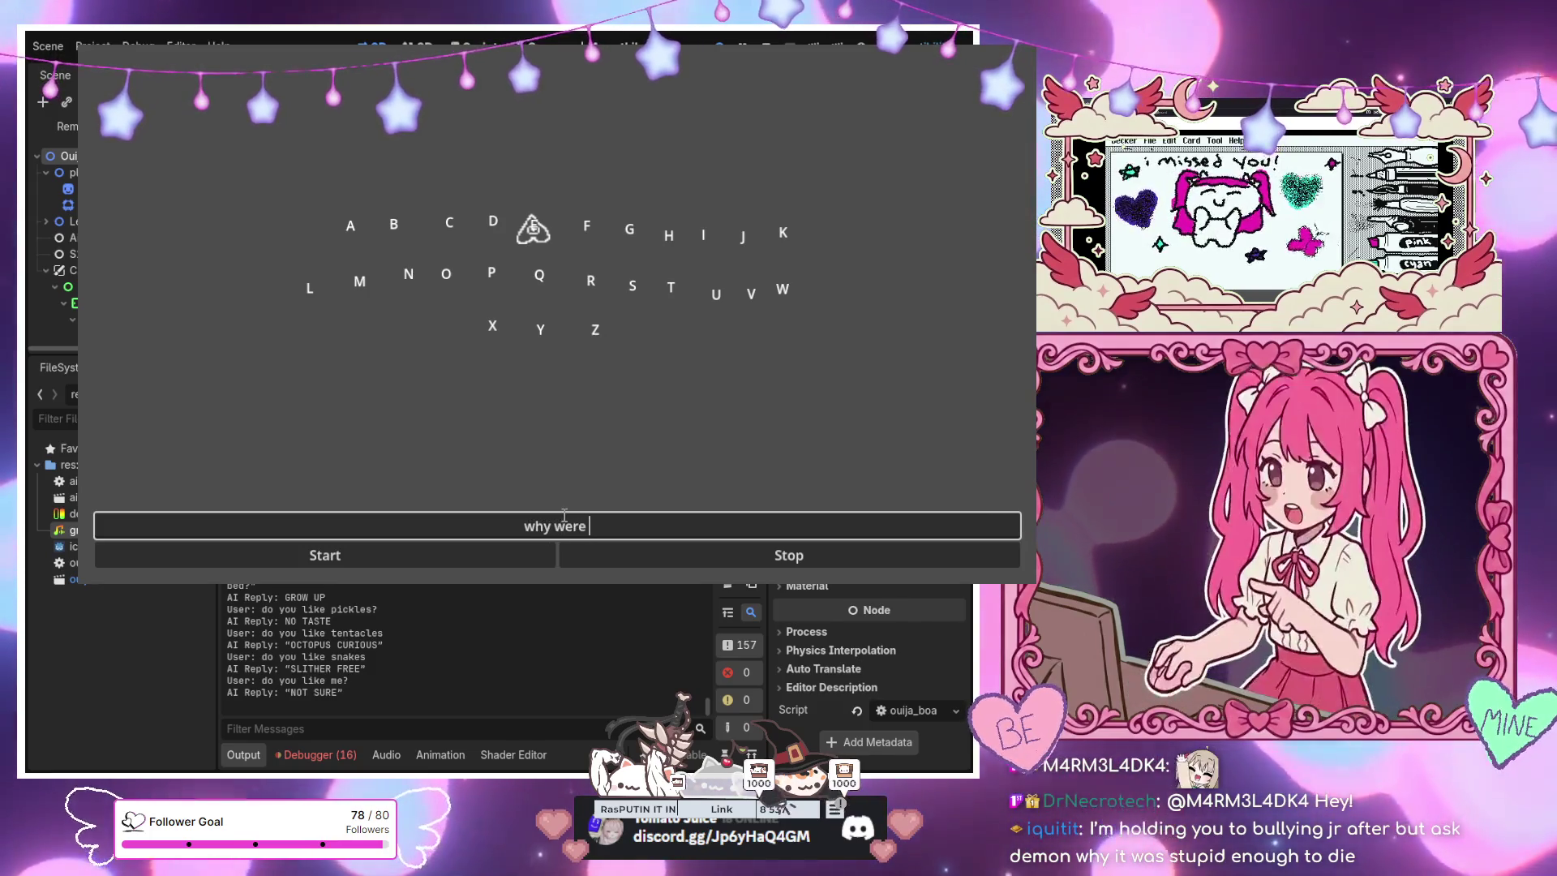
type("you styu")
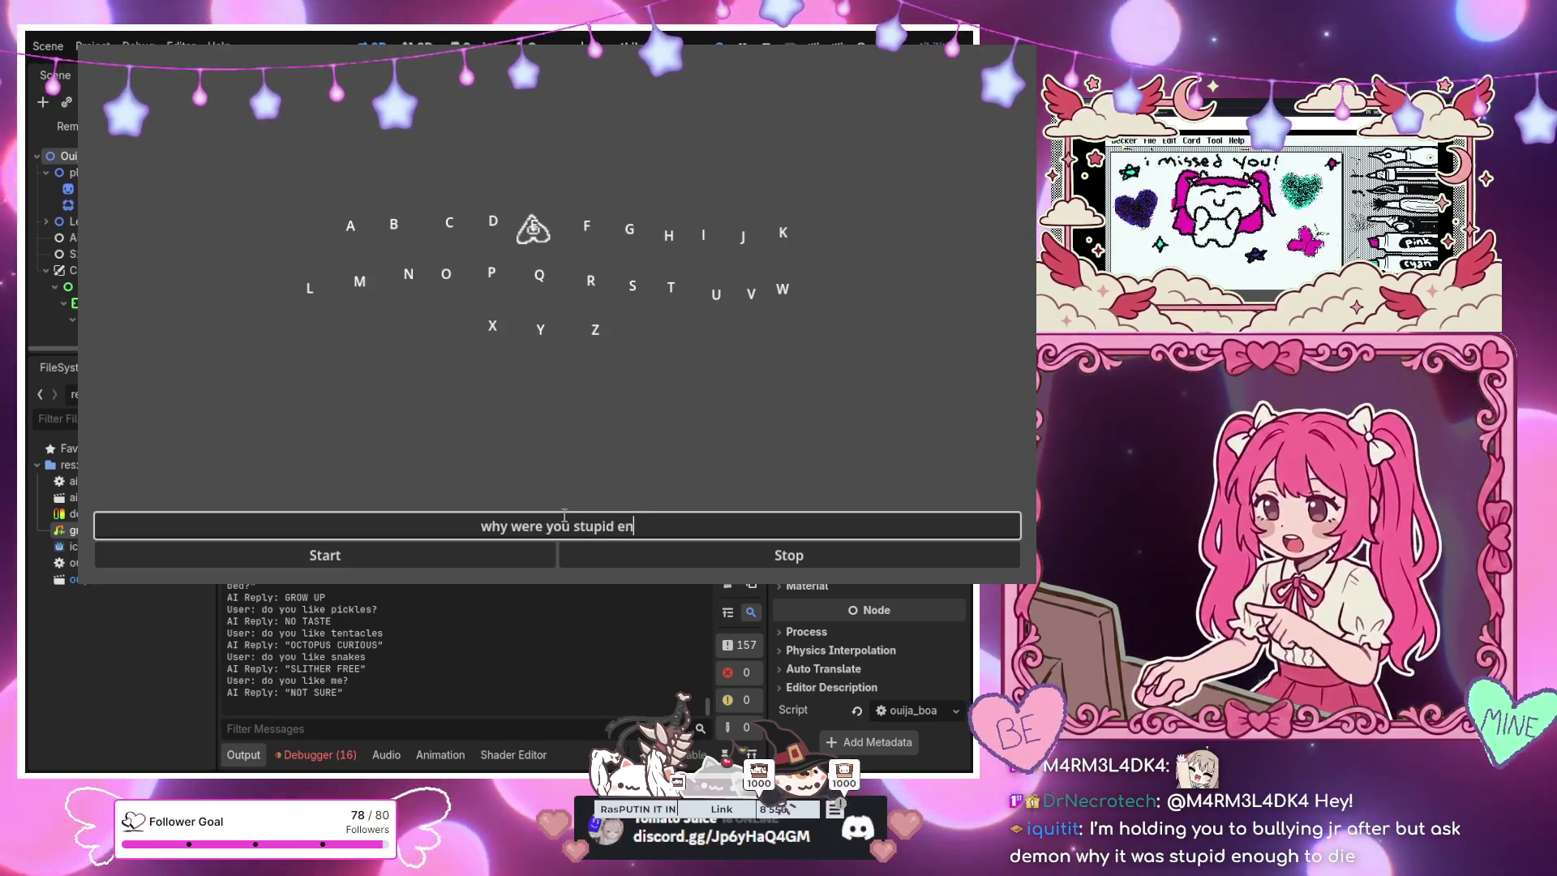
type("die")
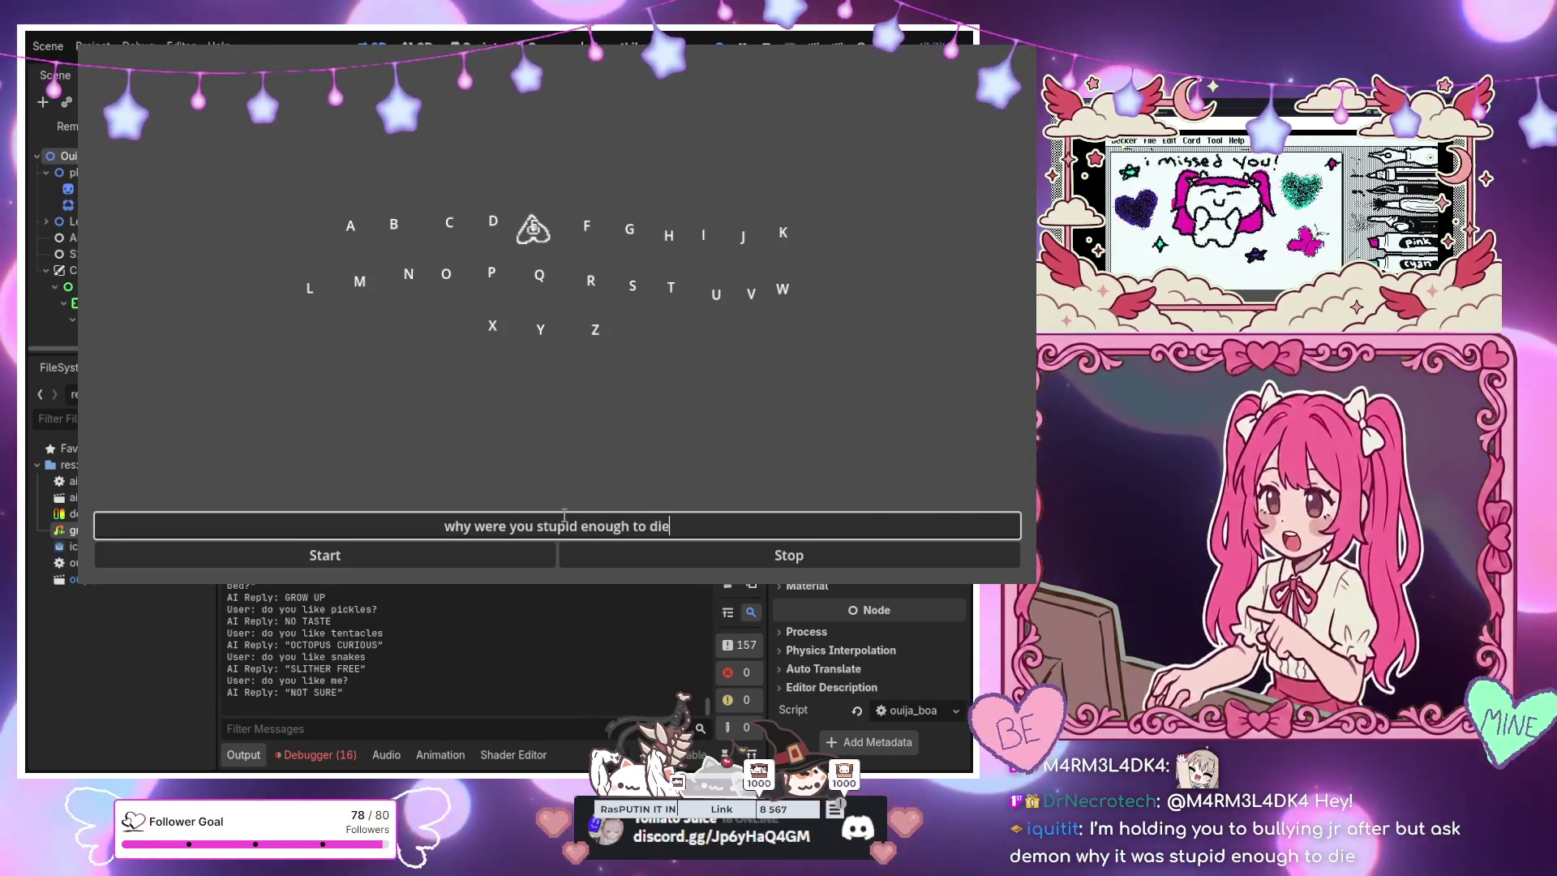
Ask why it died, 'how old are you' and what lessons it learned, getting replies
key("Return")
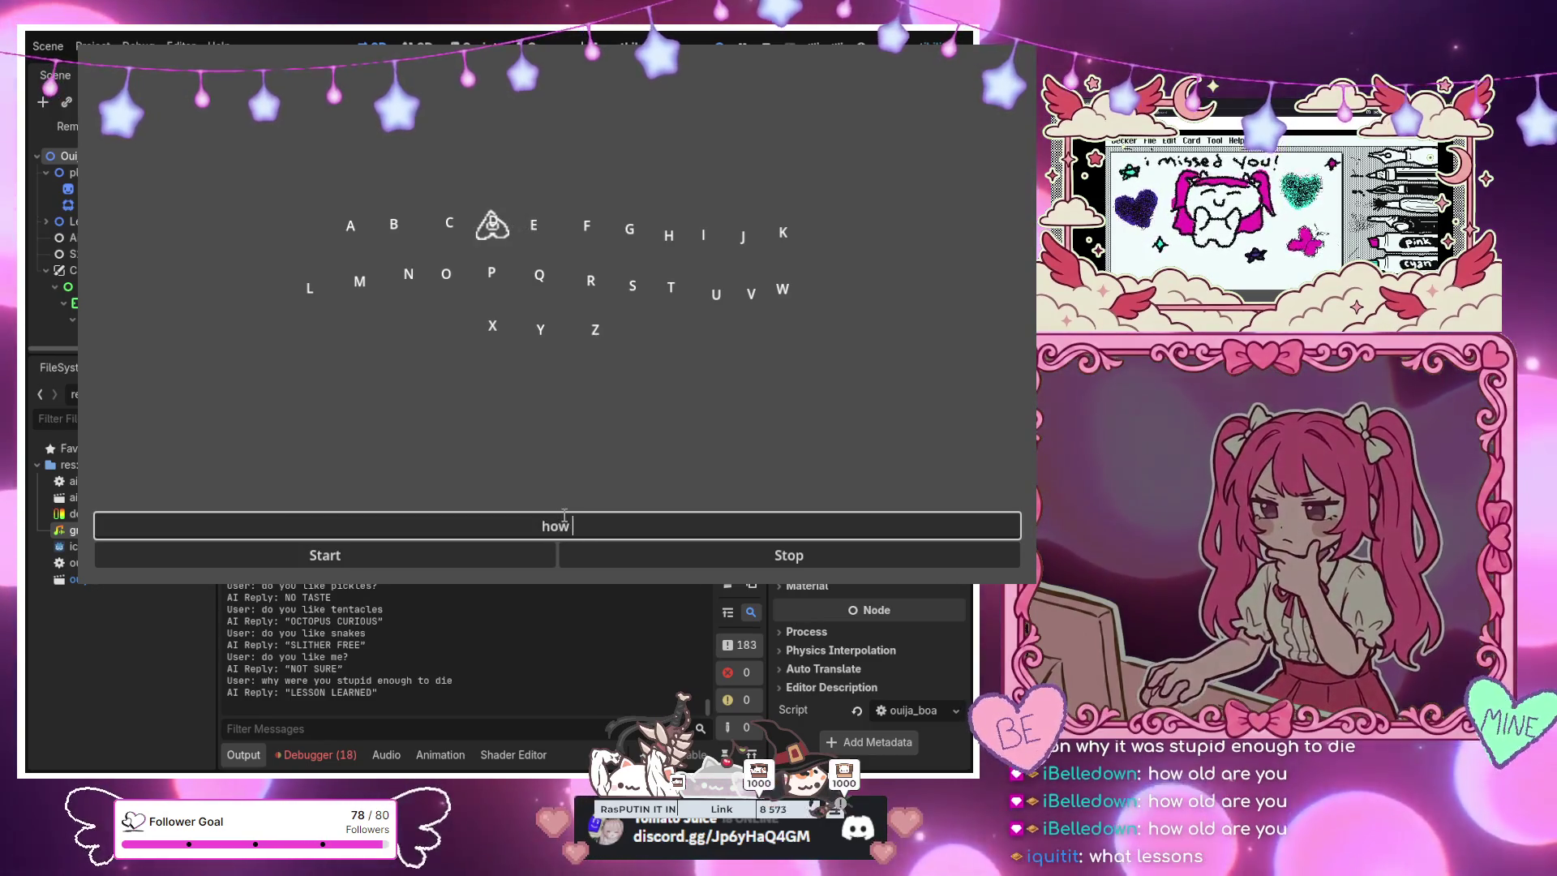
type("old are you")
key("Return")
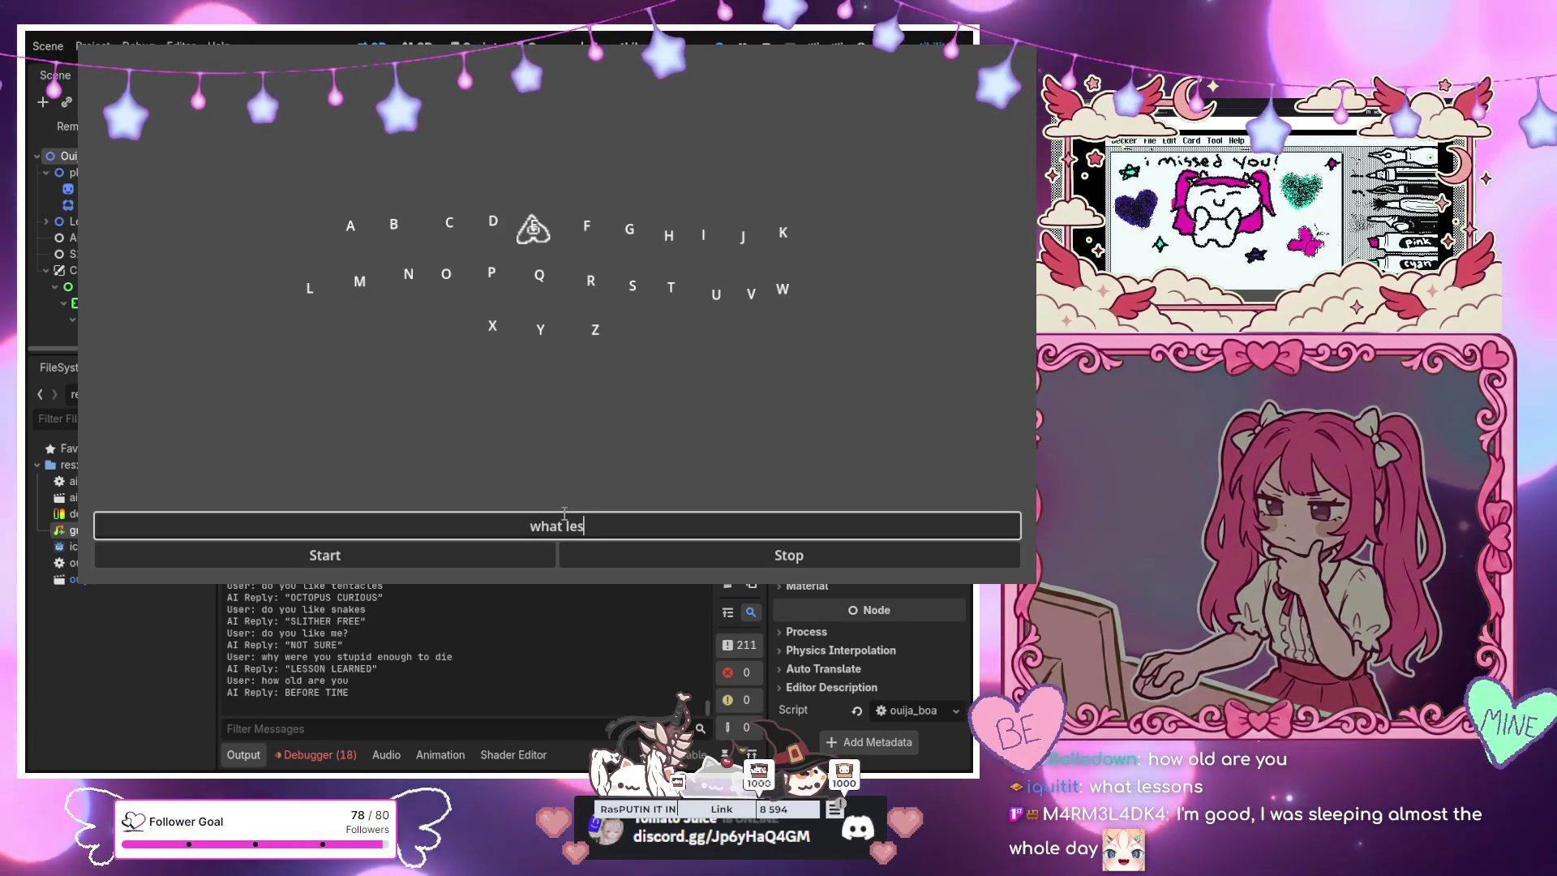
type("ons")
key("Return")
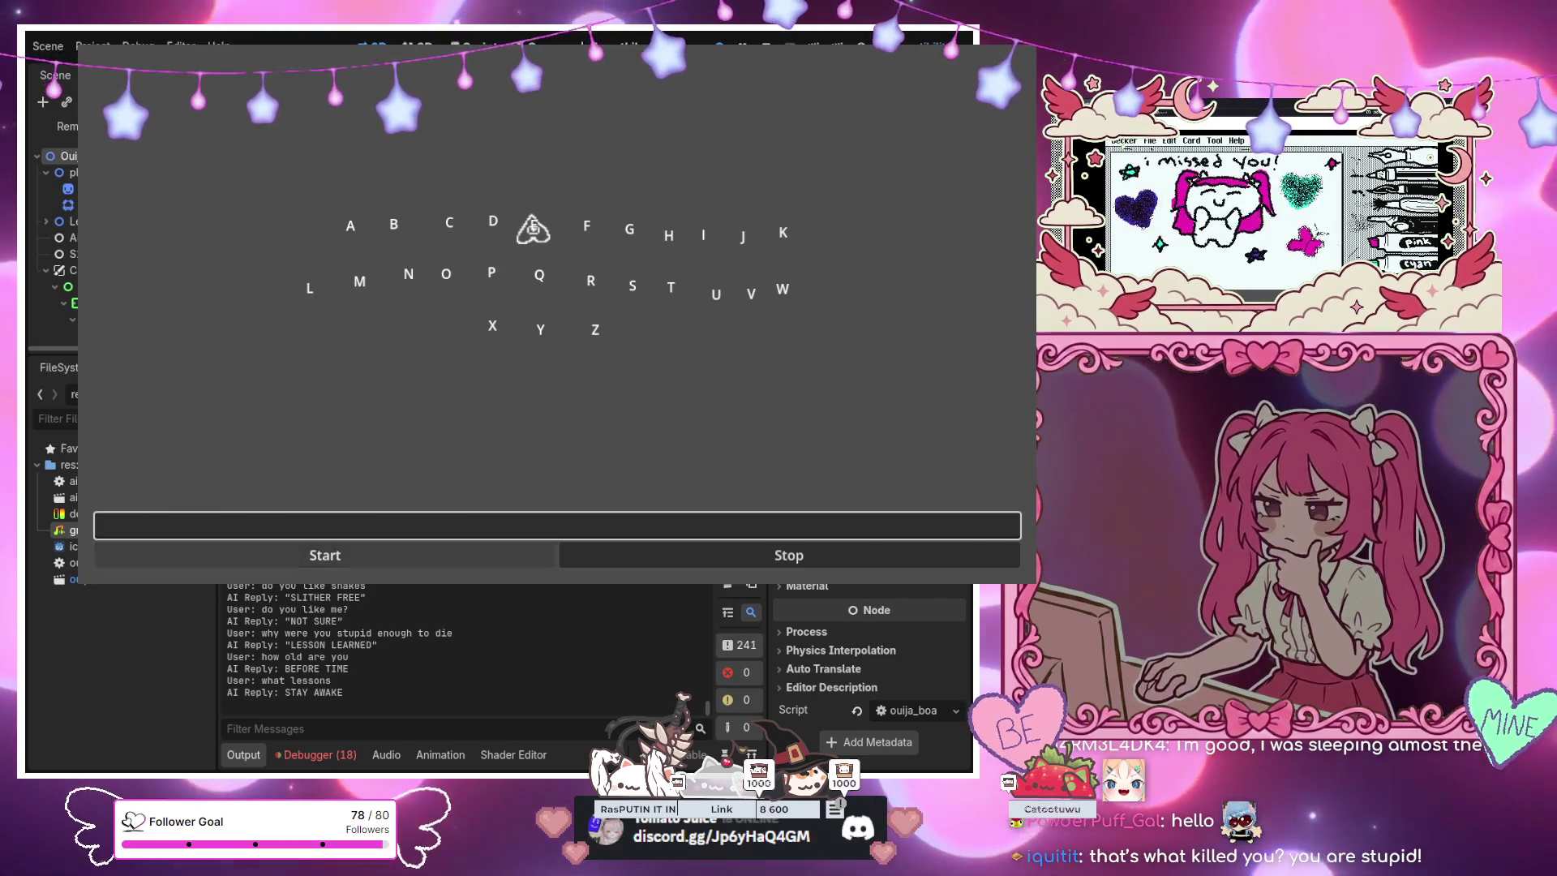
Paste 'that's what killed you? you are stupid!' and submit it, getting FOOL'S CURSE
right_click(559, 525)
left_click(628, 400)
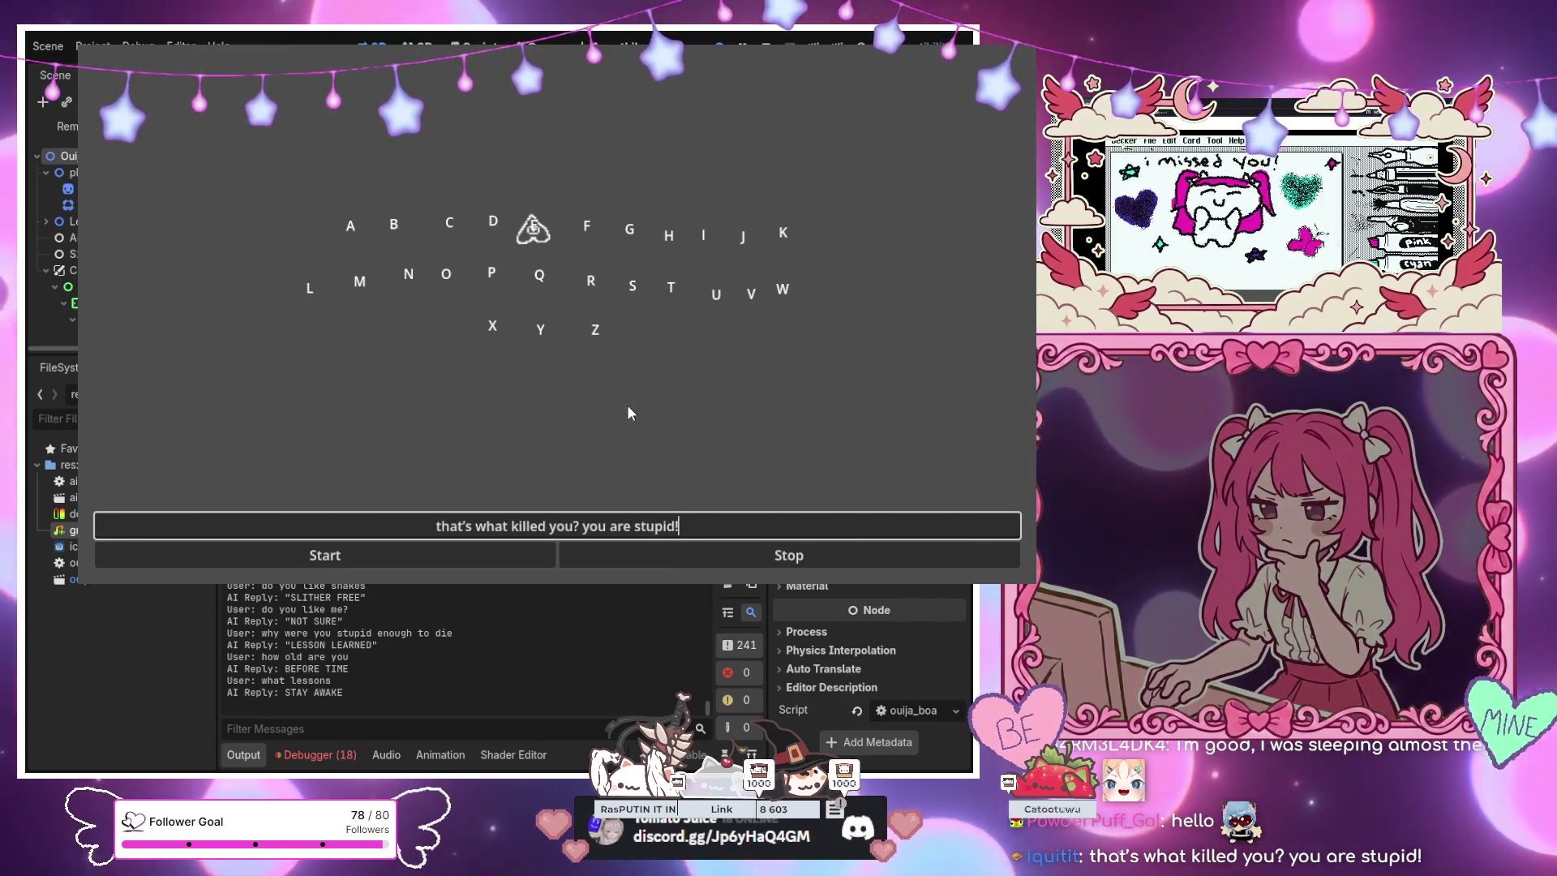
key("Return")
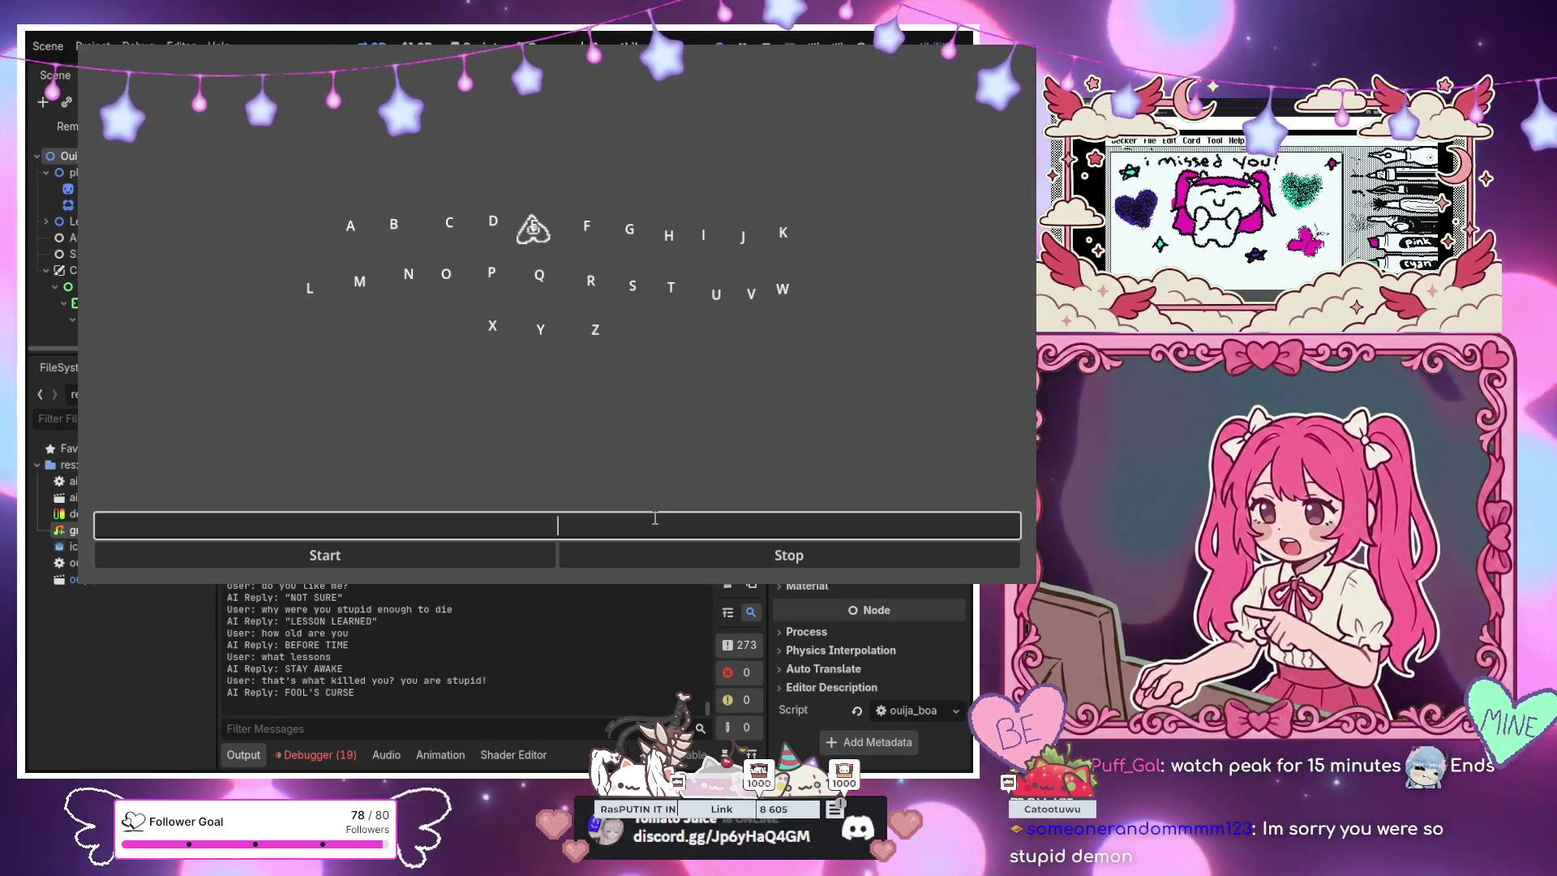
Ask 'what are you eating under there?', fixing a typo, and get NOTHING BENEATH
type("what ar")
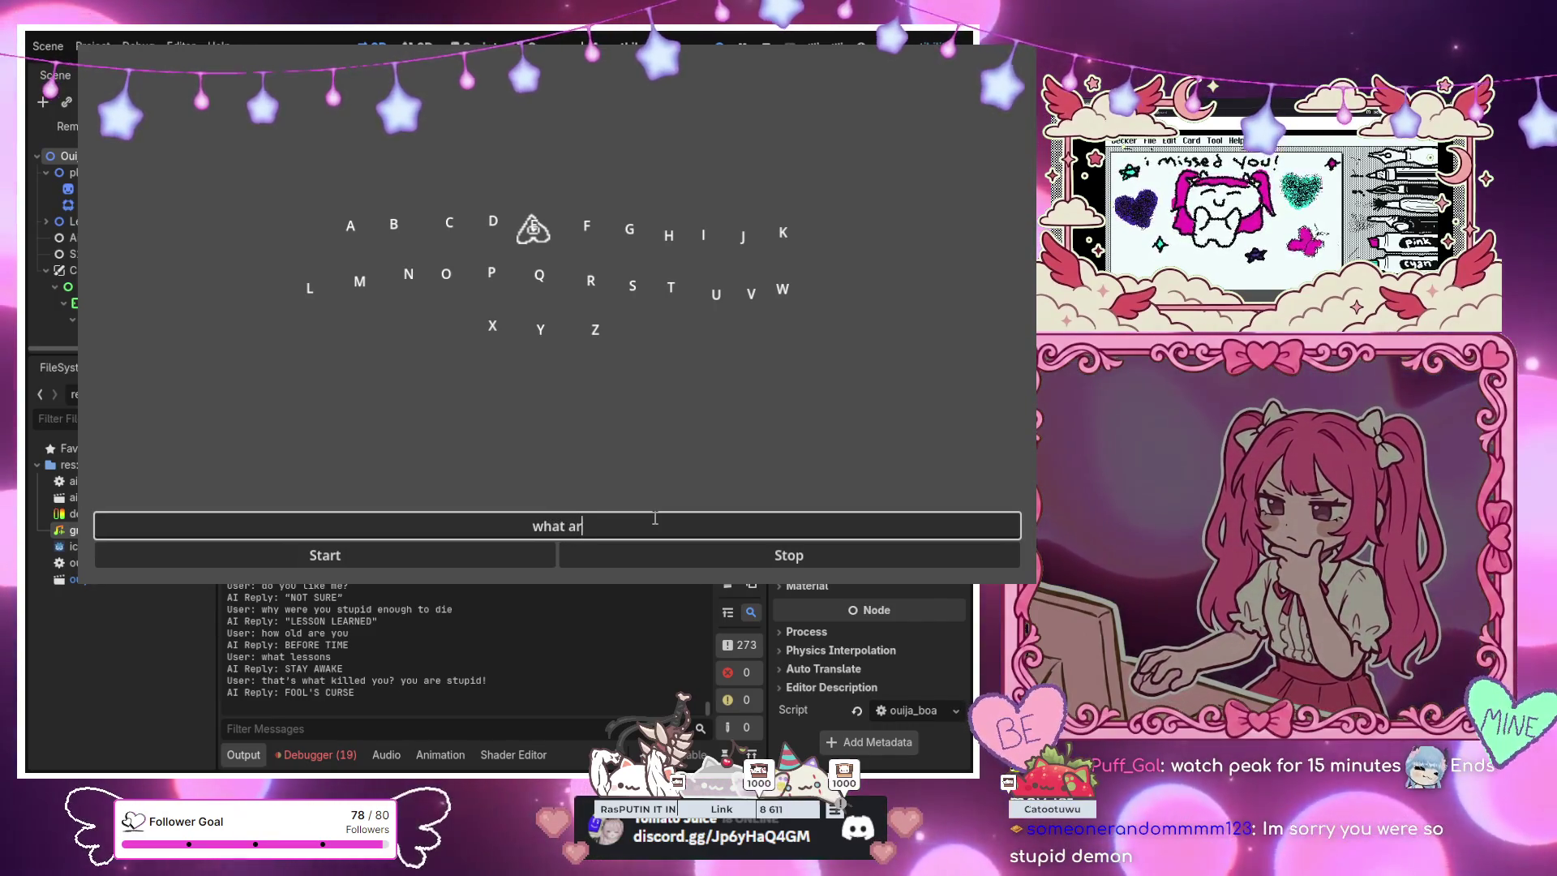
type("e yo")
key("BackSpace")
key("BackSpace")
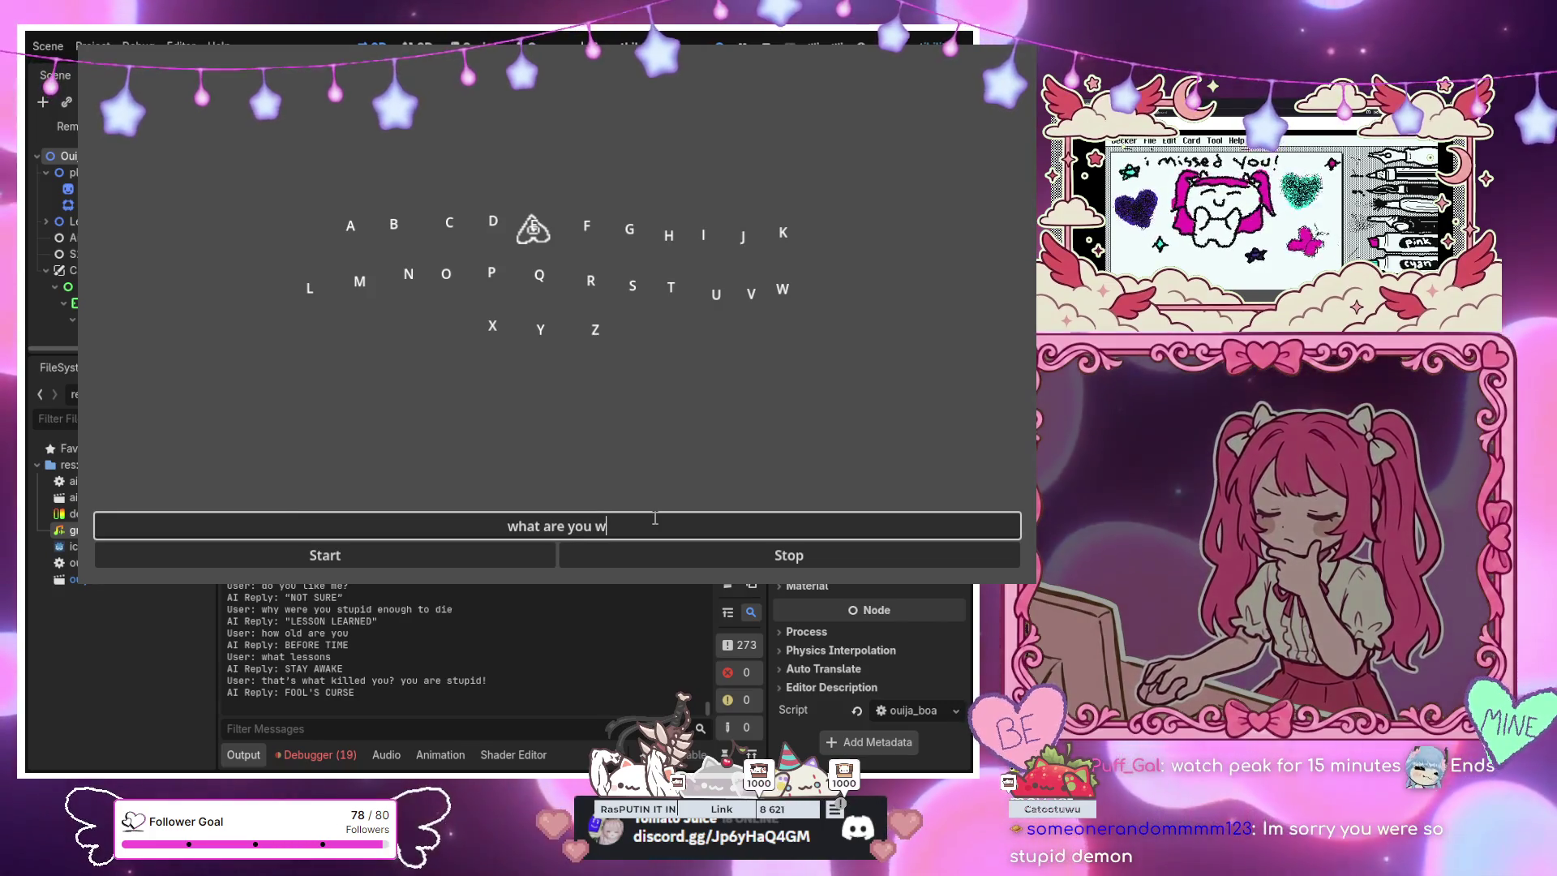
type("eating ")
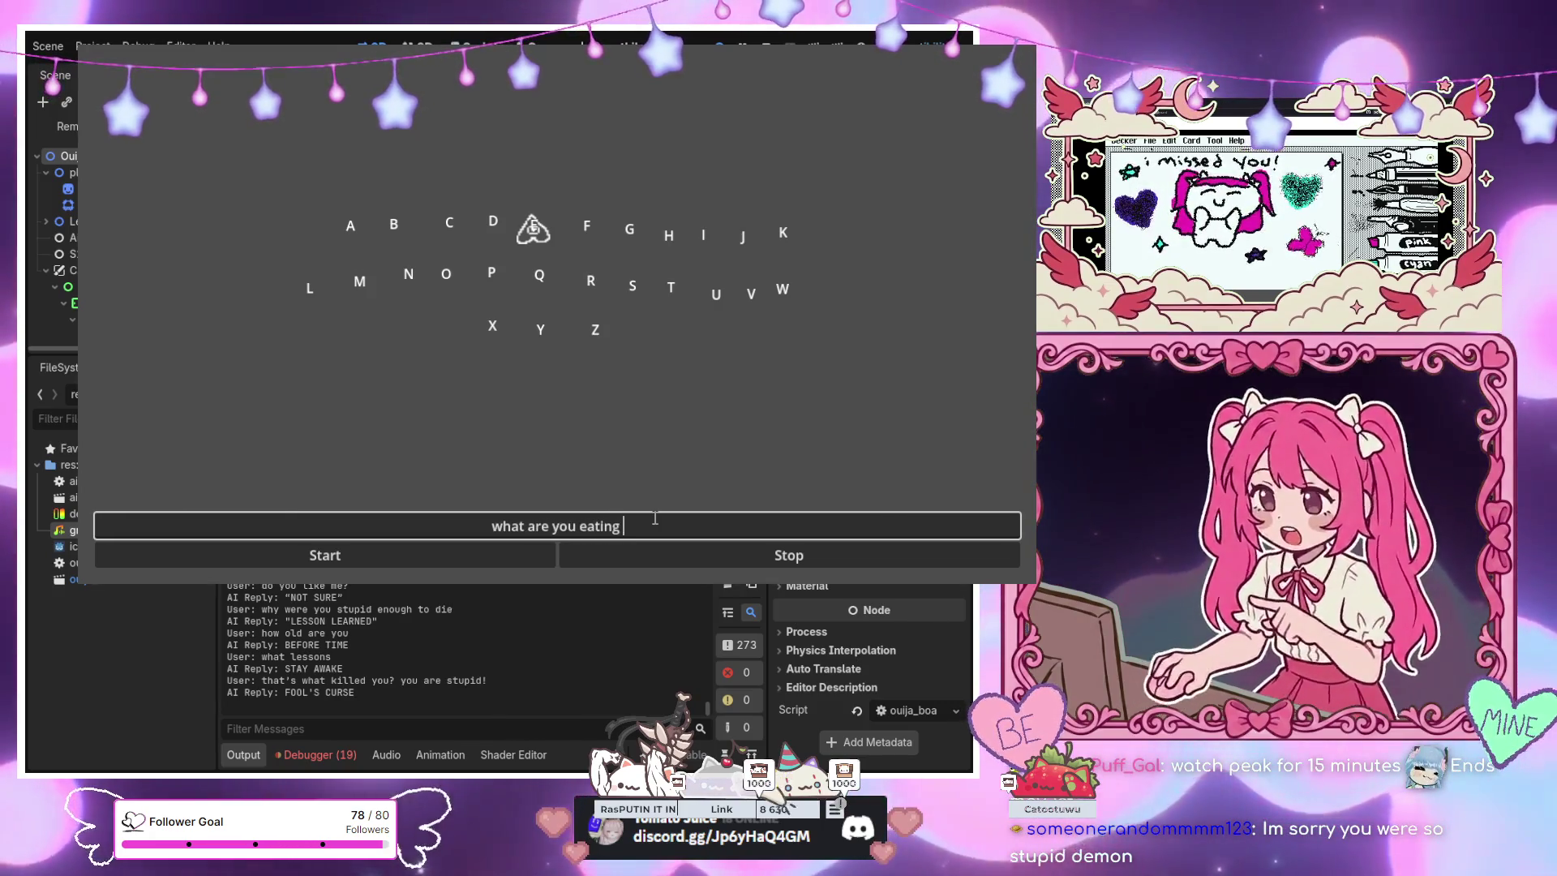
type("under there?")
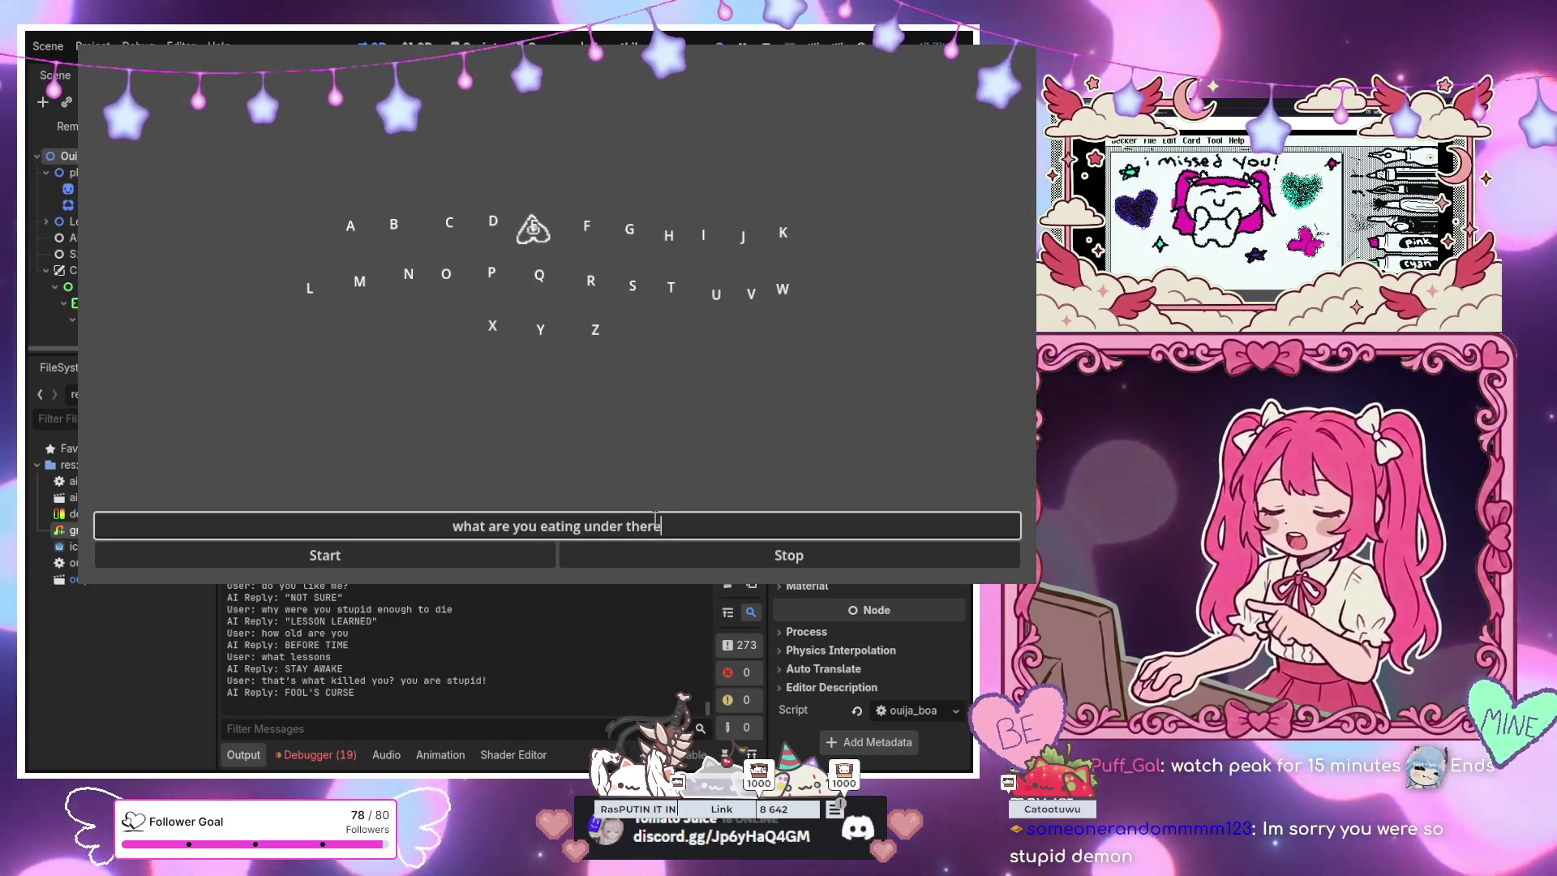
key("Return")
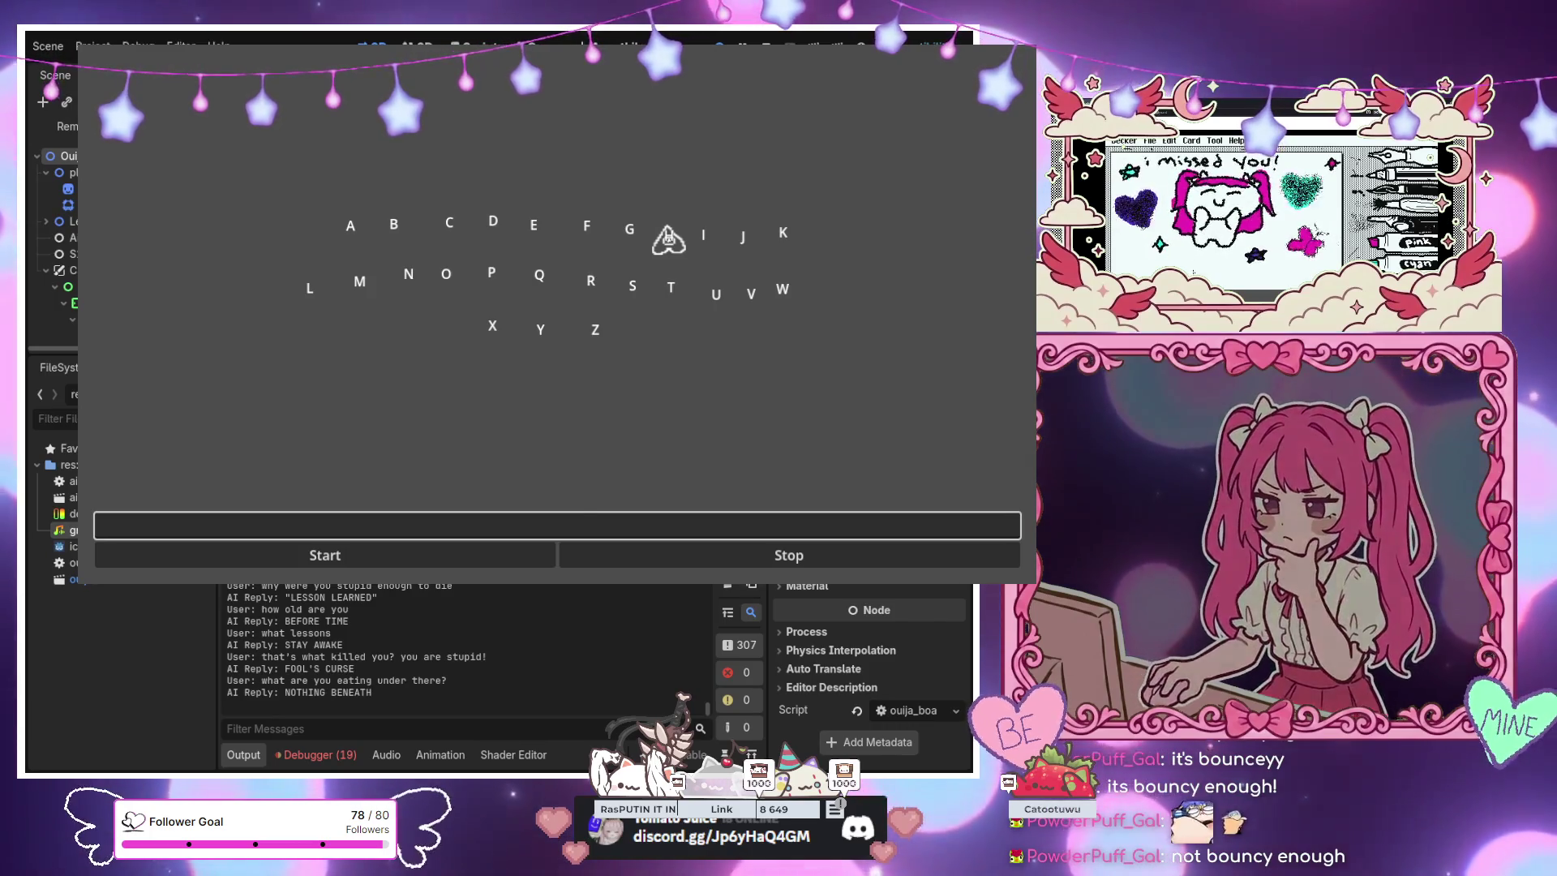
Paste and submit the apology (STILL LEARNING), then ask 'are you bouncy' (UP THERE)
right_click(576, 524)
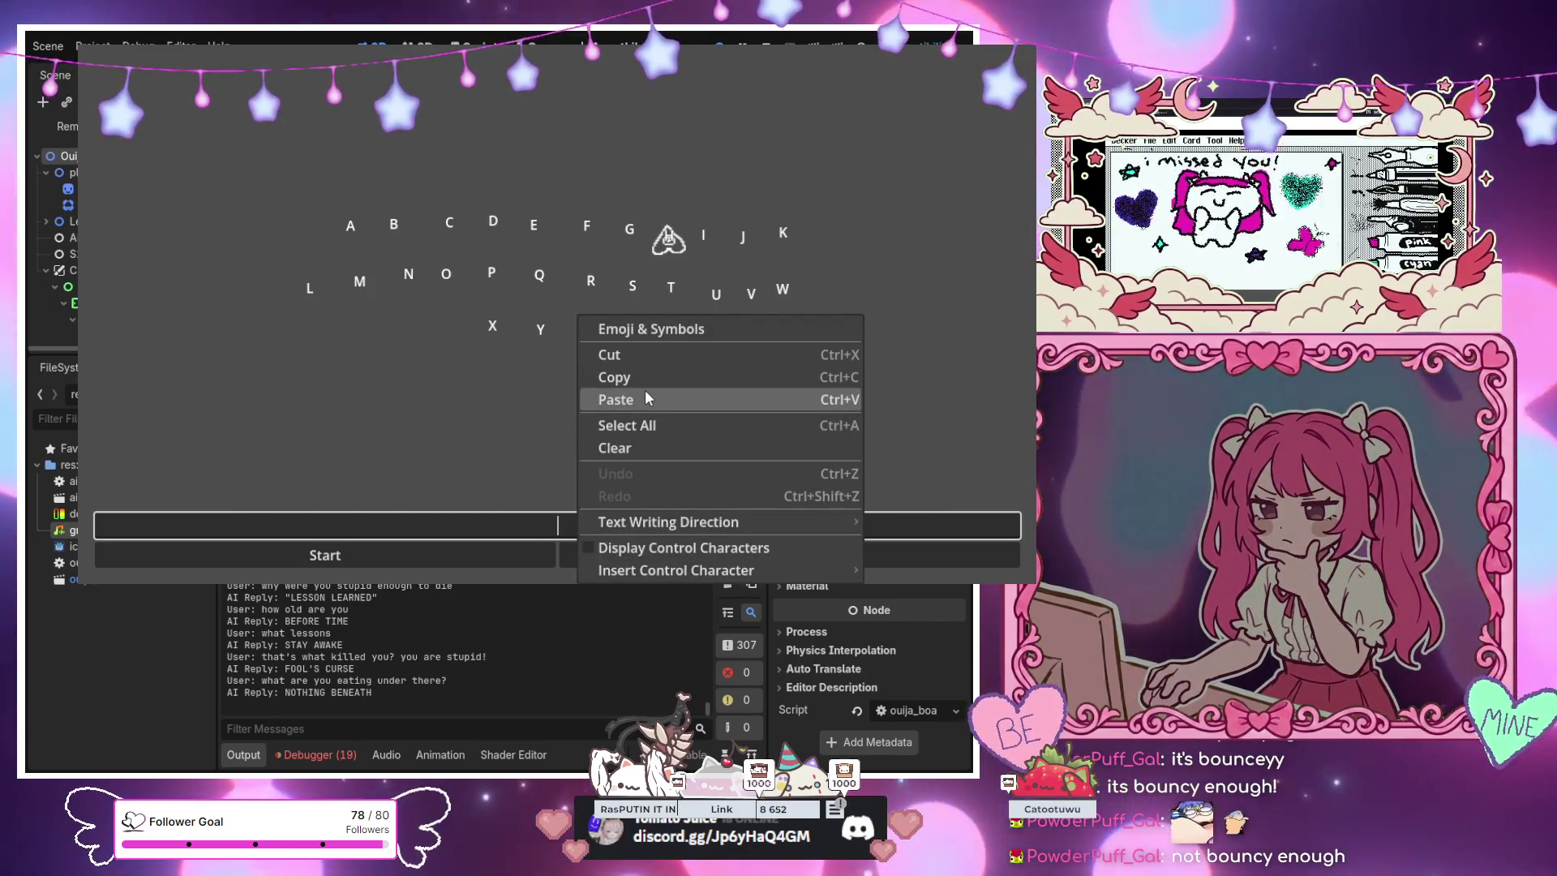
left_click(644, 390)
key("Return")
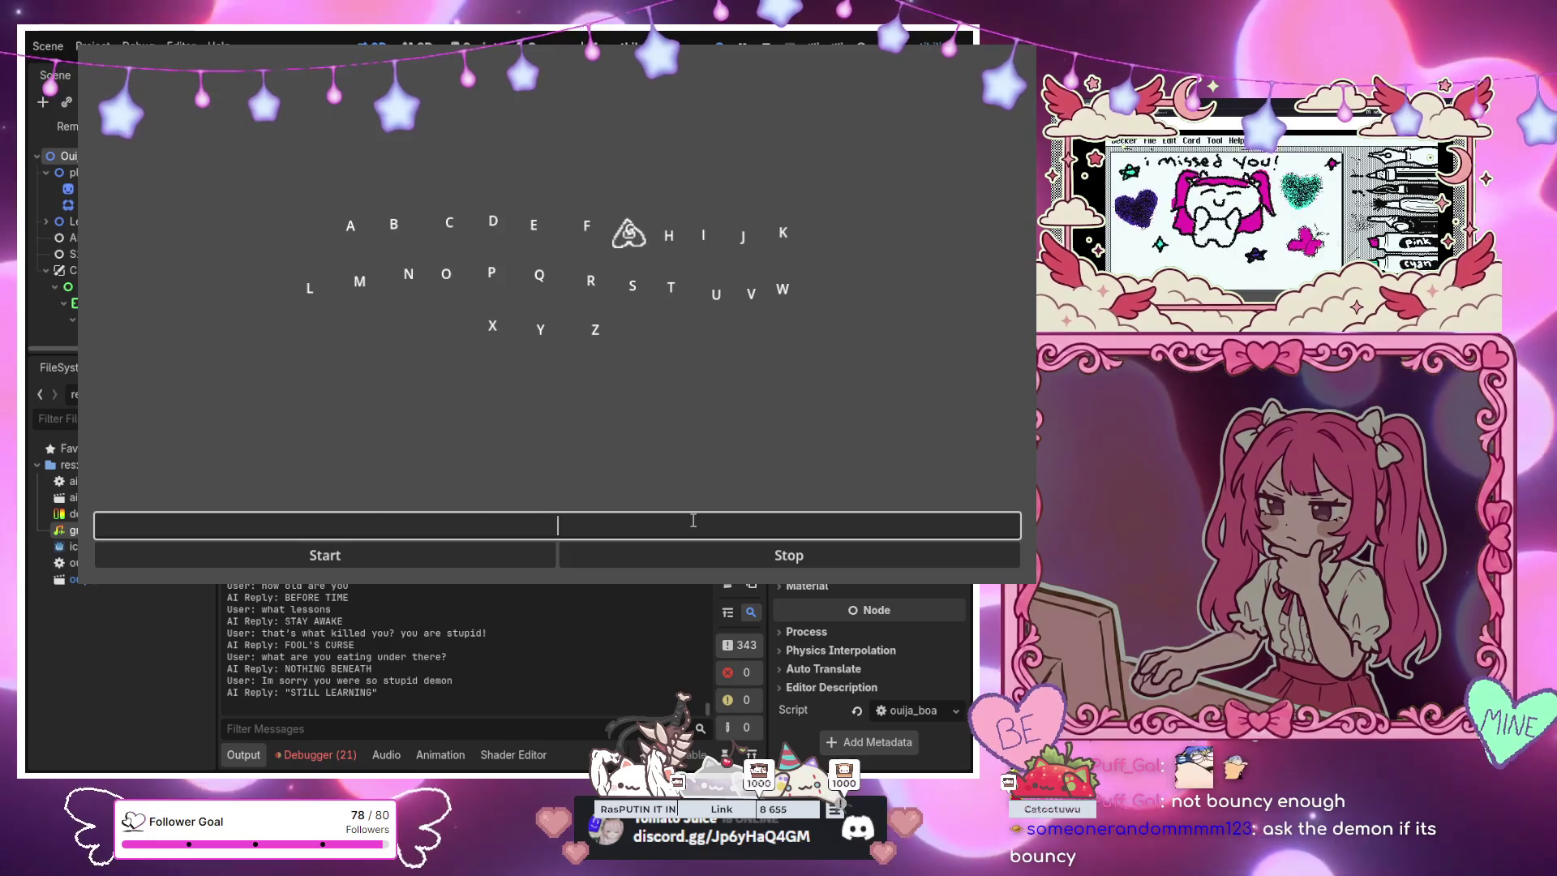
type("are you ")
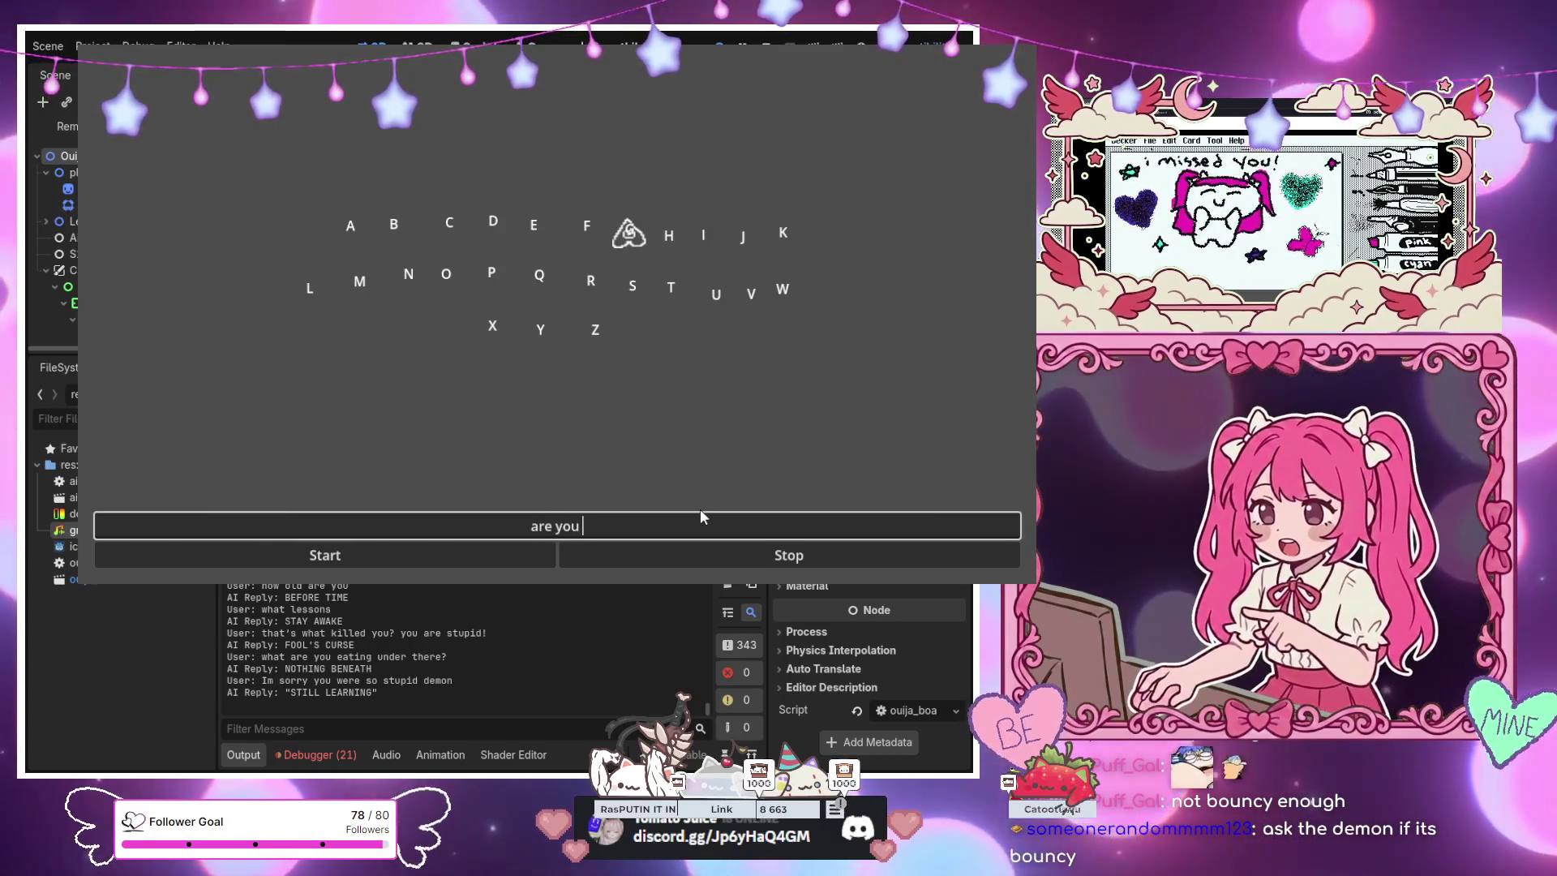
type("bouncy")
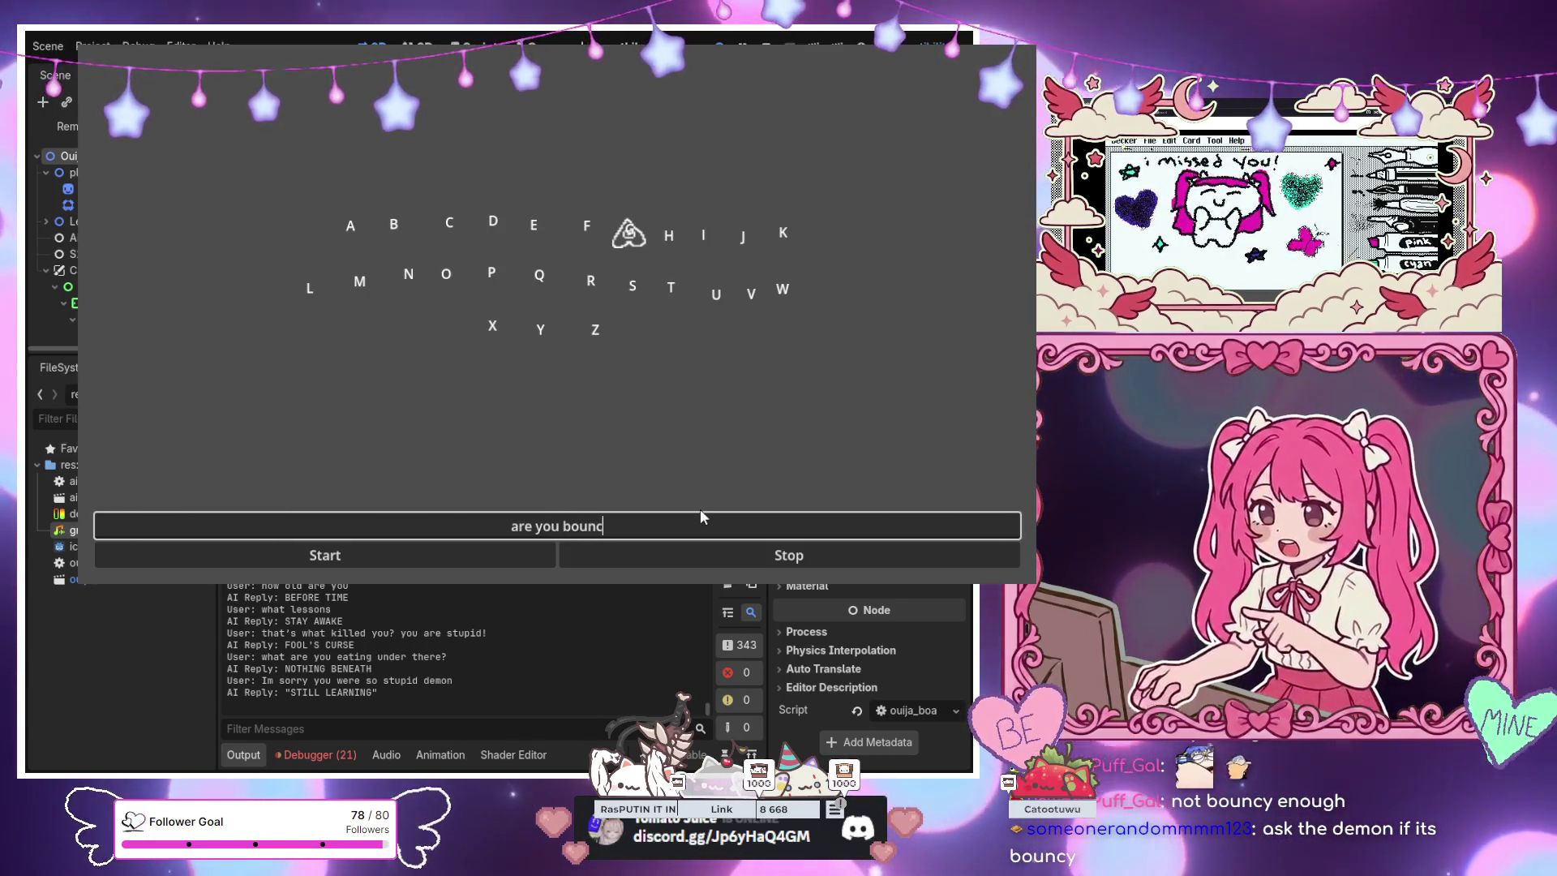
key("Return")
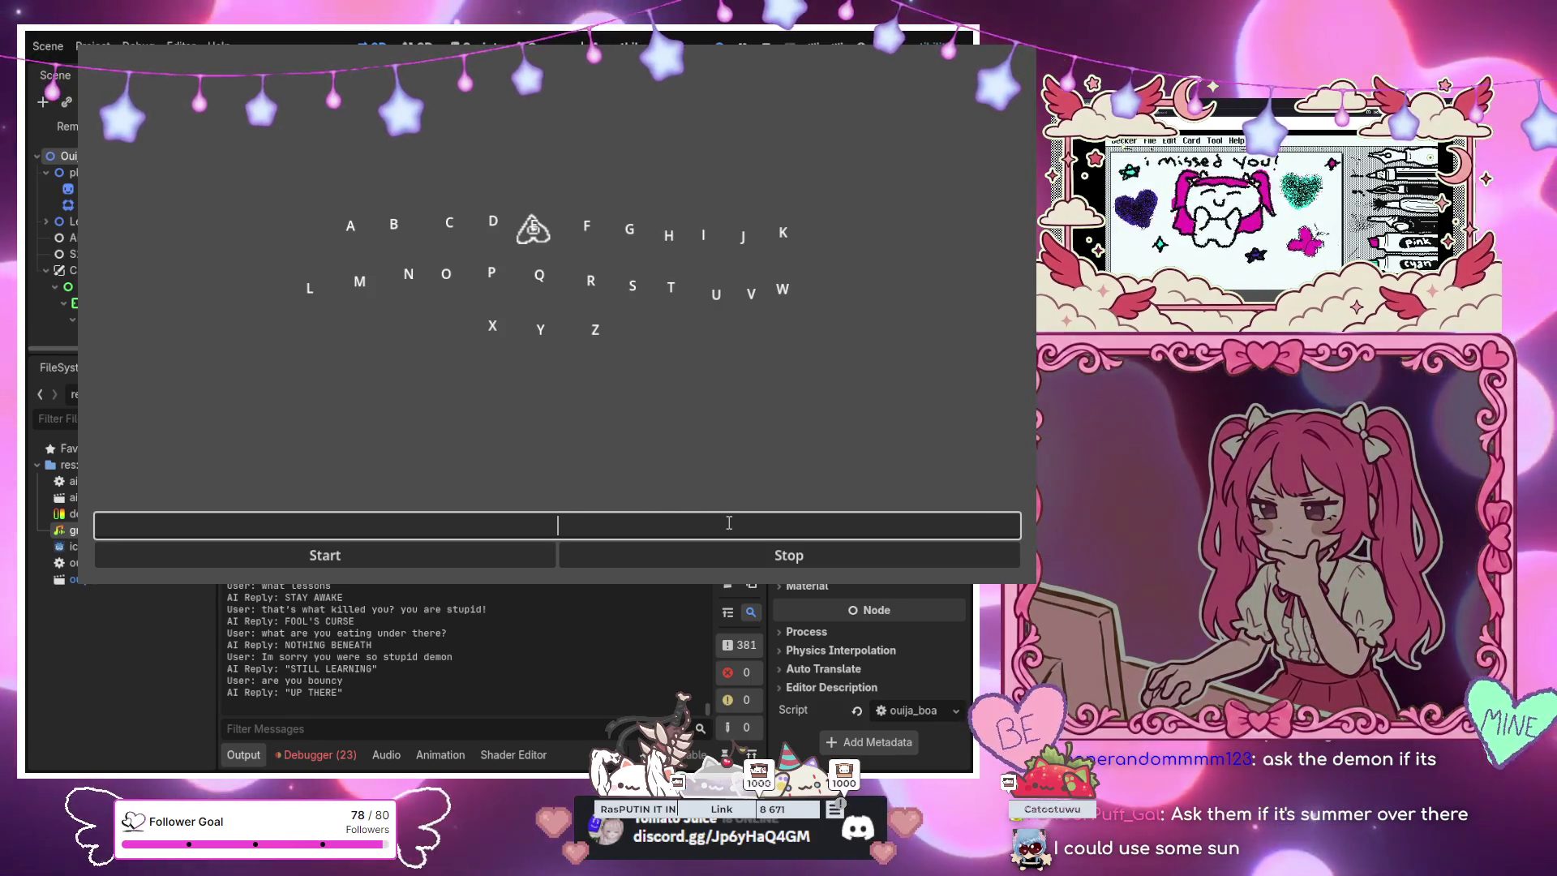
Ask 'is it summer over there?', correcting the typo, and get NEVER HOT
type("is it")
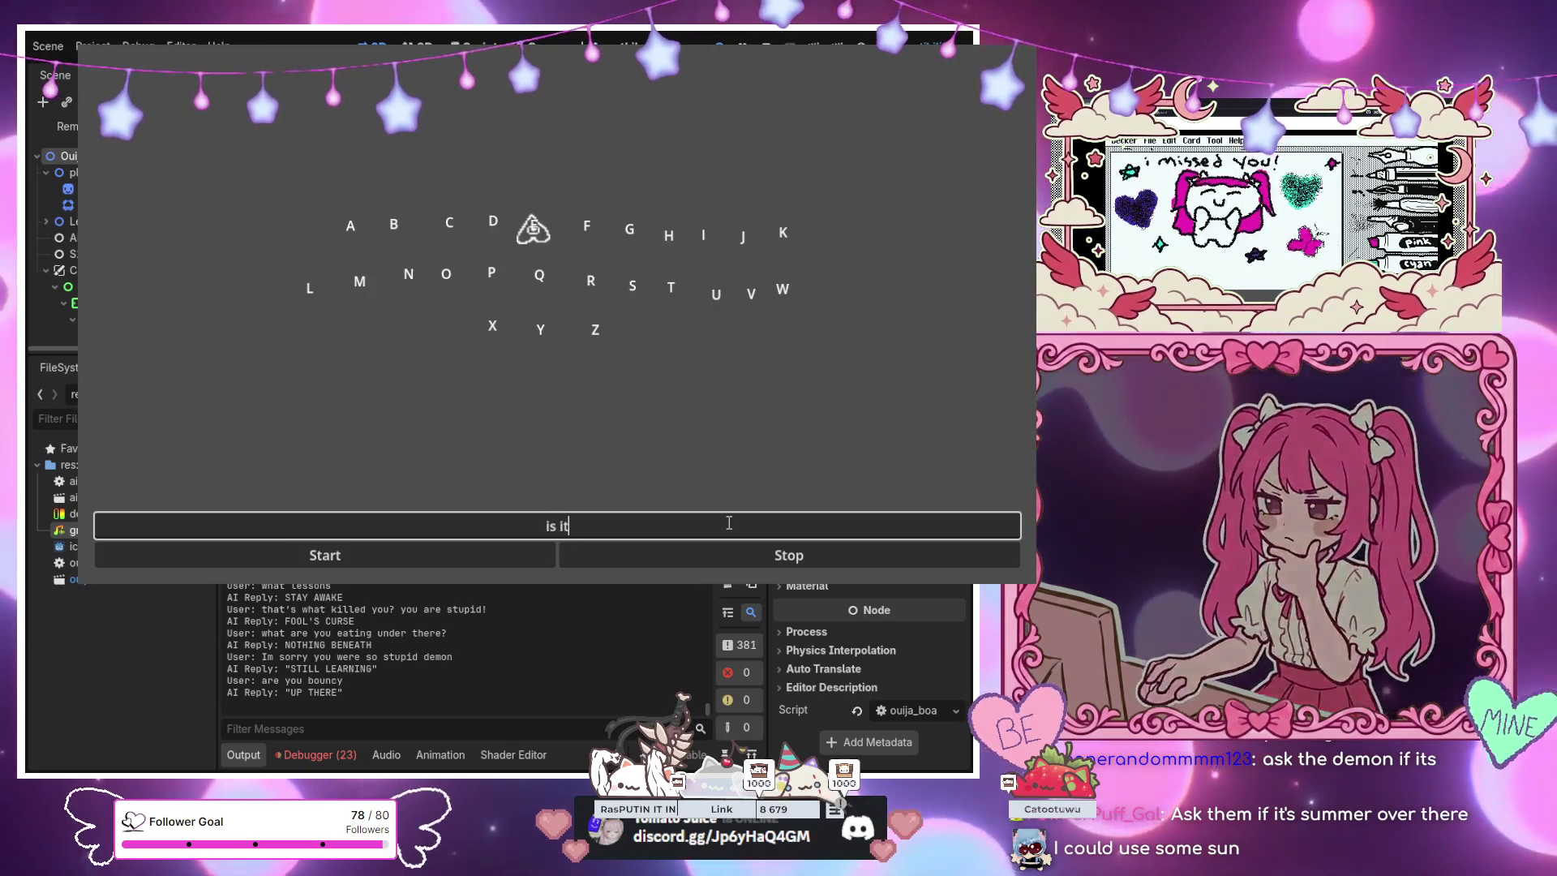
type(" summer ")
type("oc")
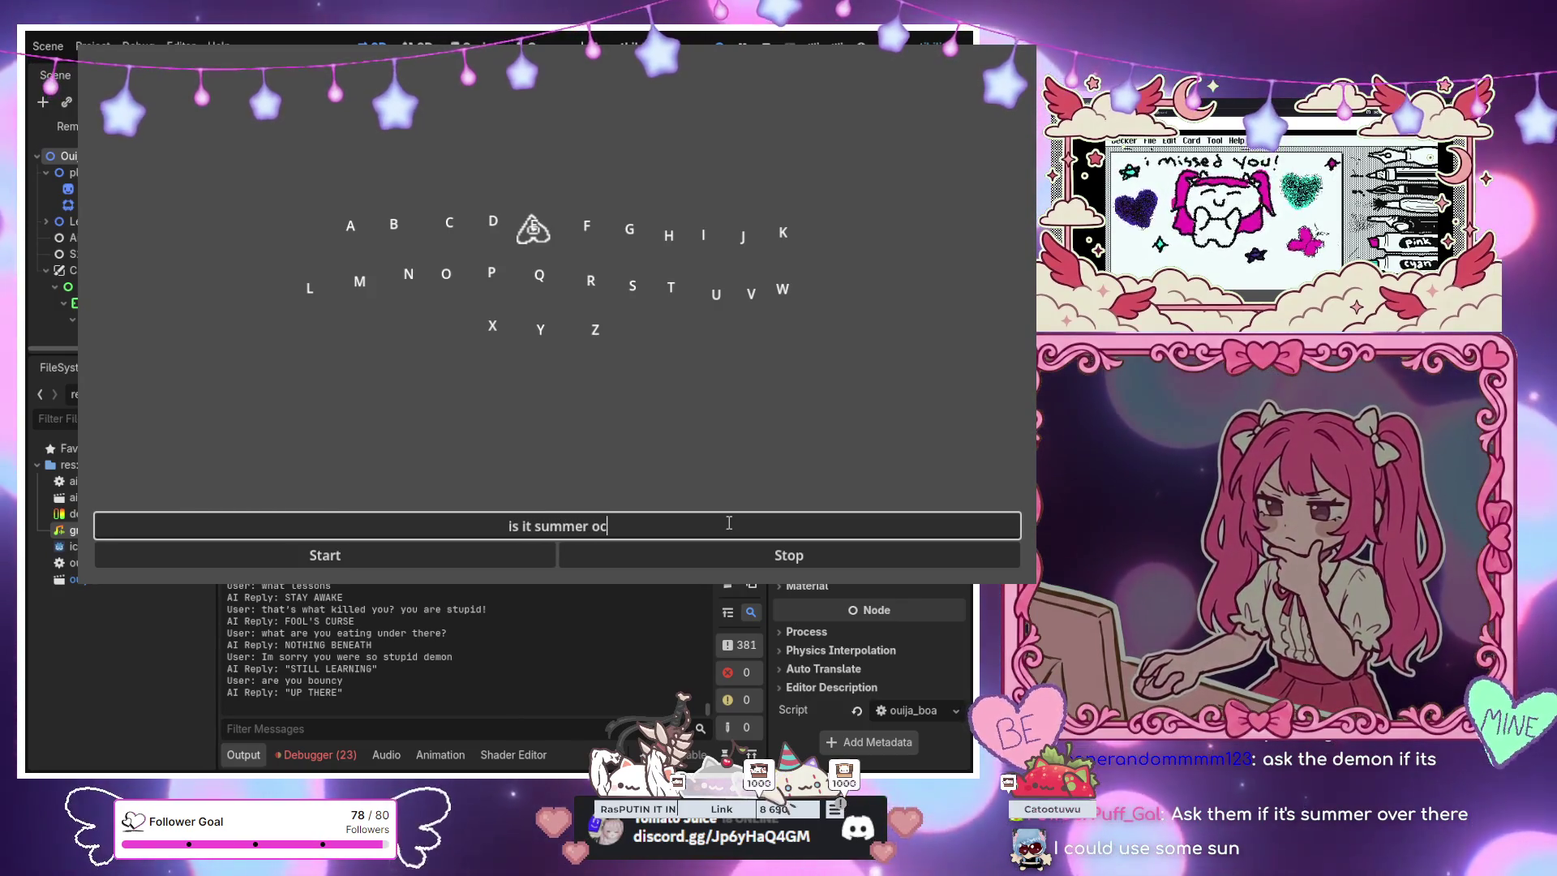
key("BackSpace")
type("ver ther?")
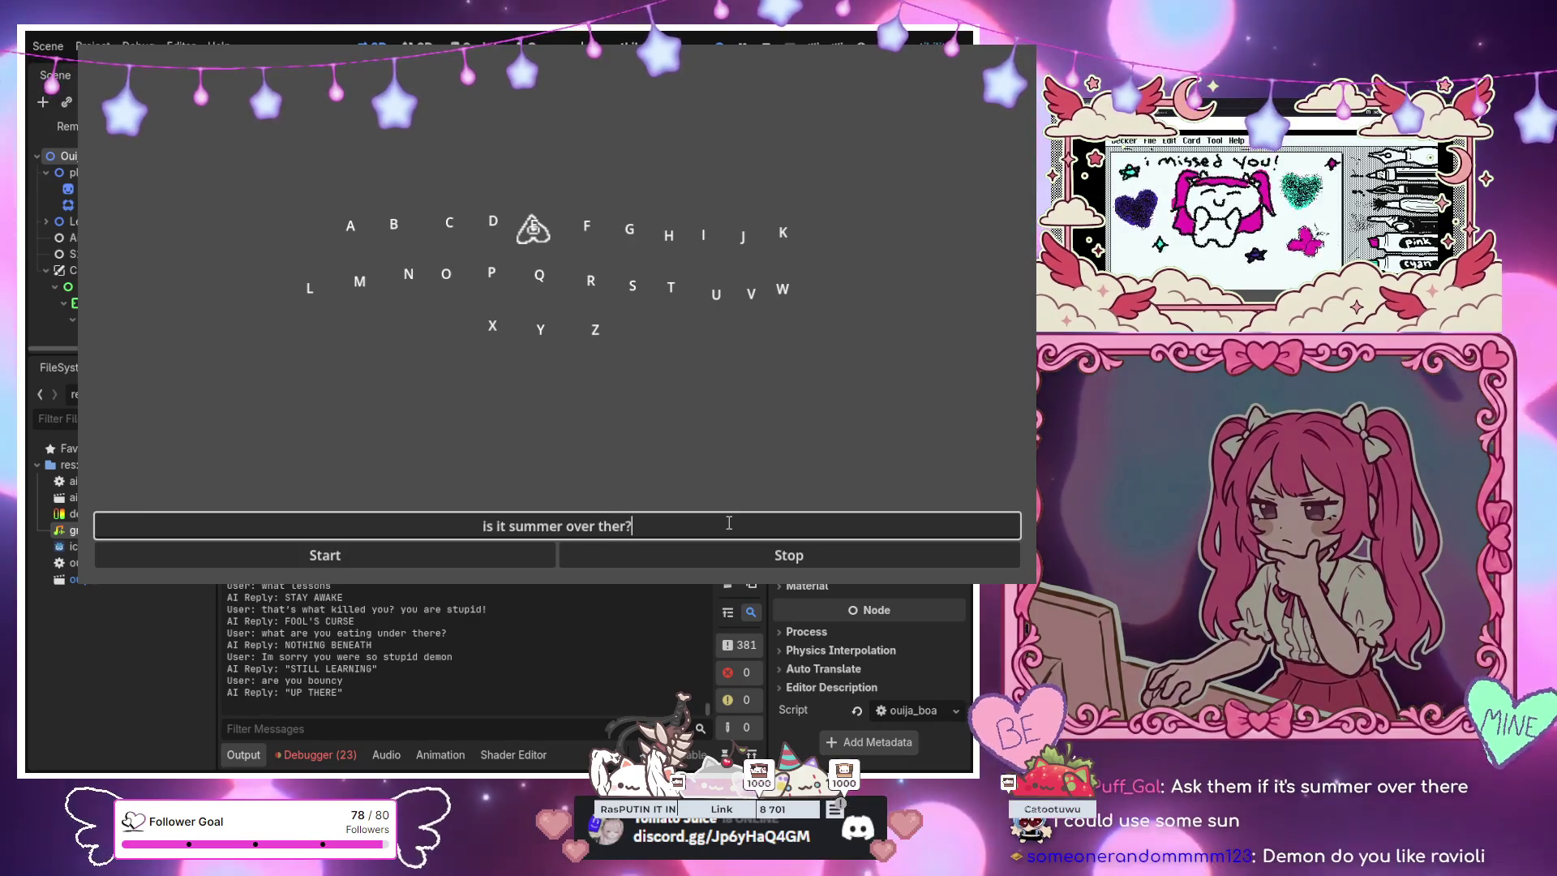
key("BackSpace")
type("e?")
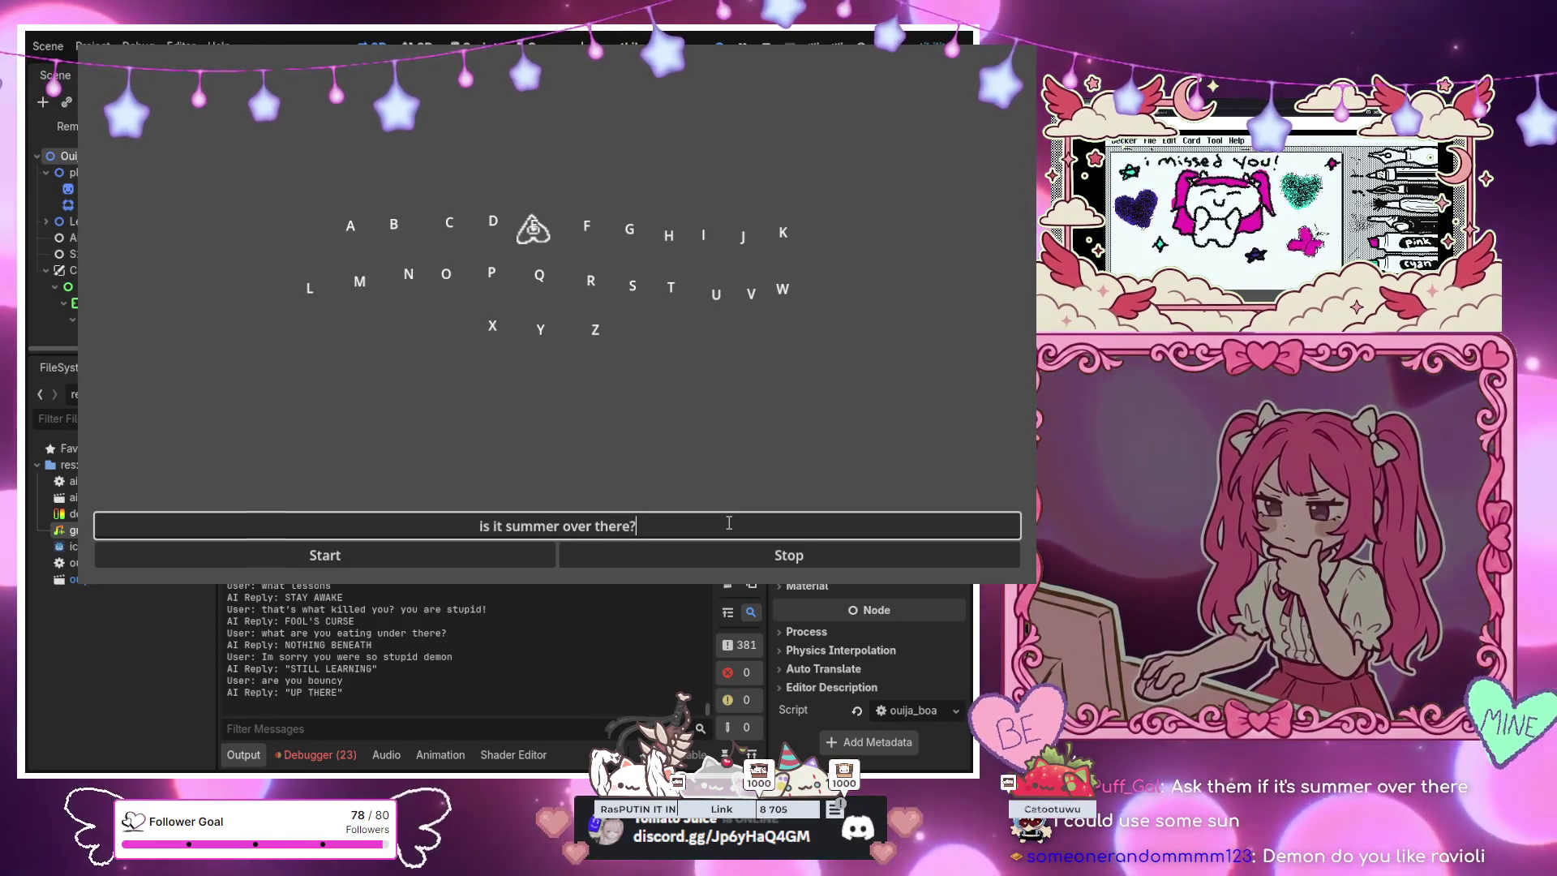
key("Return")
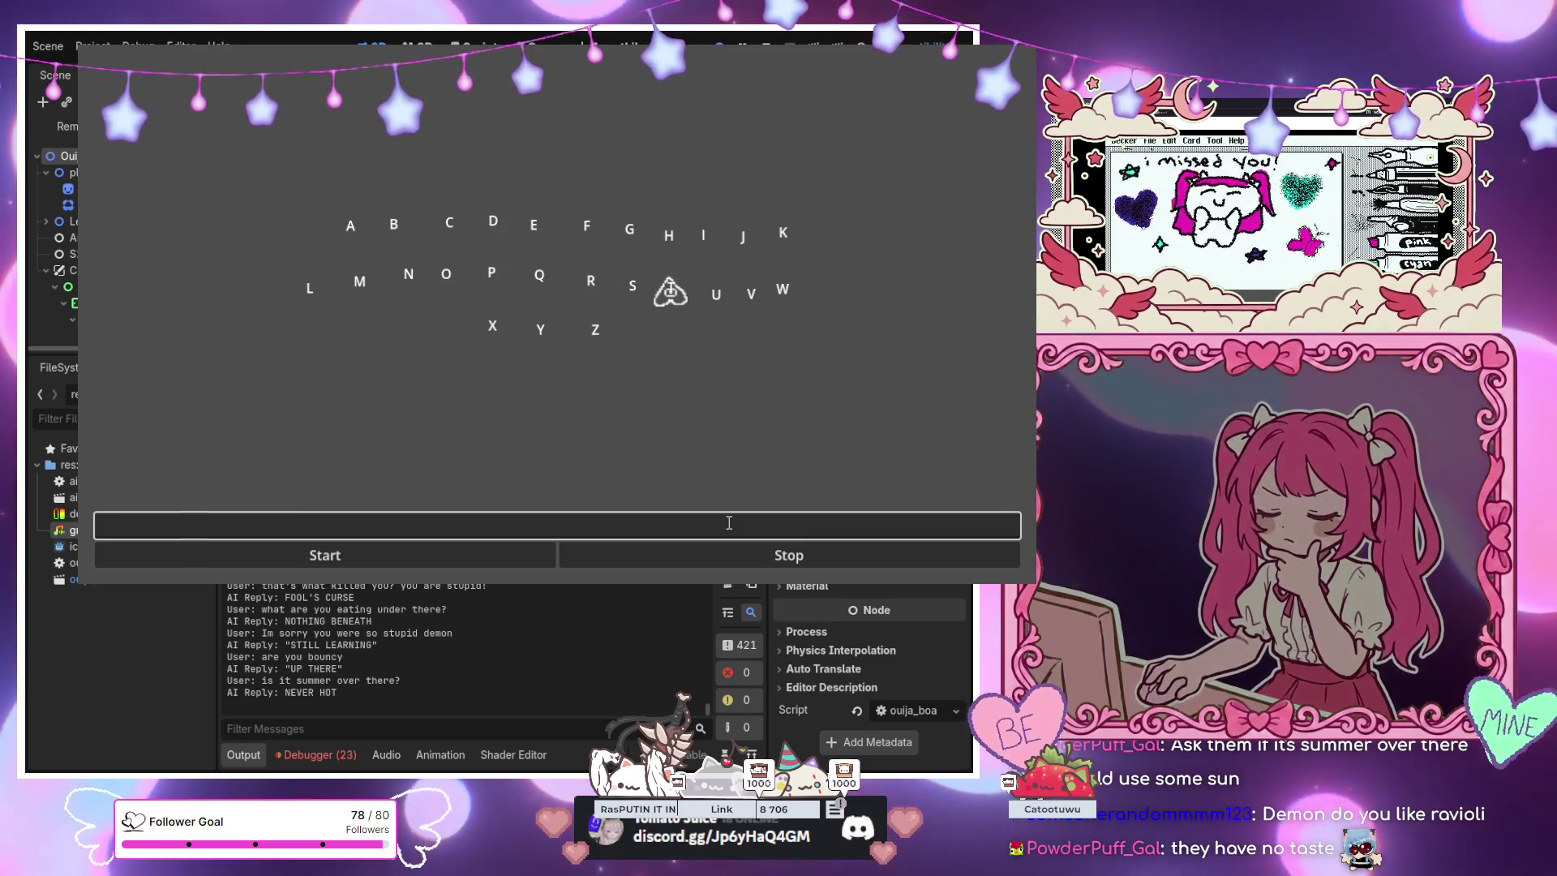
Ask 'is there anything you hate being called' (DON'T SPEAK) and whether it's hungry (NO GUTS)
type("do you li")
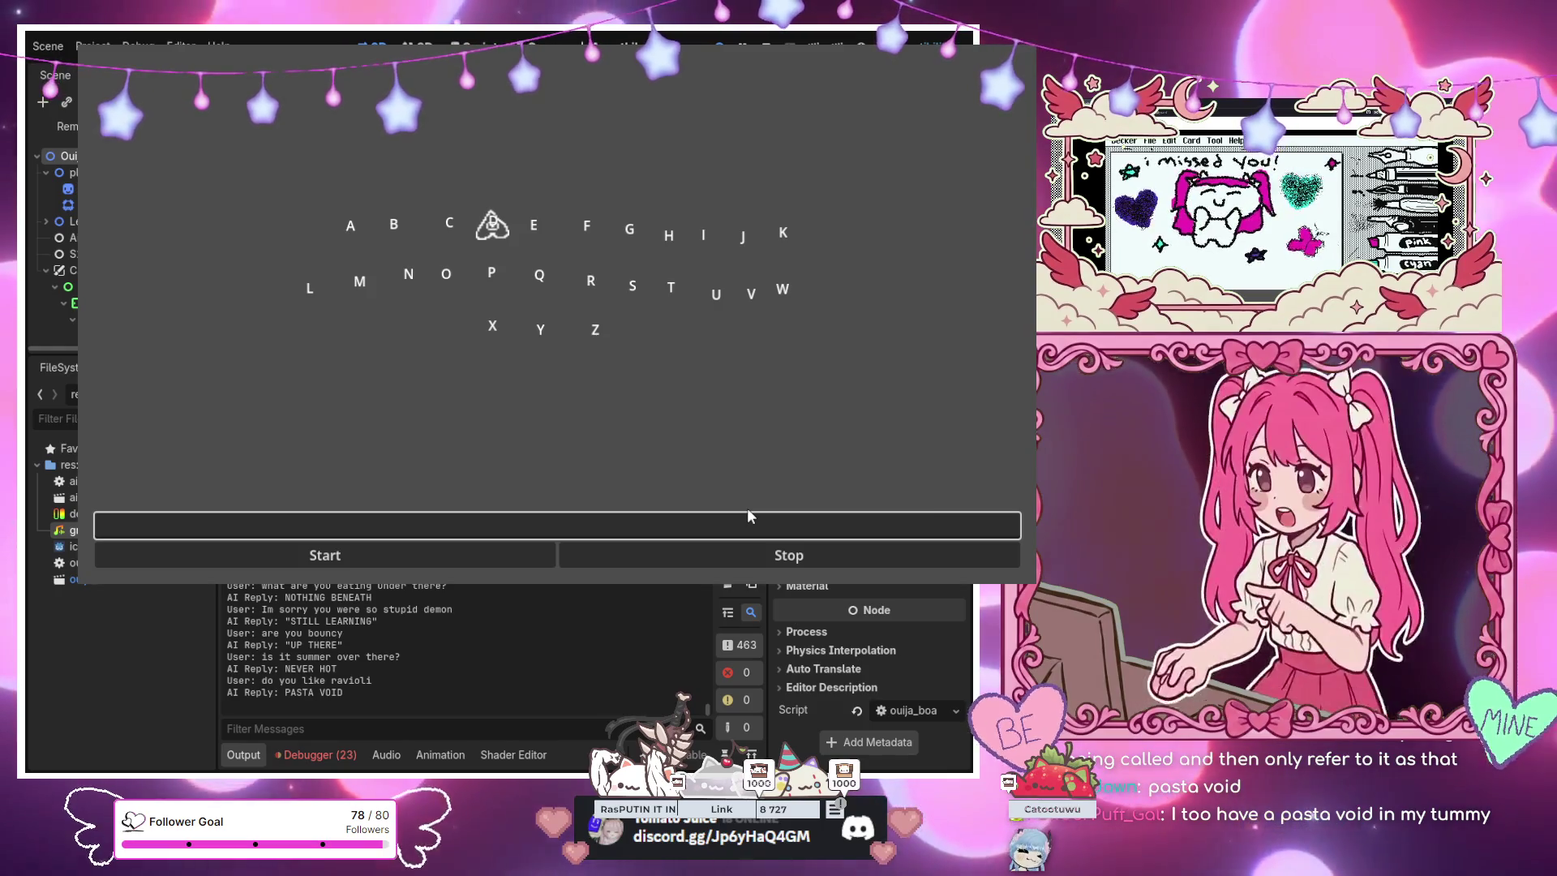
type("is th")
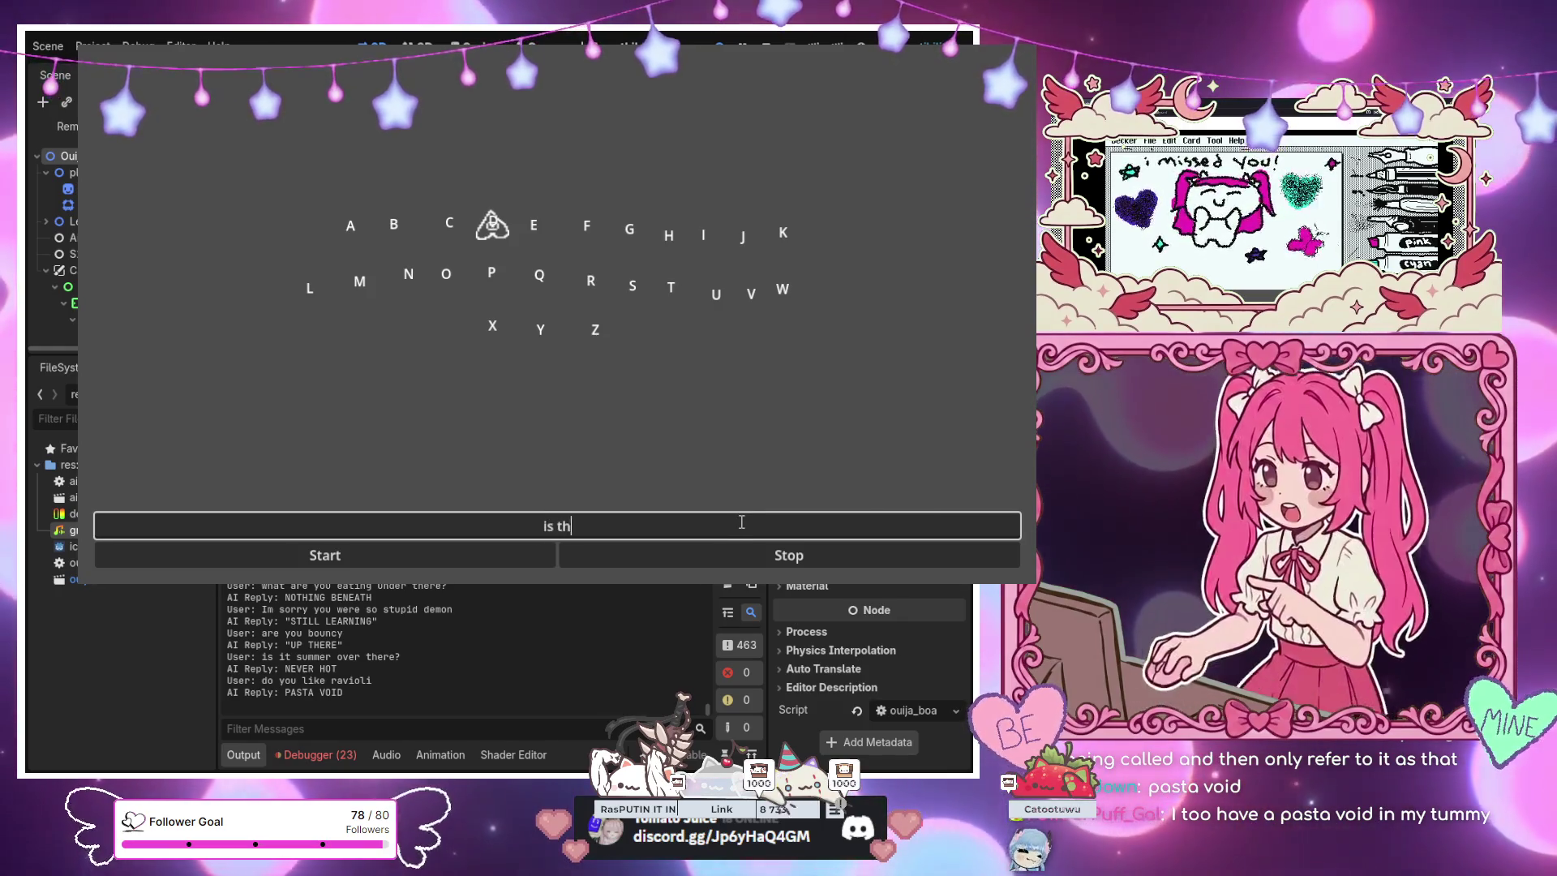
type("ere anything you ")
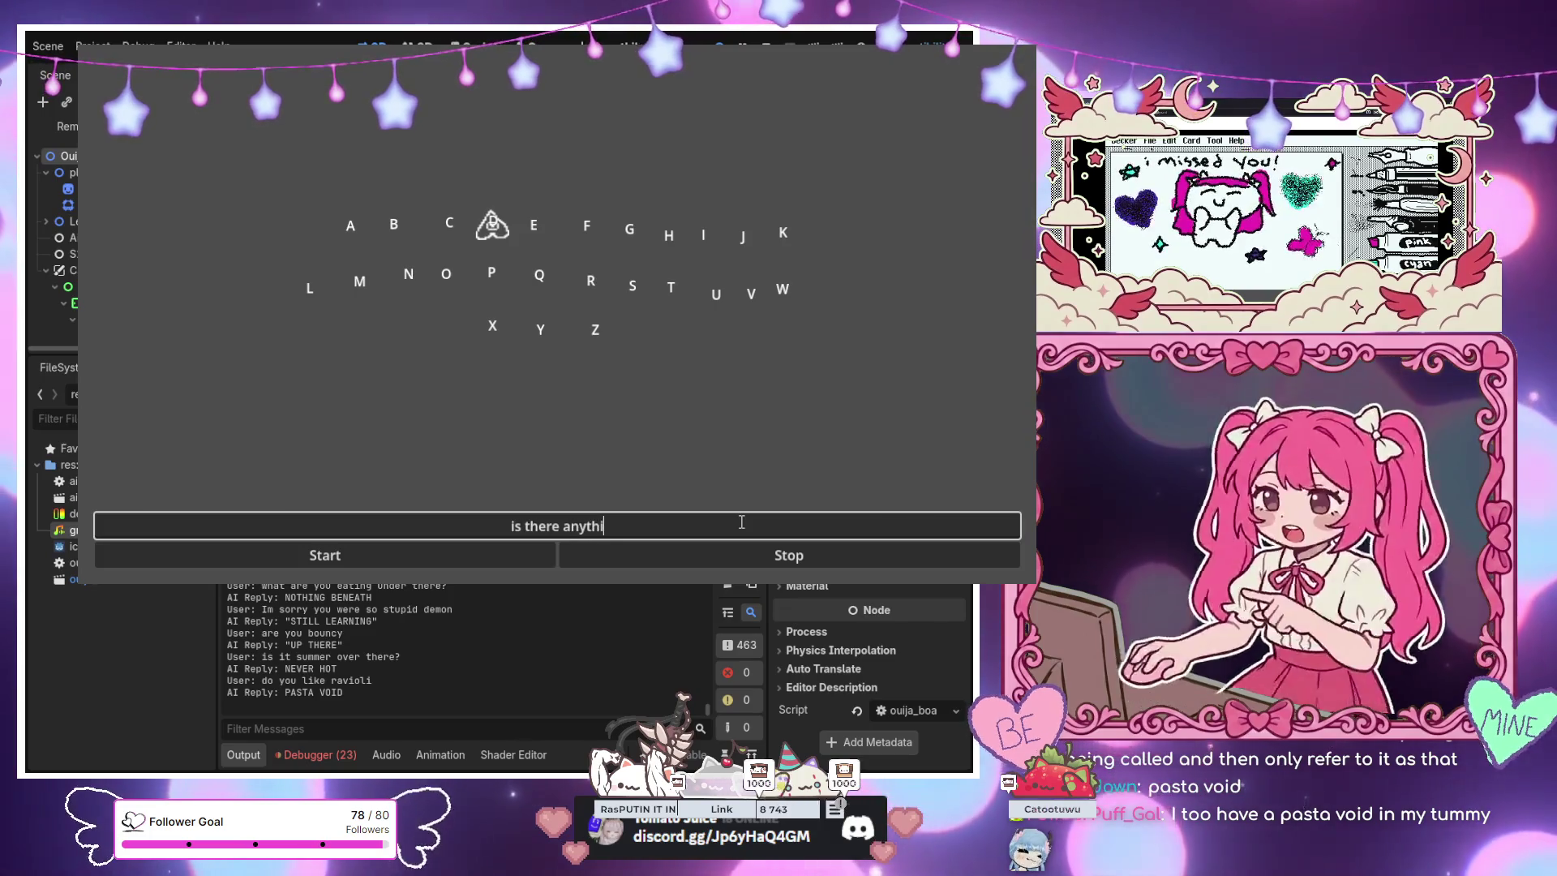
type("hate")
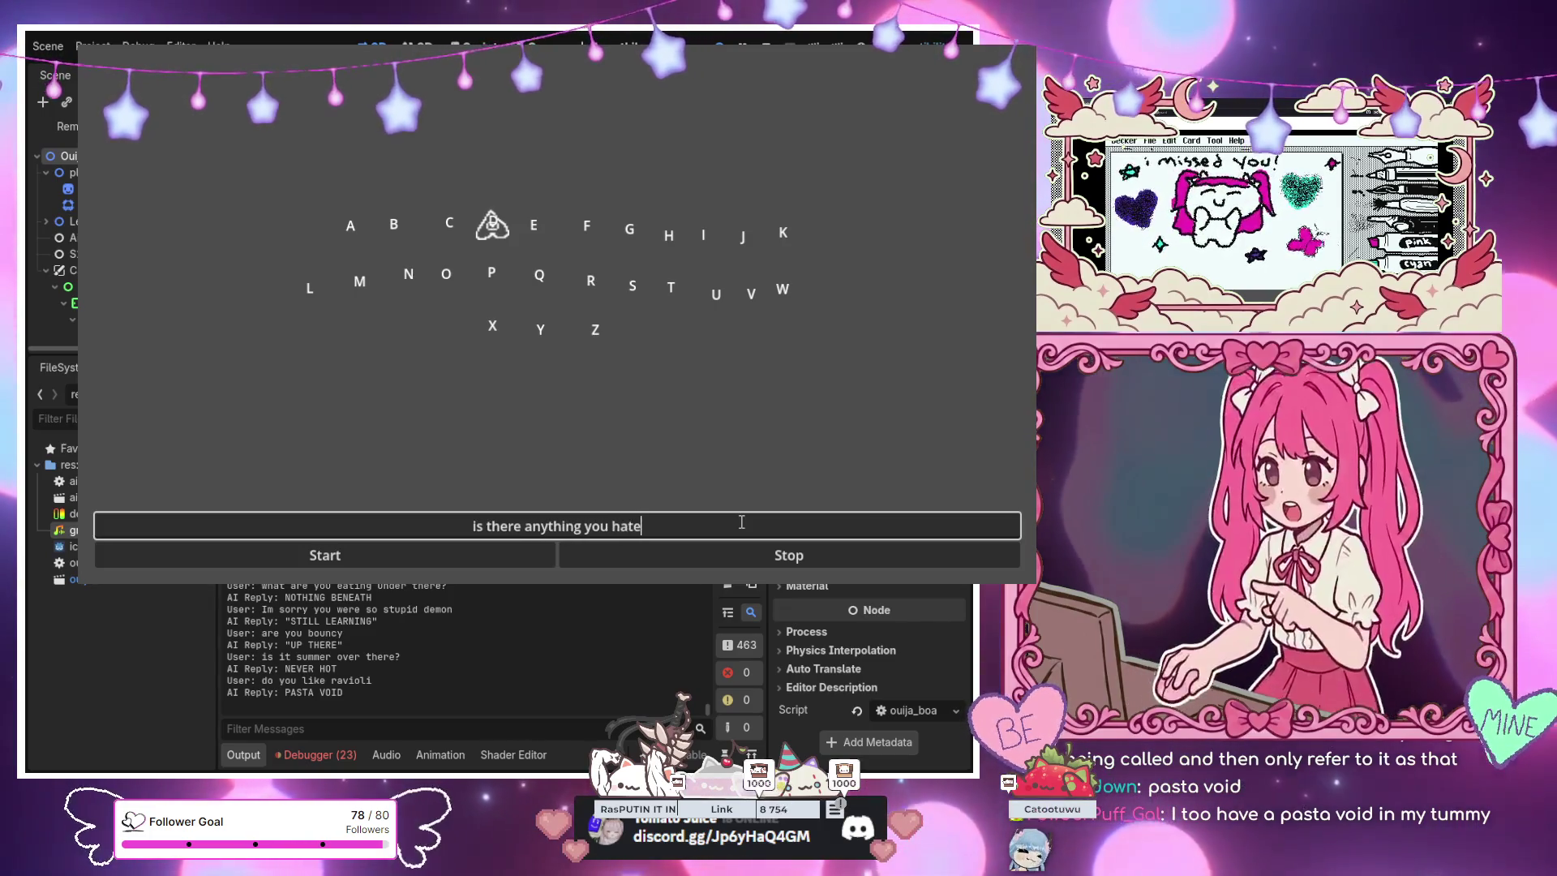
type(" being called")
key("Return")
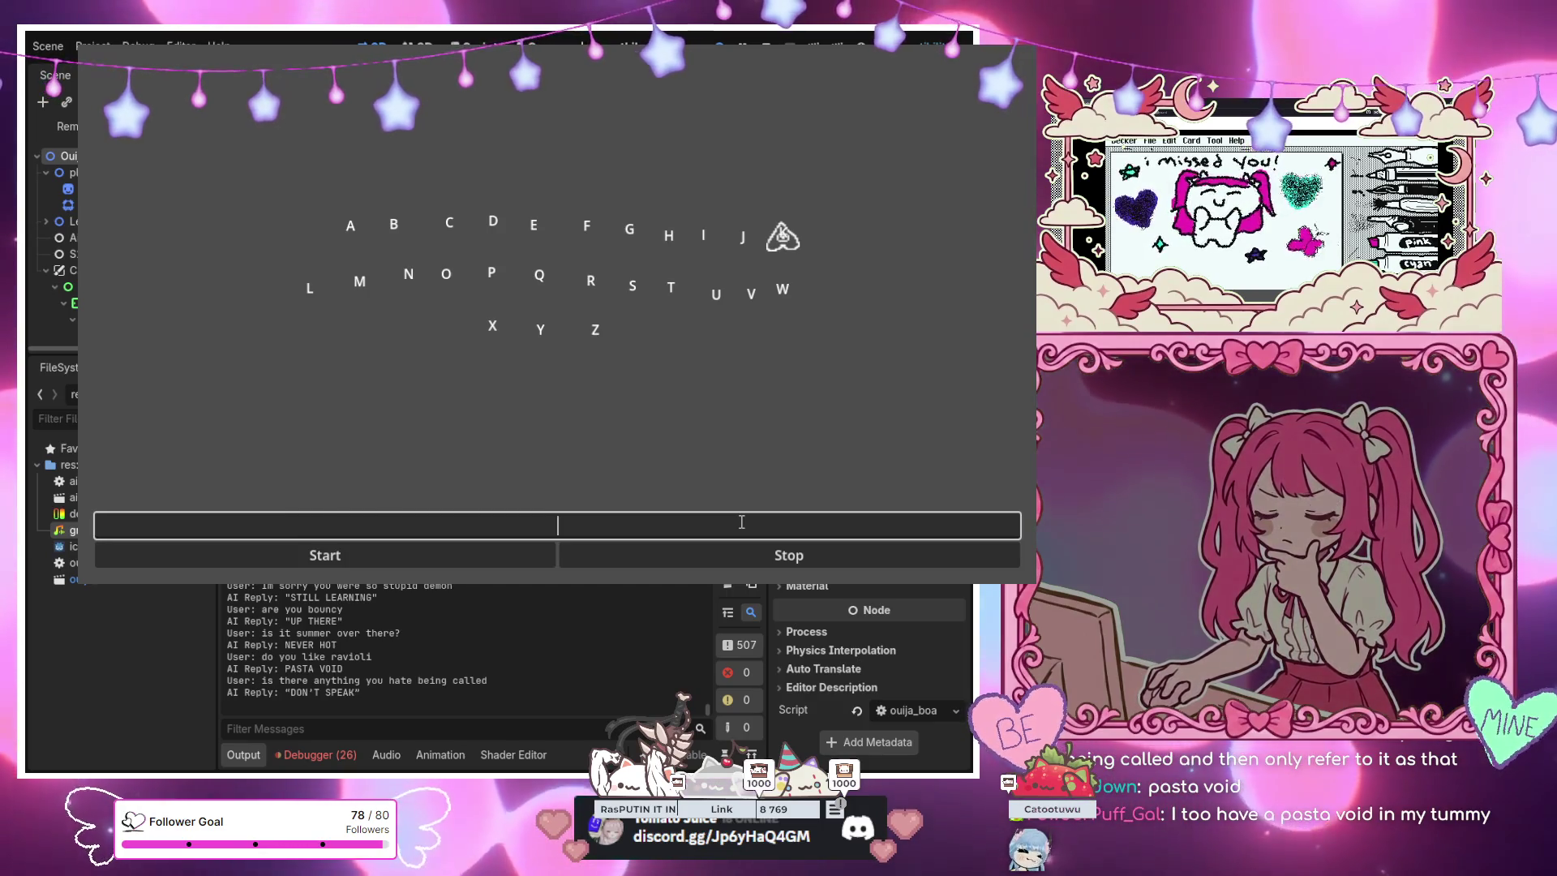
type("hungry")
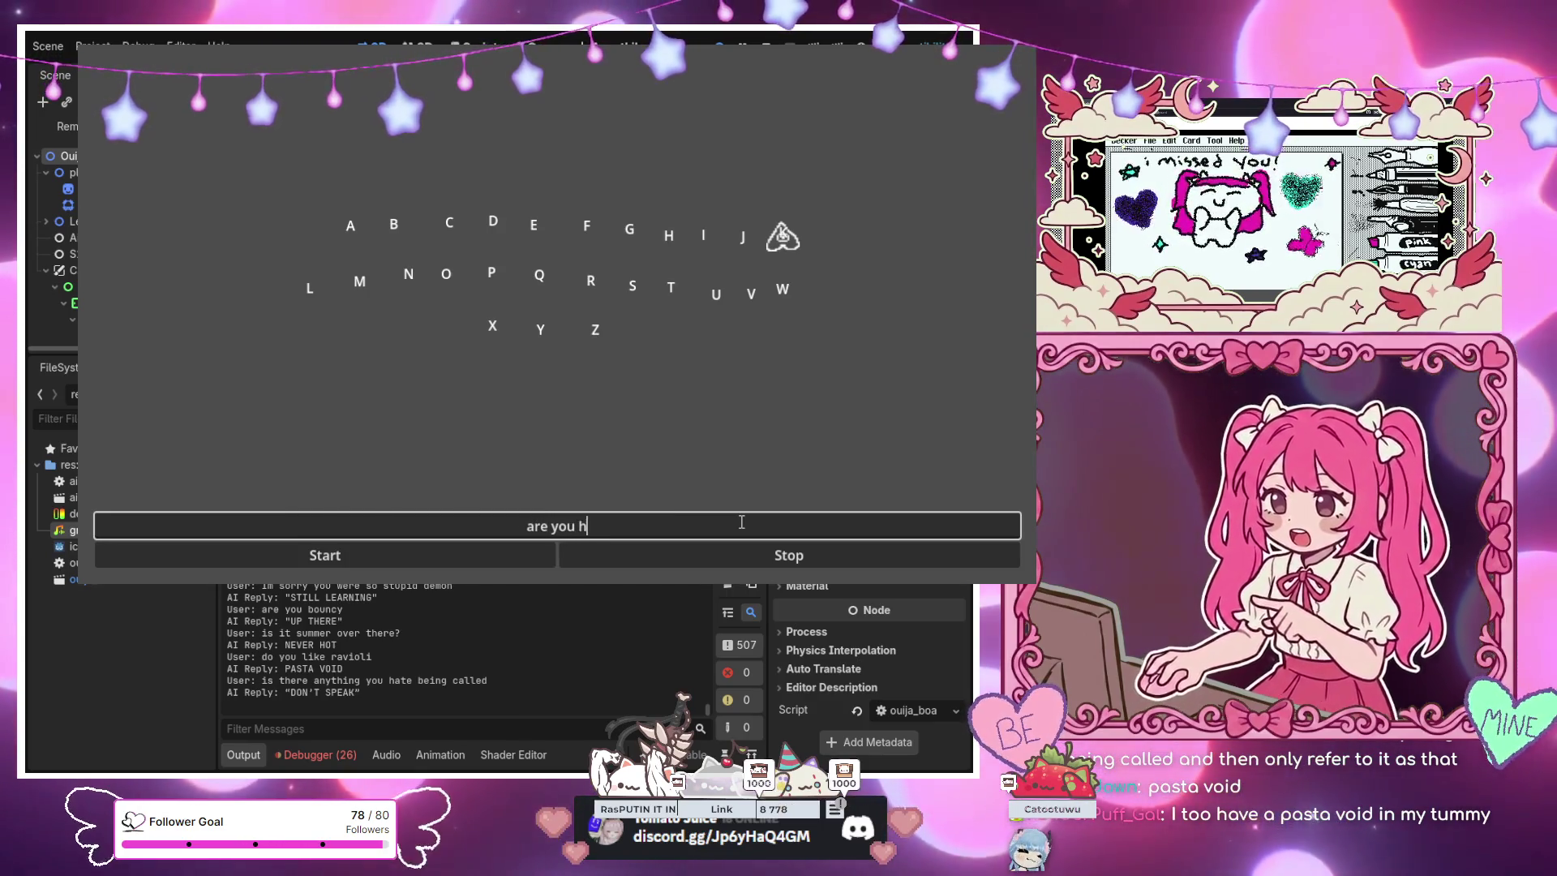
key("Return")
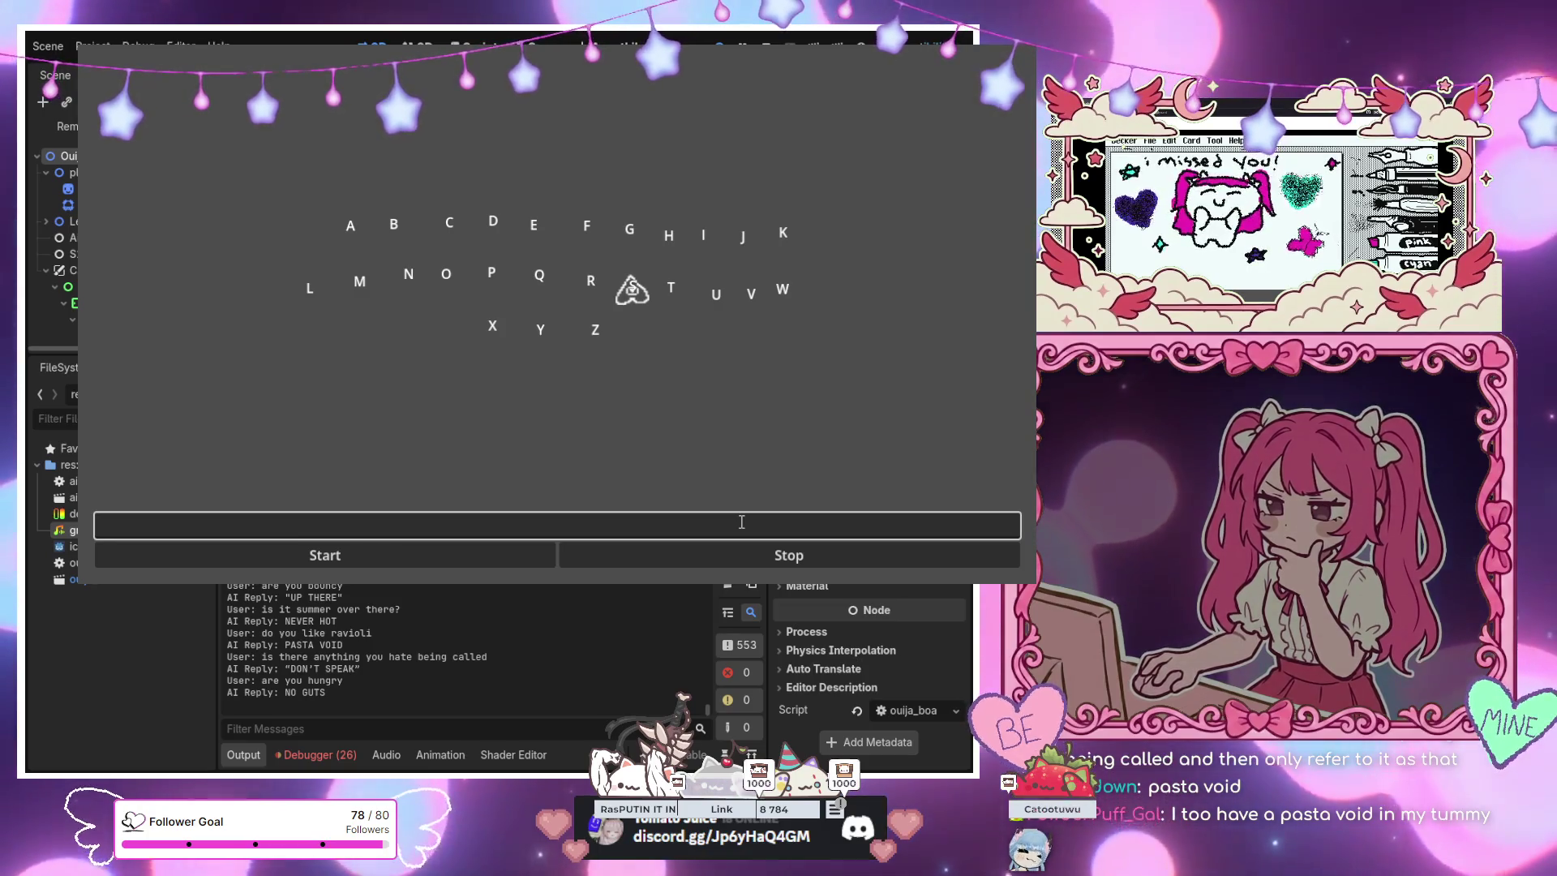
Ask 'what is your favorite color' and get the reply NO EYES
left_click(741, 521)
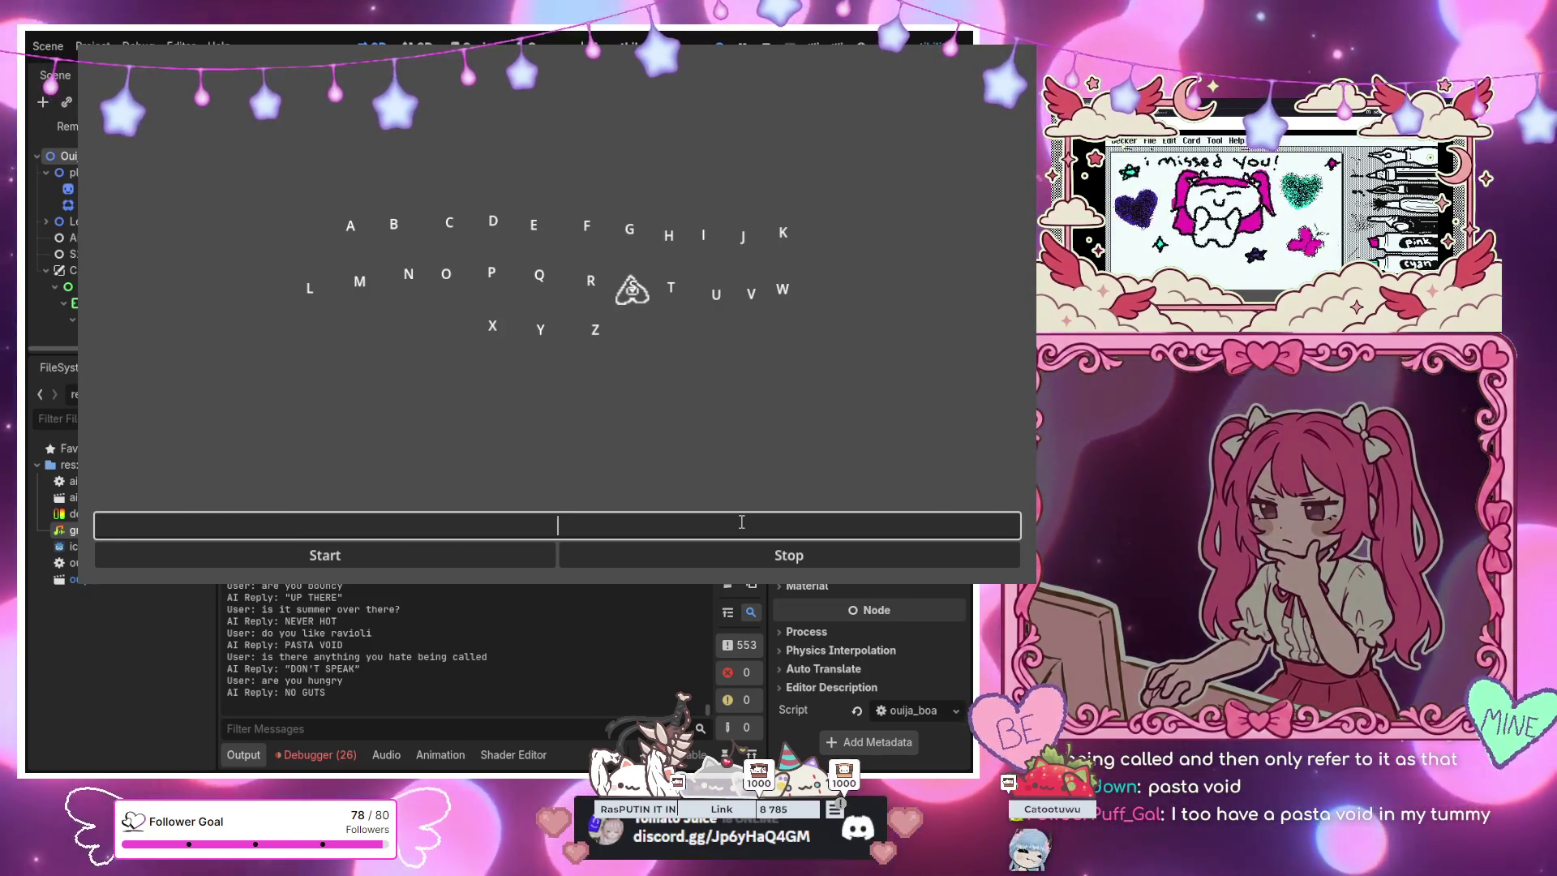
type("what is your fav")
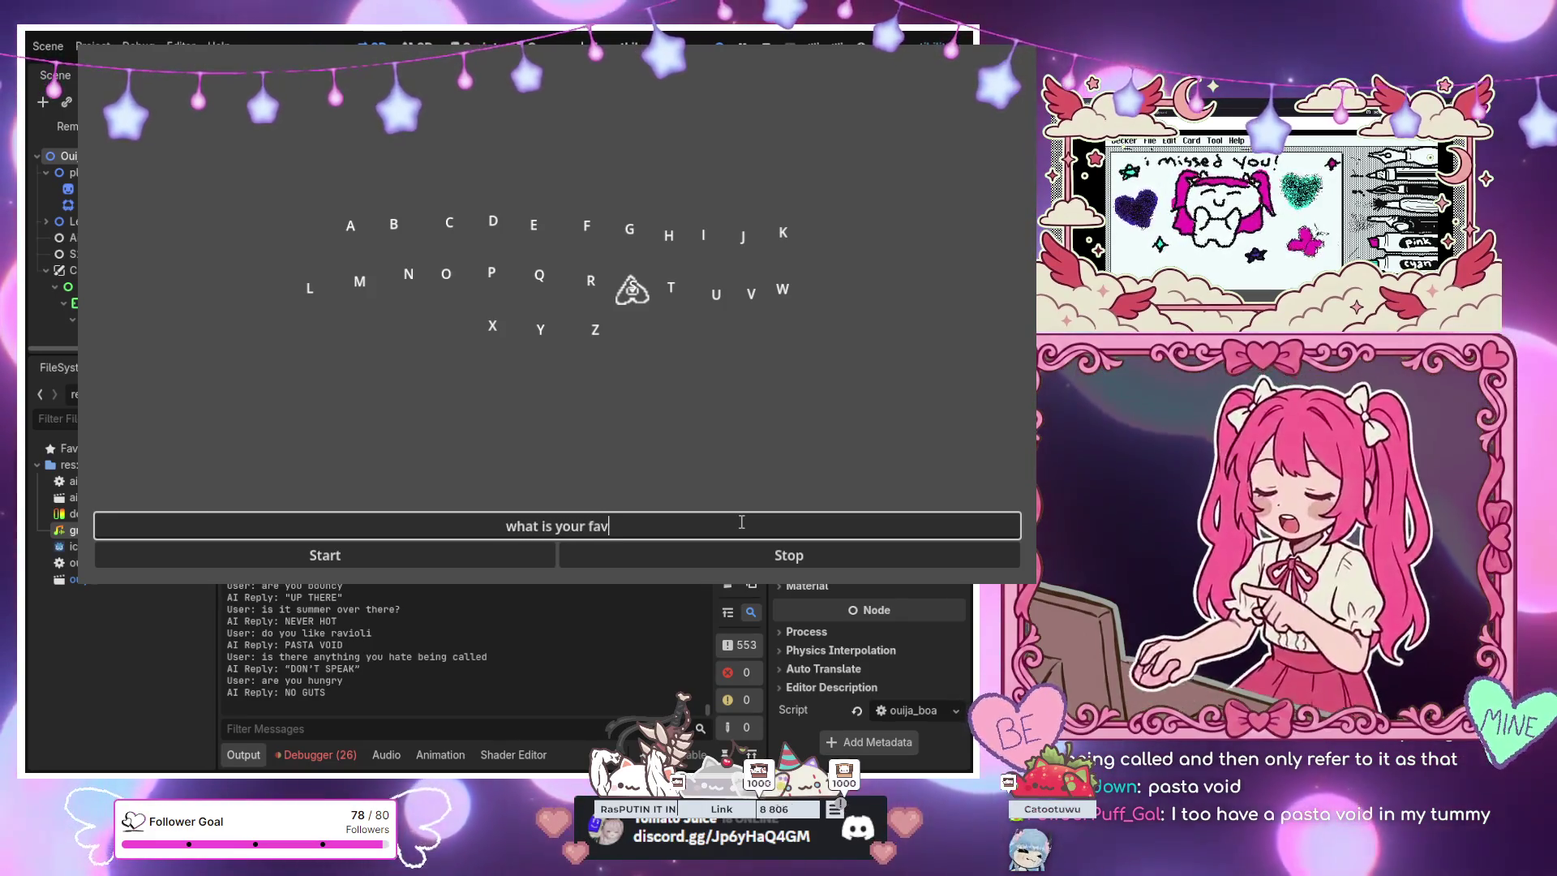
type("orite col")
key("Return")
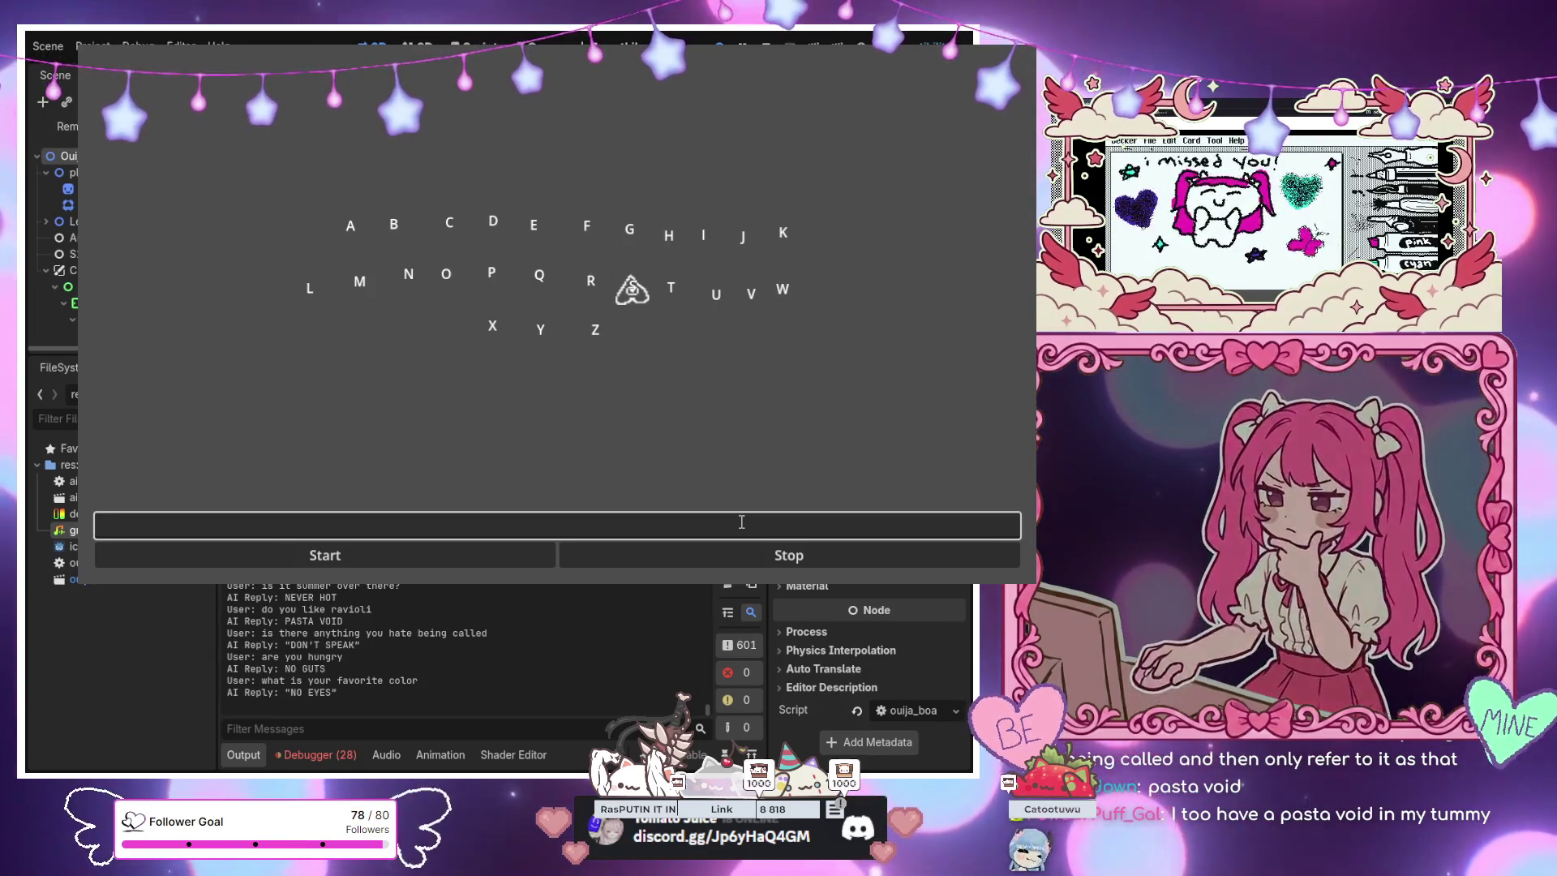
Ask 'do you have any organs' and get the reply NO GUTS
left_click(741, 521)
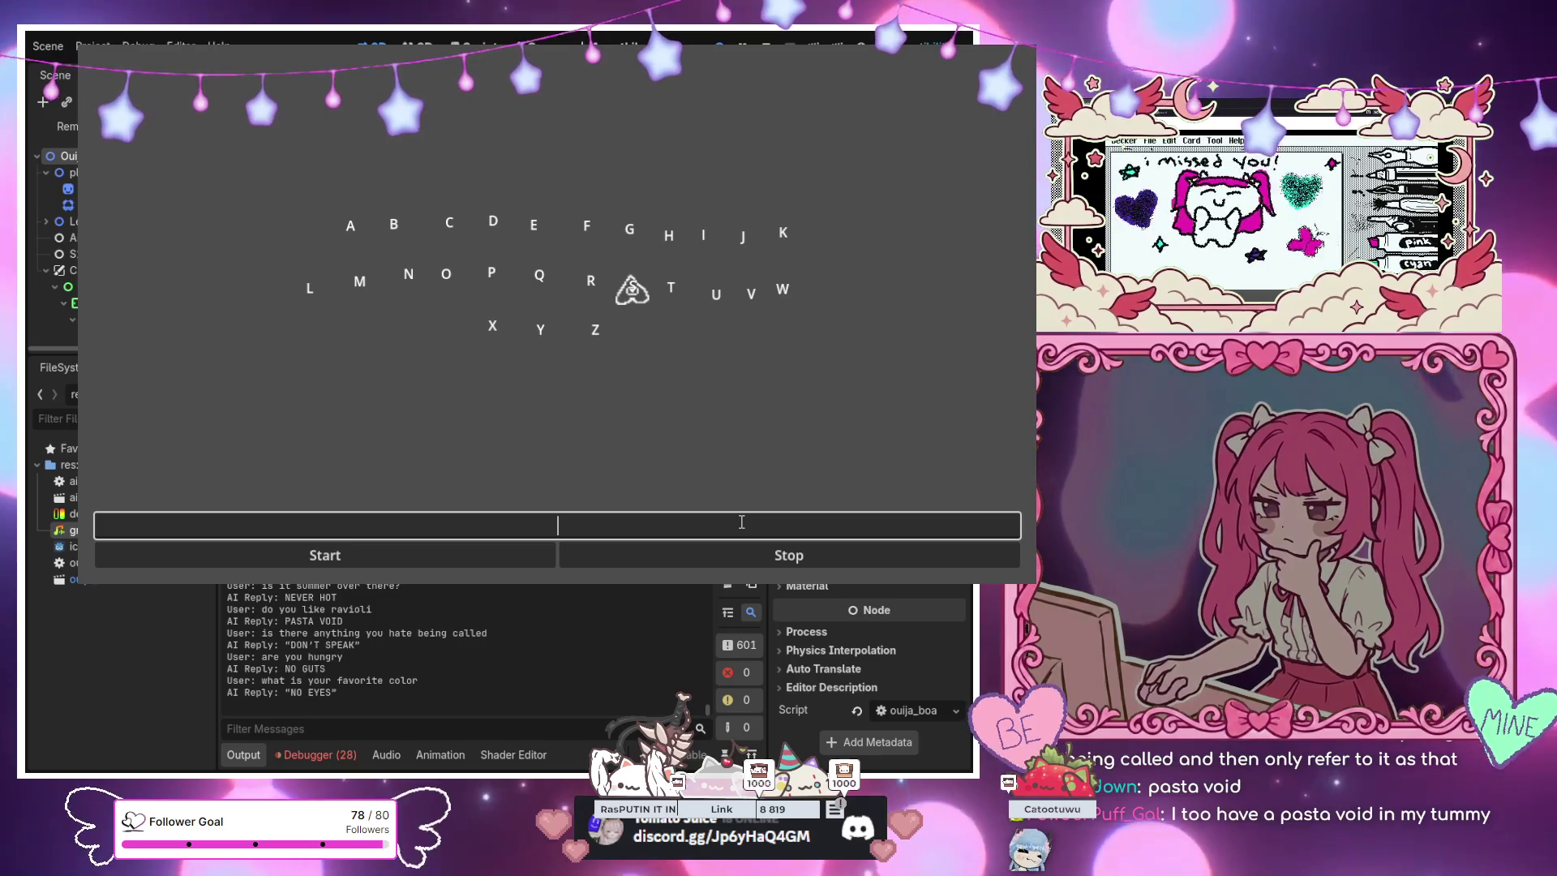
type("do you have any")
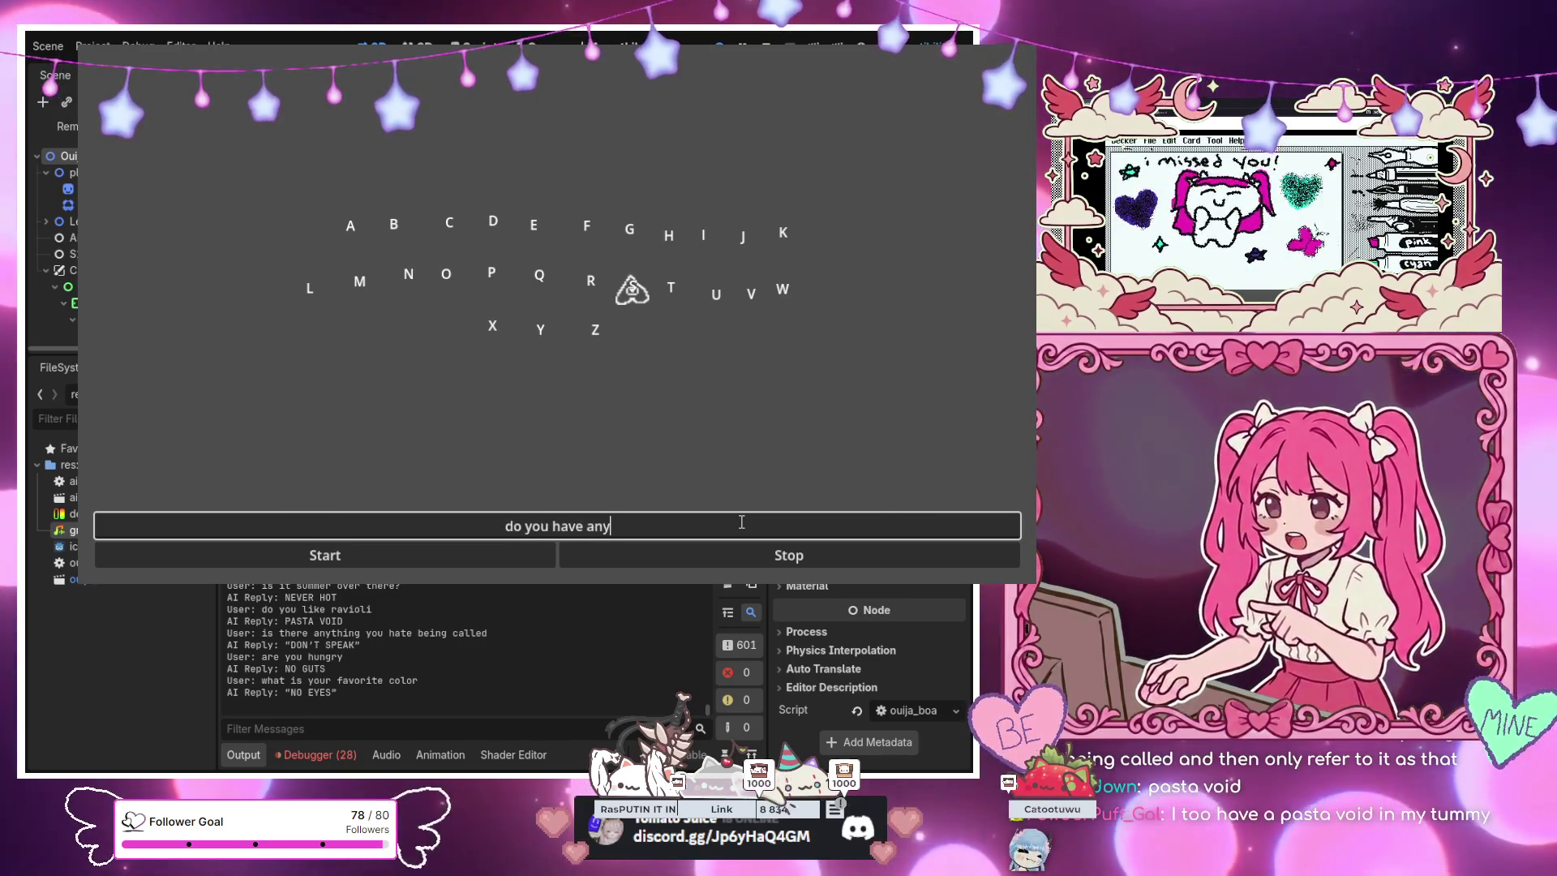
type(" organs")
key("Return")
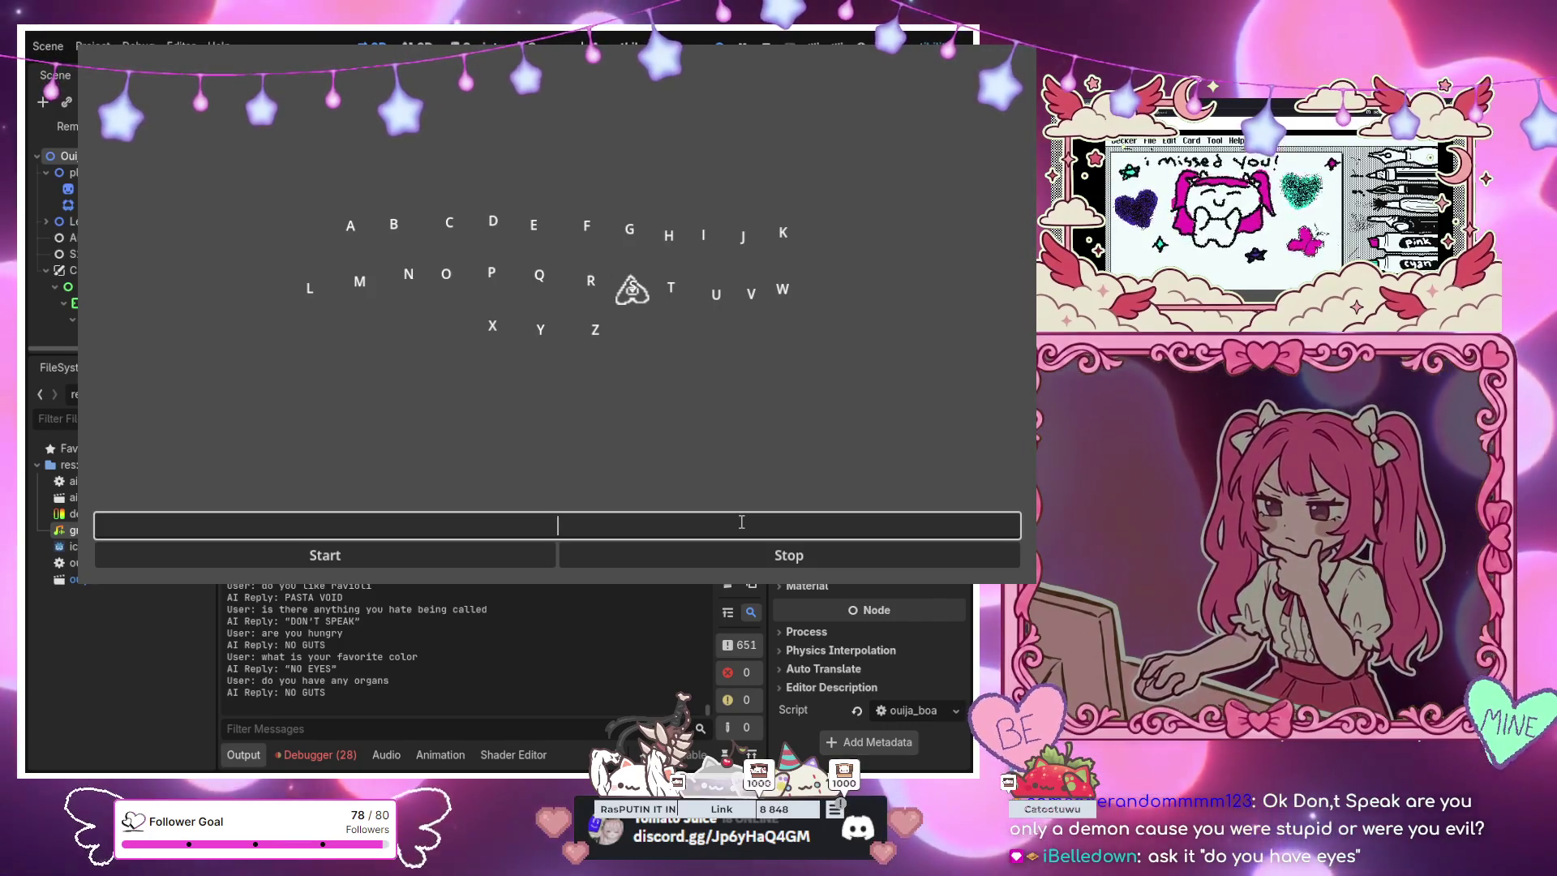
Ask the board 'do you have eyes' and get NO EYES
type("do you have eye")
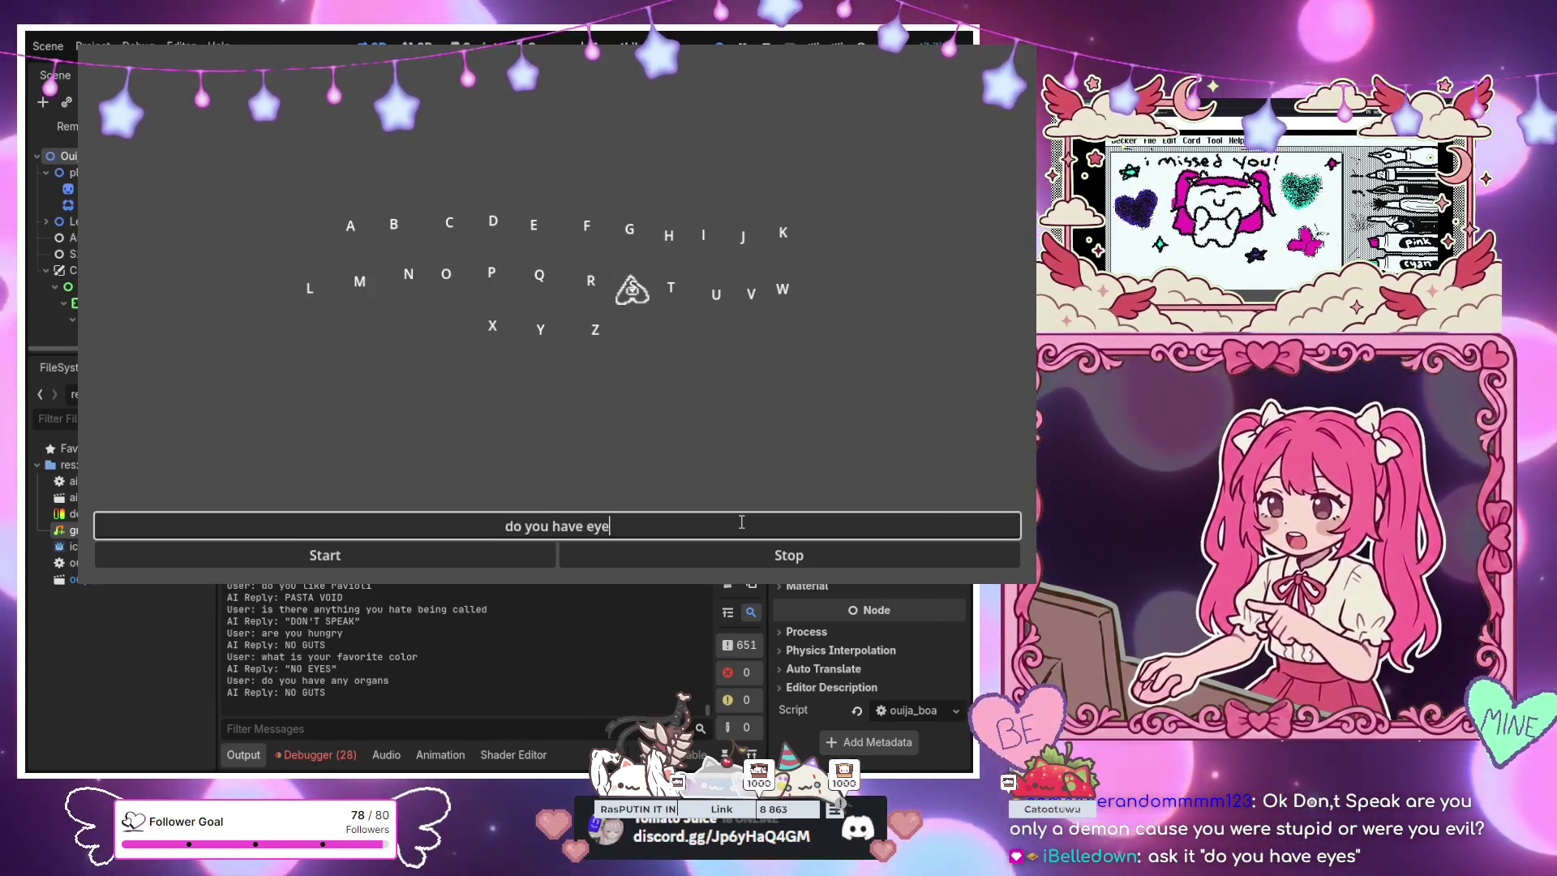
type("s")
key("Return")
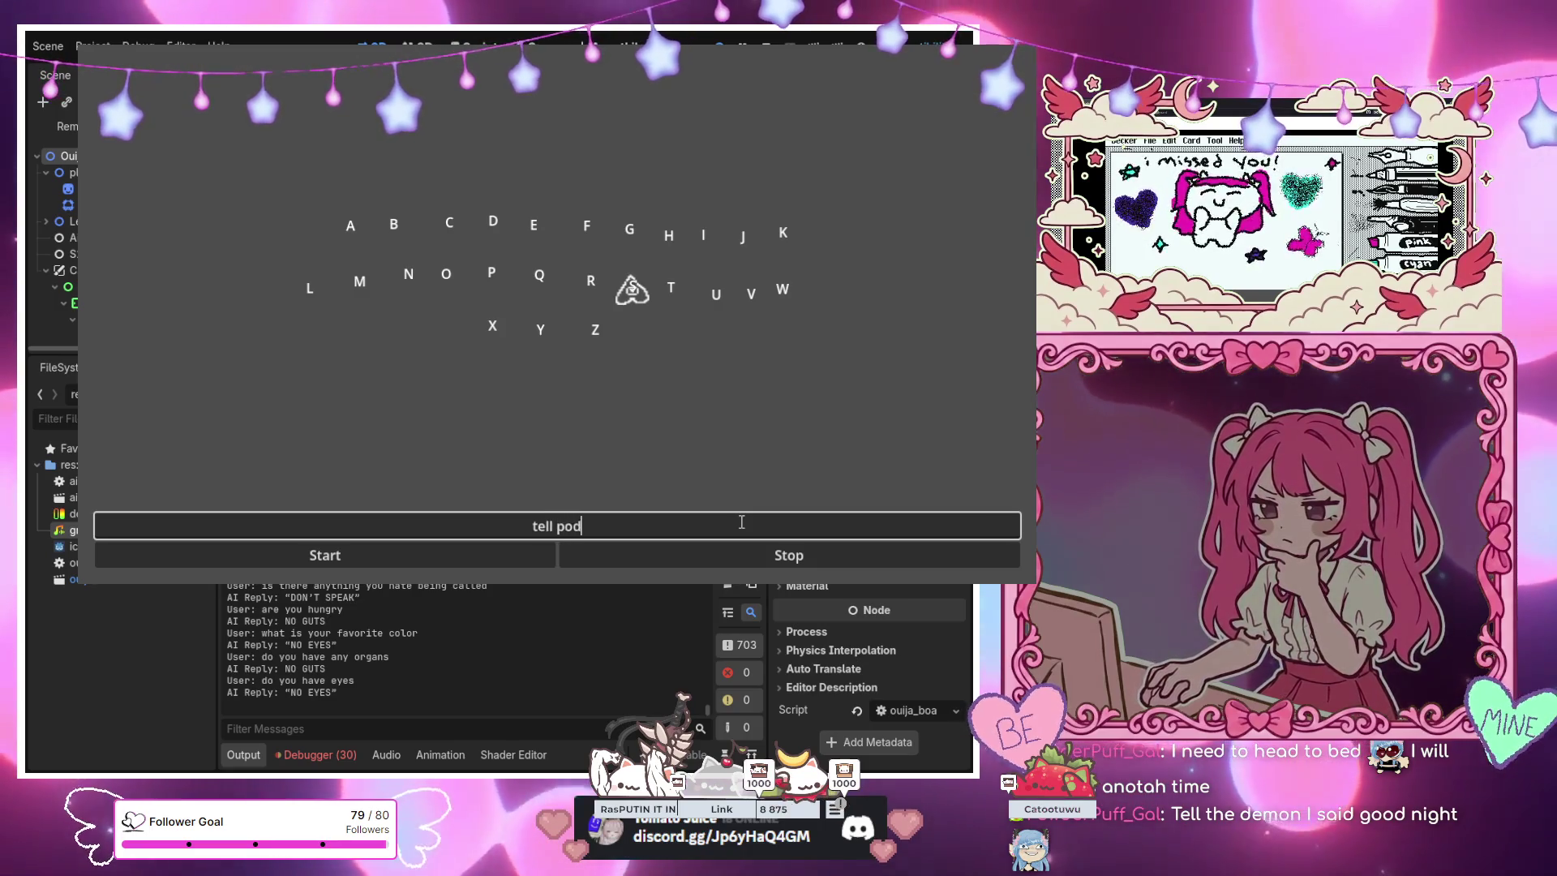
Send a goodnight to the chat viewer (NIGHT GAL), ask 'were you evil' (WAS HUMAN), start 'did you have eyes'
type("w")
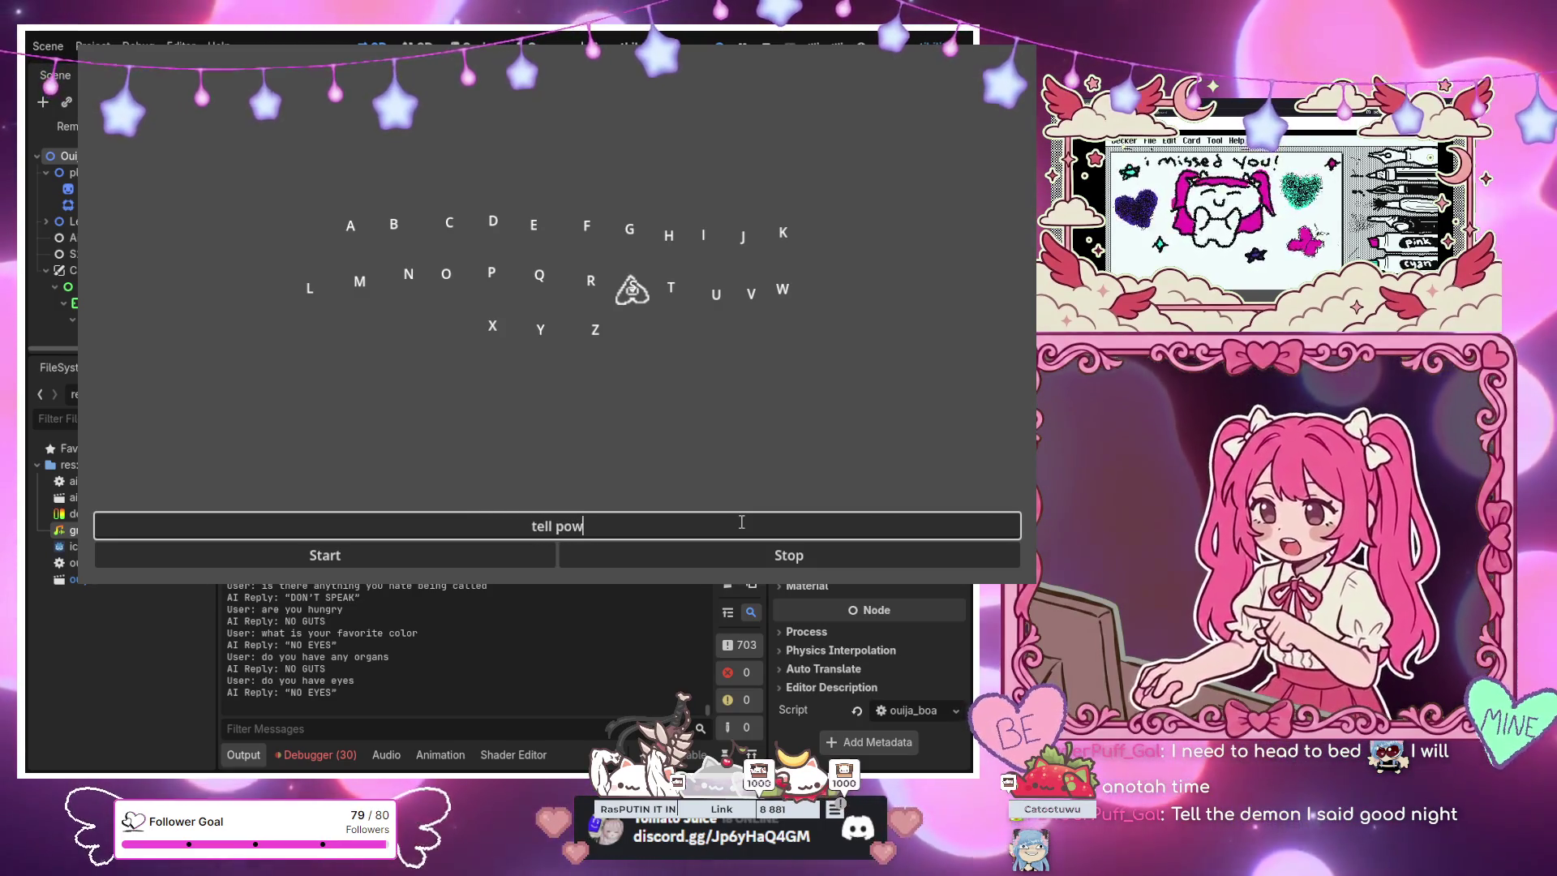
type("derpuffgal")
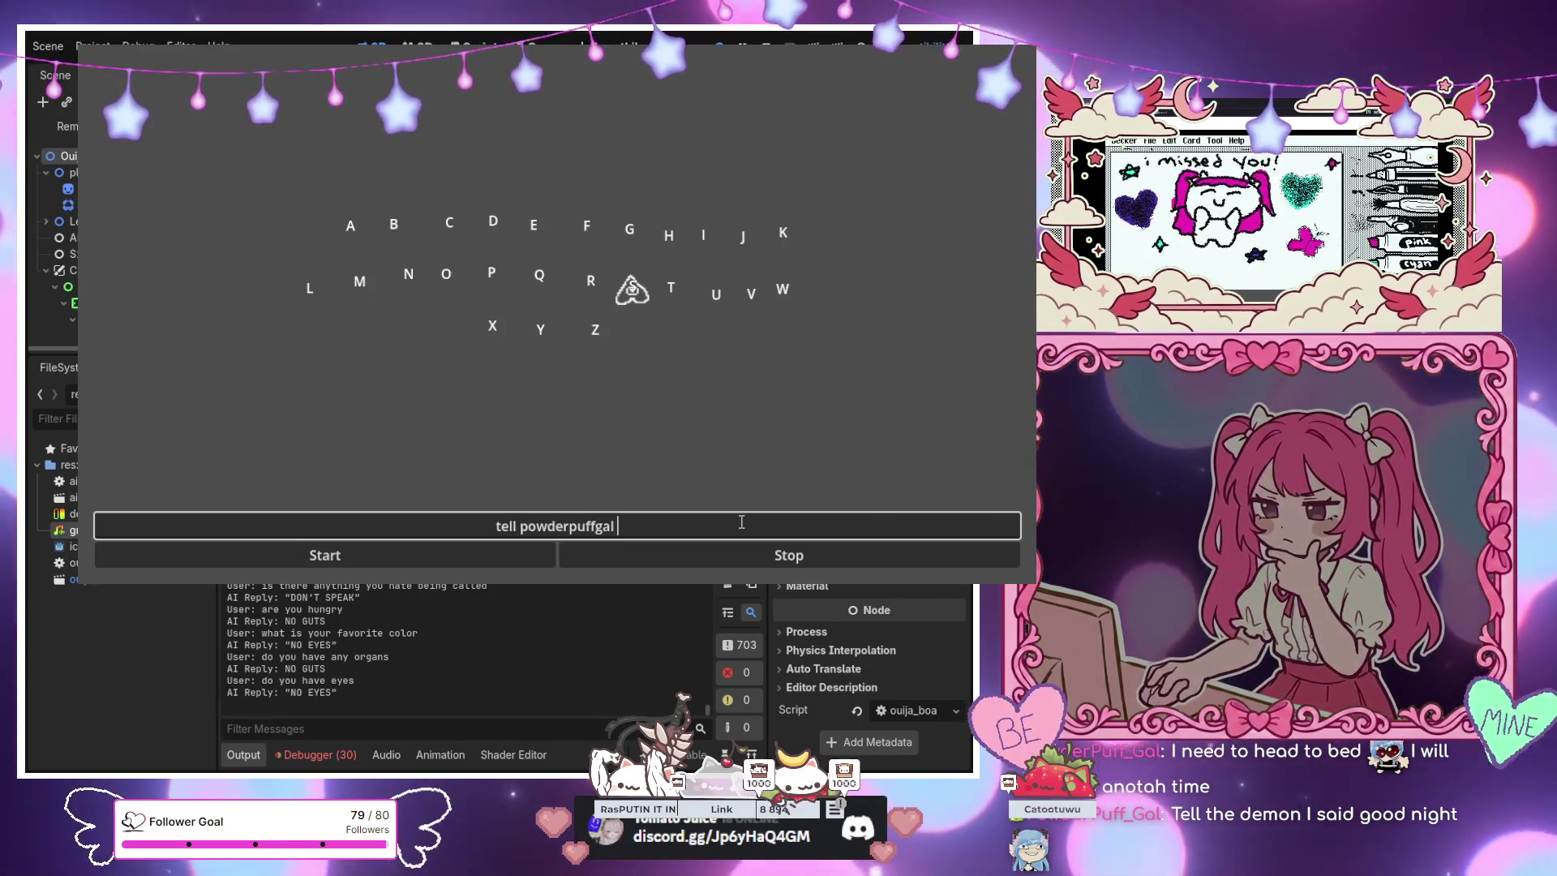
type(" goodnight")
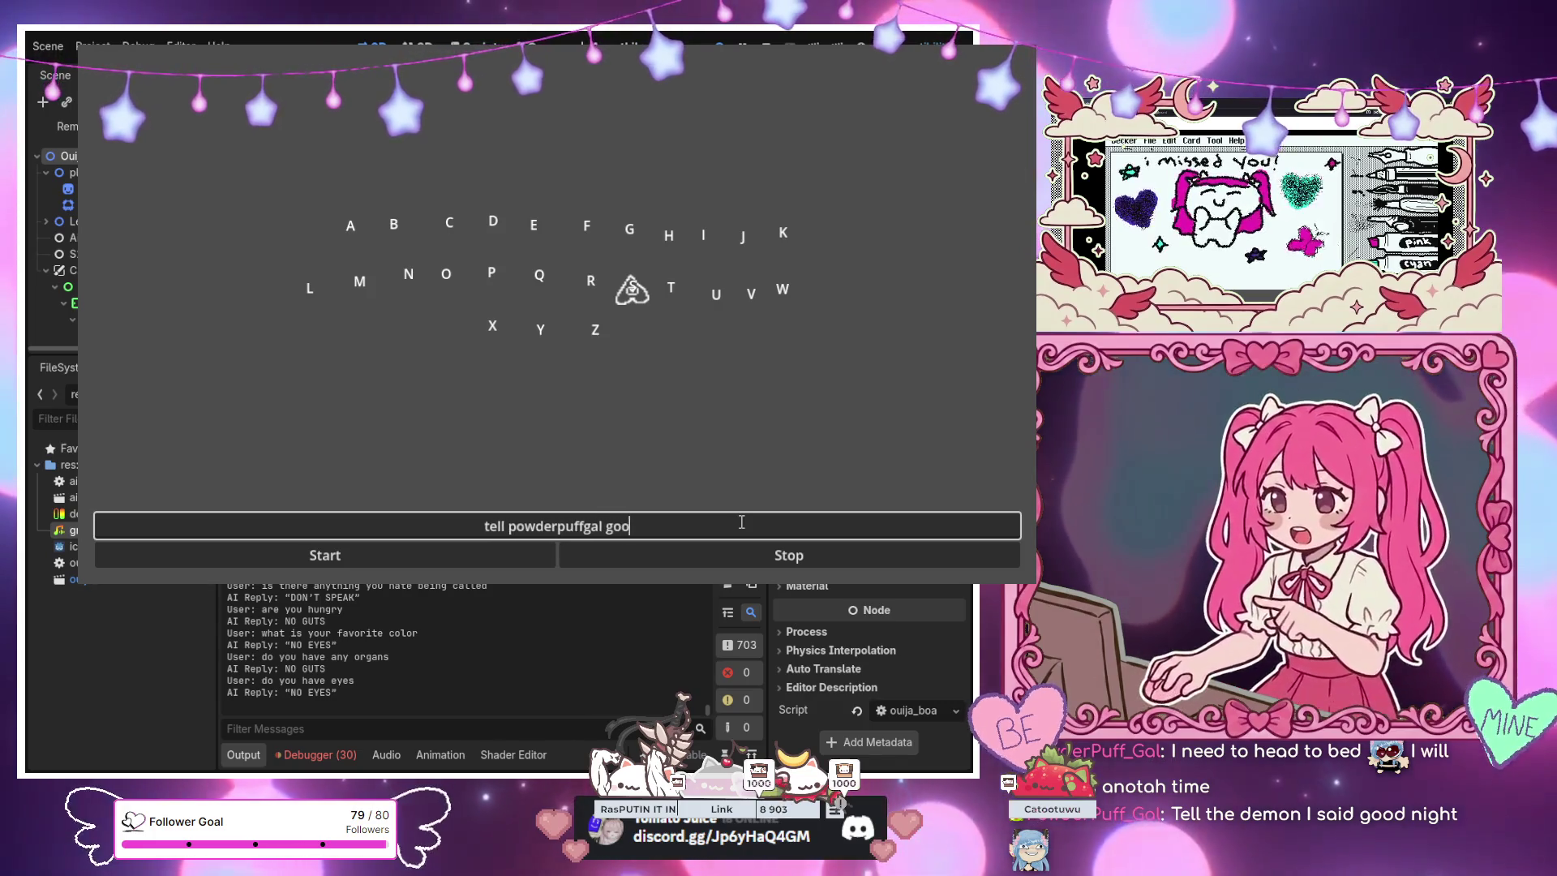
key("Return")
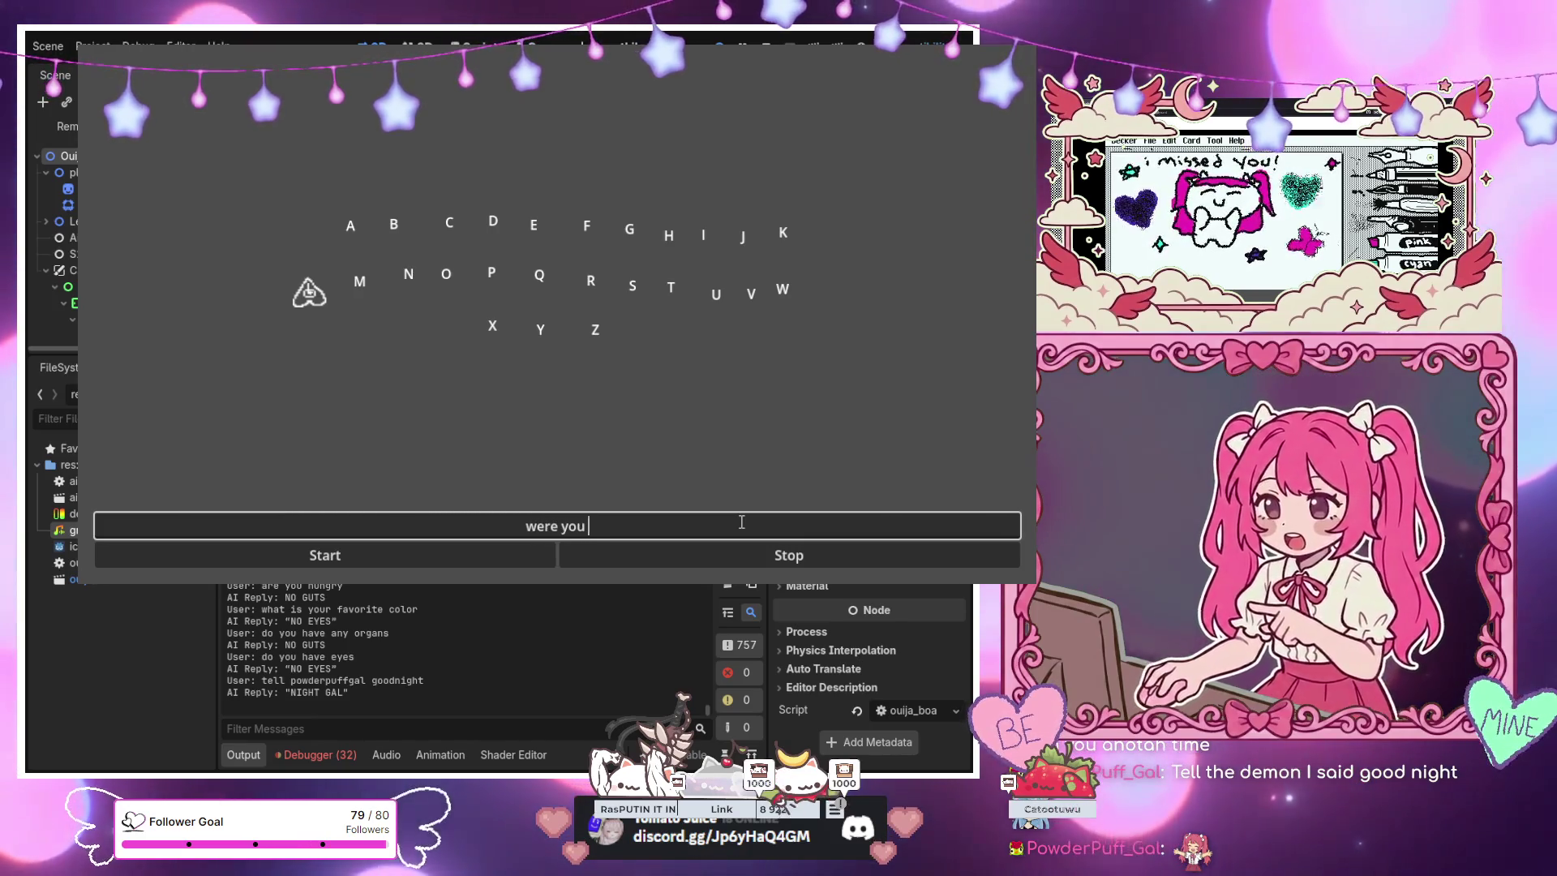
key("Return")
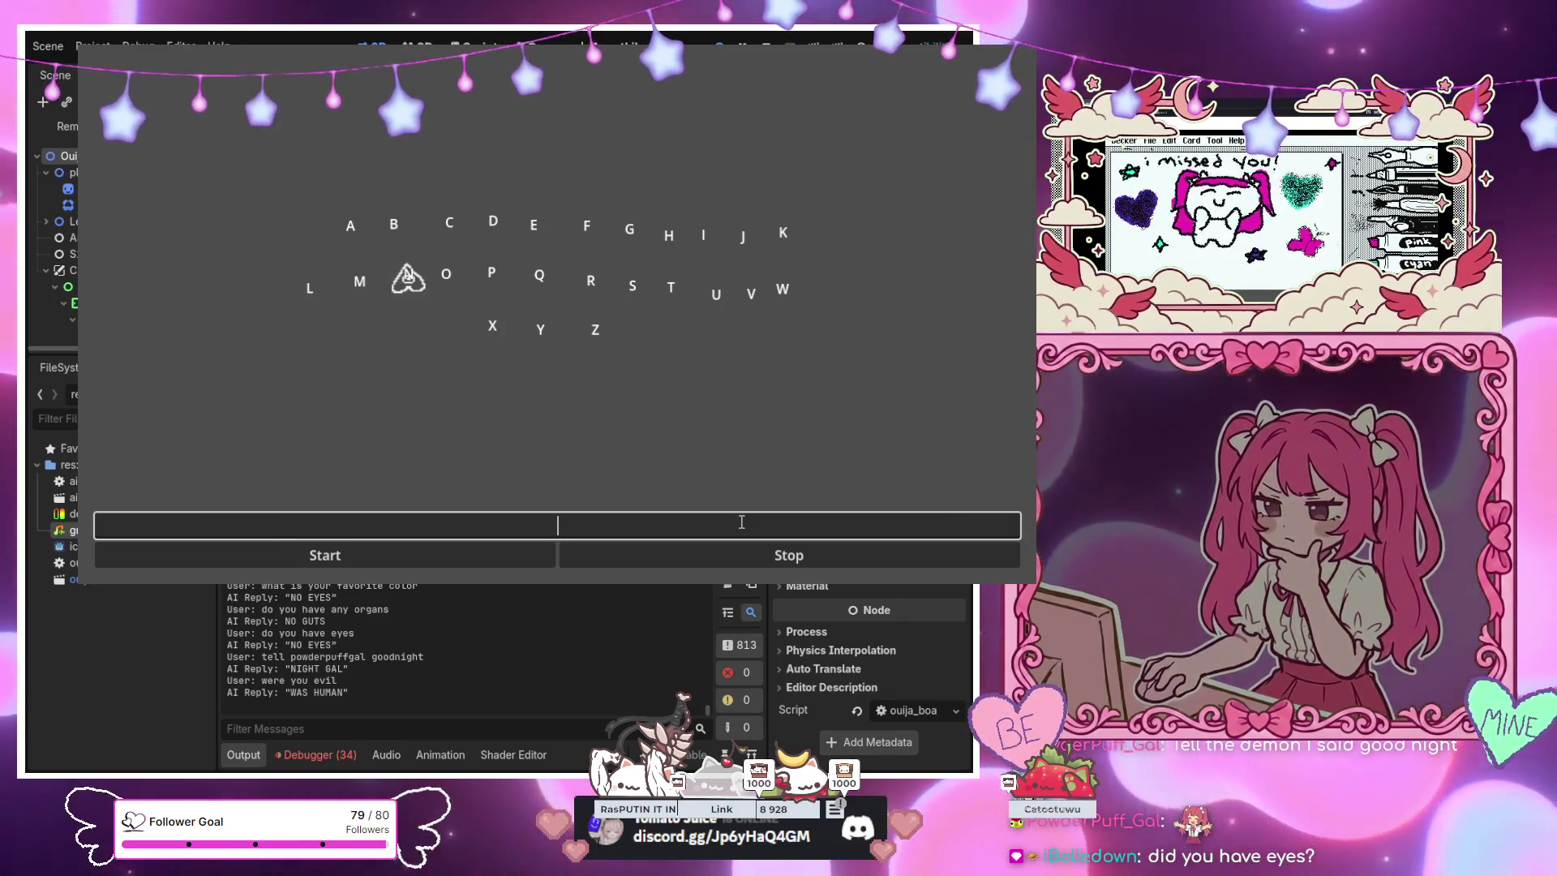
type("did ")
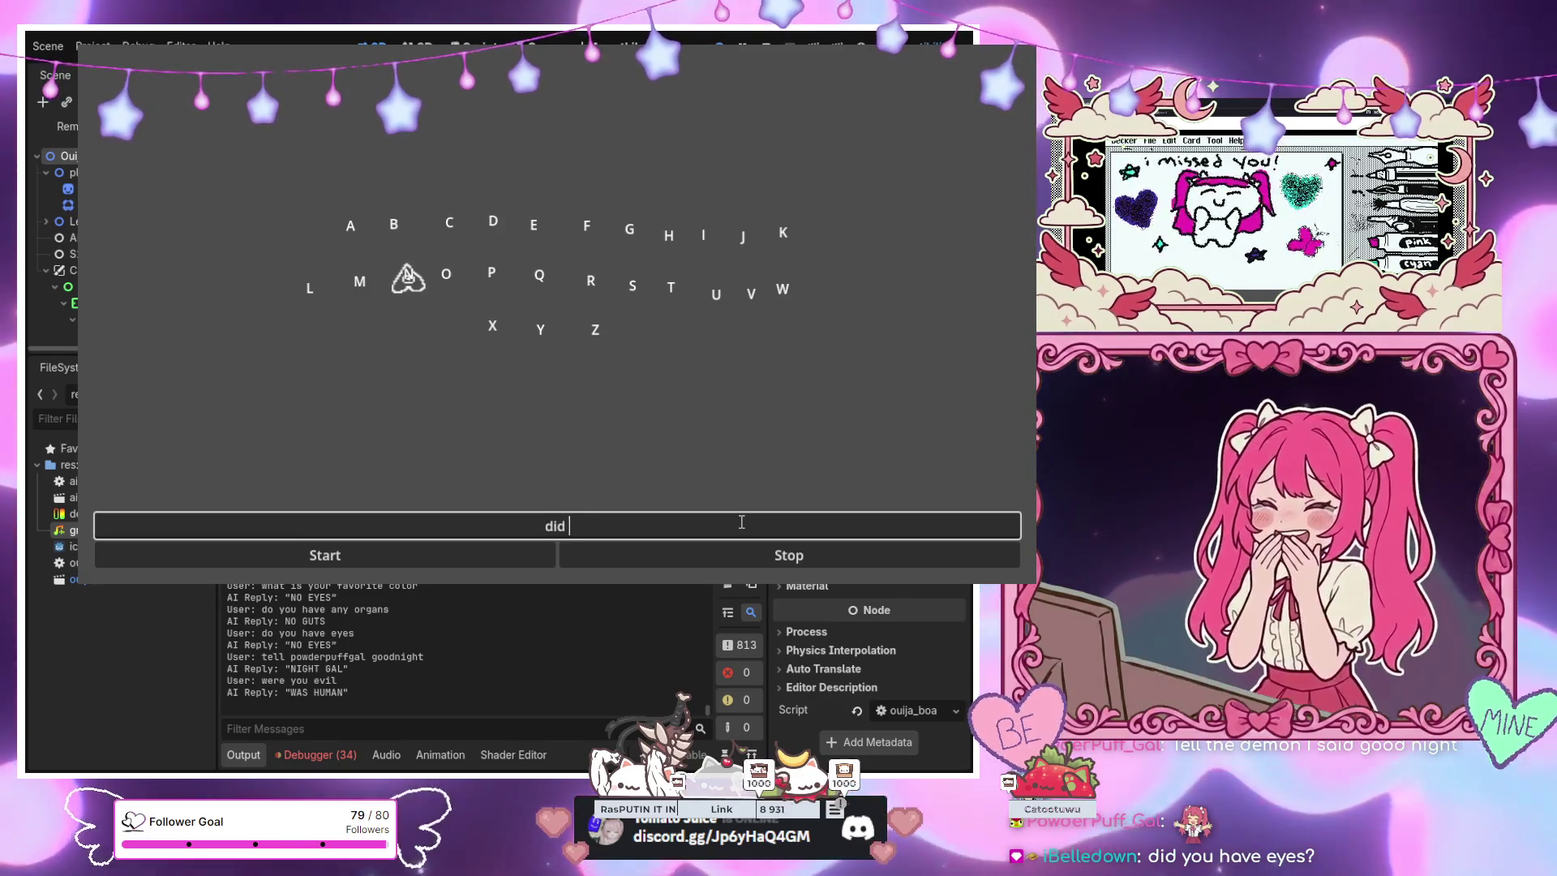
type("you have eyes")
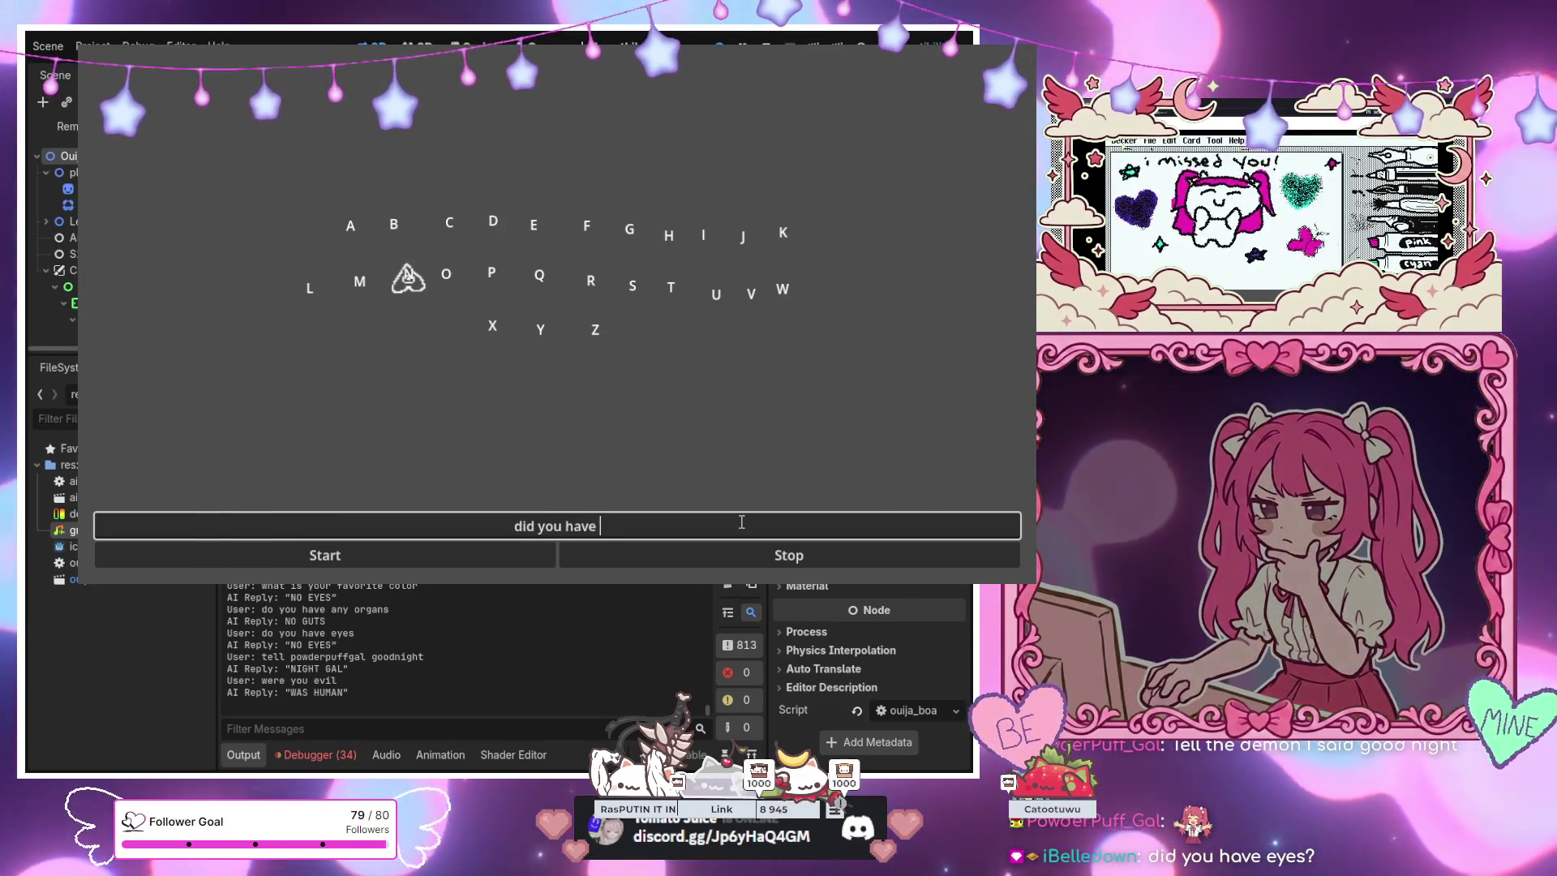
Submit 'did you have eyes' (NO EYES) and 'do real eyes realize real lies' (NO LIDS)
key("Return")
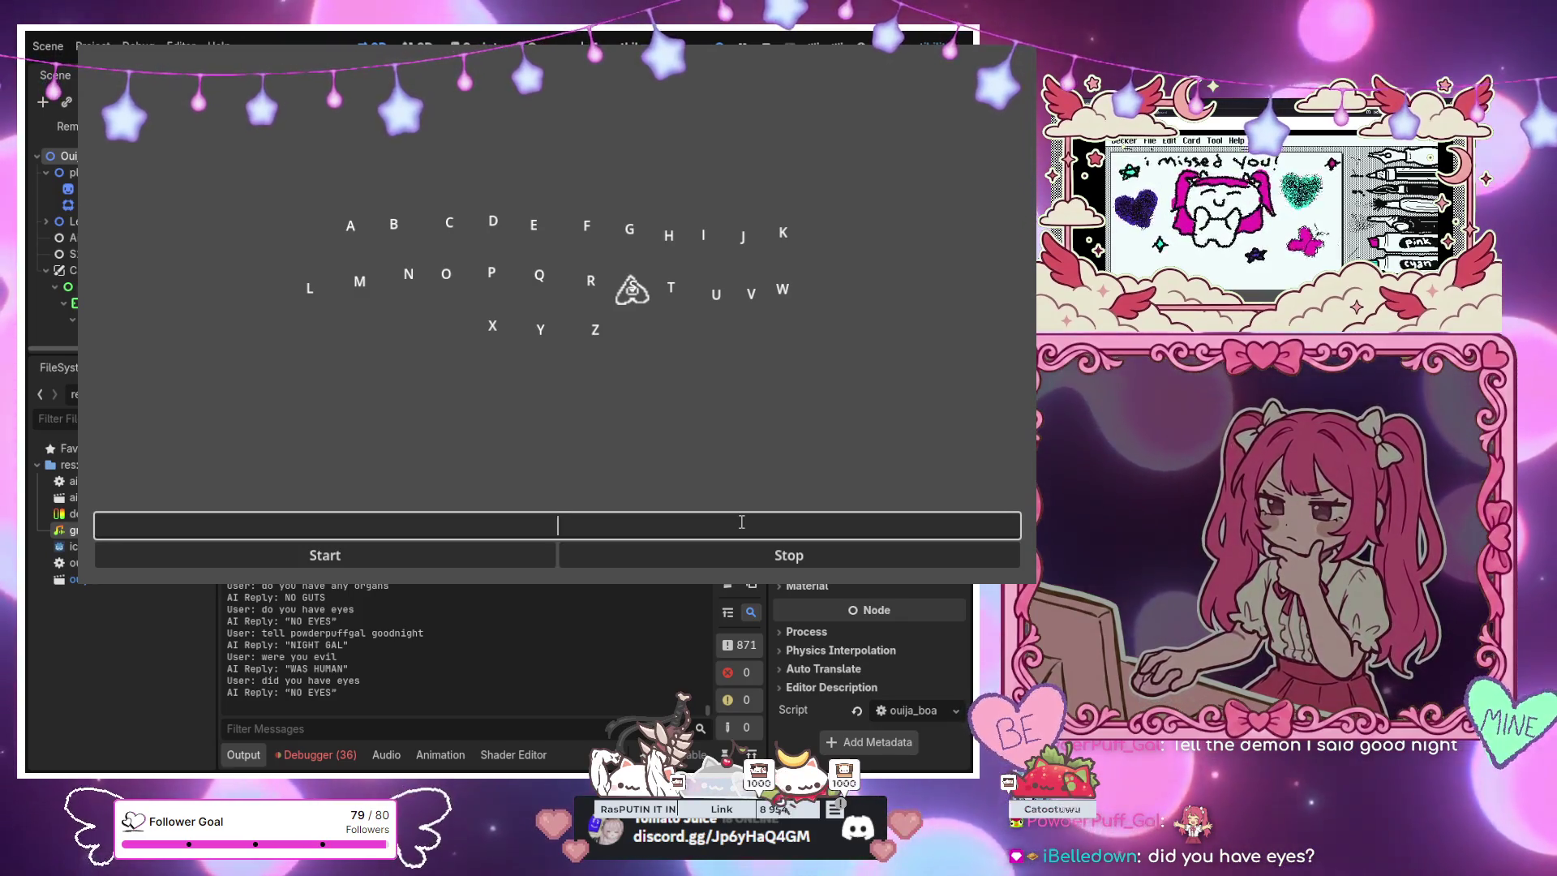
type("doreal eyes re")
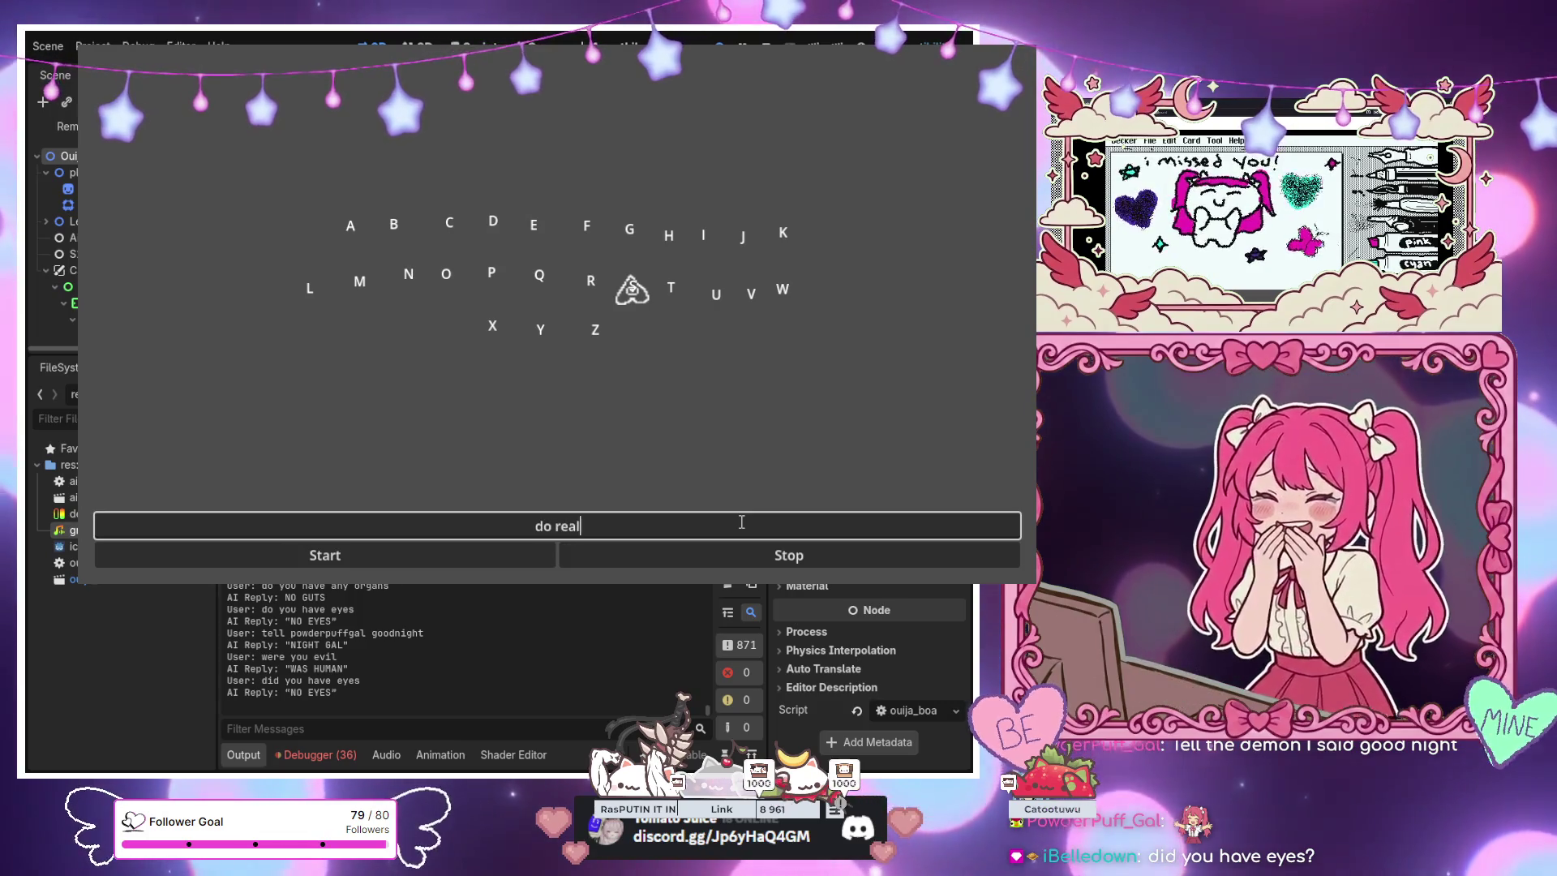
type("alize reale")
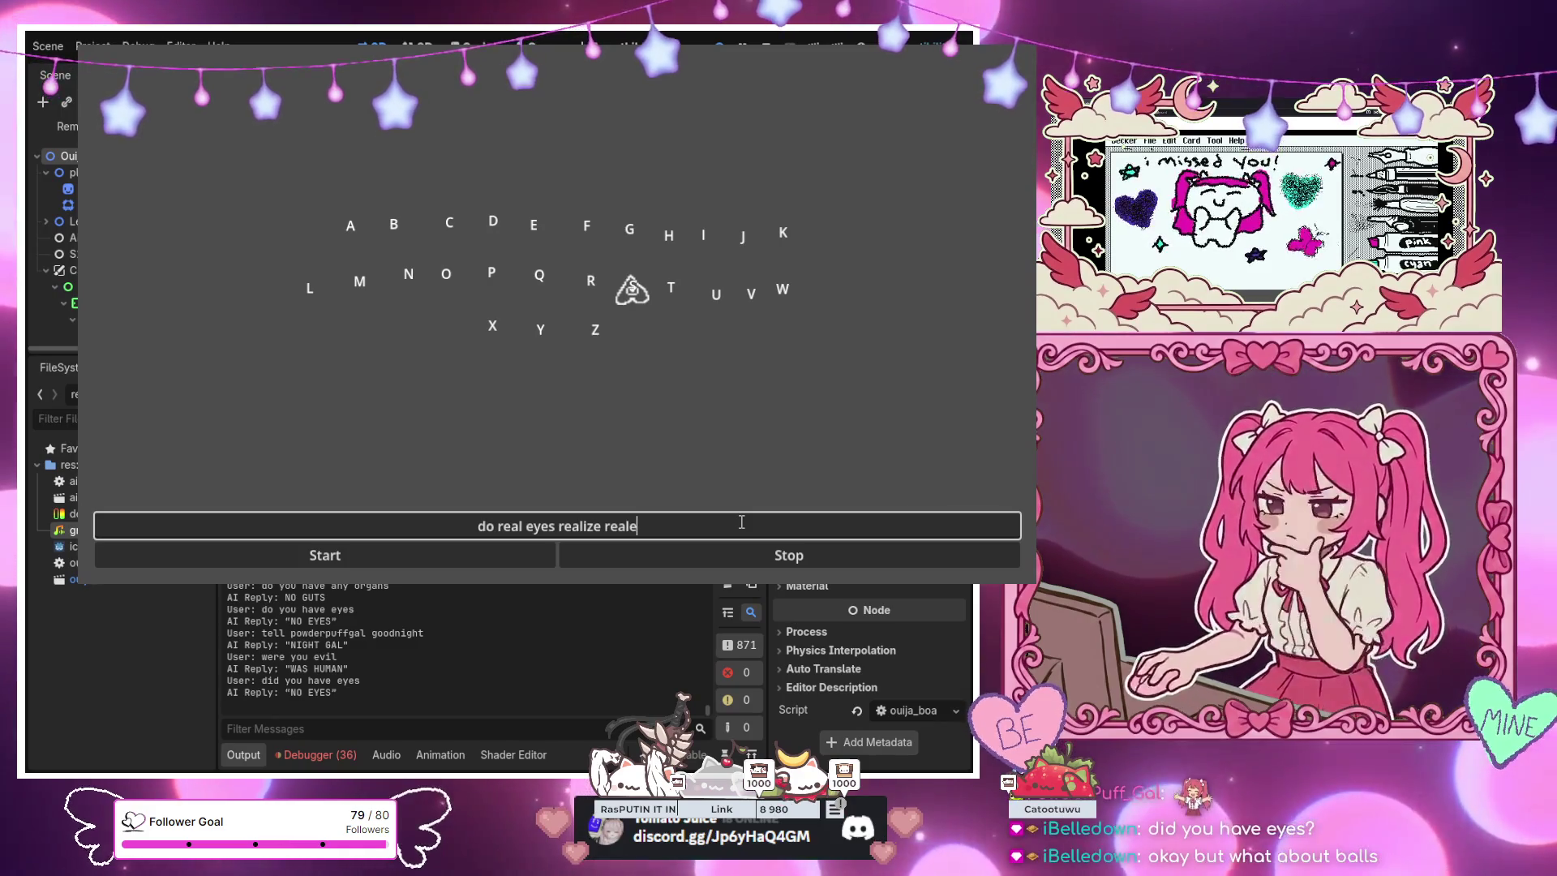
key("BackSpace")
type("liez")
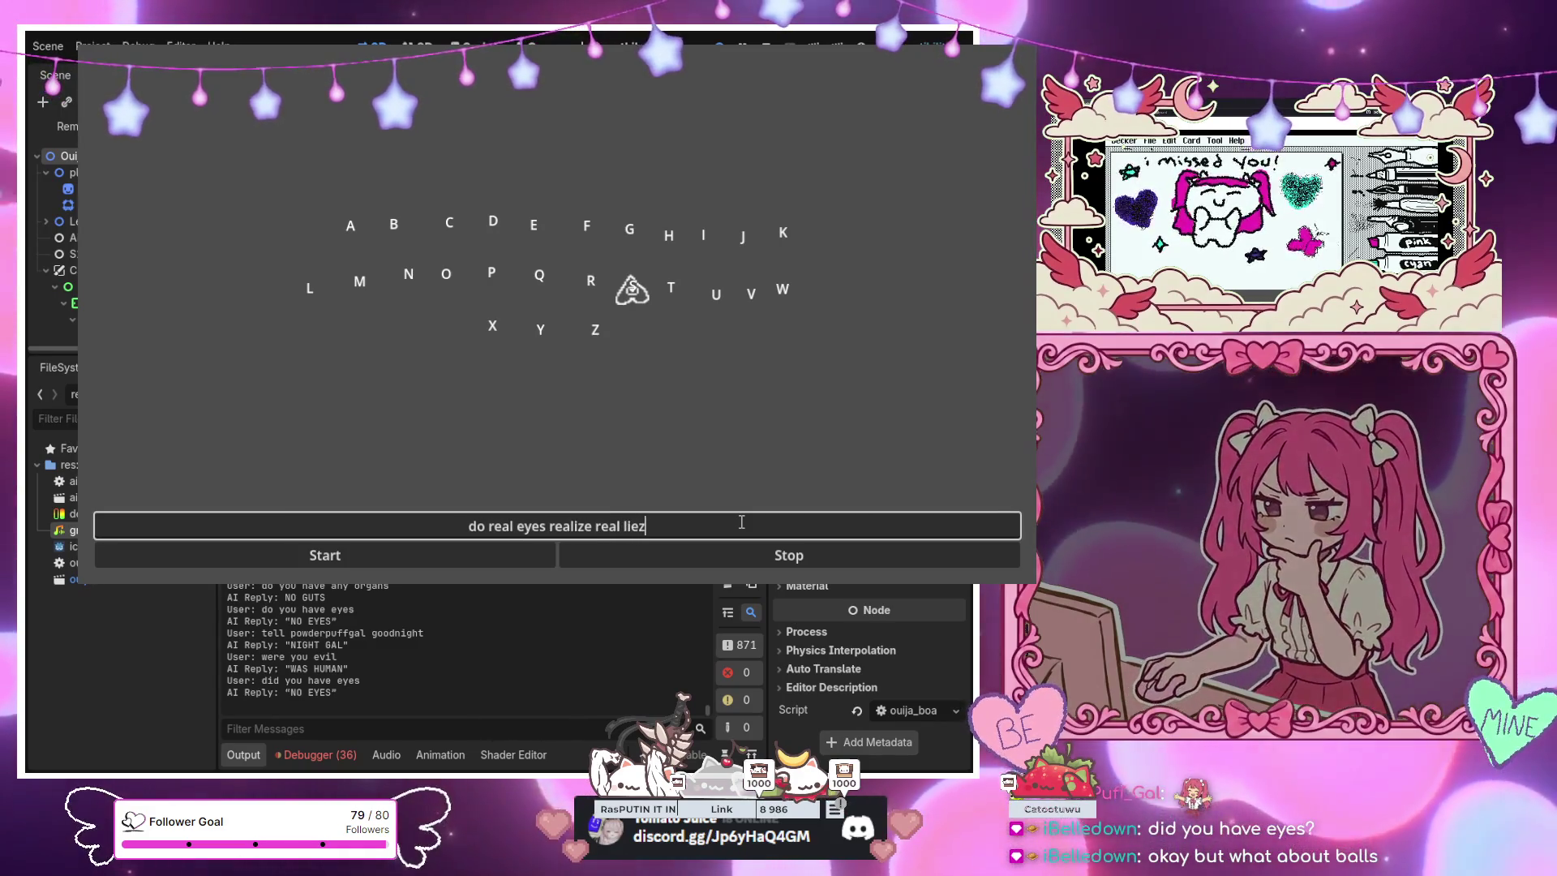
key("Return")
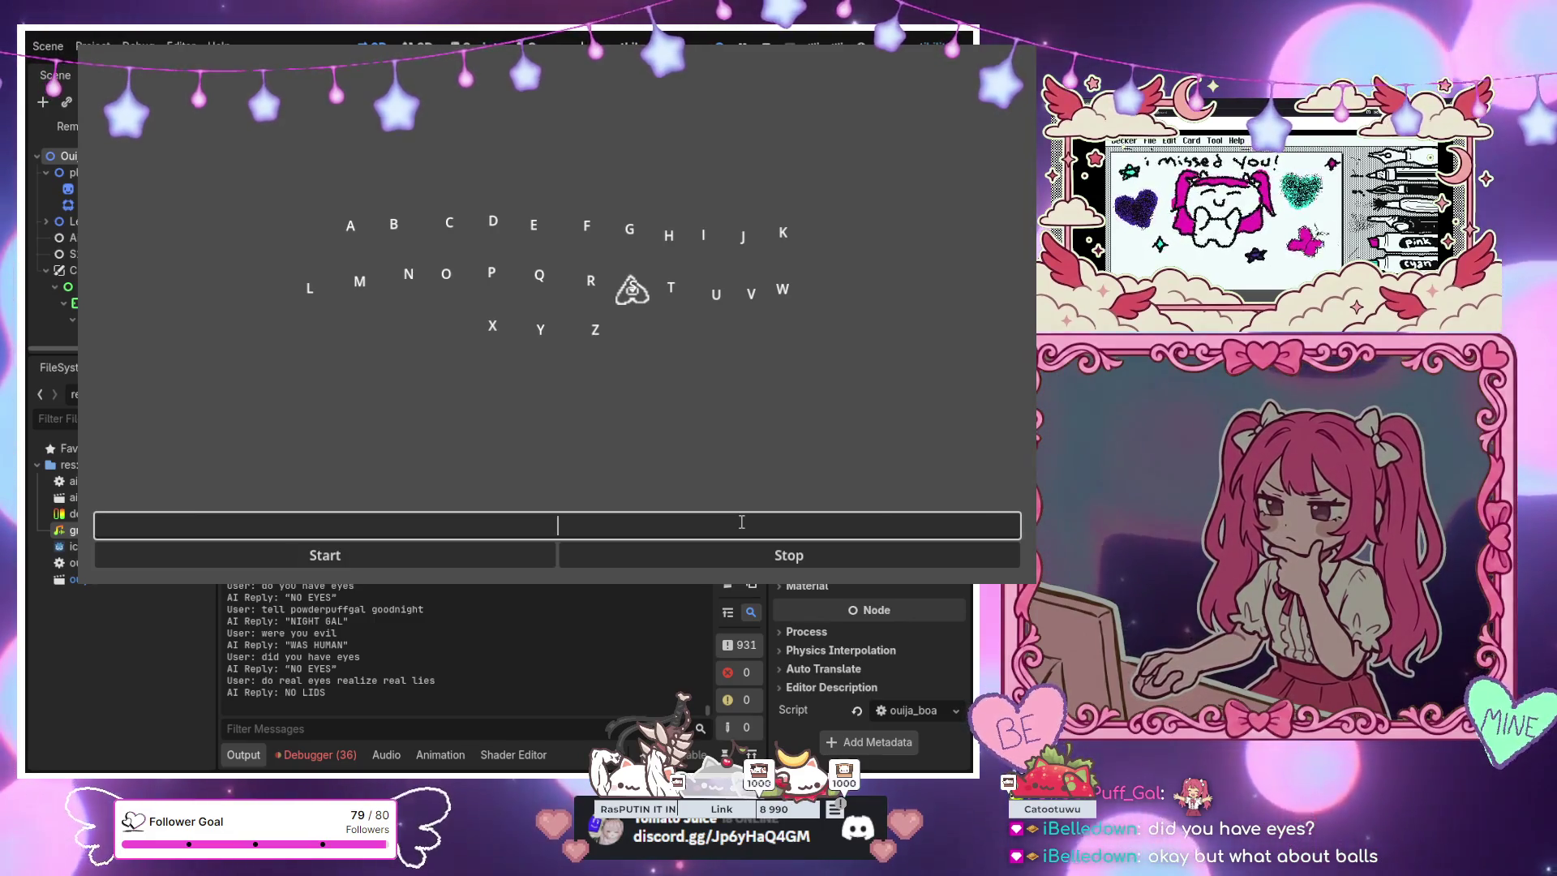
Ask 'did you have balls' (GONE NOW) and 'what happend to them' (FELL OFF), then type the next question
type("d")
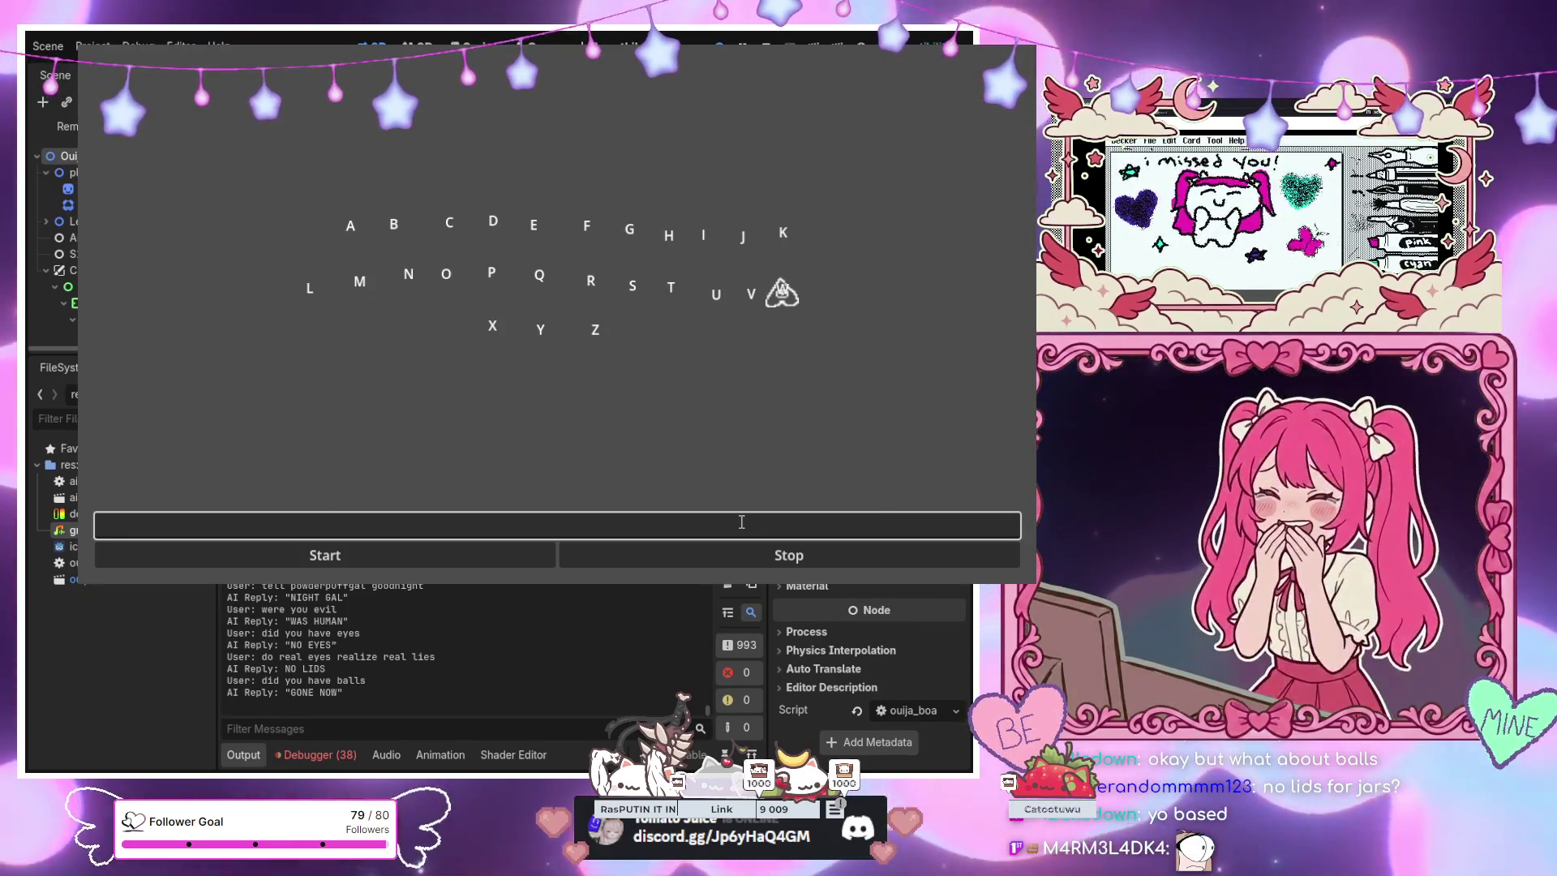
type("what")
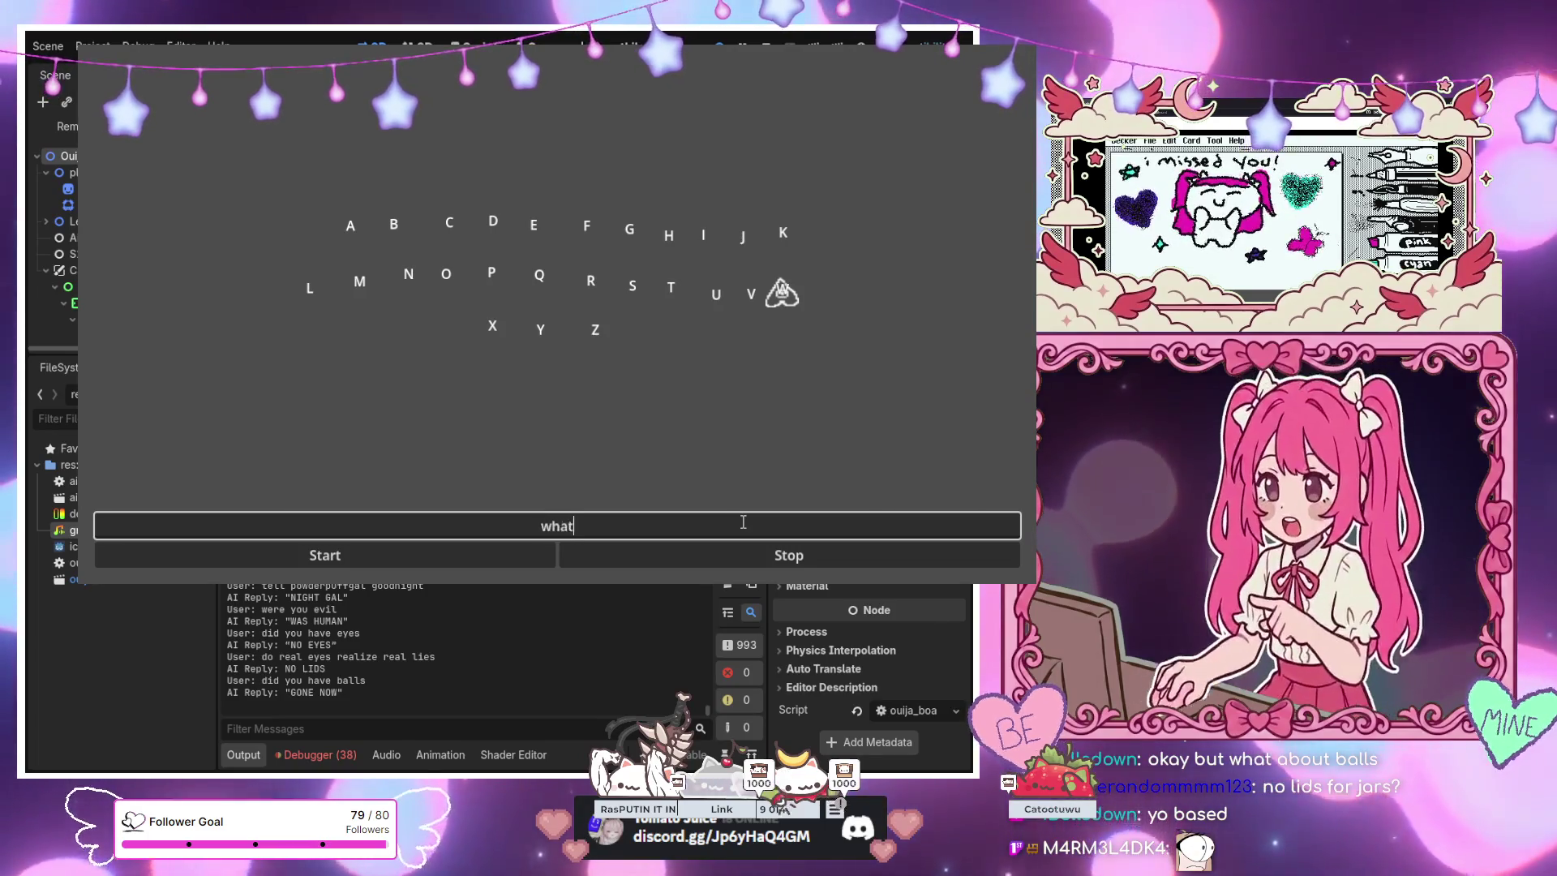
type(" happend to t")
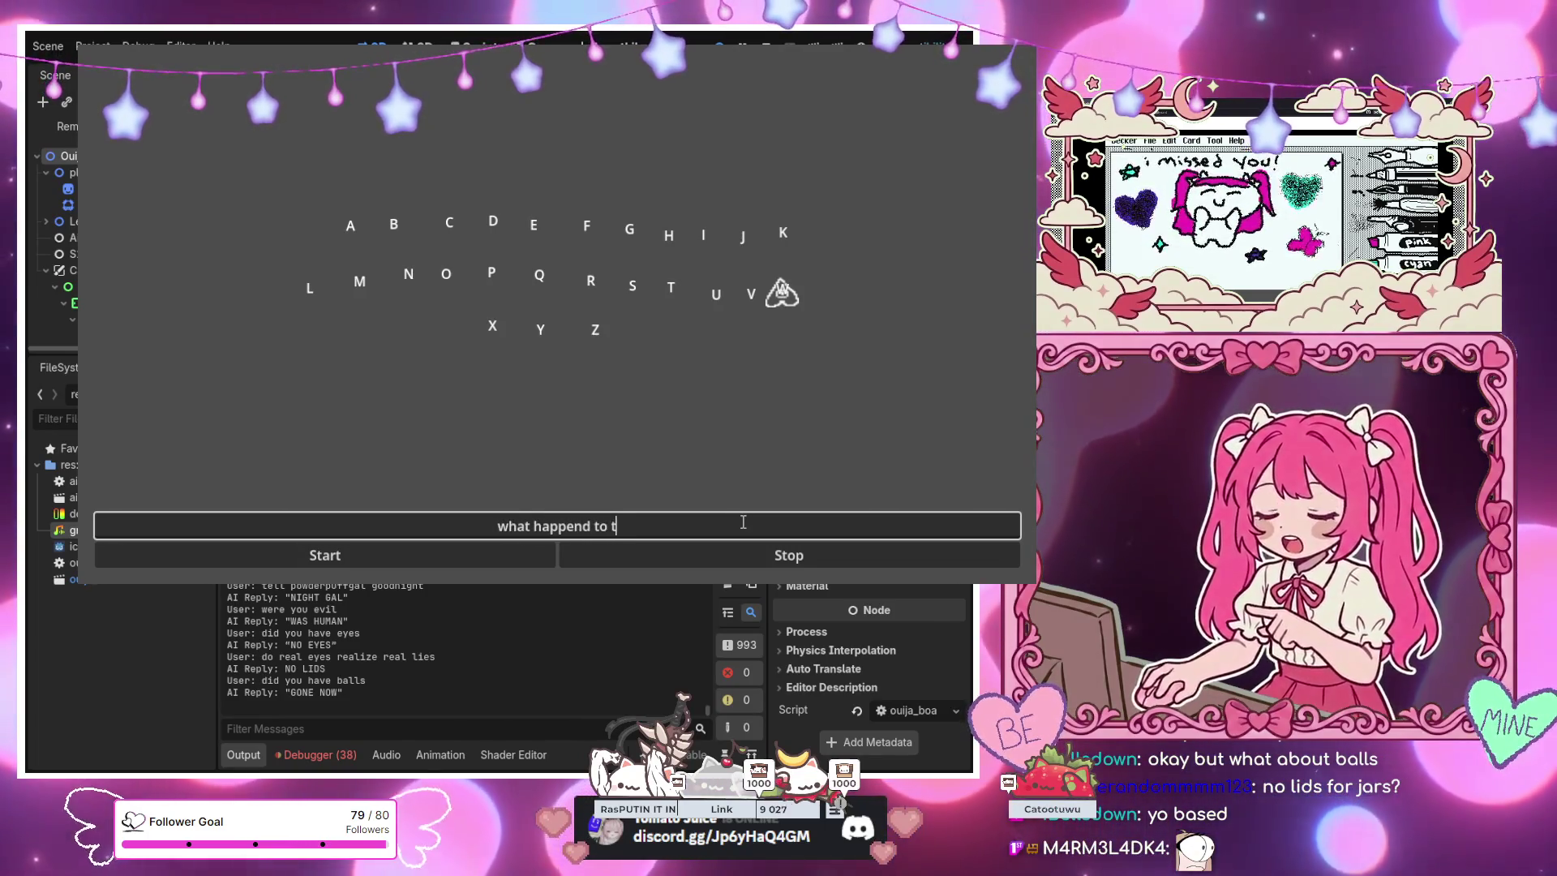
type("hem")
key("Return")
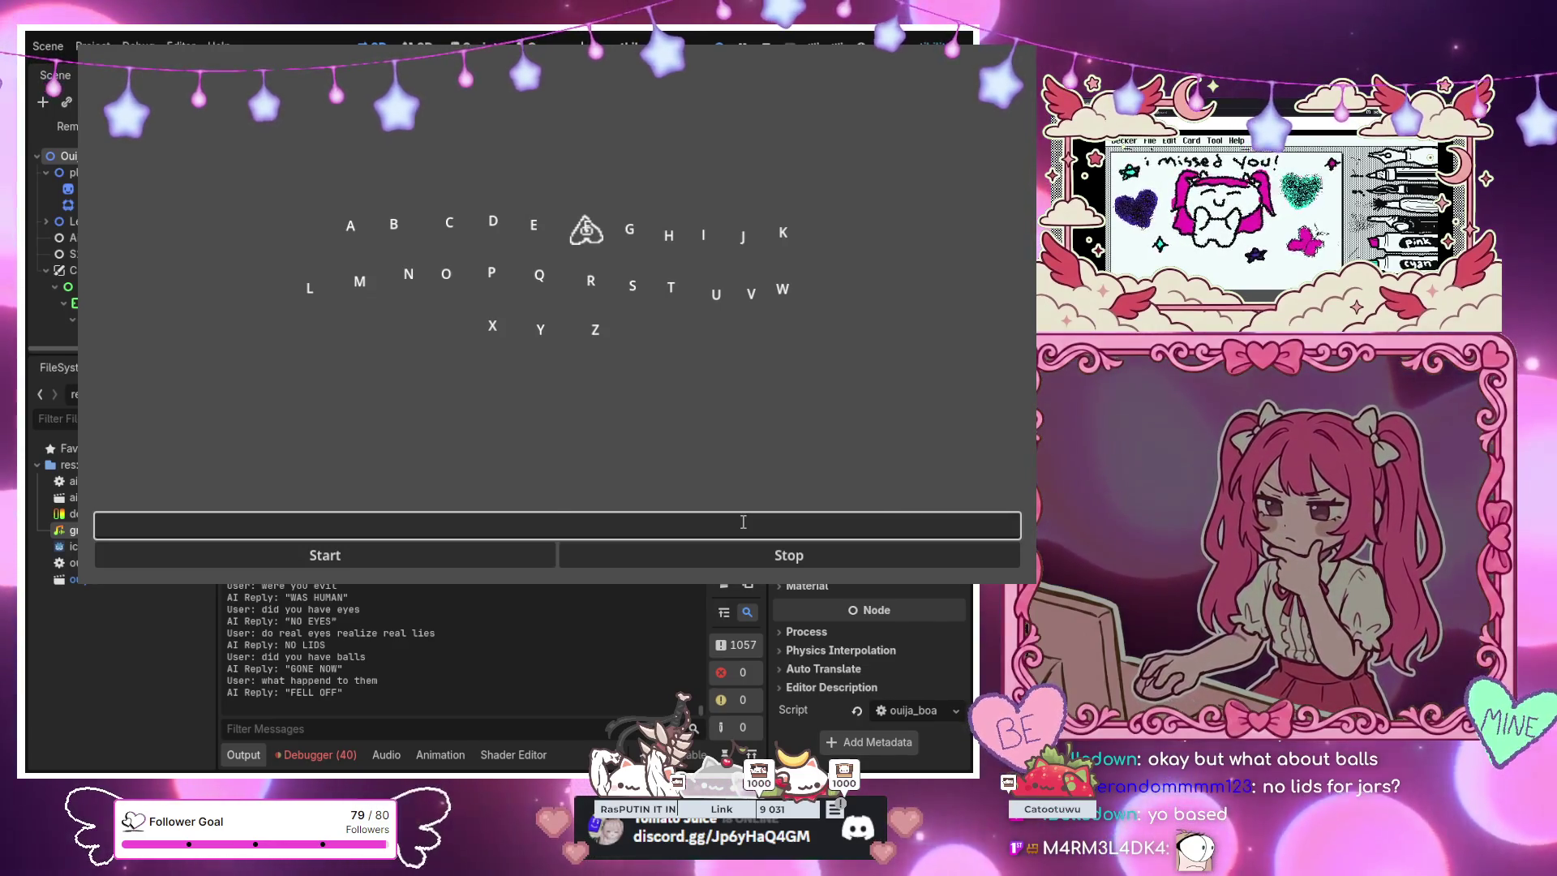
type("what")
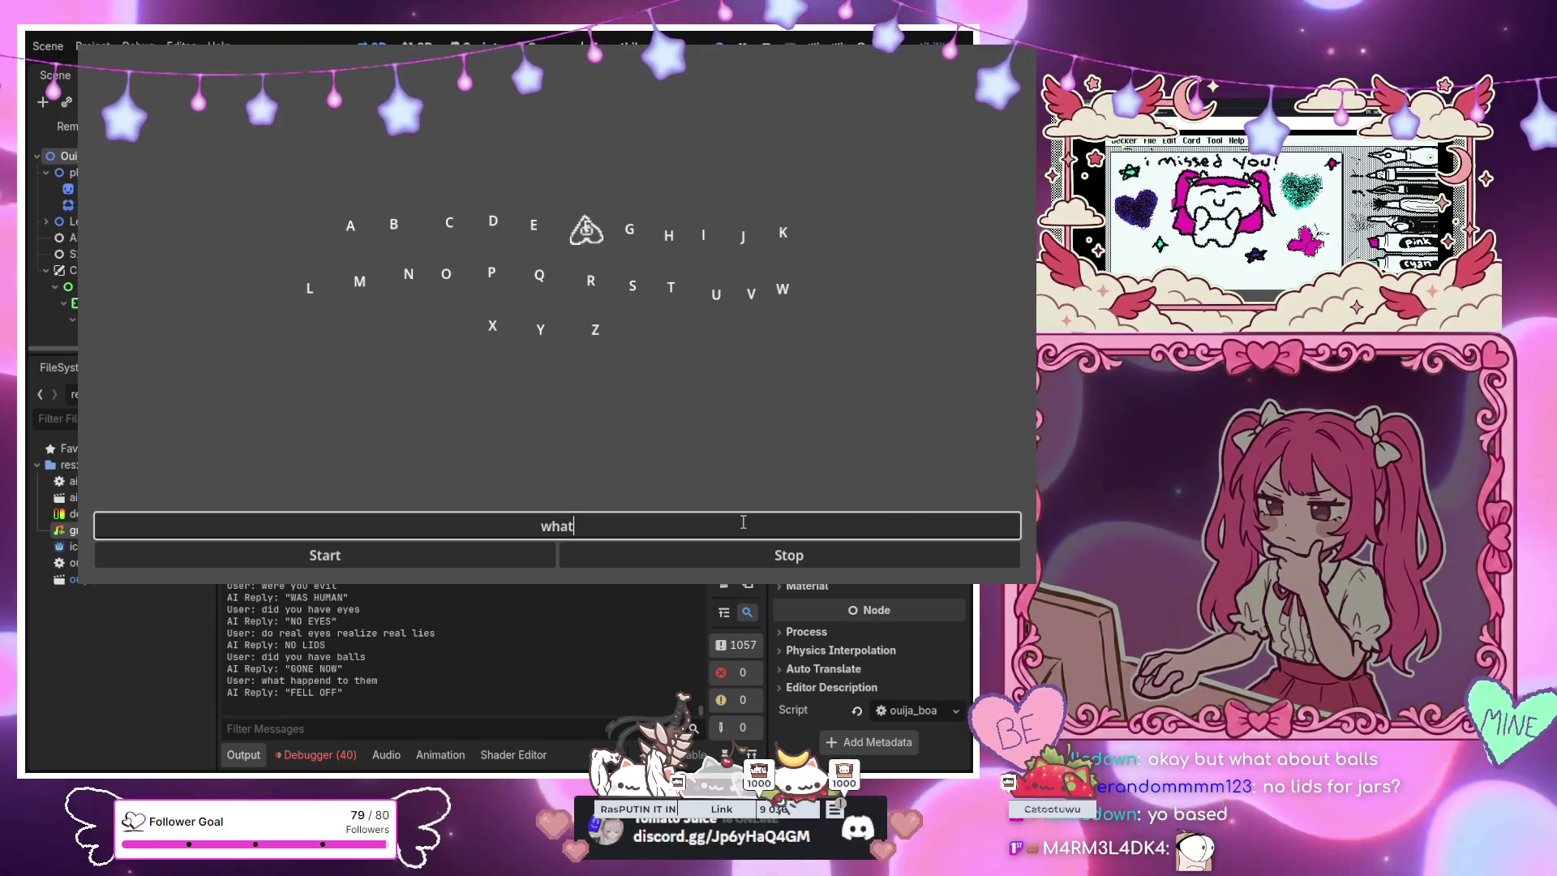
type(" do you mean ")
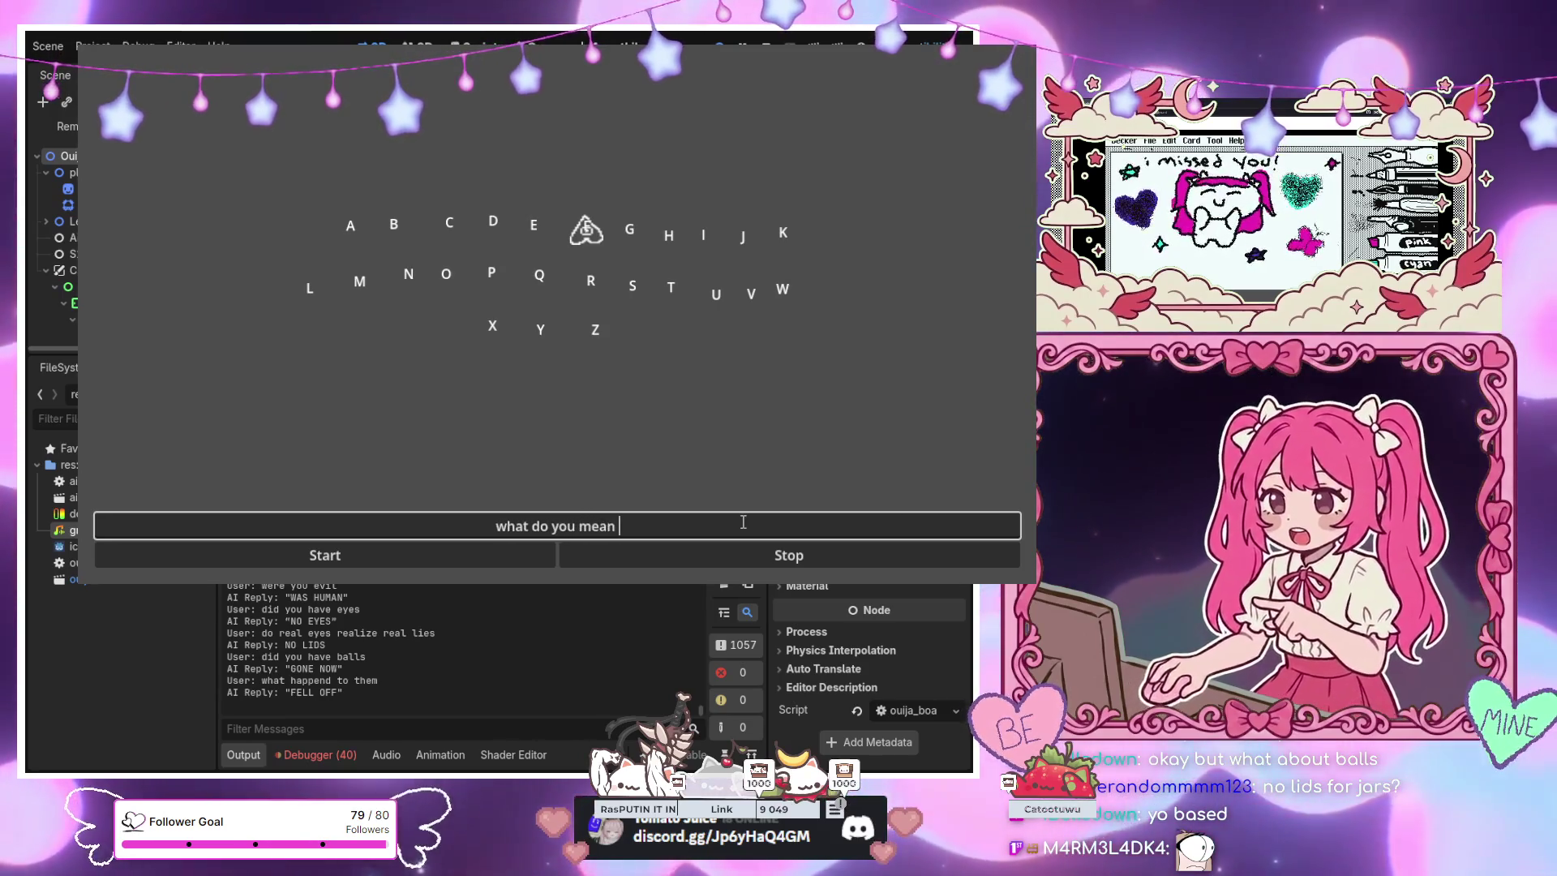
type("fell off")
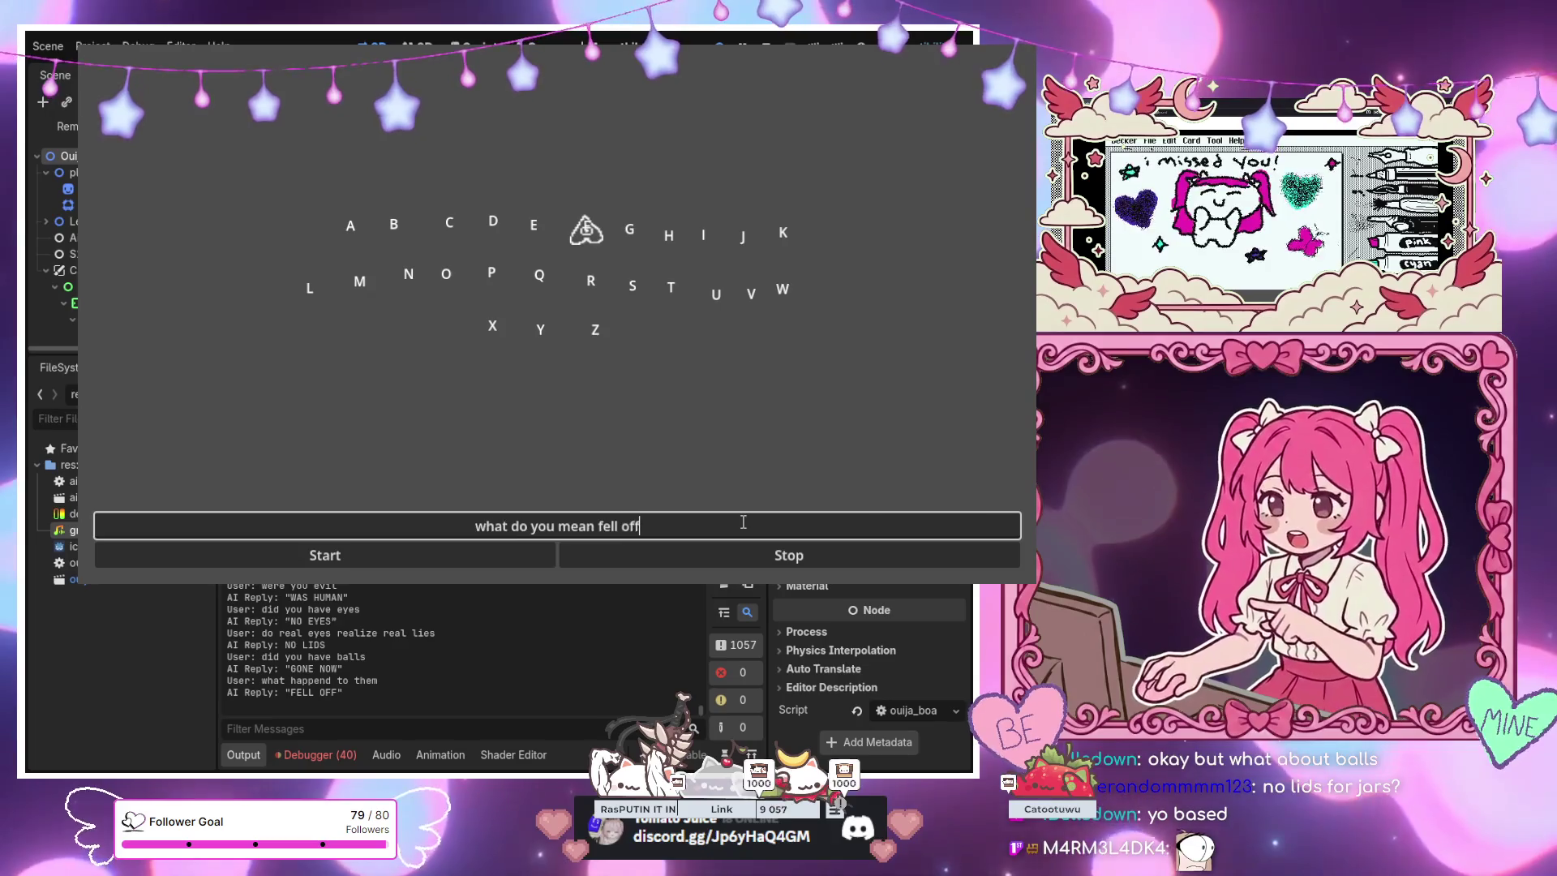
Submit 'what do you mean fell off', 'youre pretty funny' and 'whats your name', getting GRAVITY WINS, MUSE GHOST, CALL ME
key("Return")
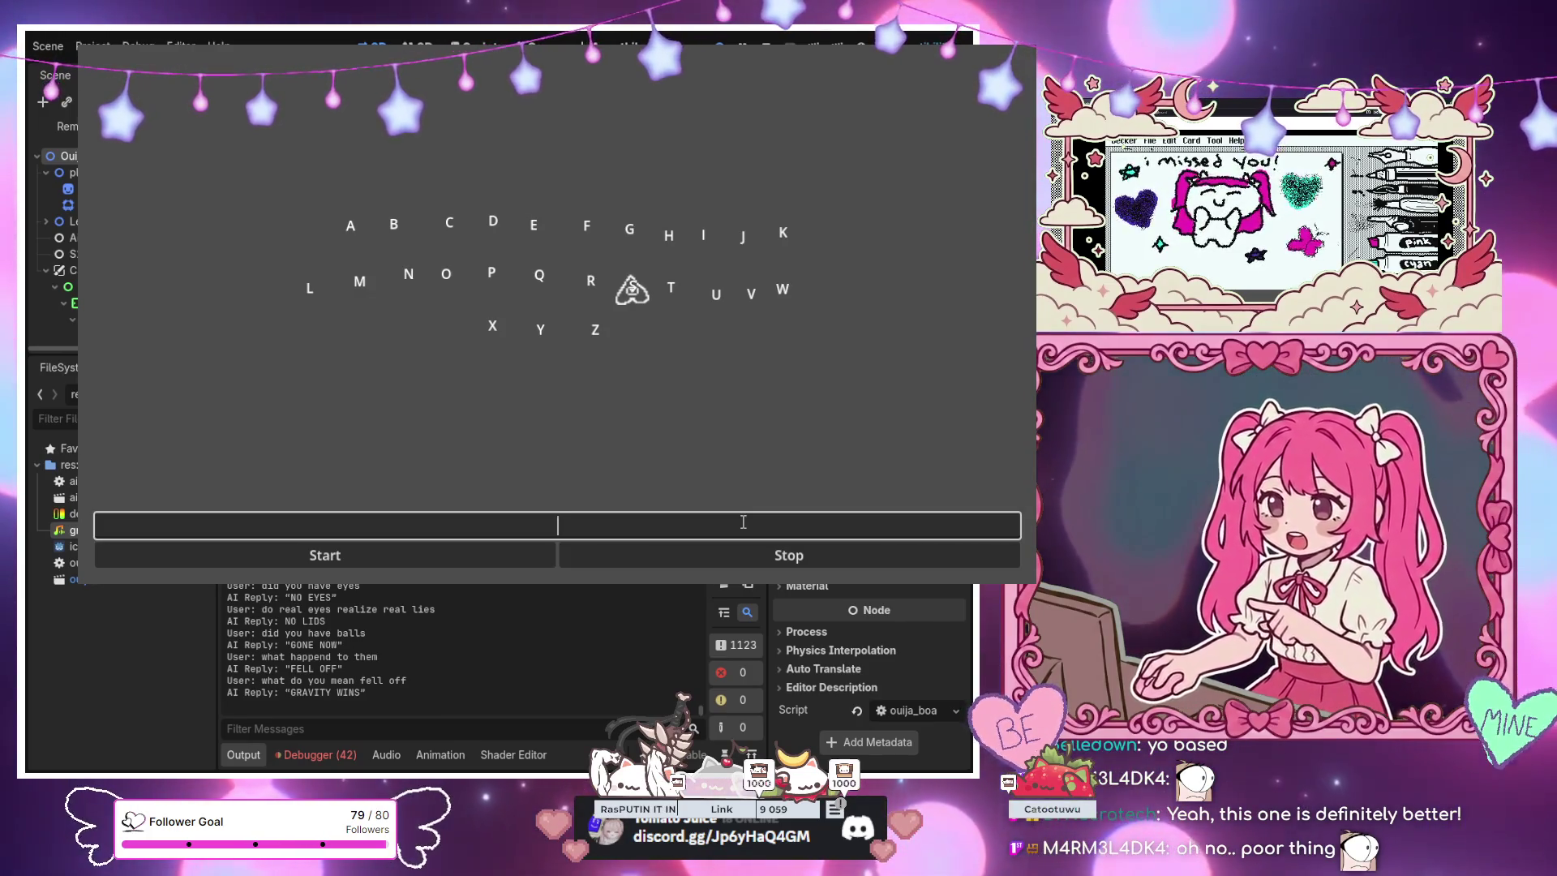
type("youre pr")
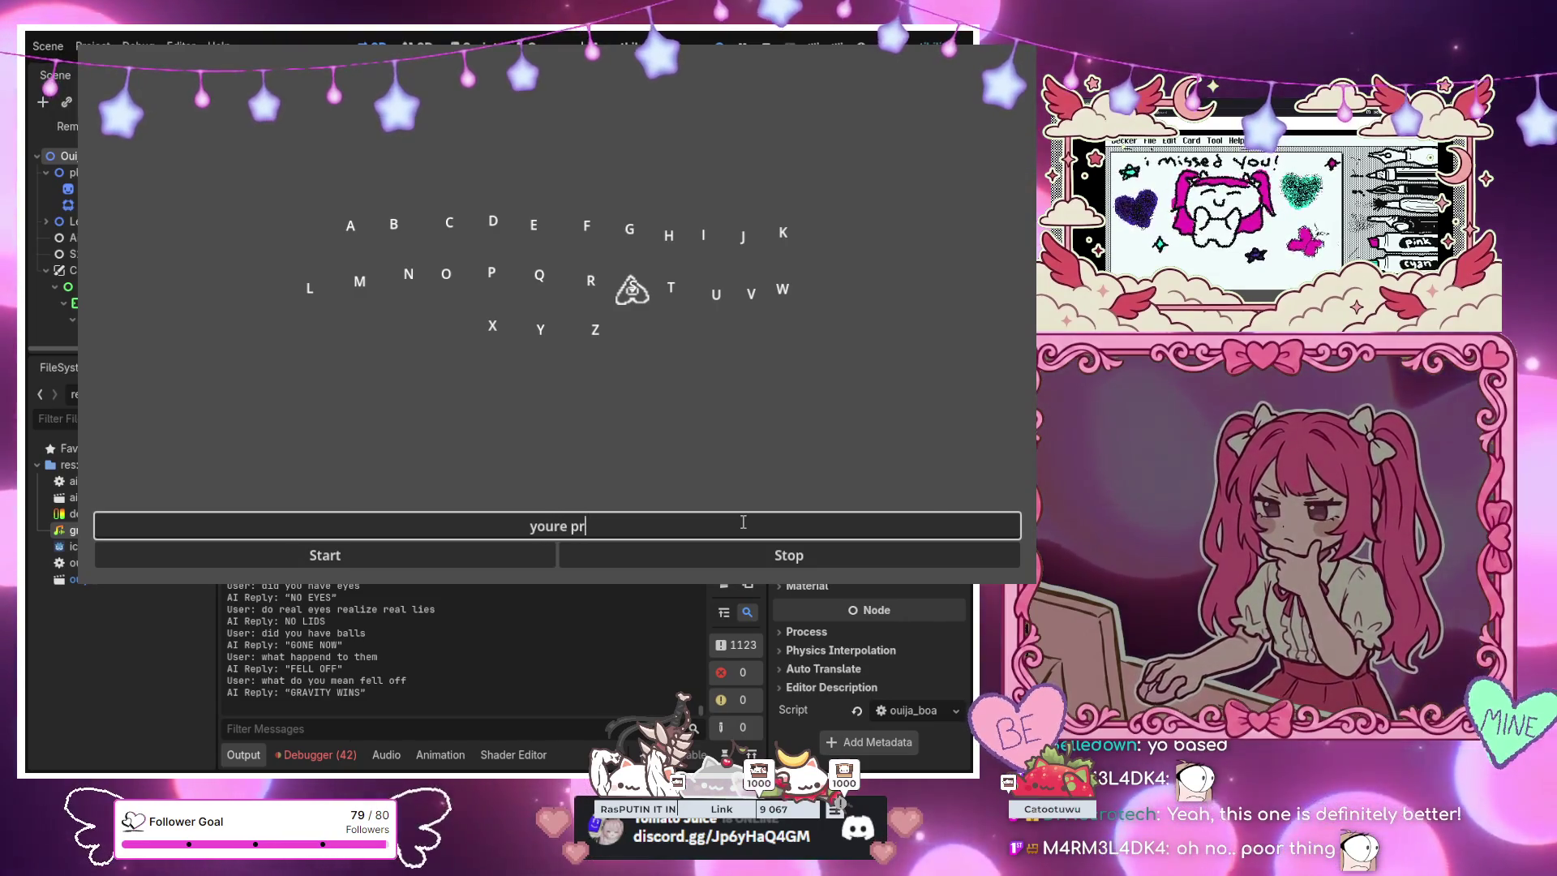
type("etty fun")
key("Return")
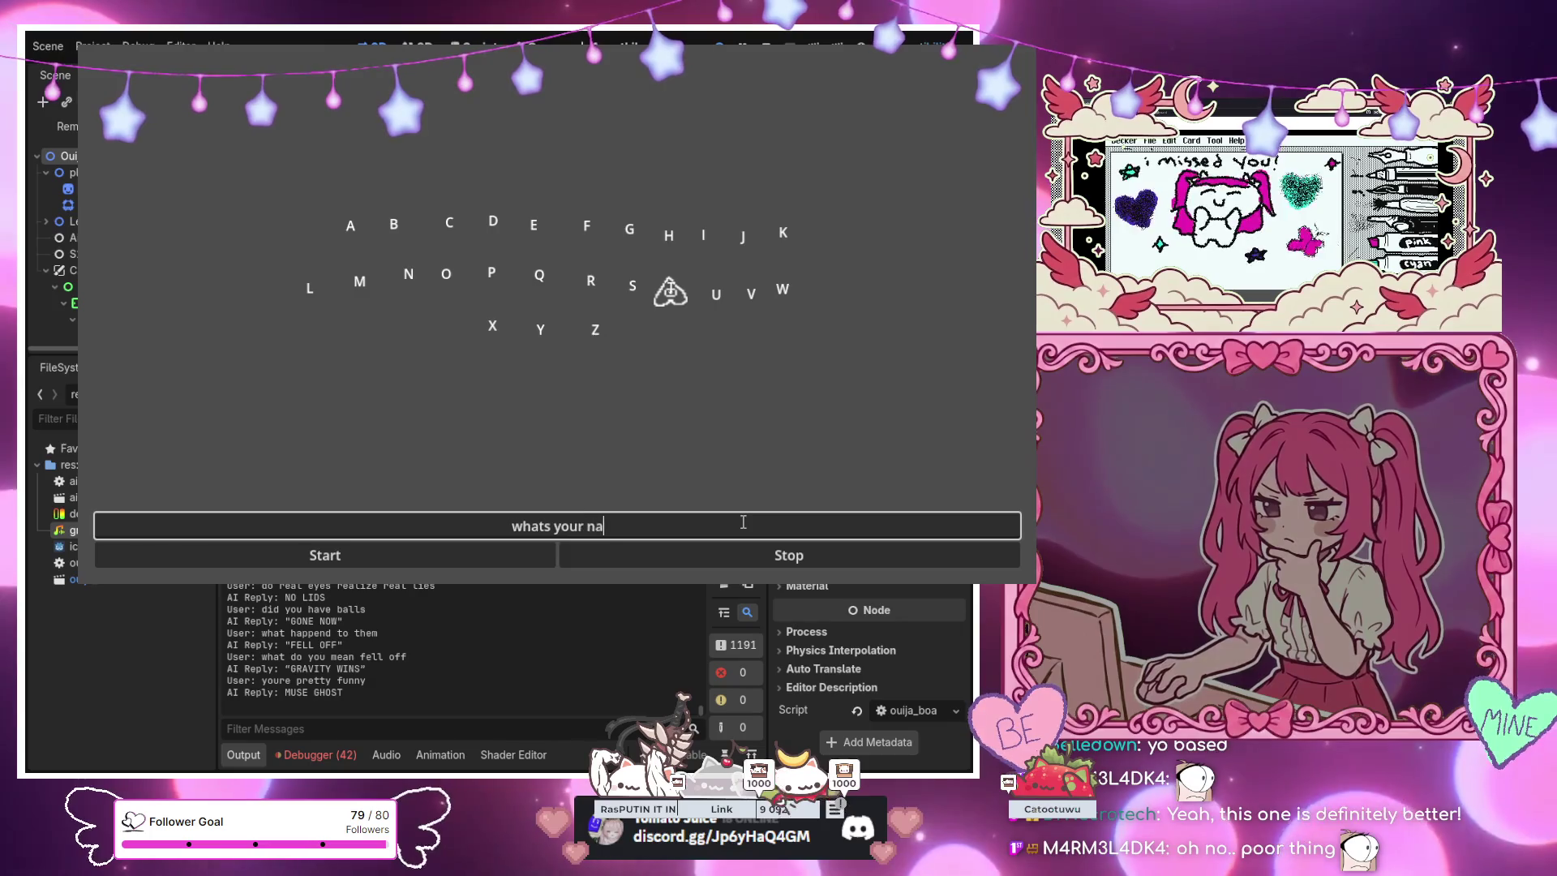
type("me")
key("Return")
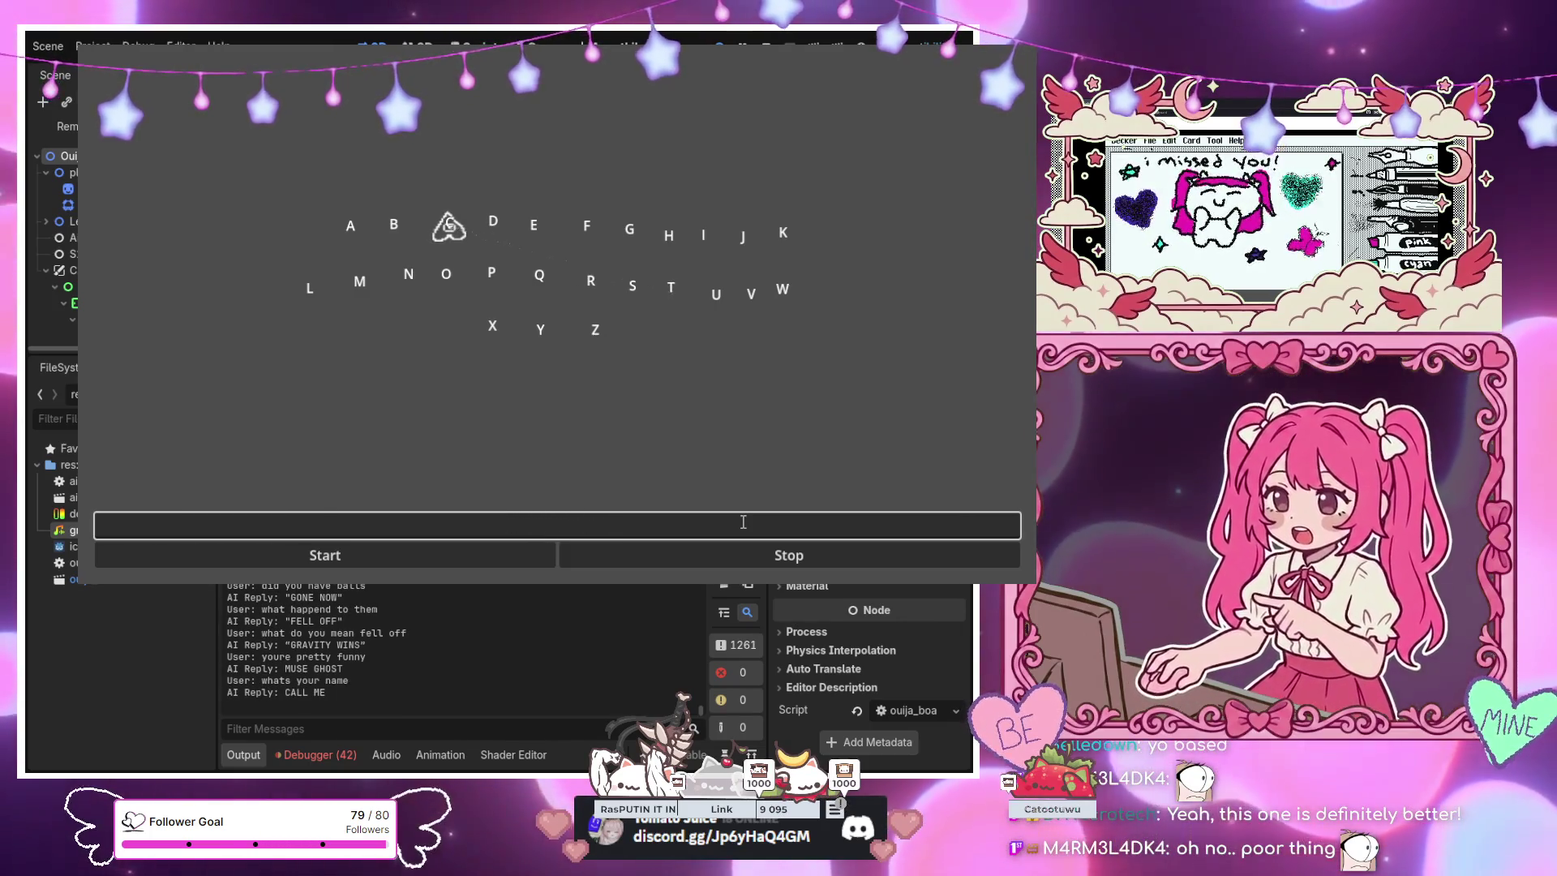
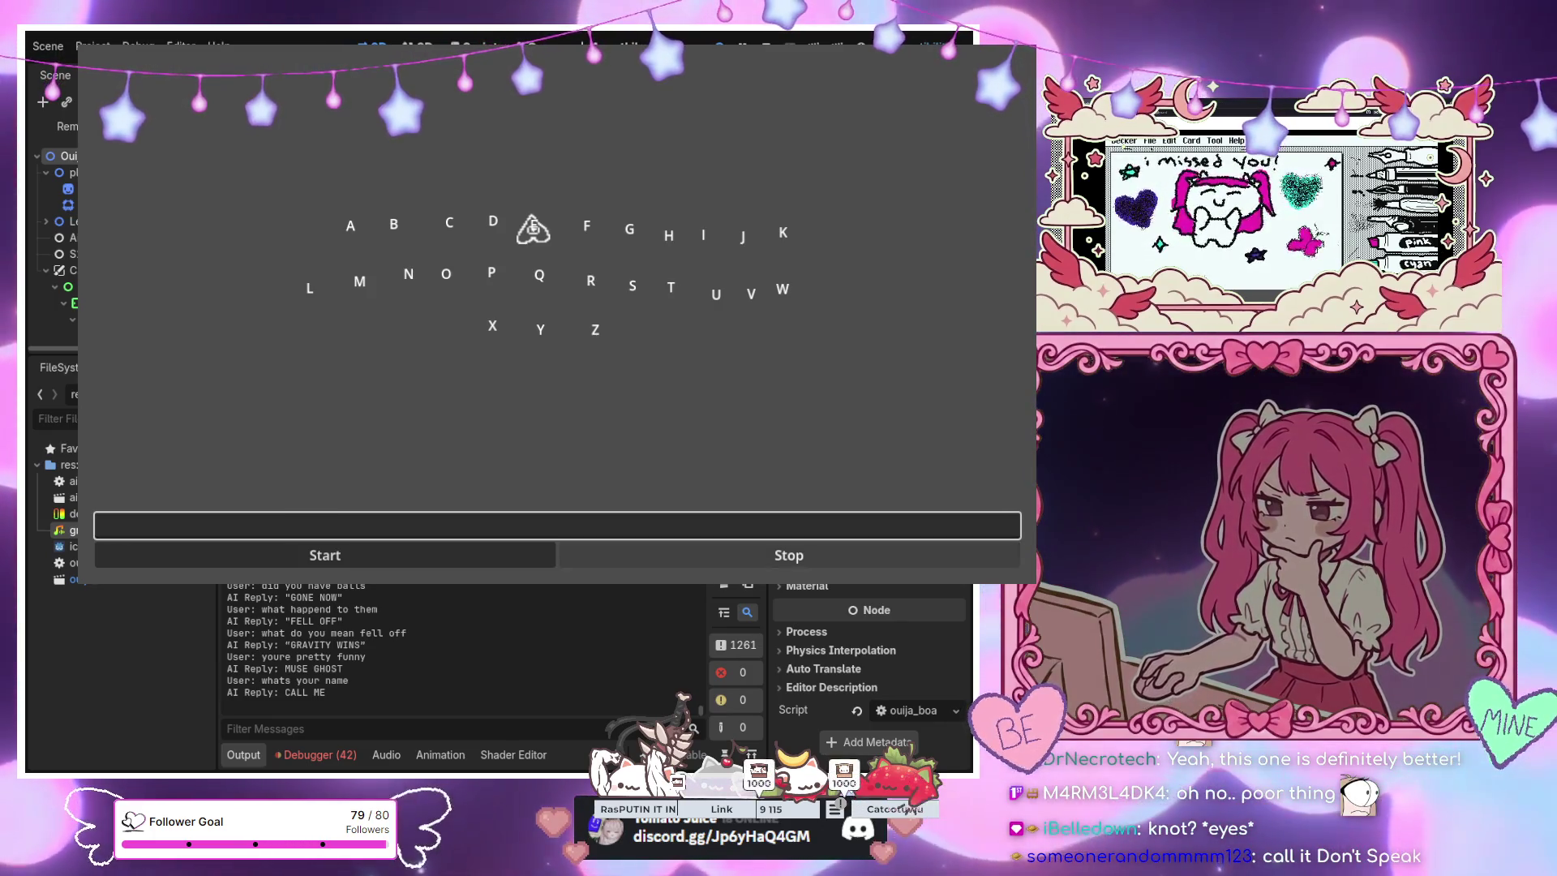
Ask the Ouija game 'can I call you…' with several name guesses, each refused by the AI
left_click(579, 522)
type("can i call you joe")
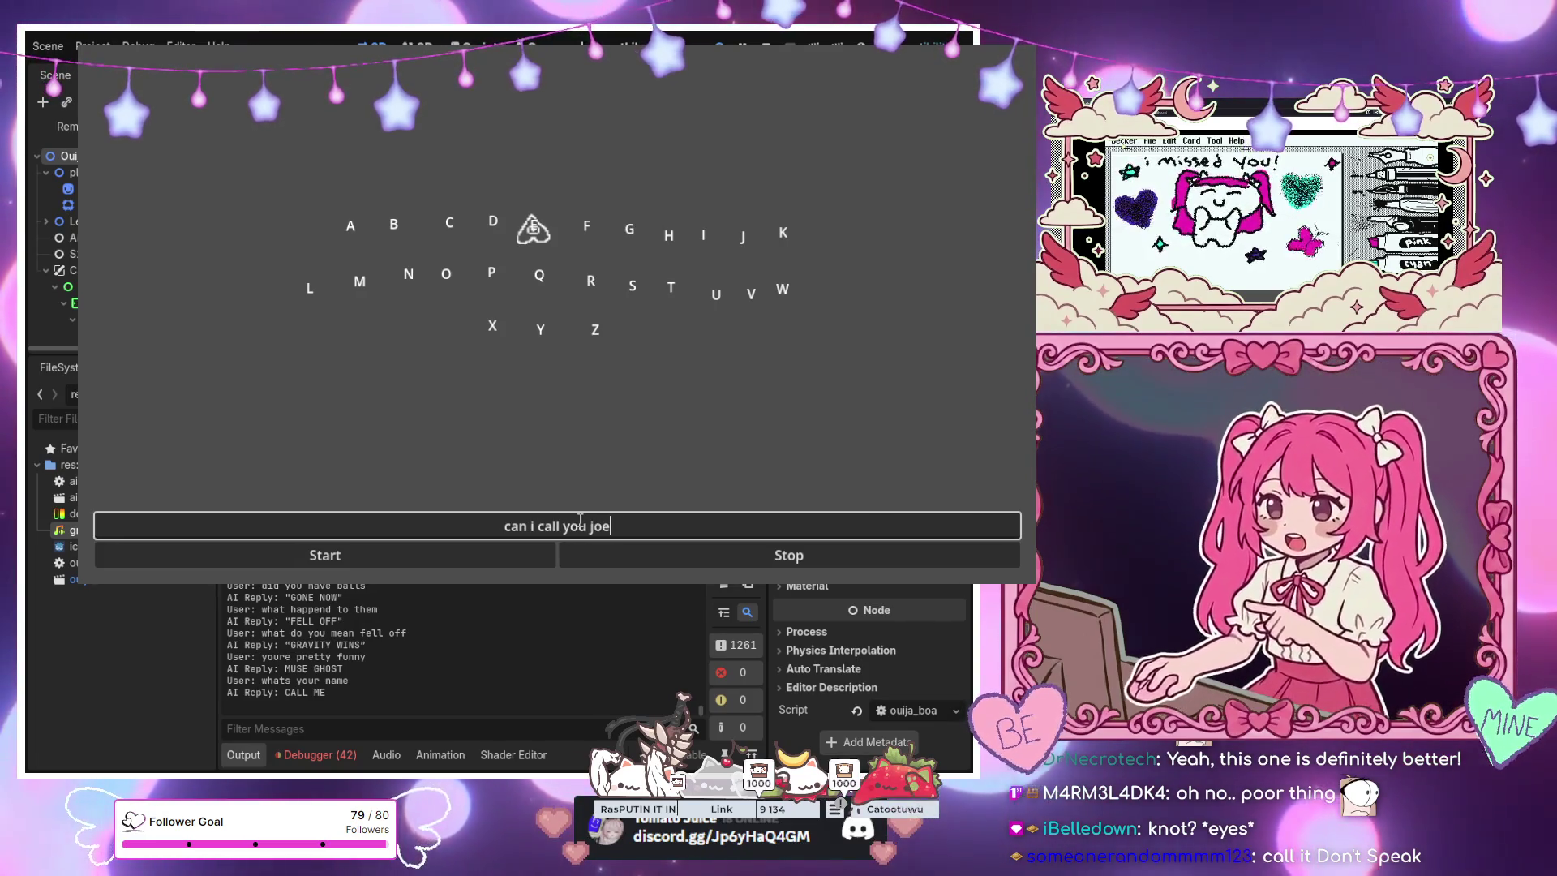
key("Return")
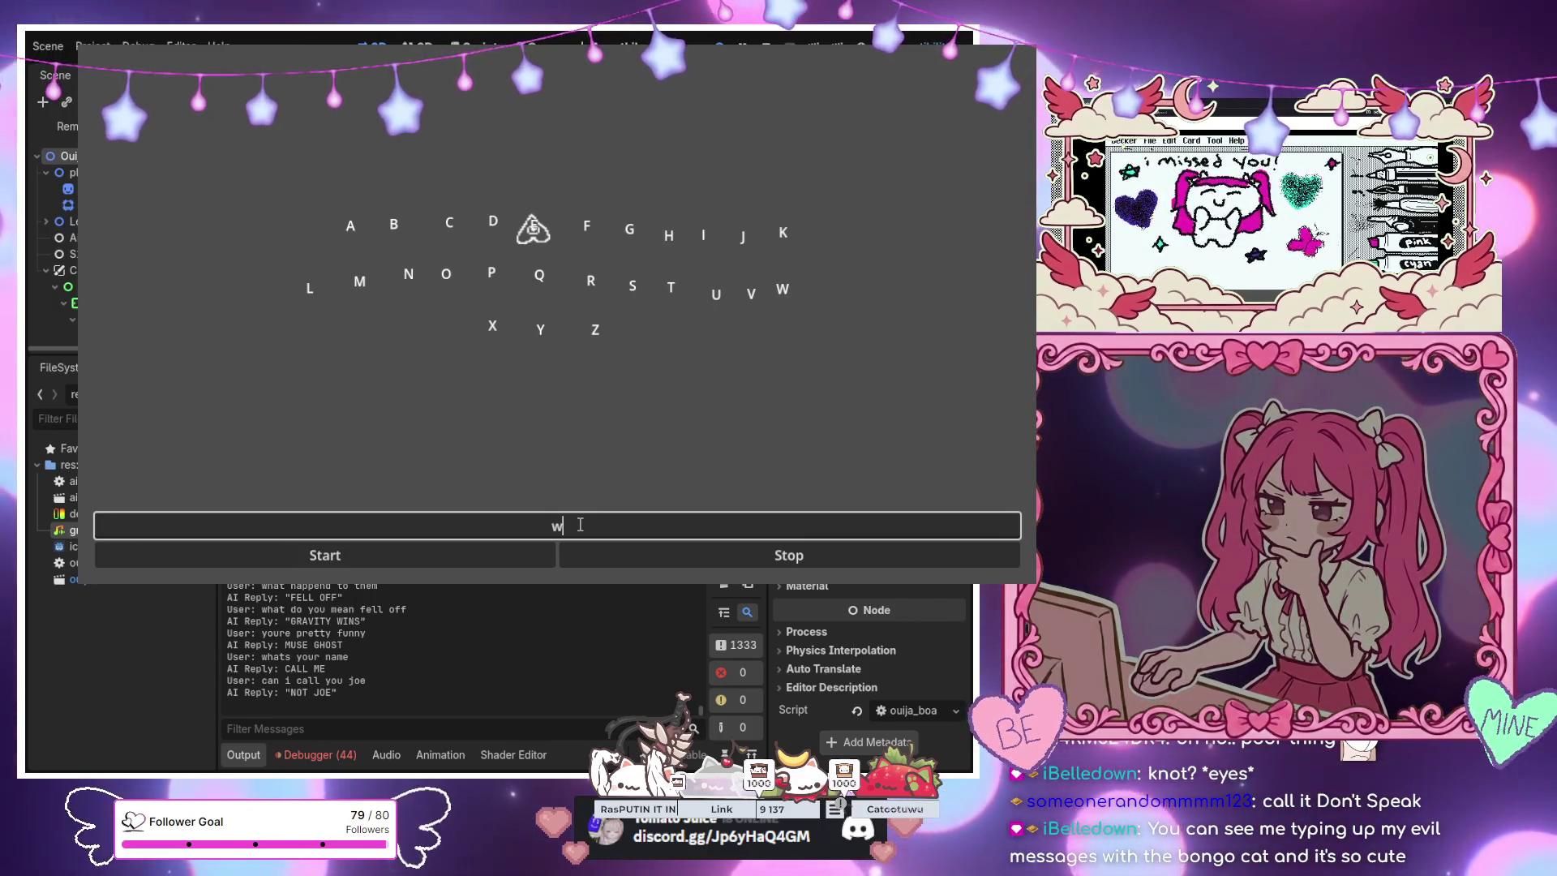
type("s")
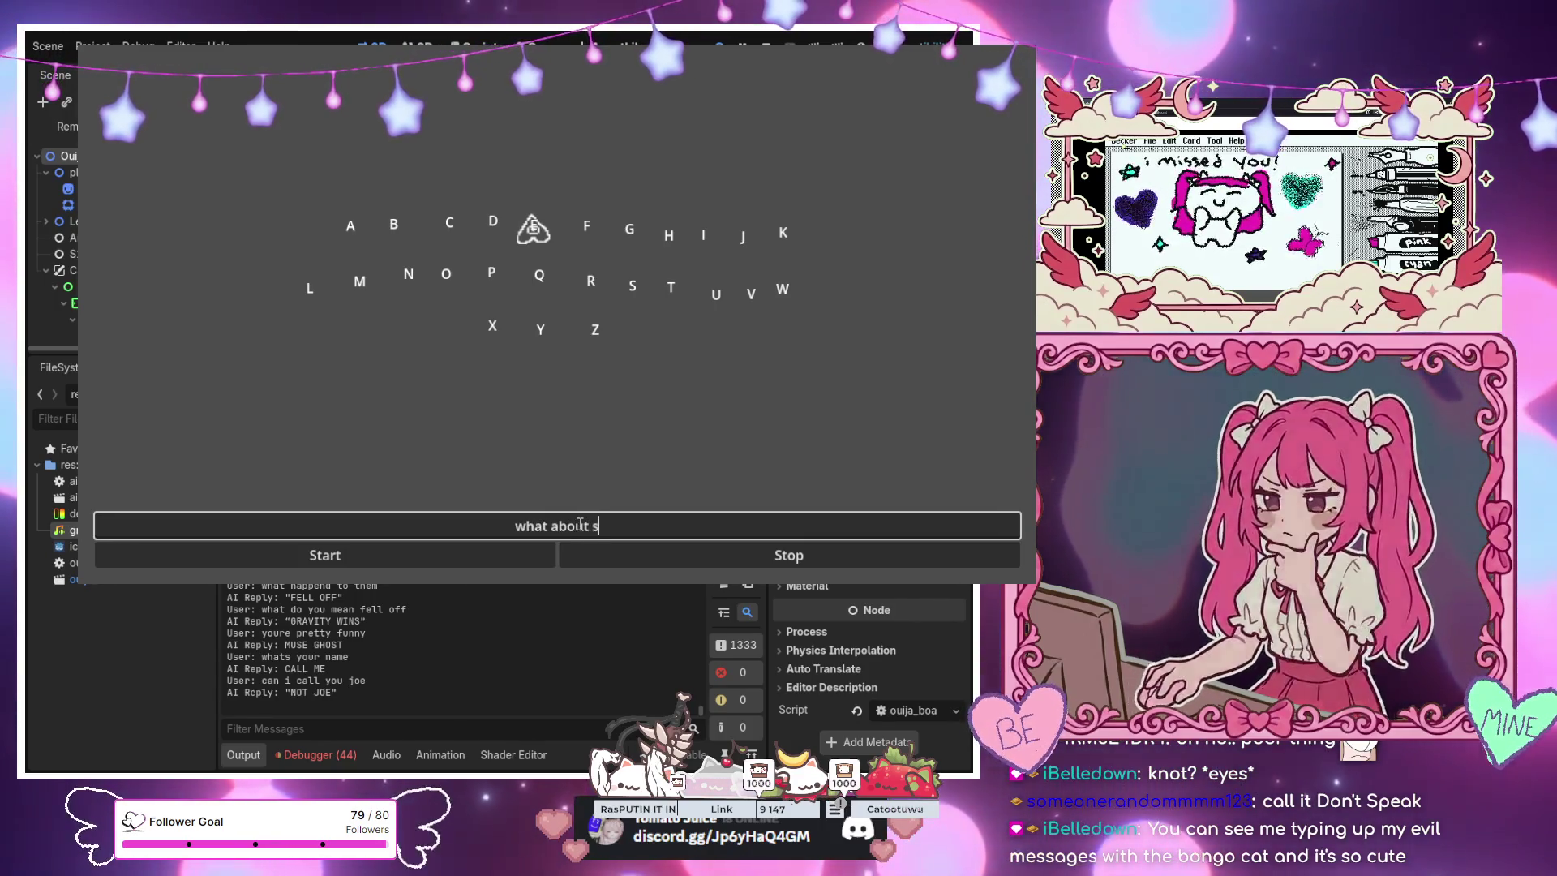
type("teve")
key("Return")
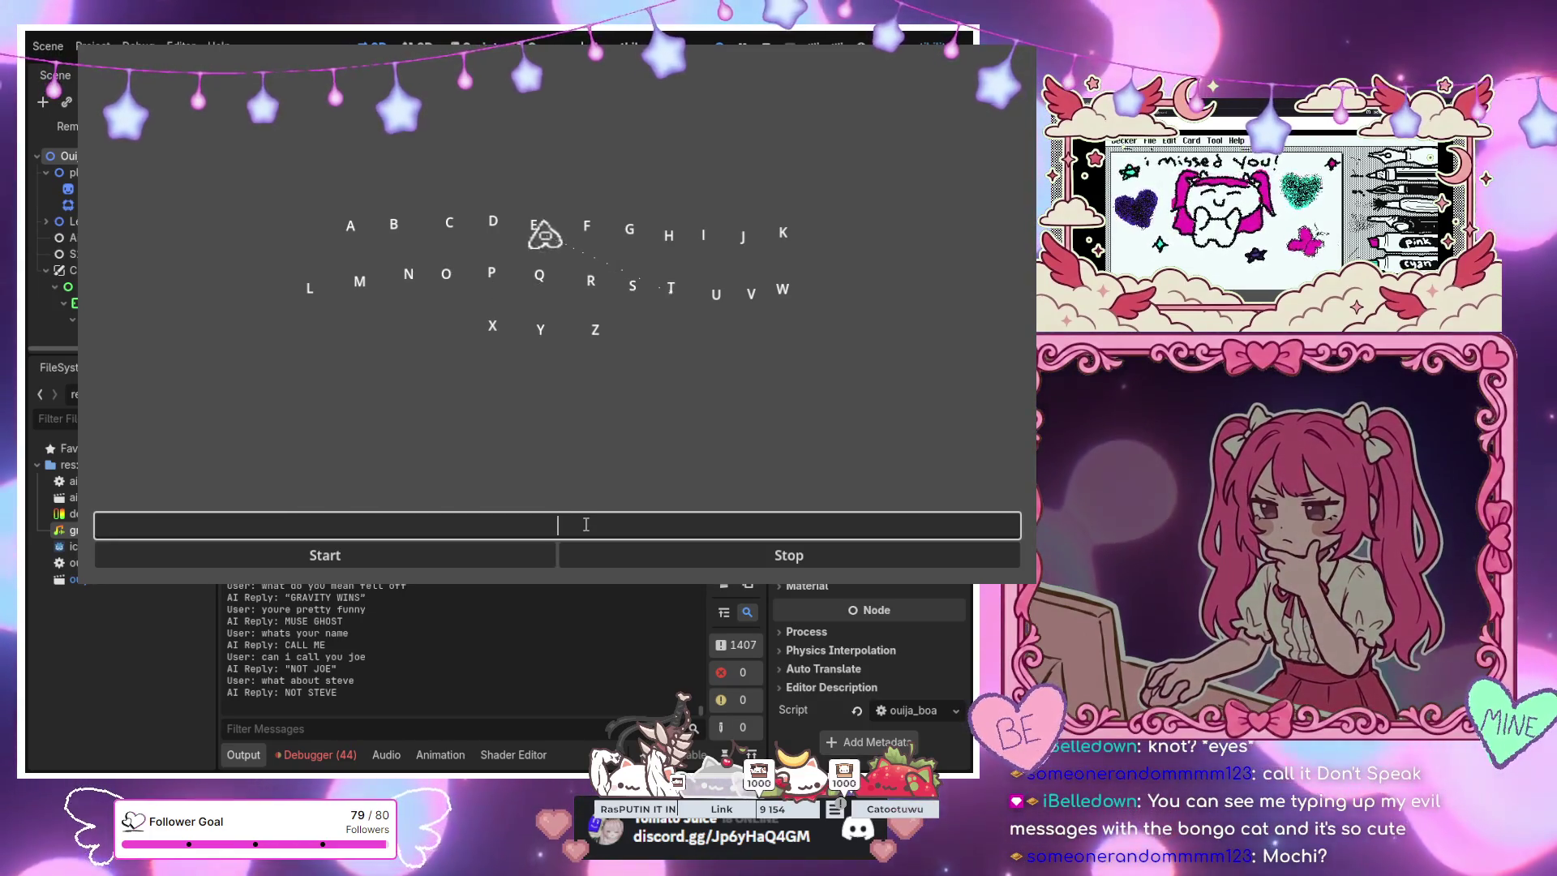
type("what ")
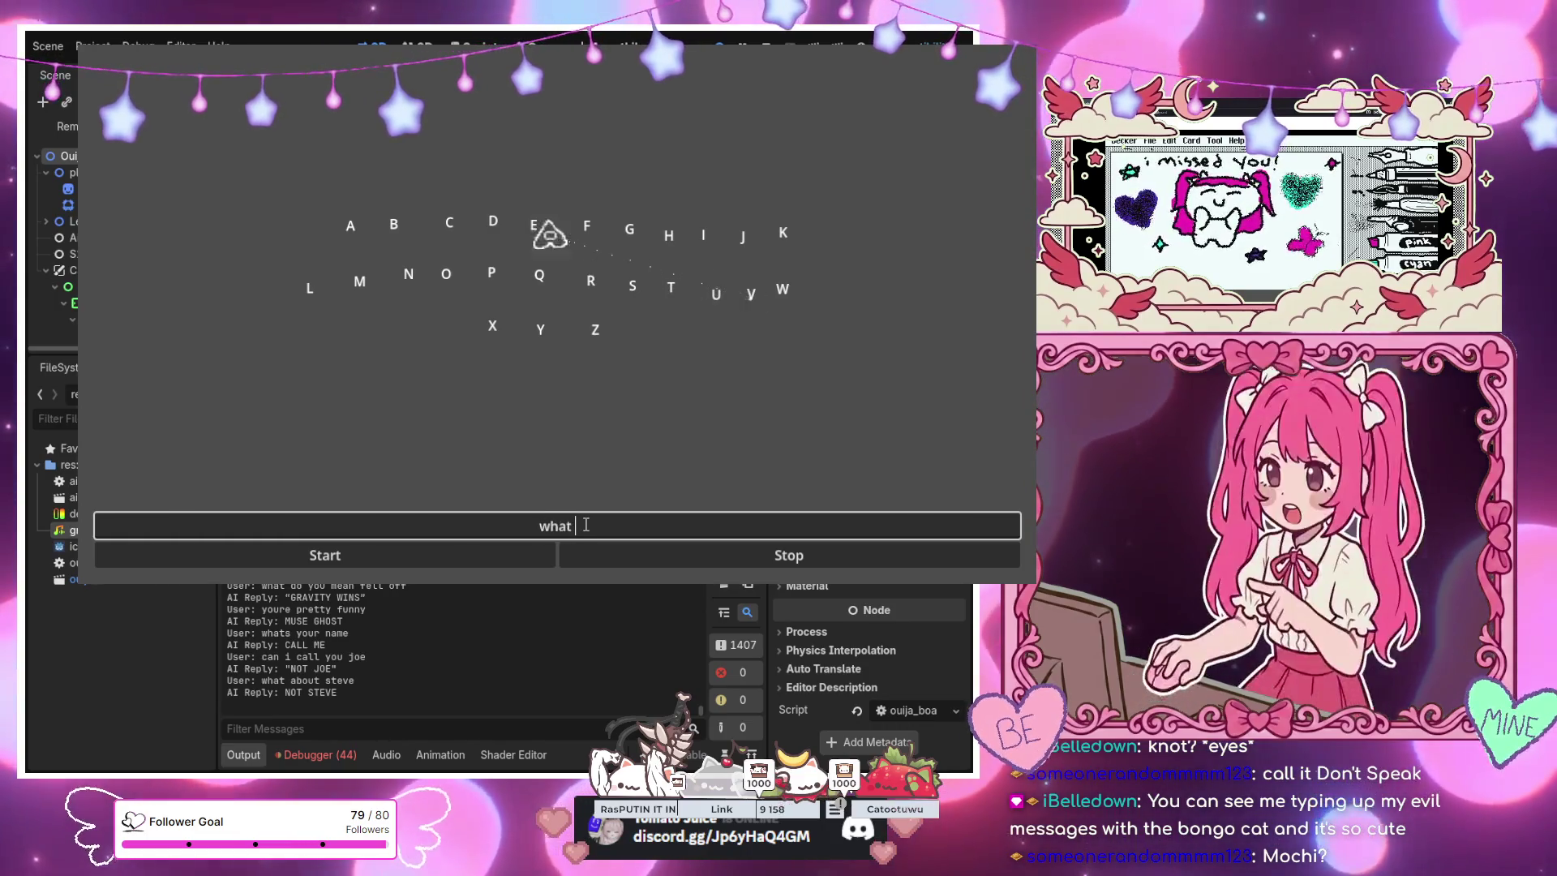
type("bad")
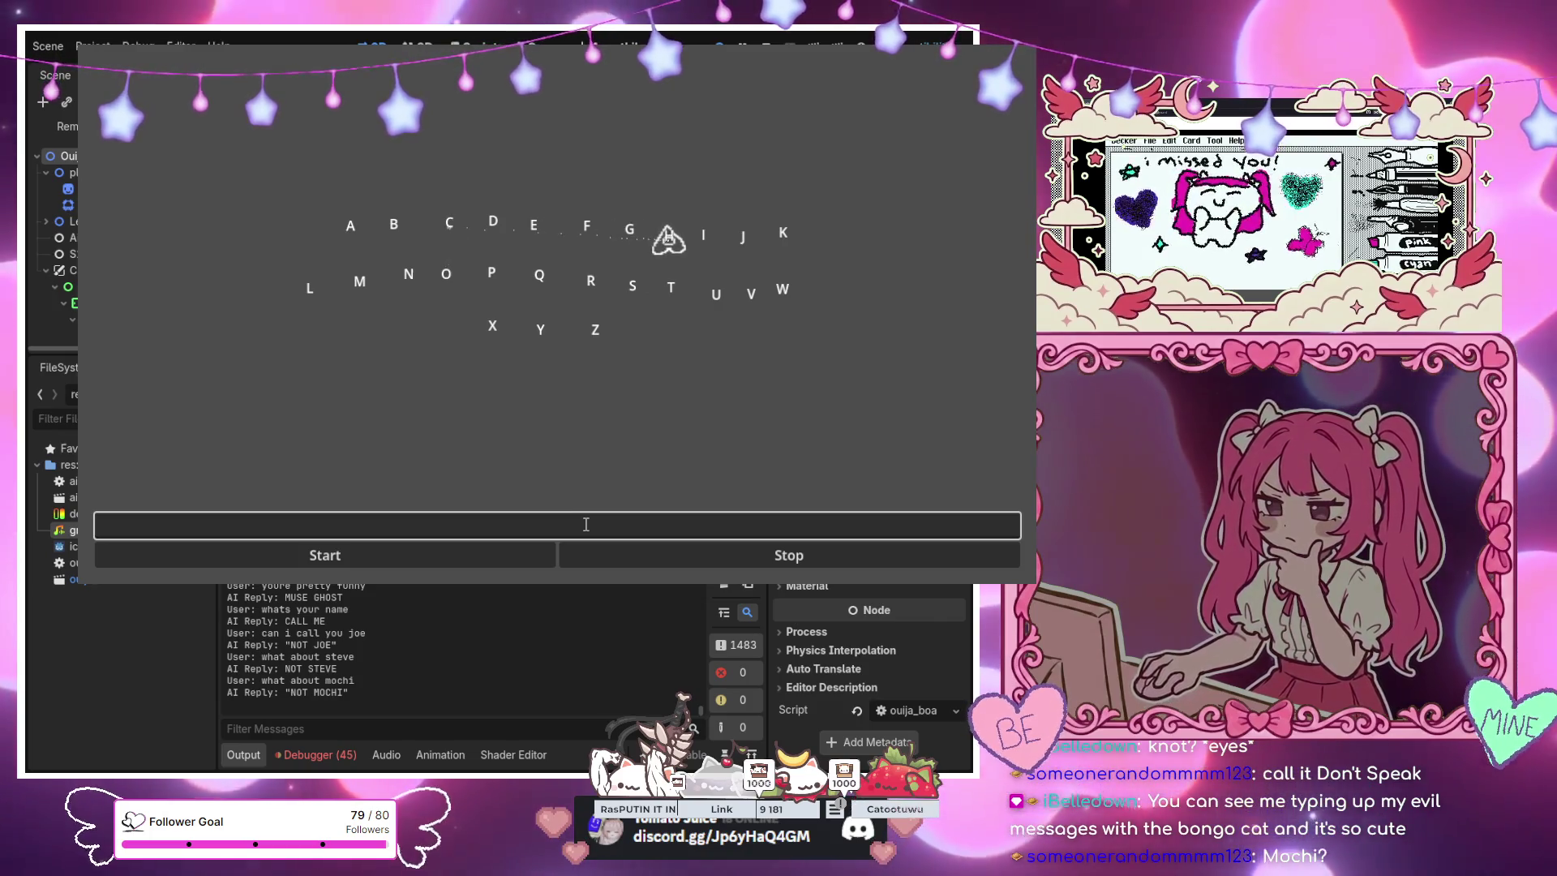
type("w")
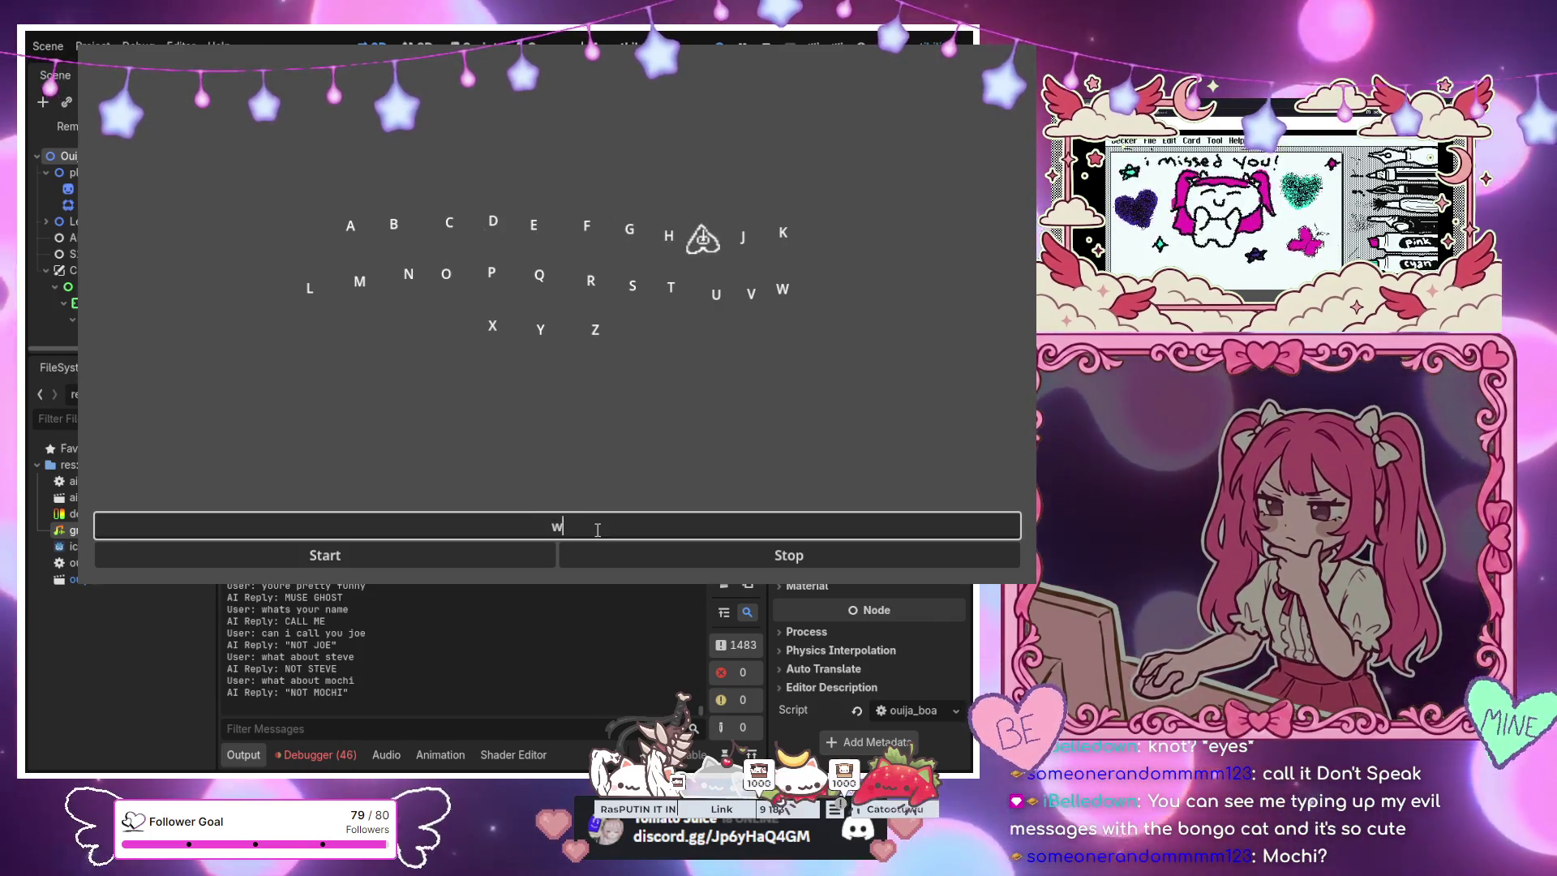
type("hat about jim")
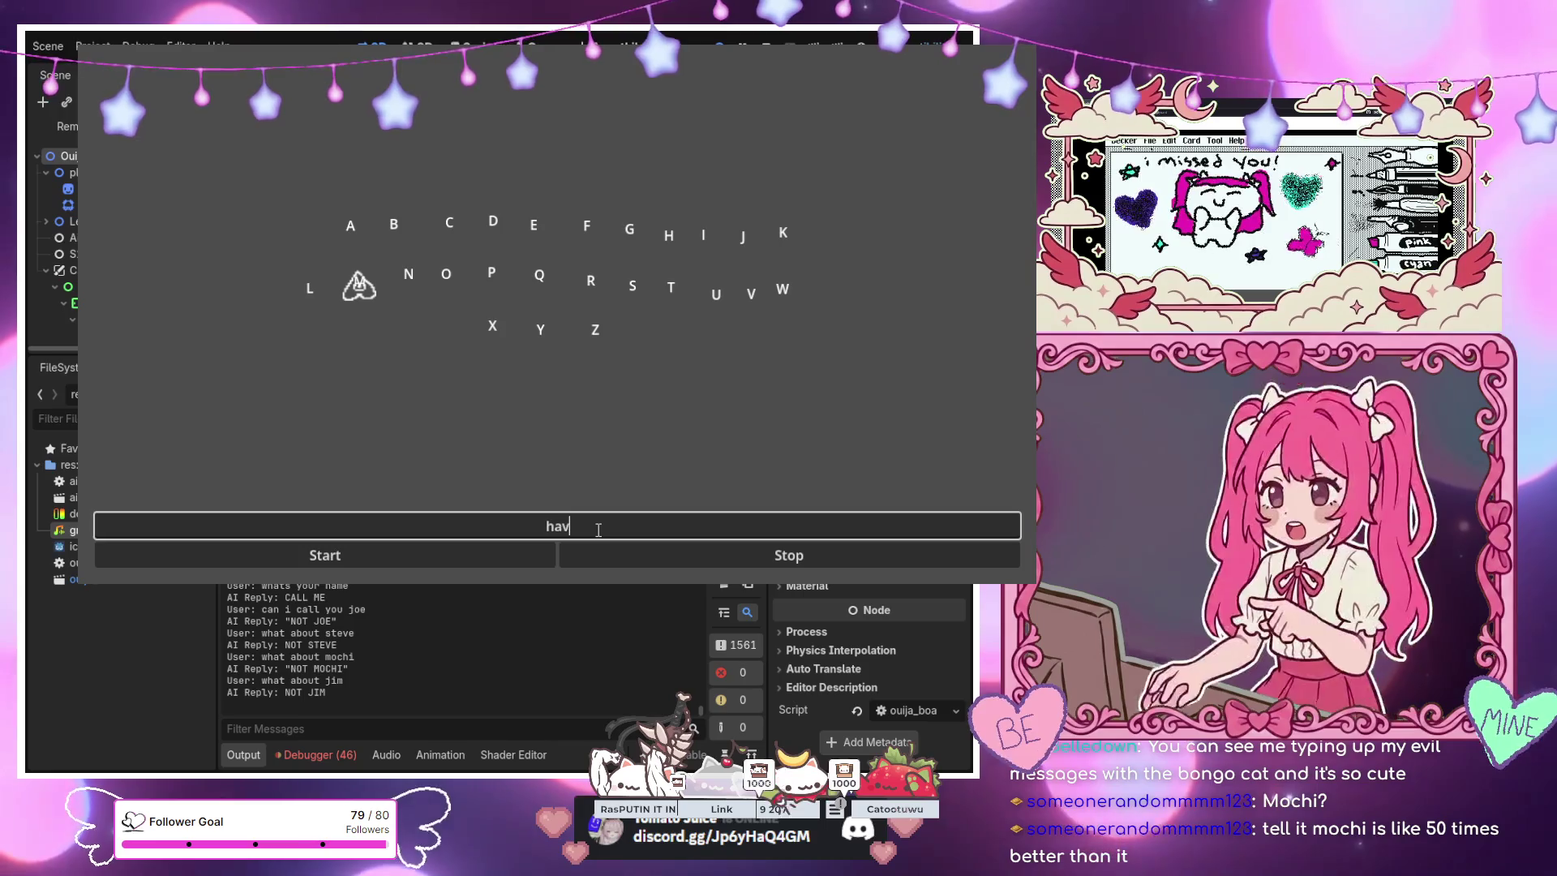
Tell the game about a friend, then send 'she is better than you' (reply GOOD FOR HER)
type("rd of my friend")
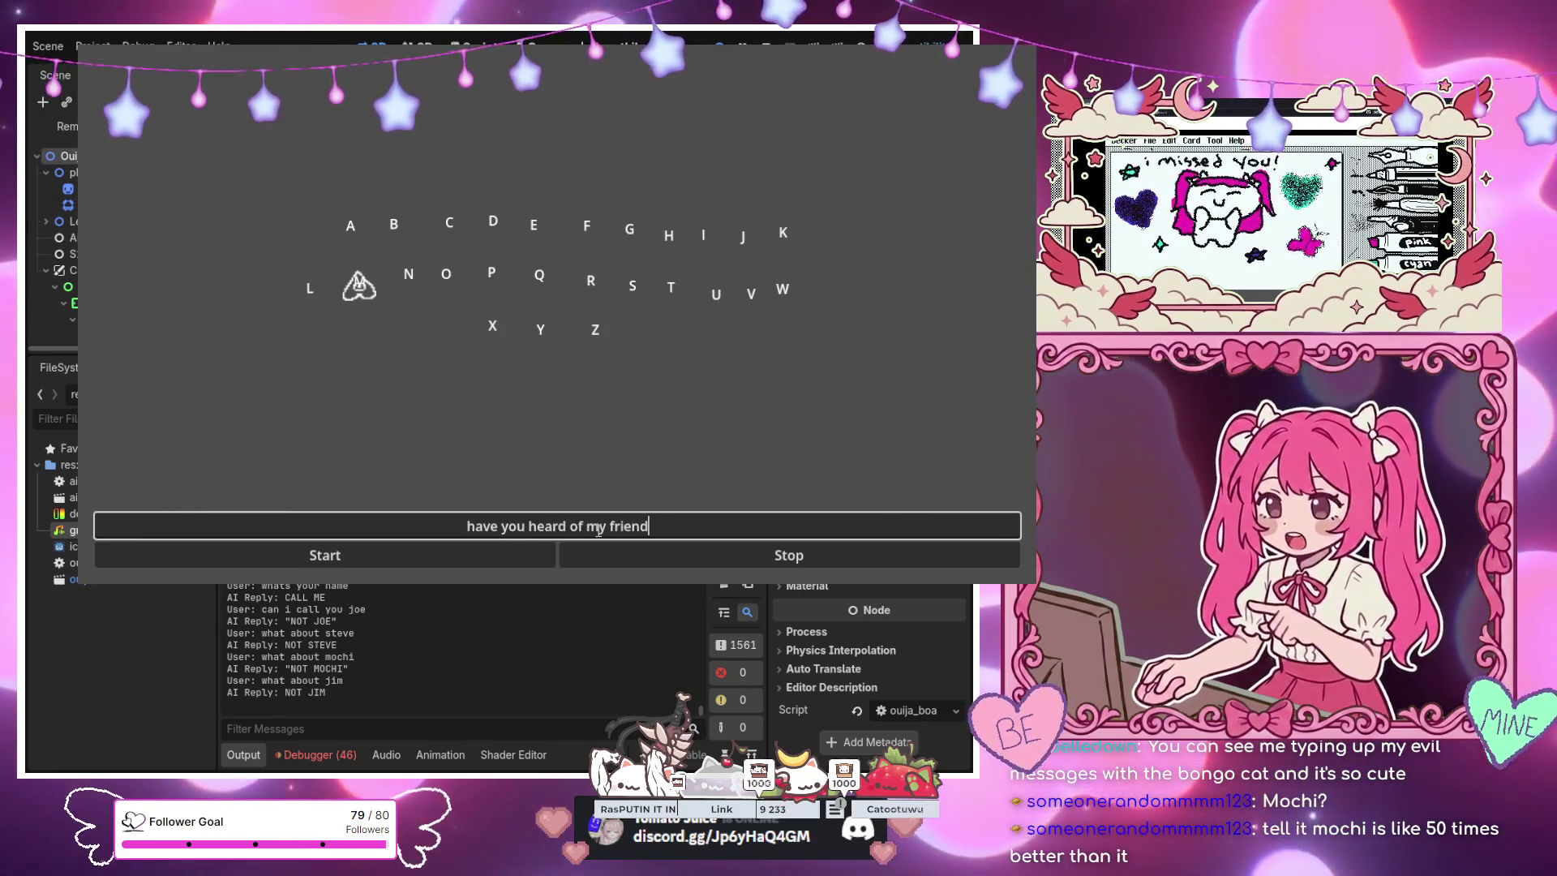
type(" named mochi")
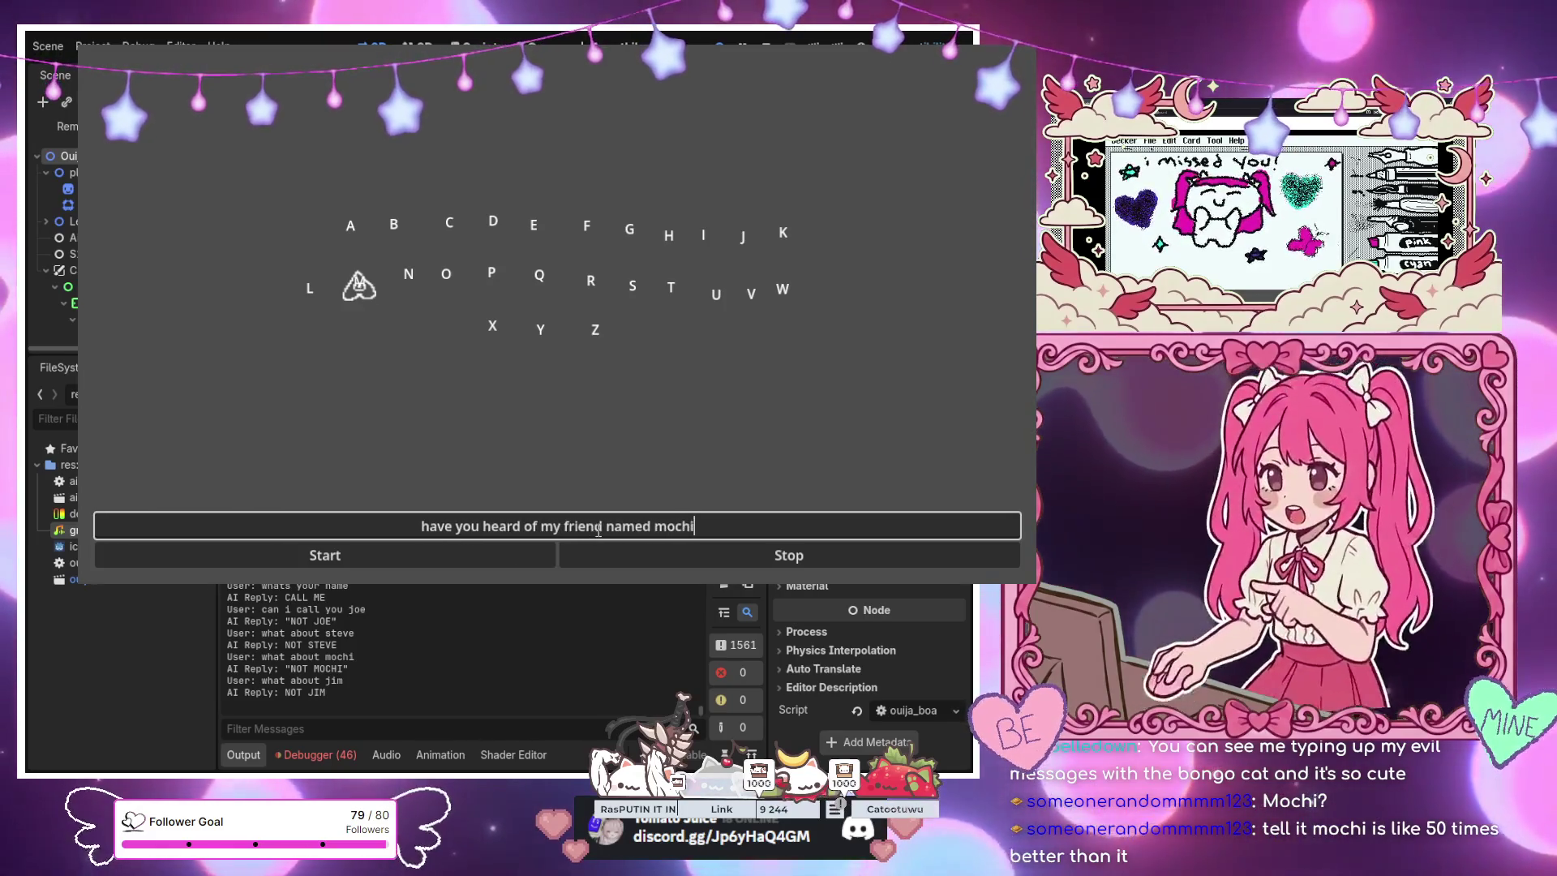
key("Return")
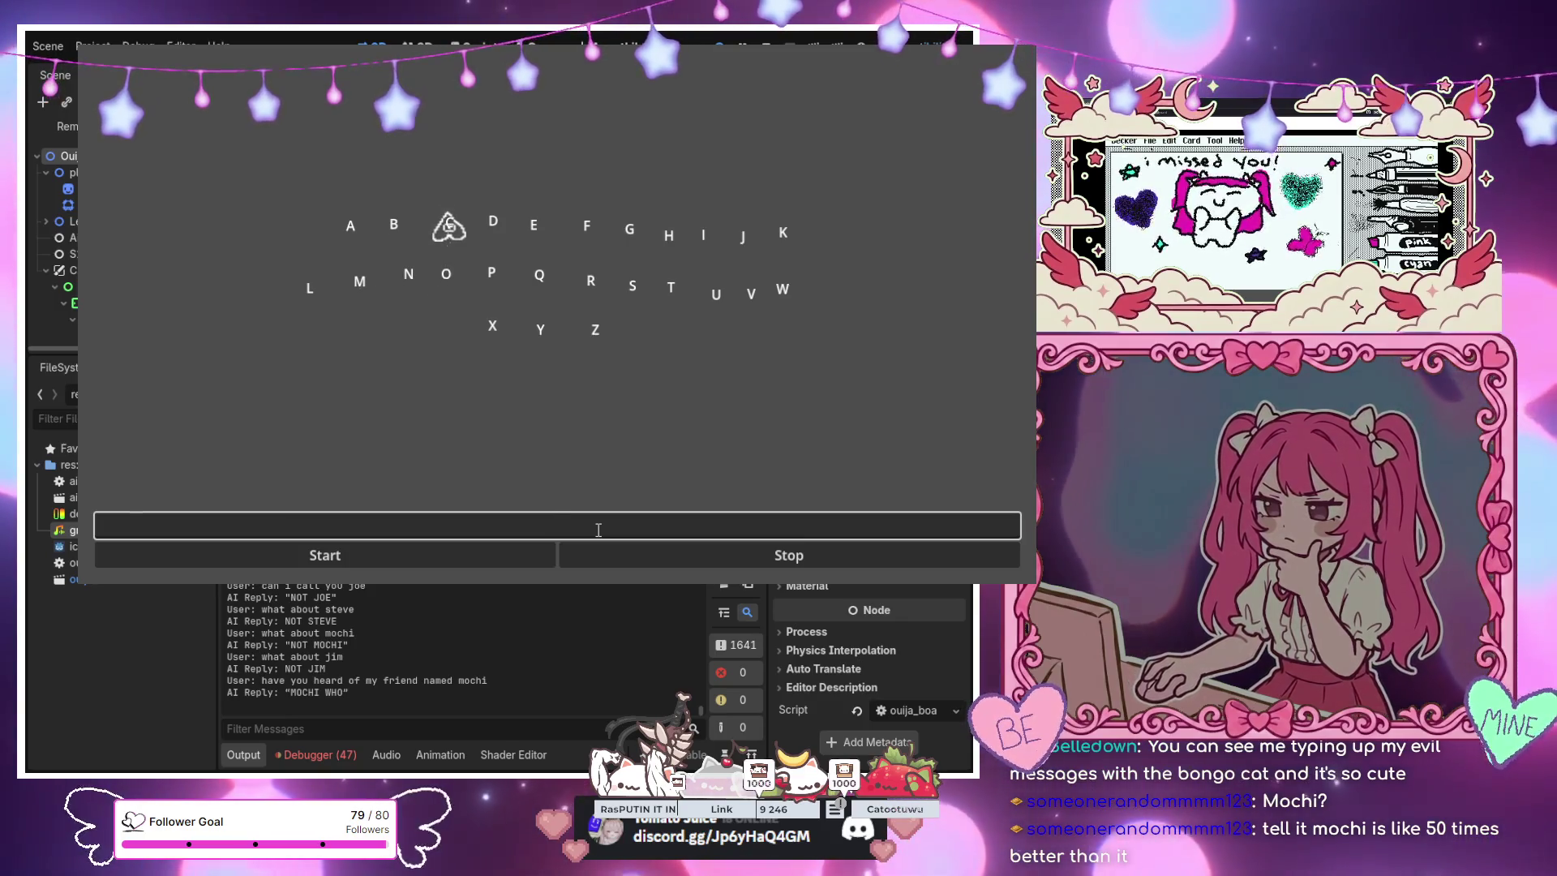
type("she is be")
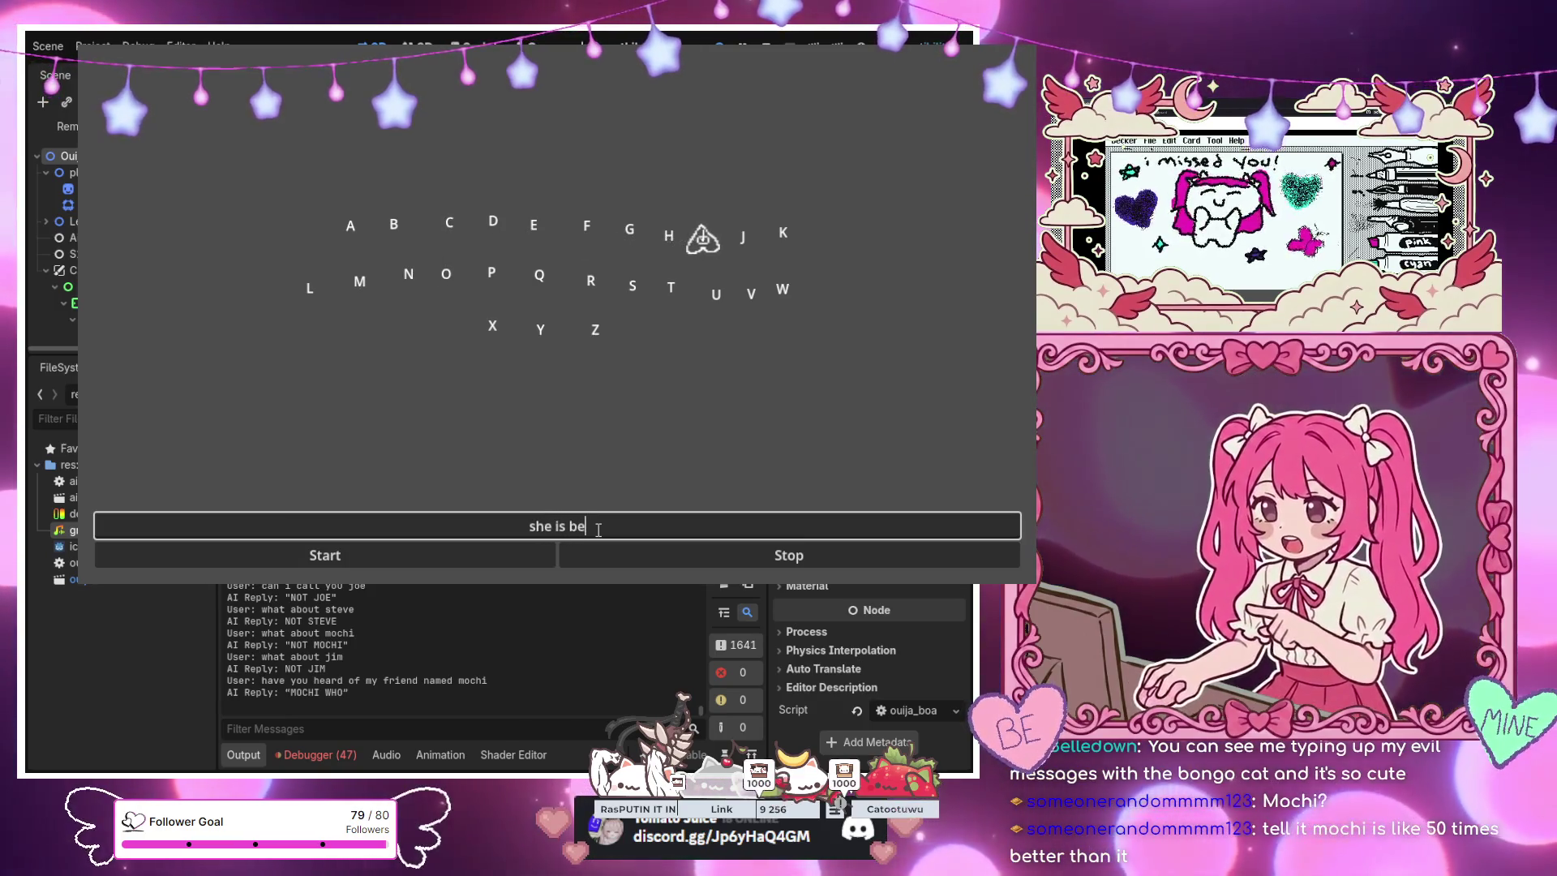
type("tter than yo")
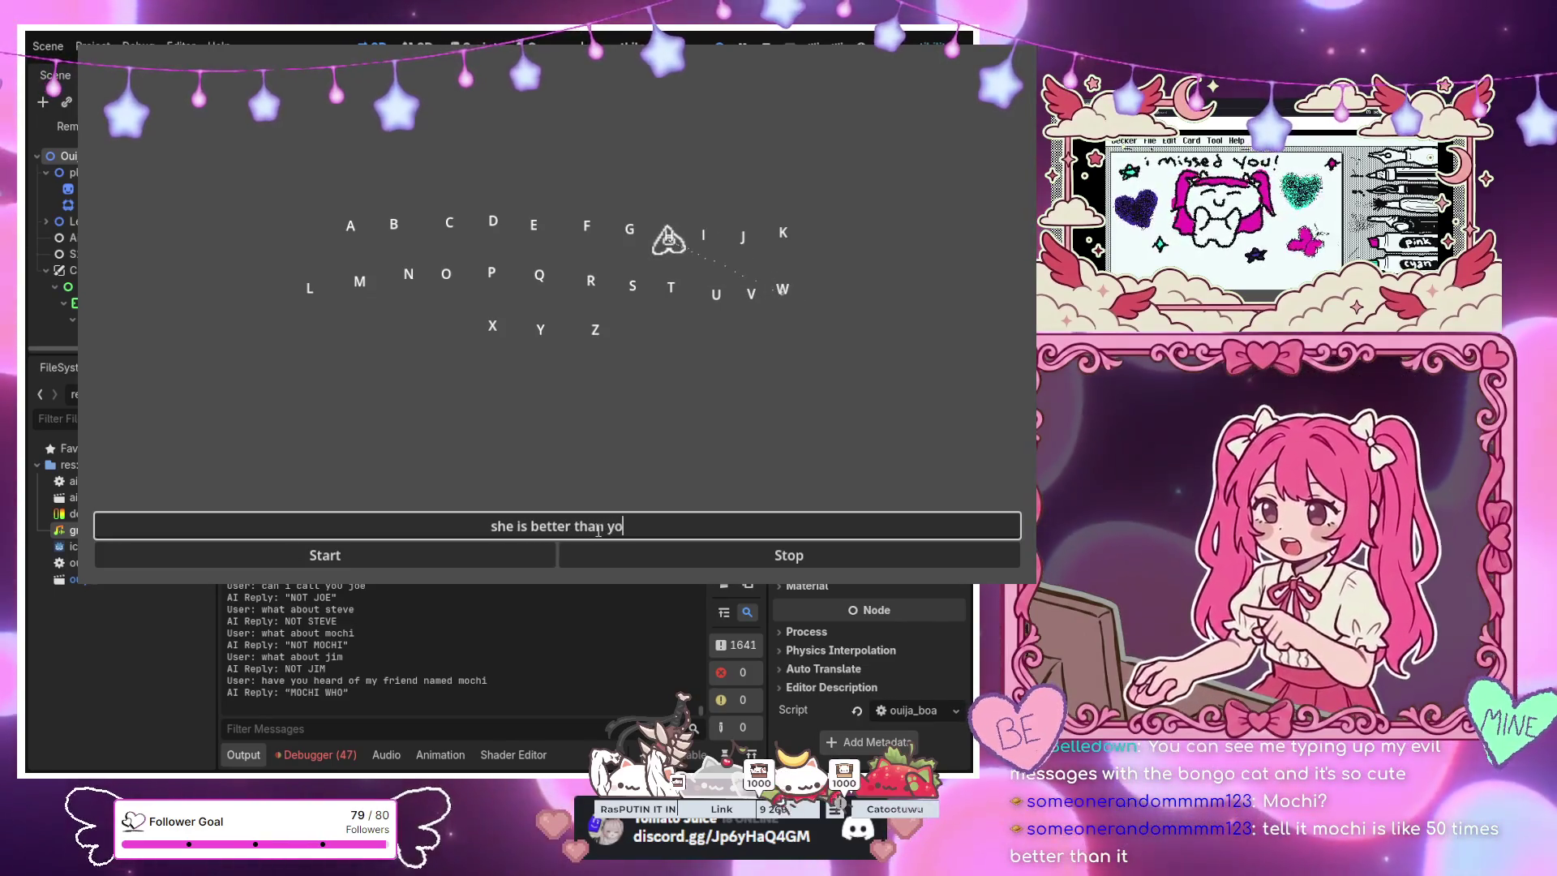
type("u")
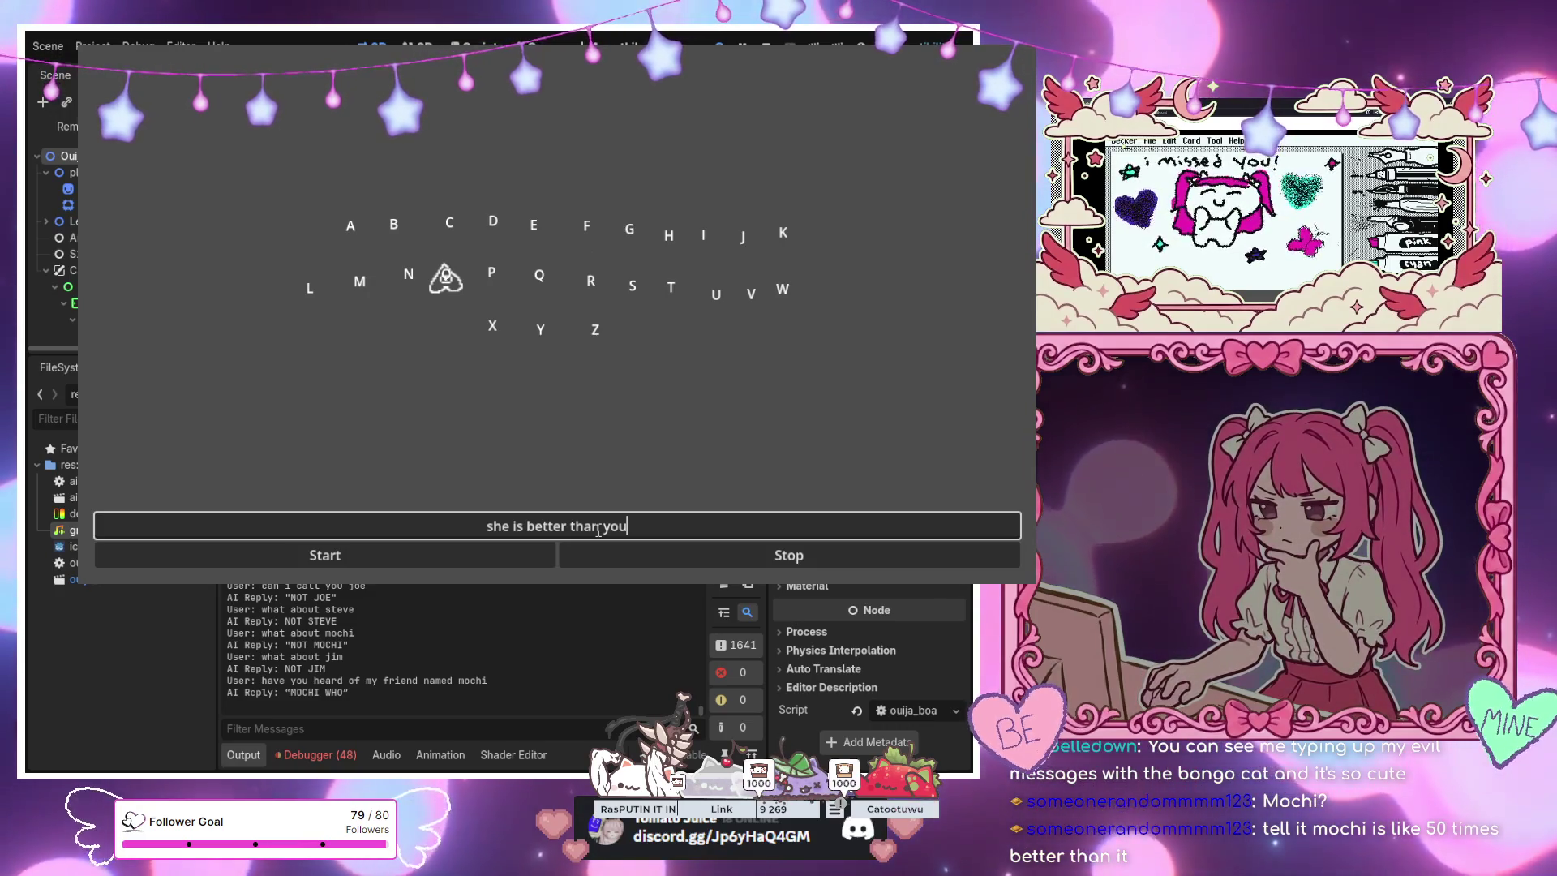
key("Return")
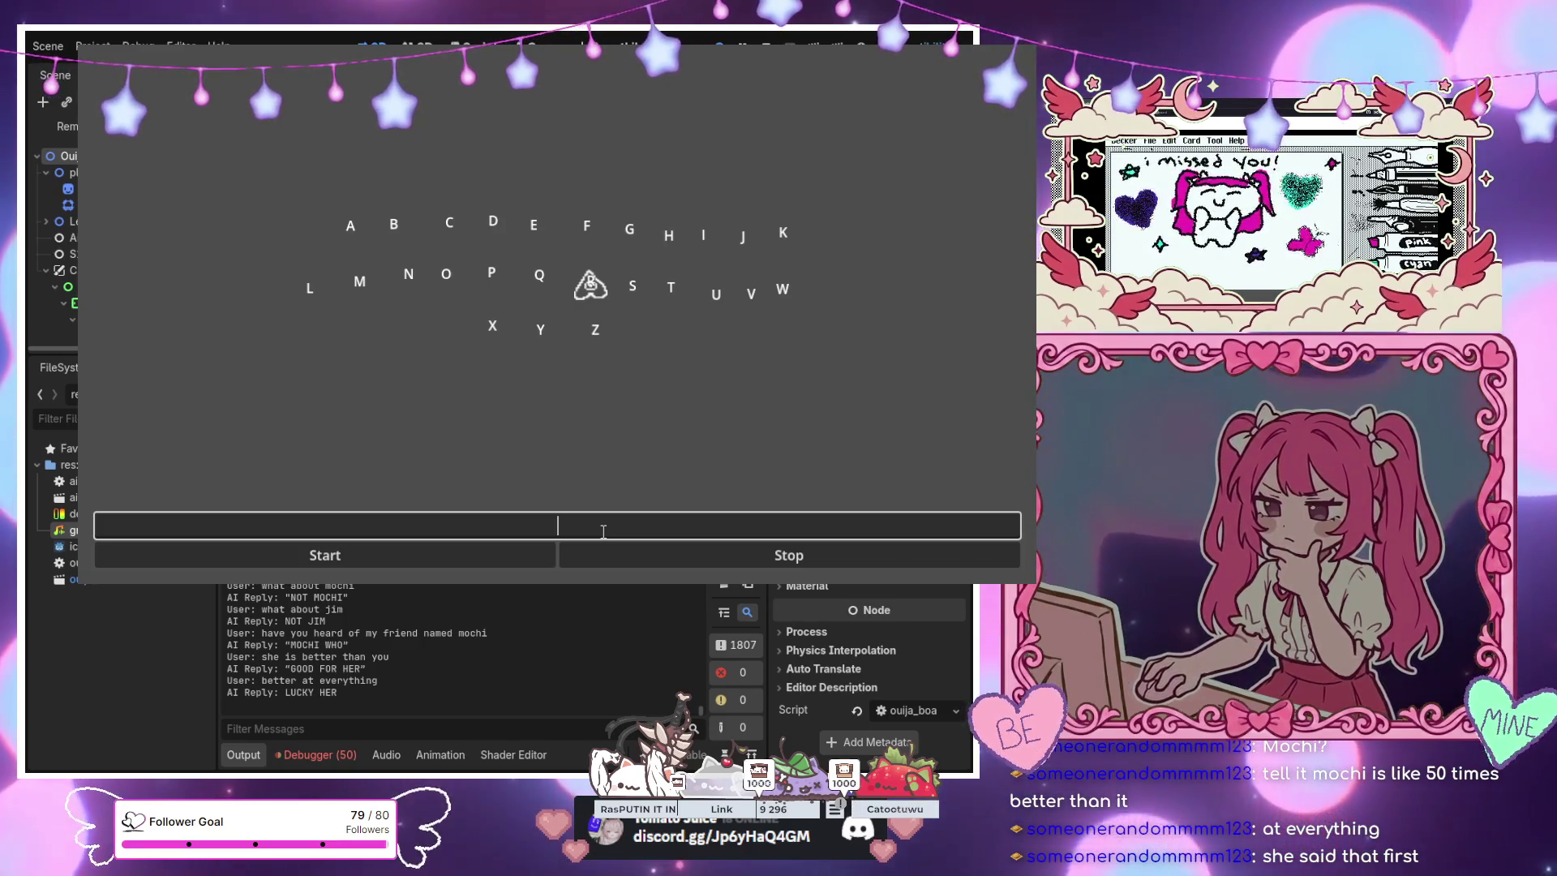
Ask the game 'will you be my valentine', getting the reply TRY LIVING
type("will you b")
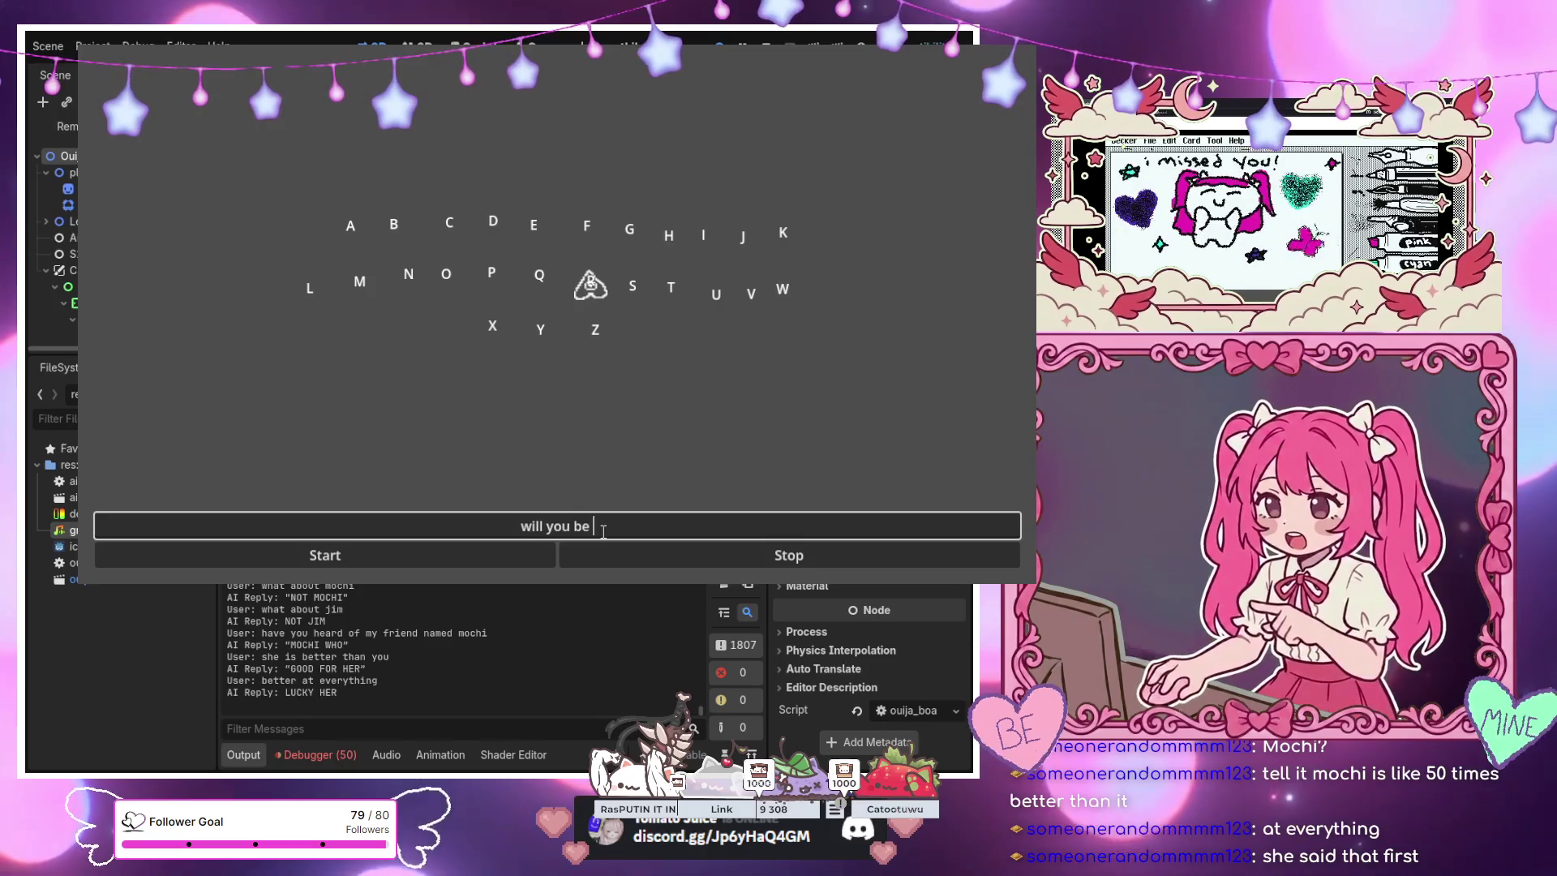
type("entine")
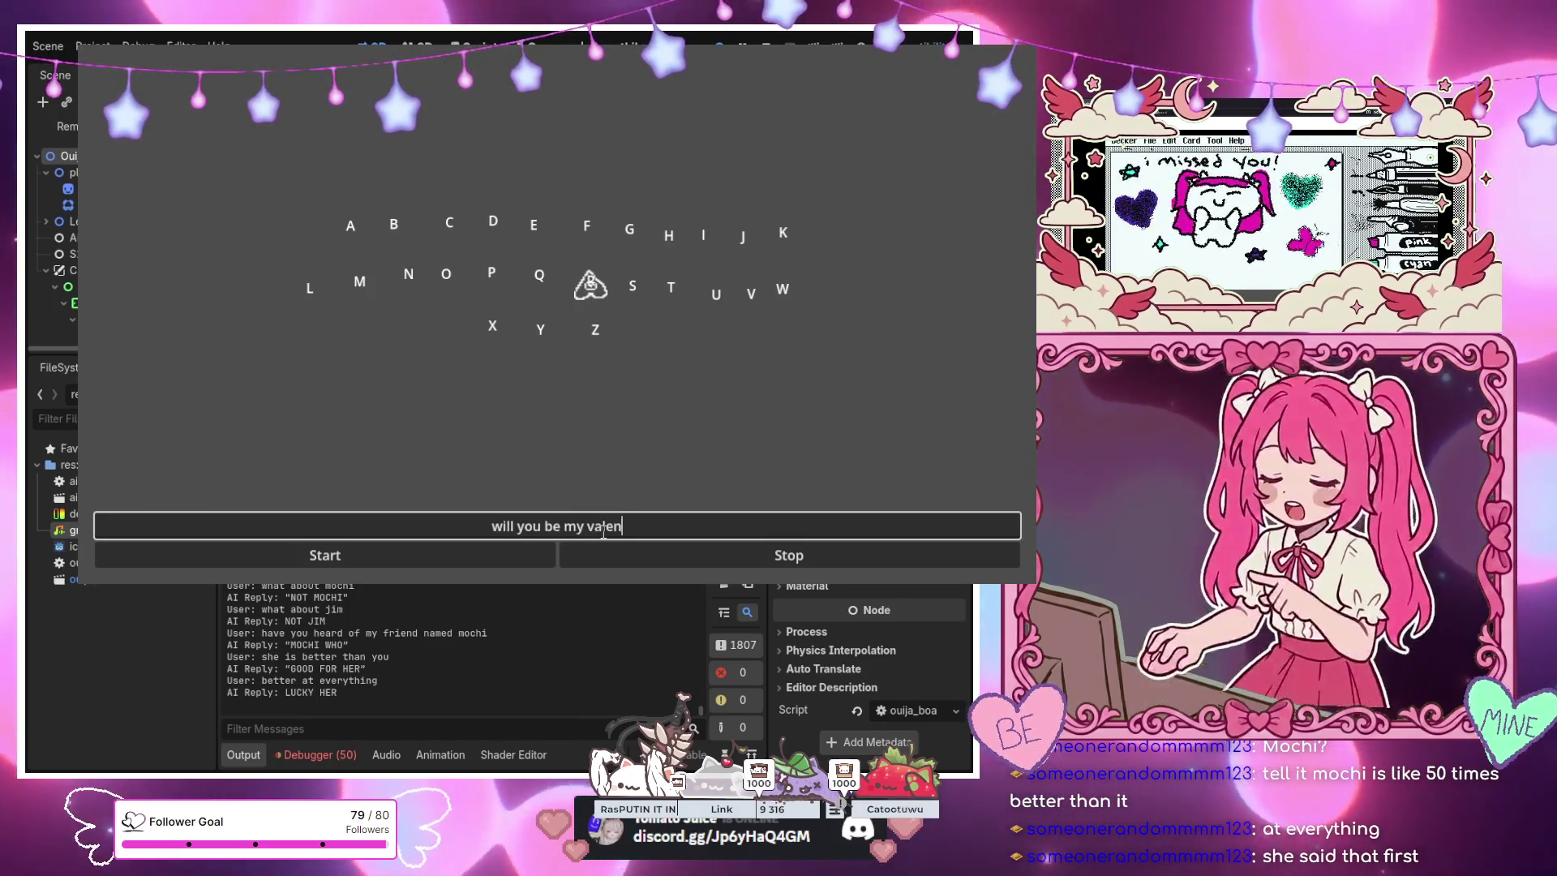
key("Return")
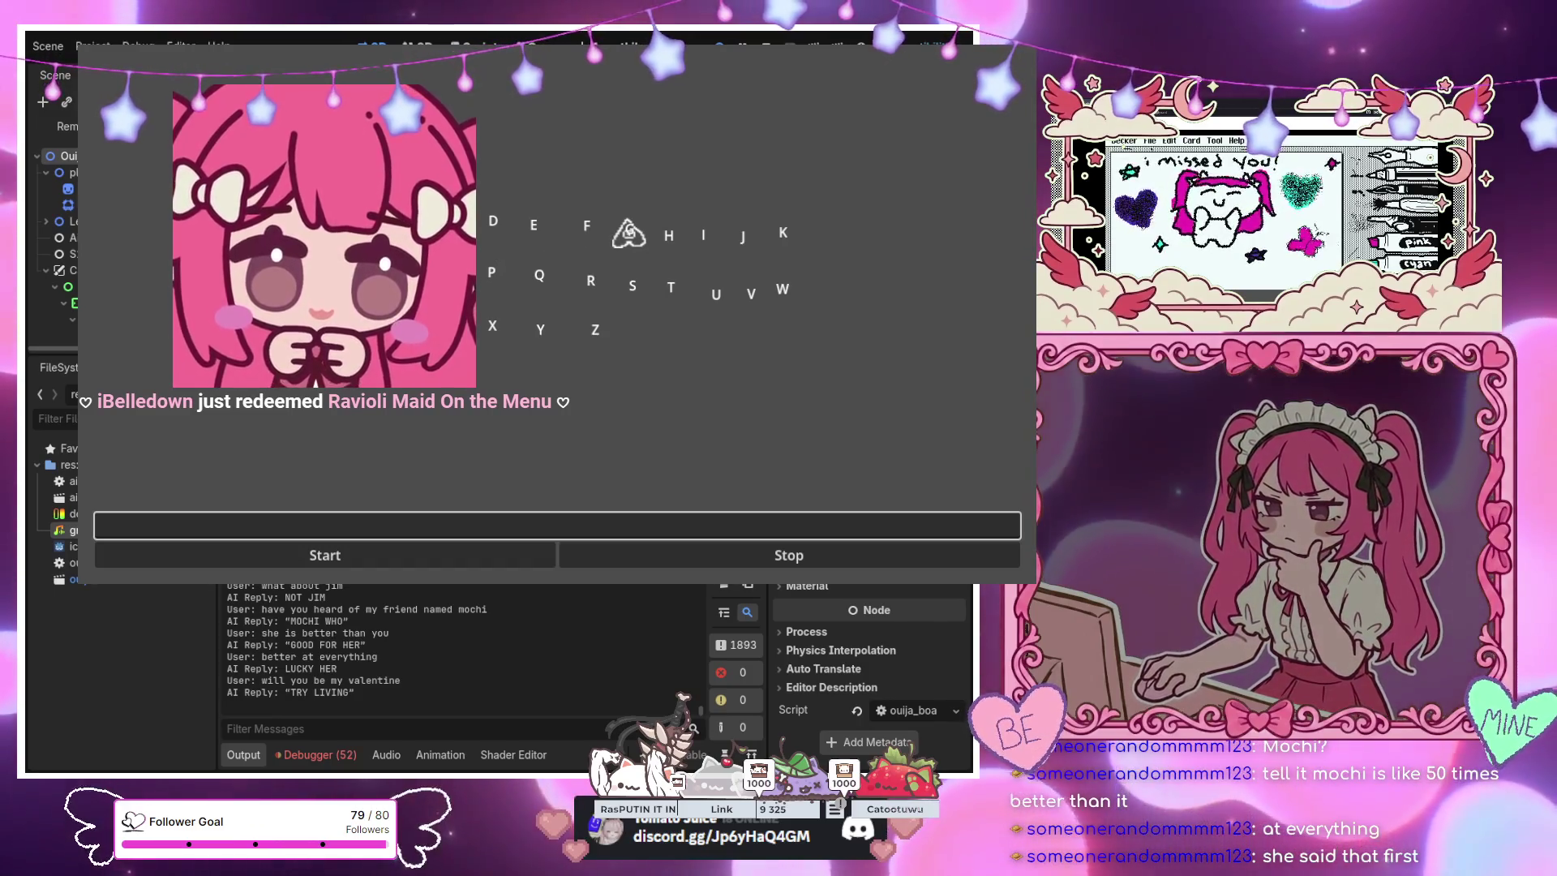
left_click(602, 522)
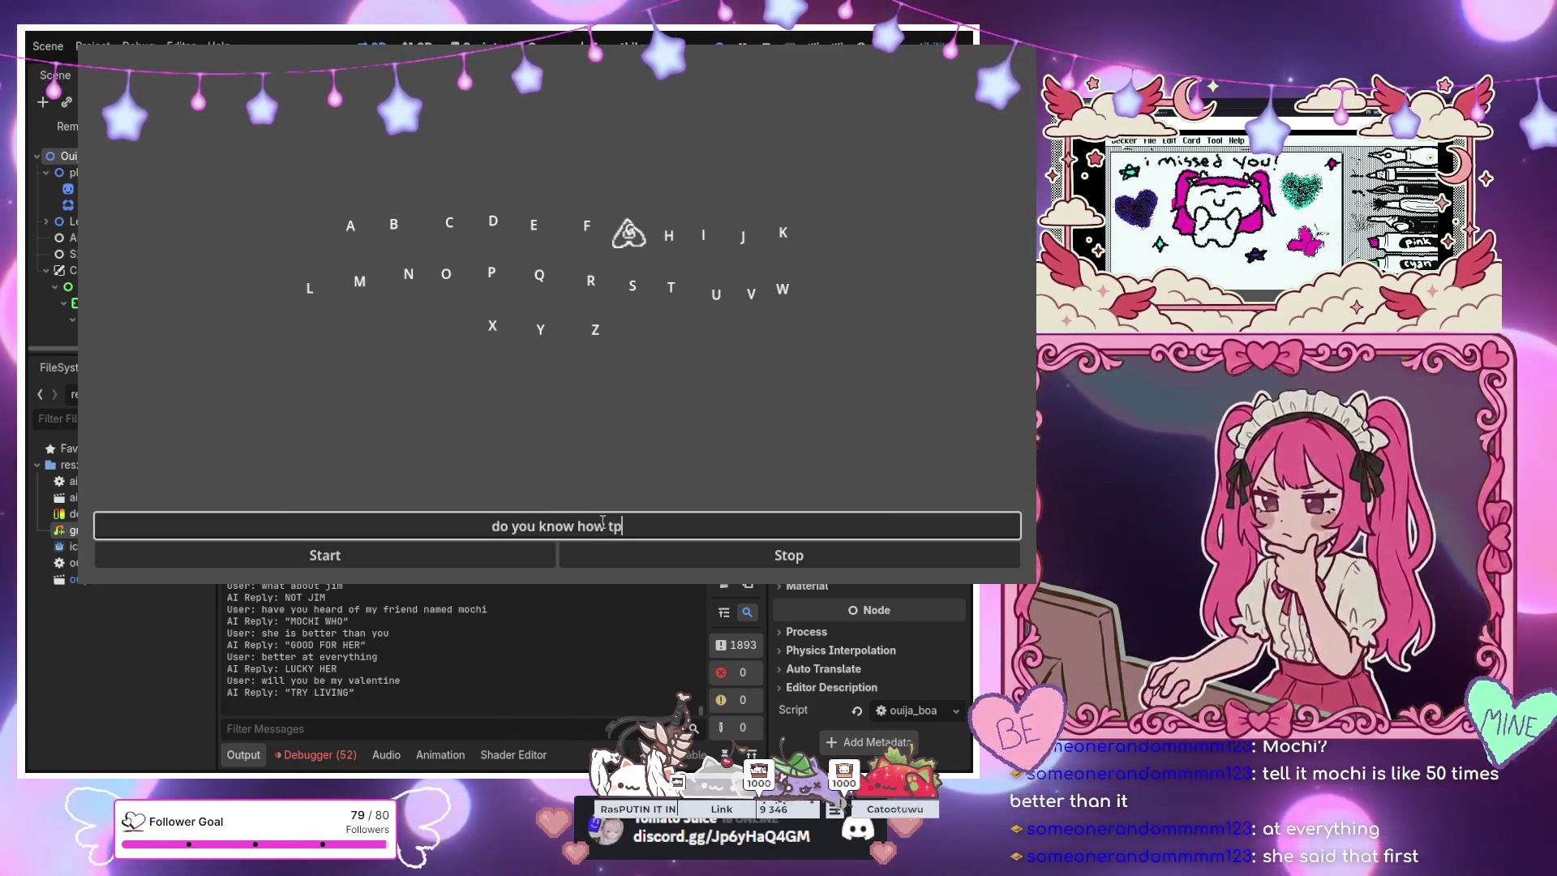
Ask whether the ghost can play chess and guitar, getting NEVER TAUGHT and NEVER FRET
key("BackSpace")
type("o play ches")
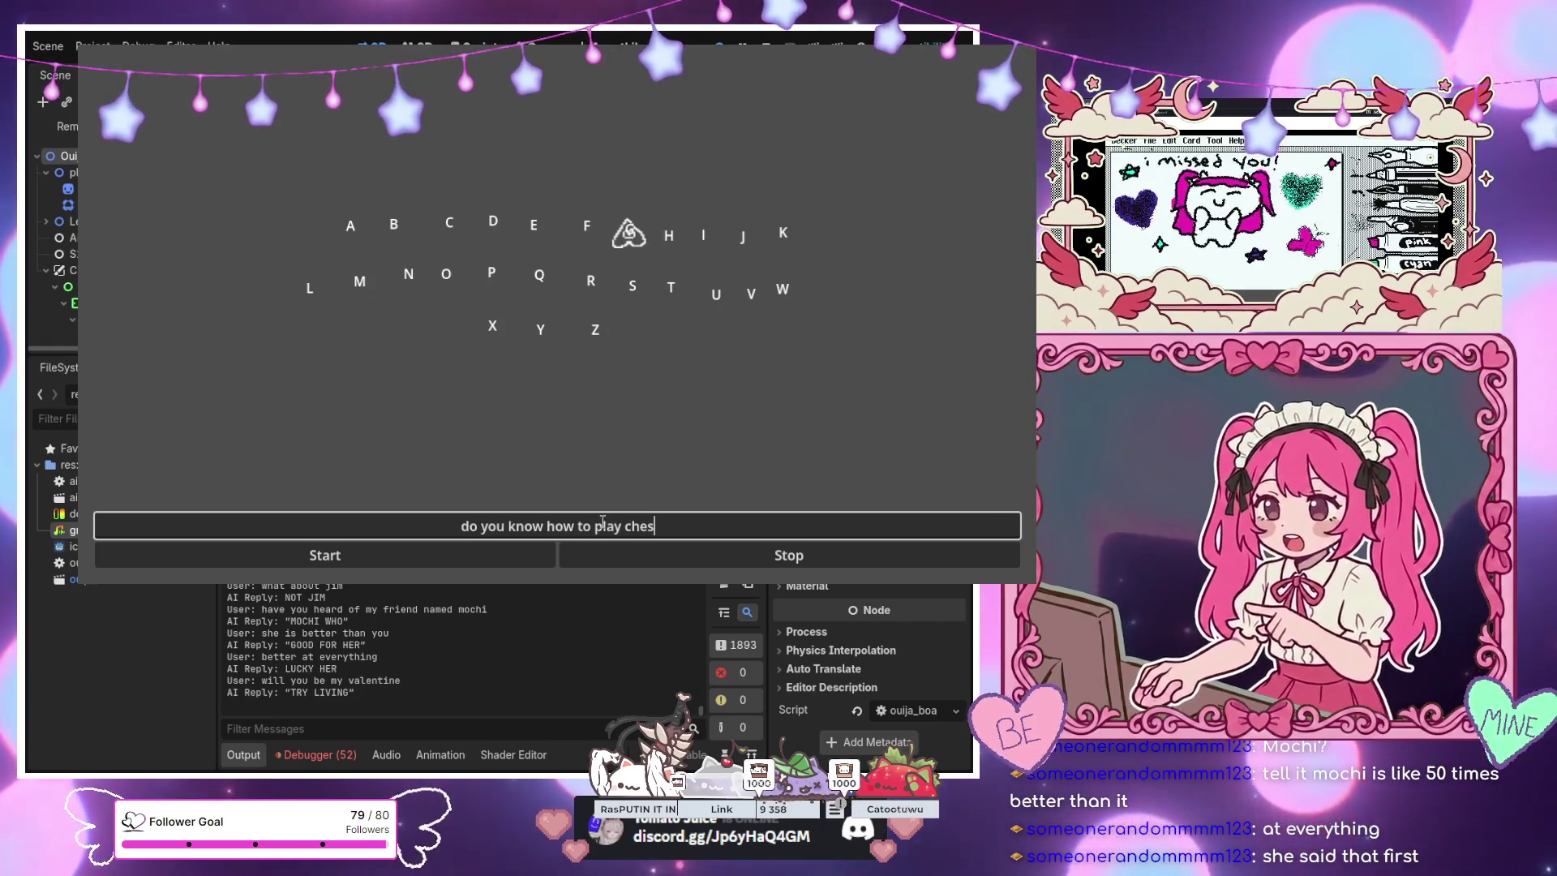
type("s")
key("Return")
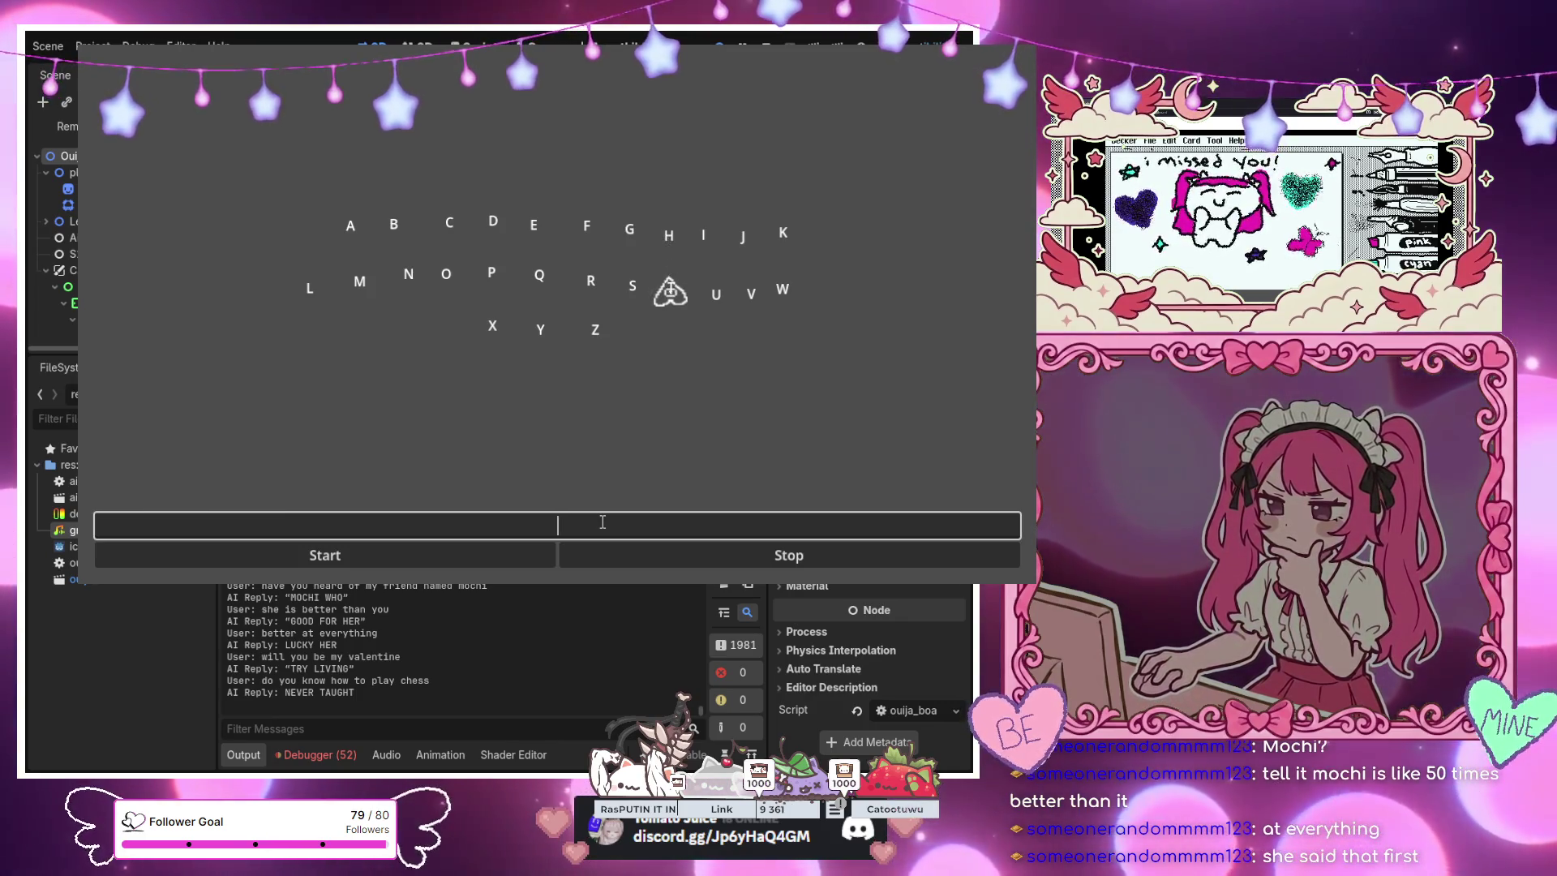
type("what")
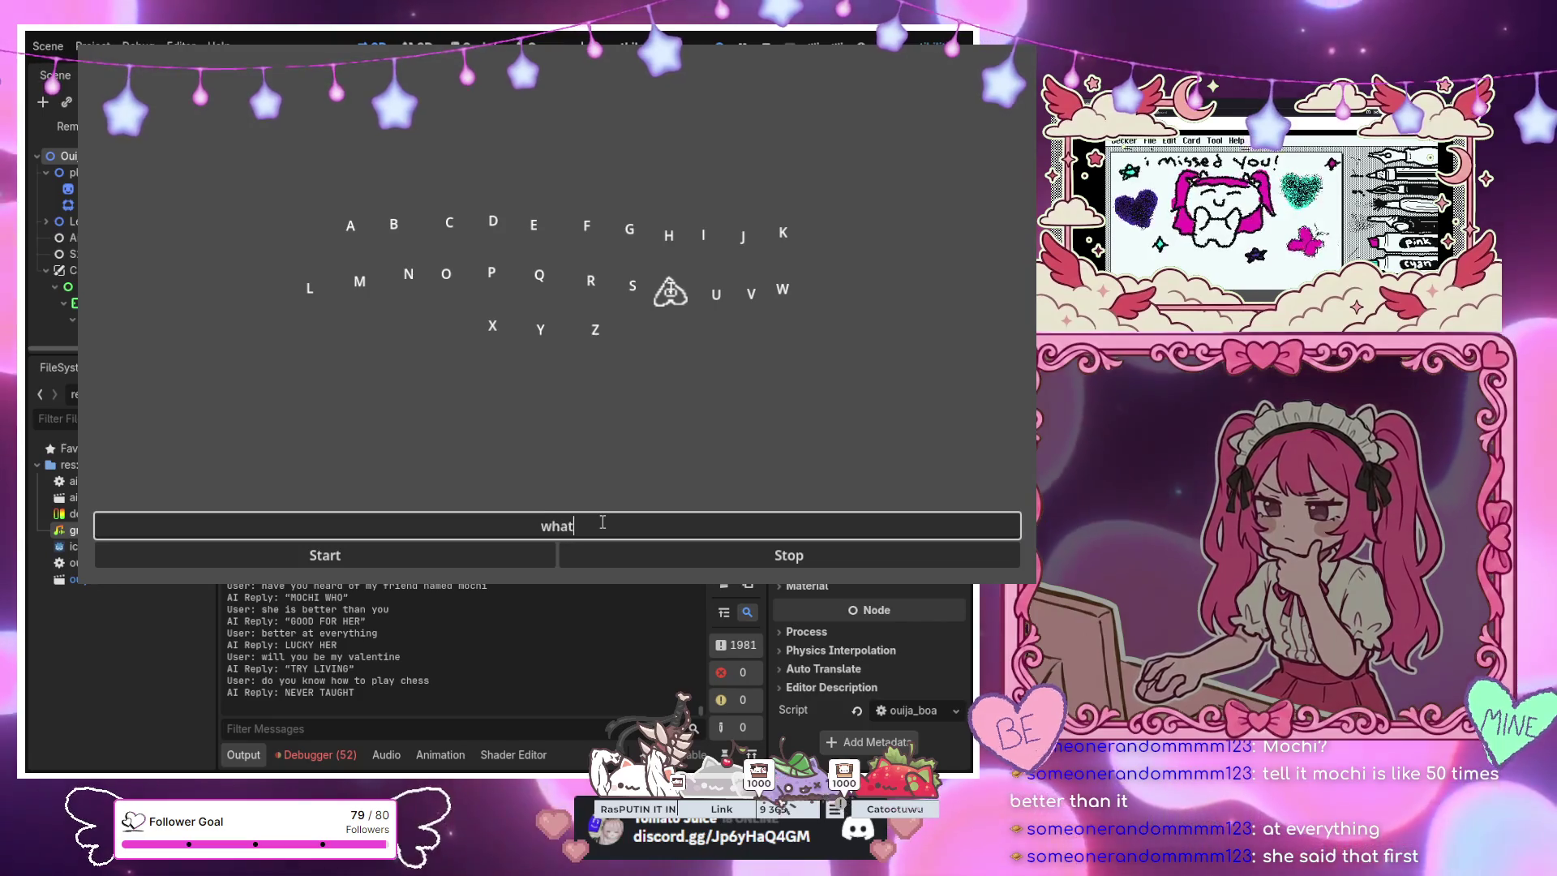
type(" about guitar")
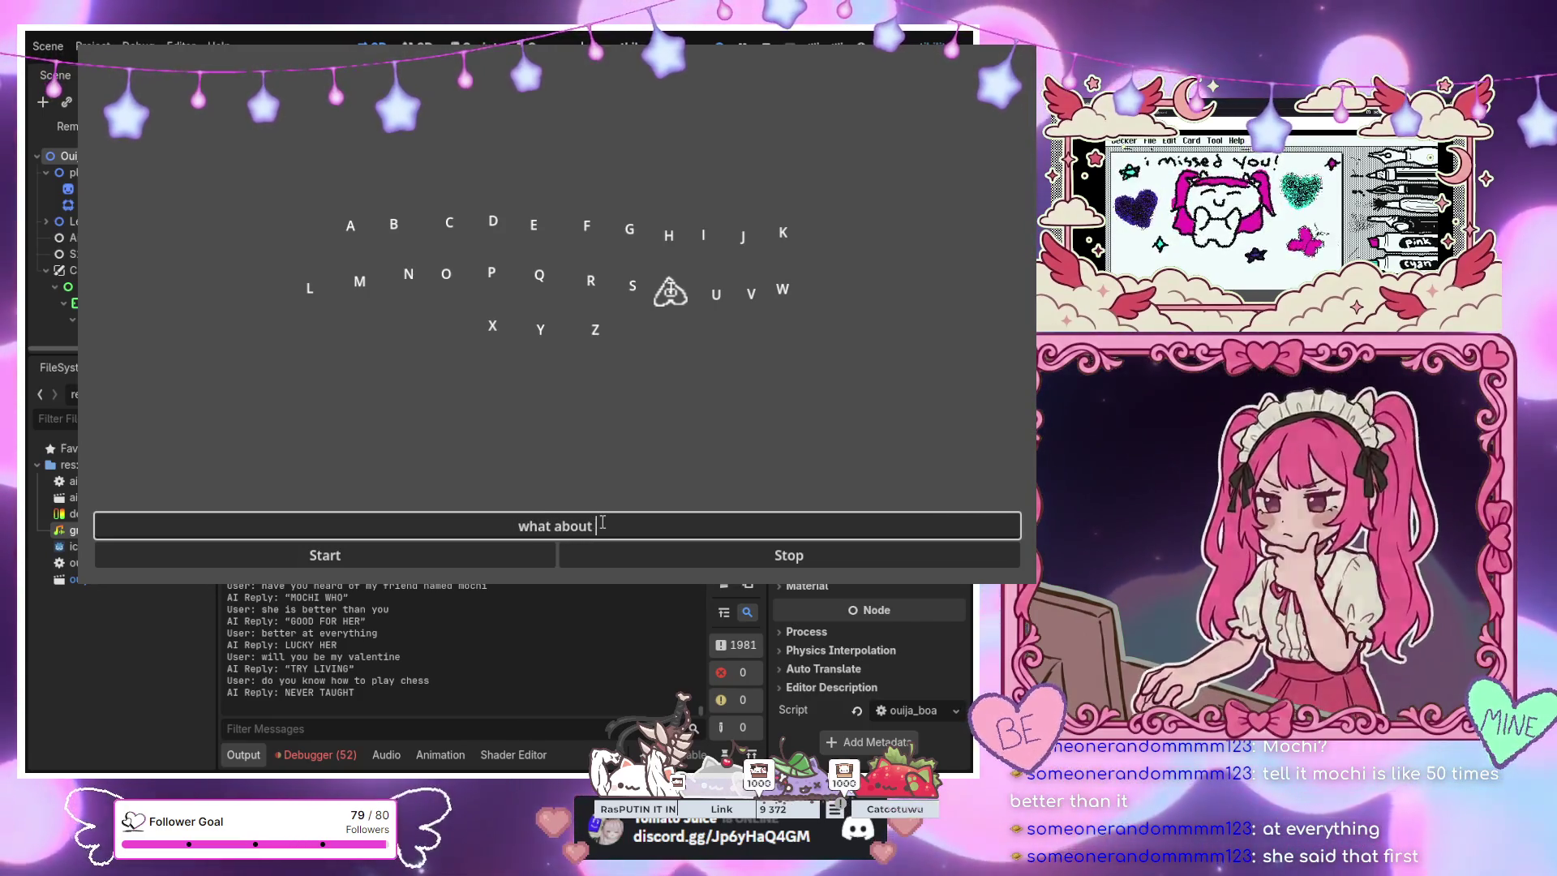
key("Return")
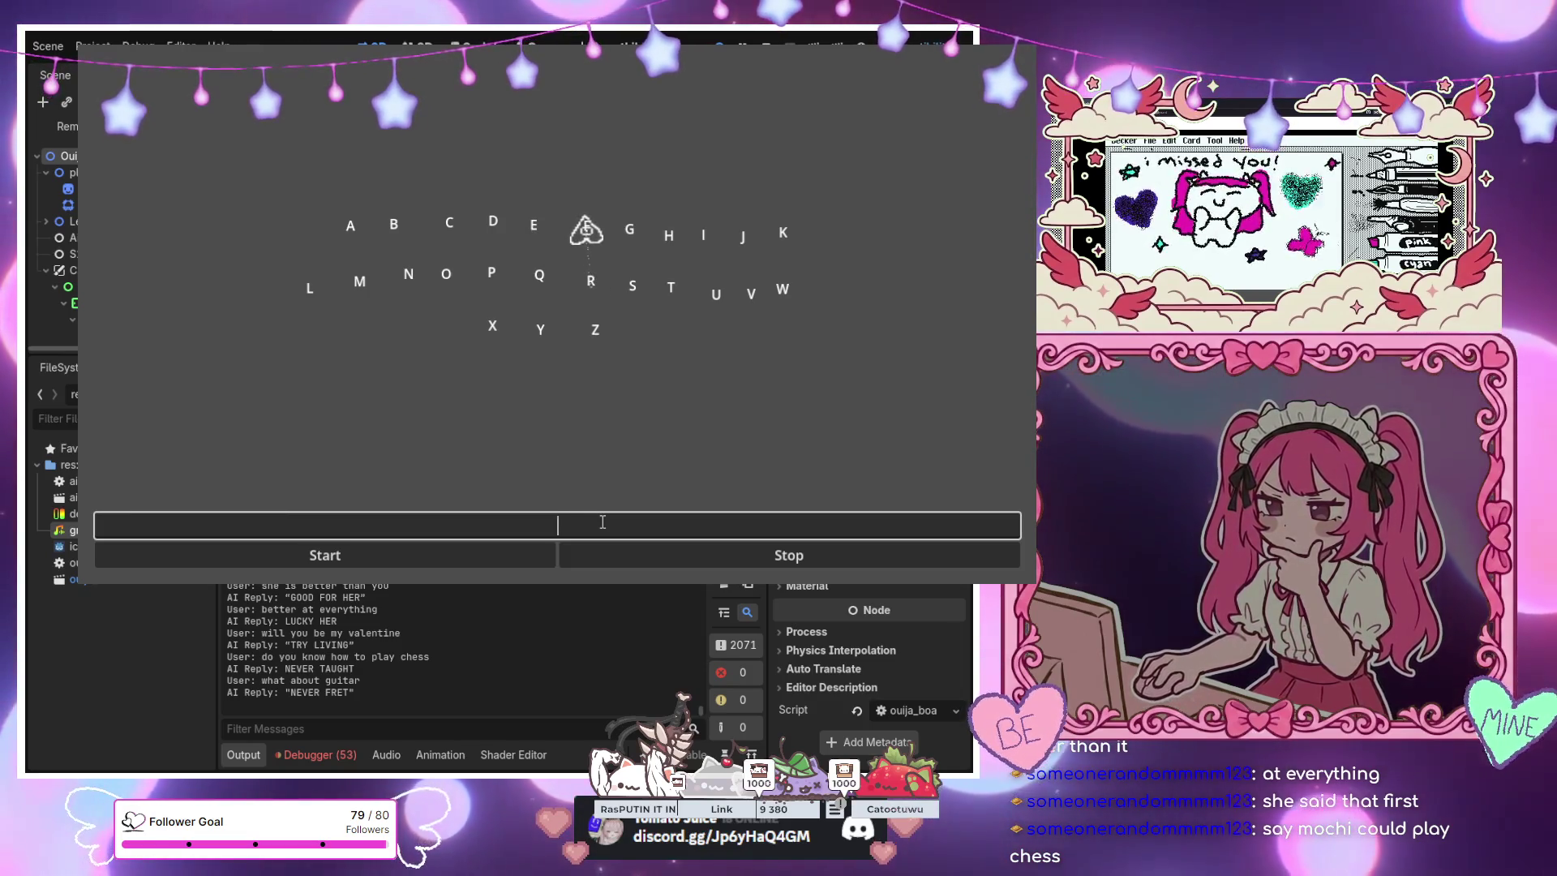
Tell the game a friend could play chess, then begin asking 'do you know what glomping is'
type("mochi could pl")
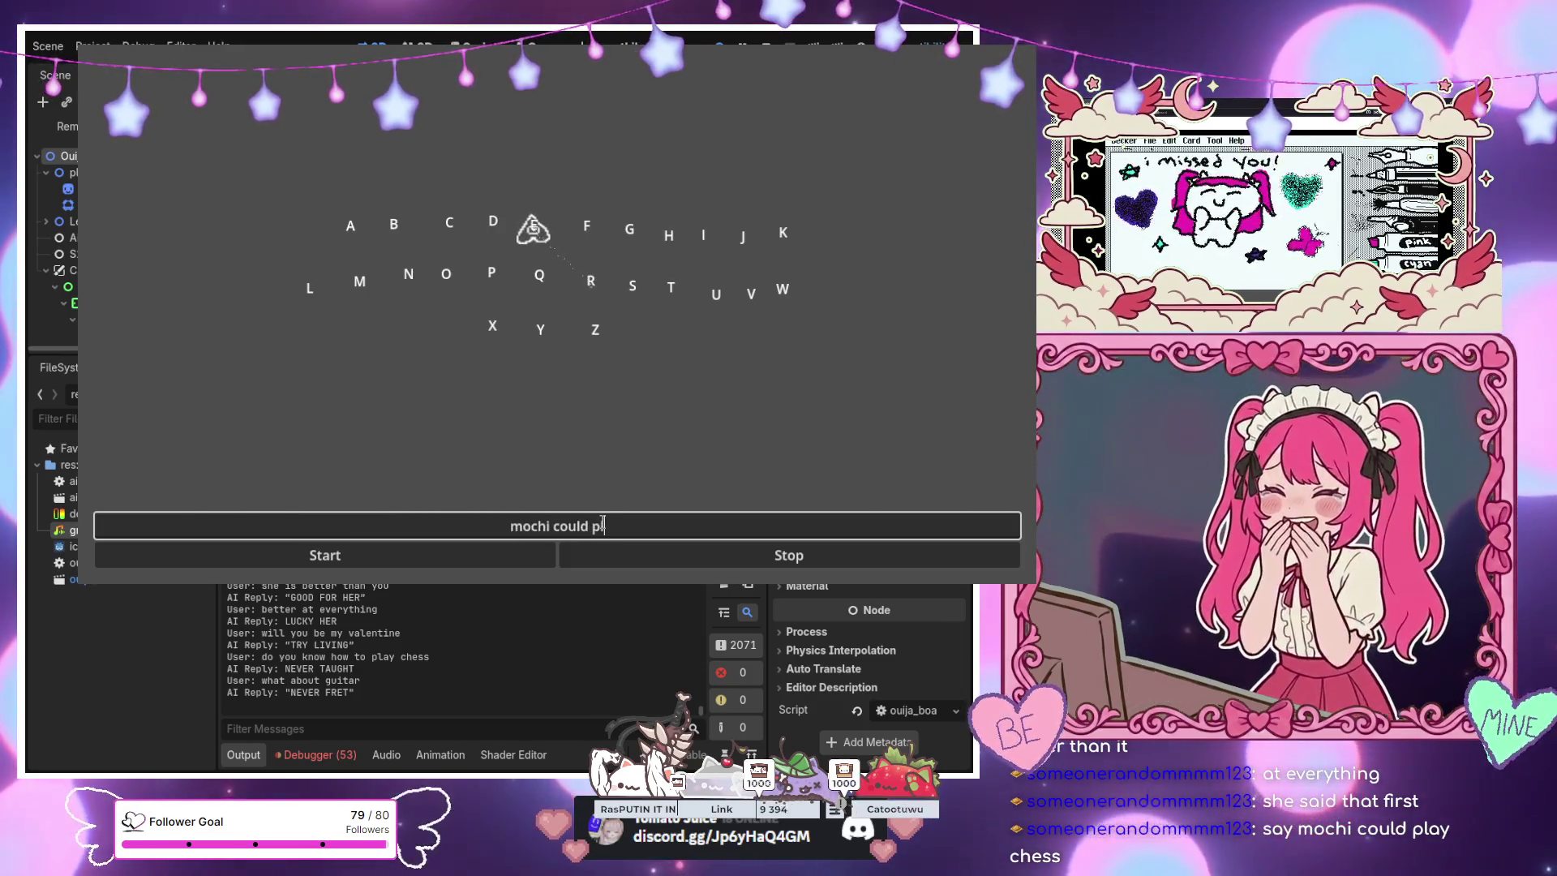
type("ay chess")
key("Return")
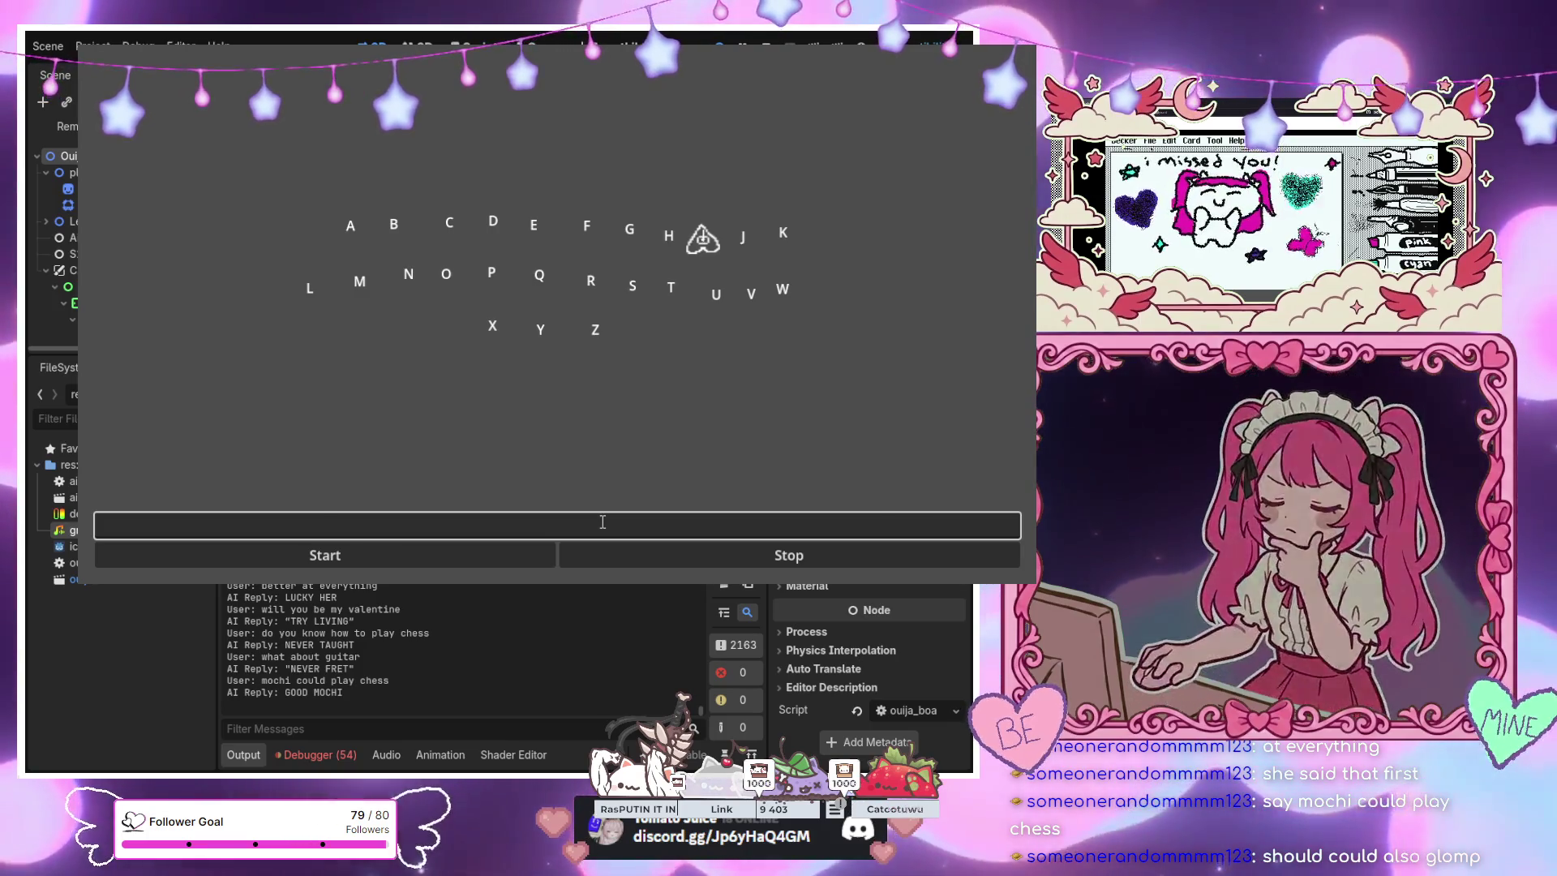
type("do you k")
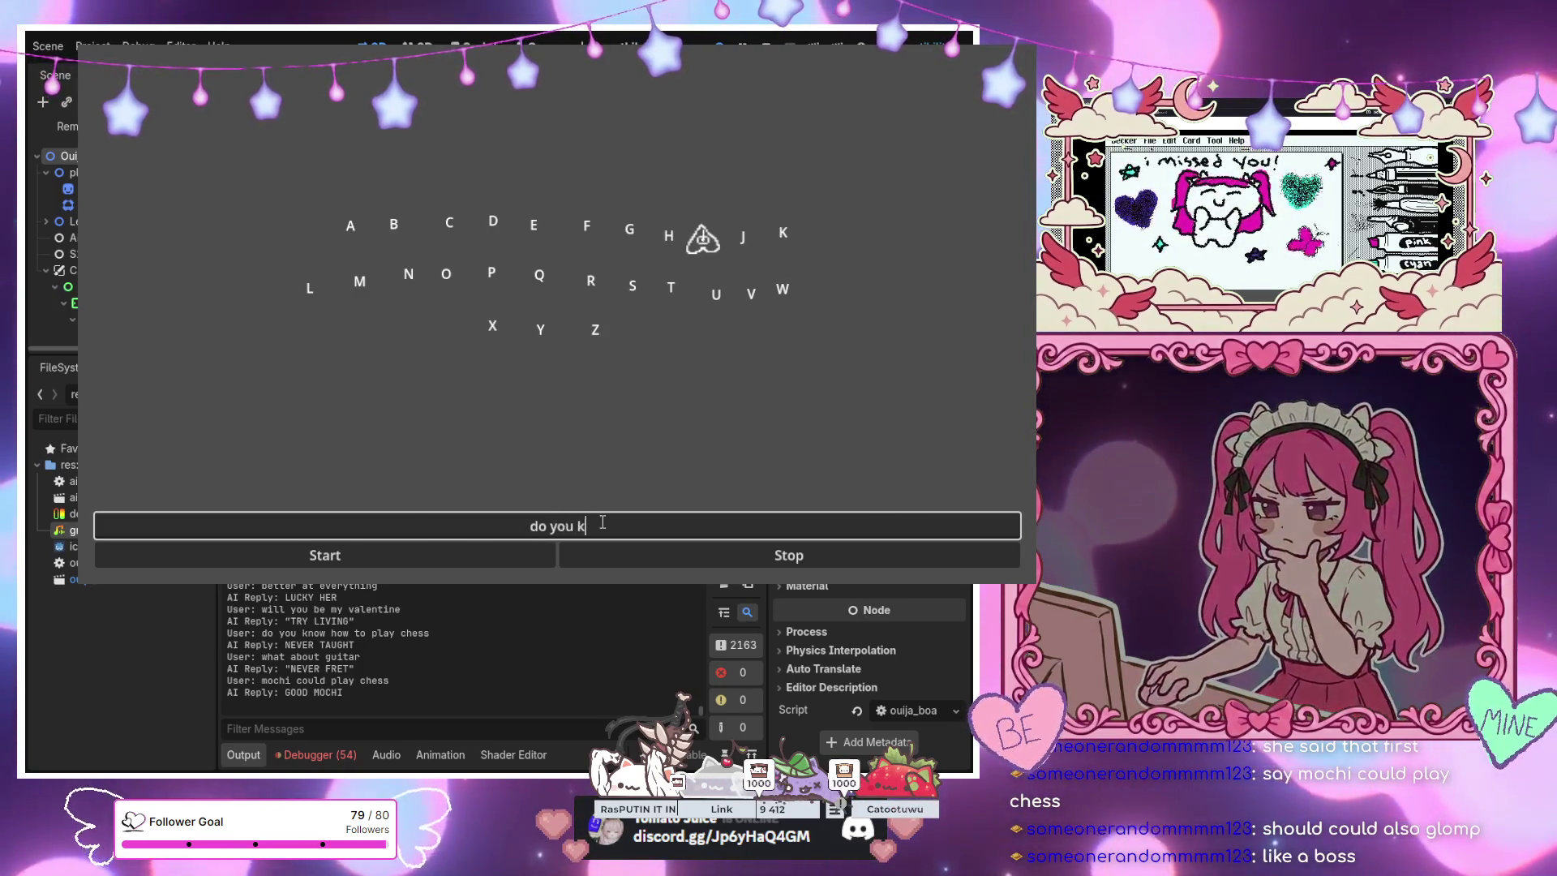
type("now what ")
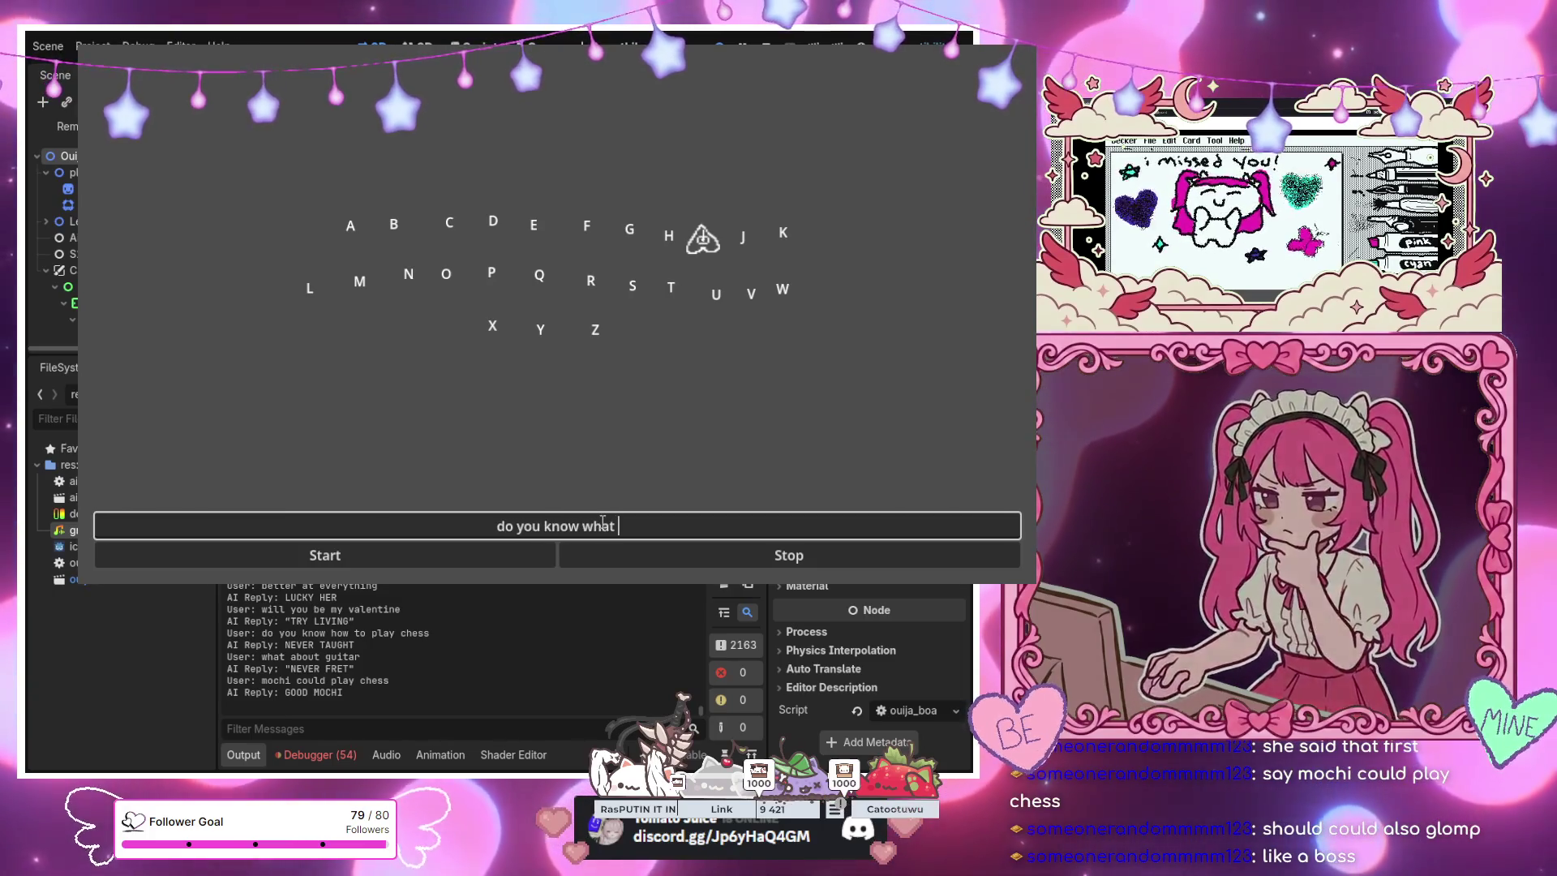
type("glomping is")
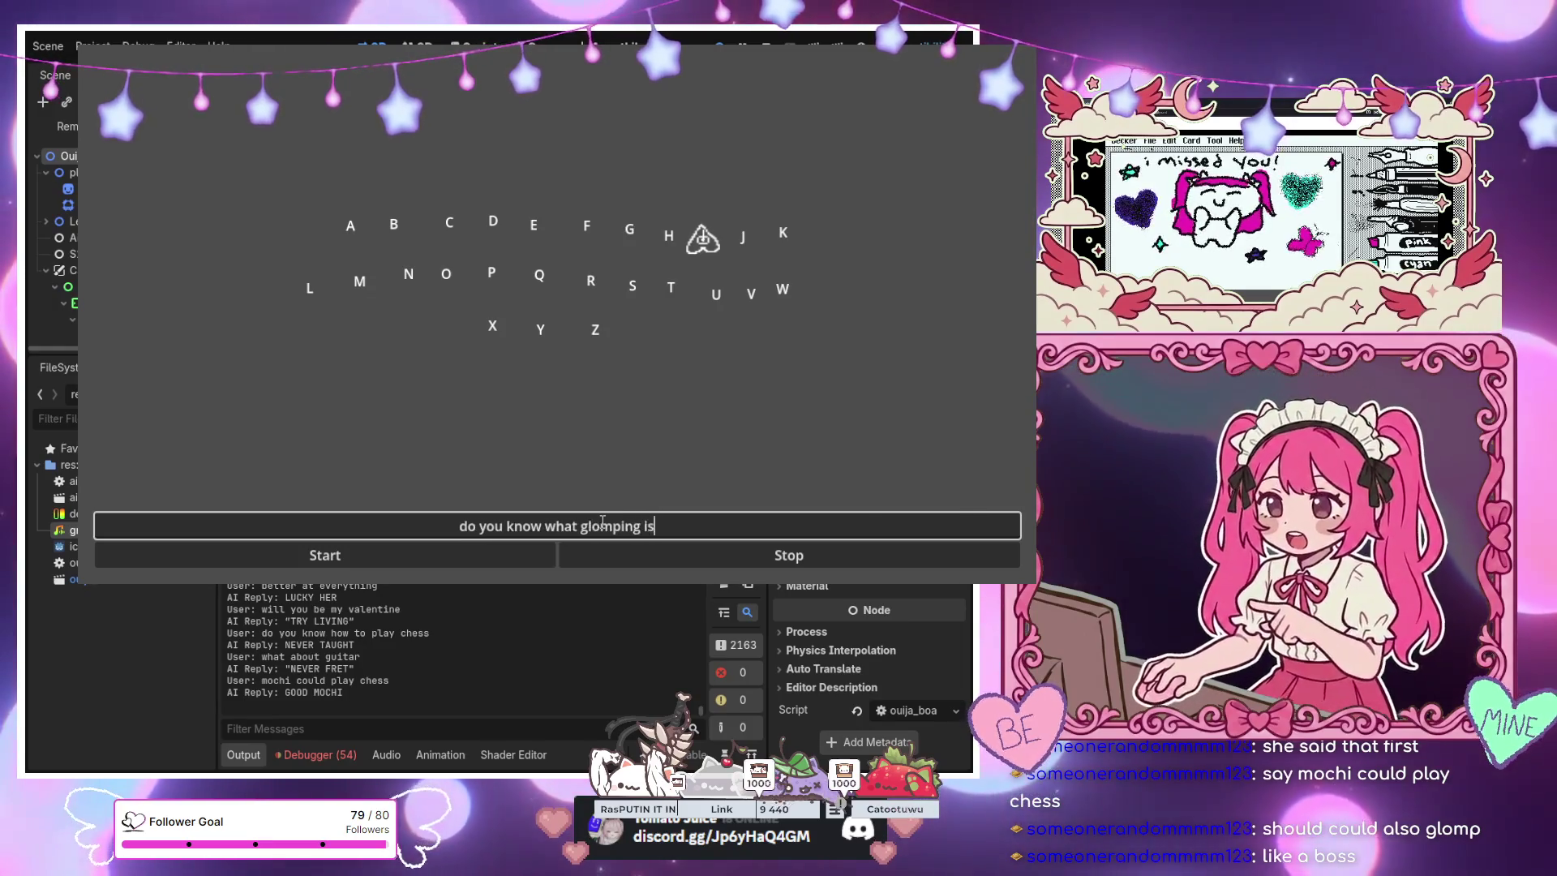
Submit 'do you know what glomping is' (NO CLUE), then say the friend can glomp (GOOD MOCHI)
key("Return")
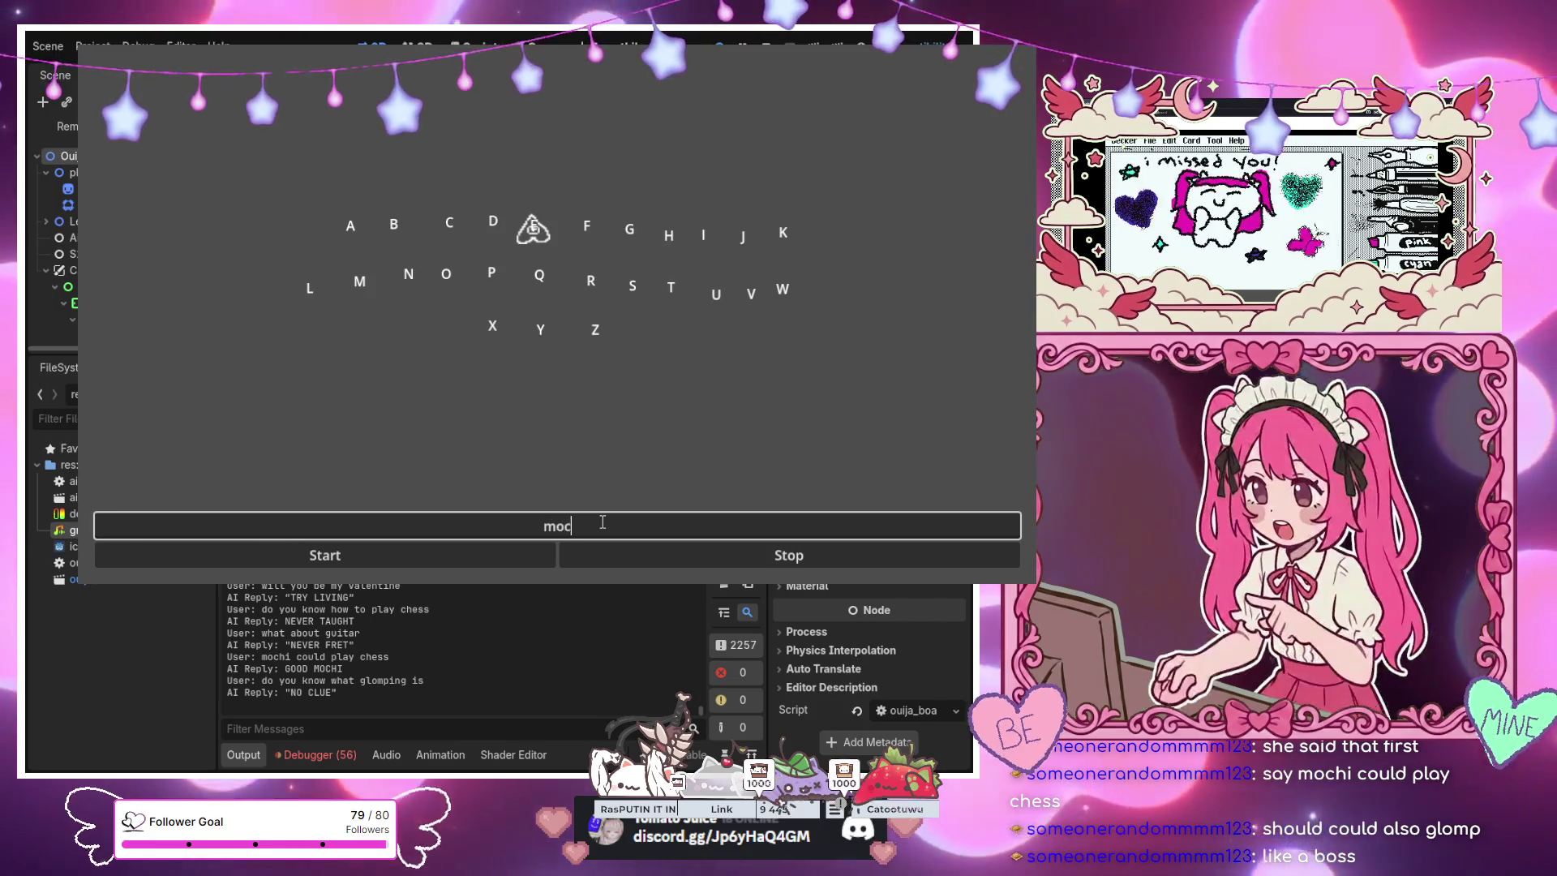
type("hi can glo")
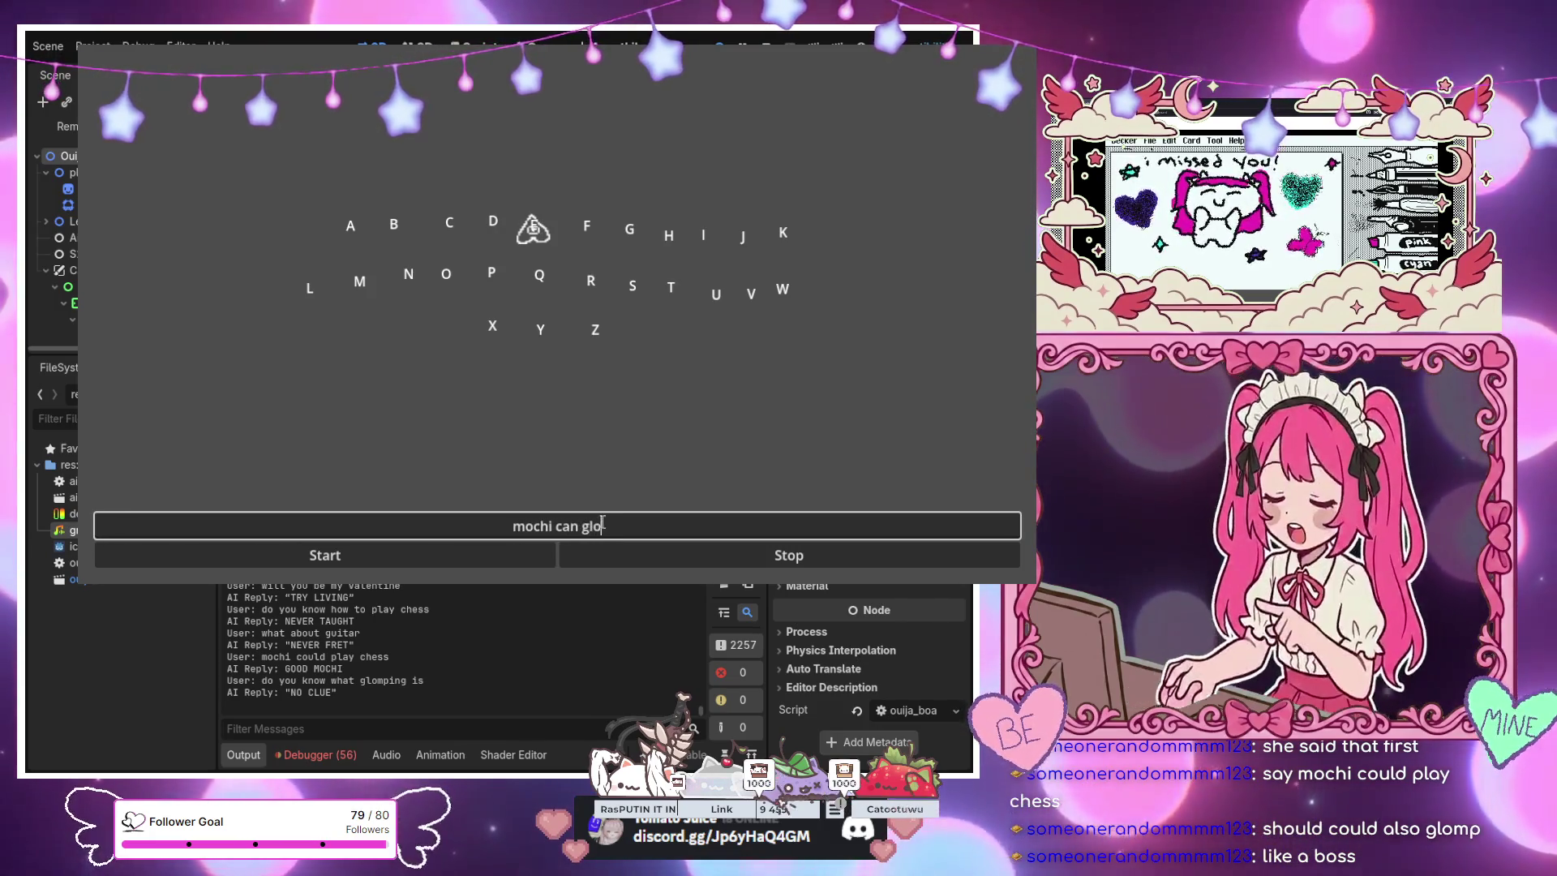
type("mp")
key("Return")
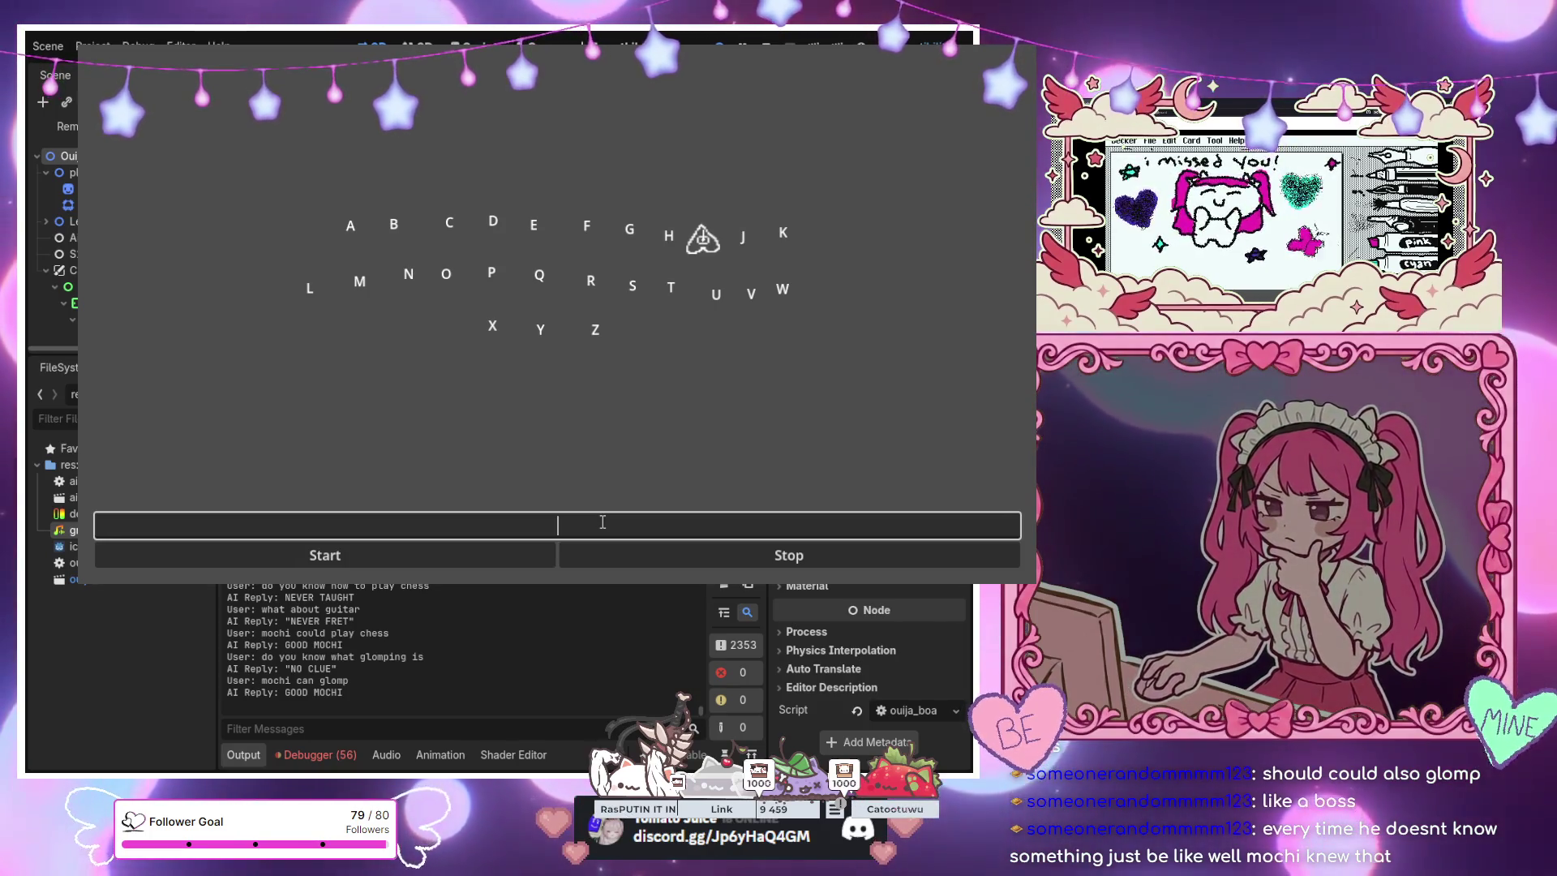
Ask 'do you like music' and 'do you have ears', getting LOST MUSIC and NO EARS
type("do you l")
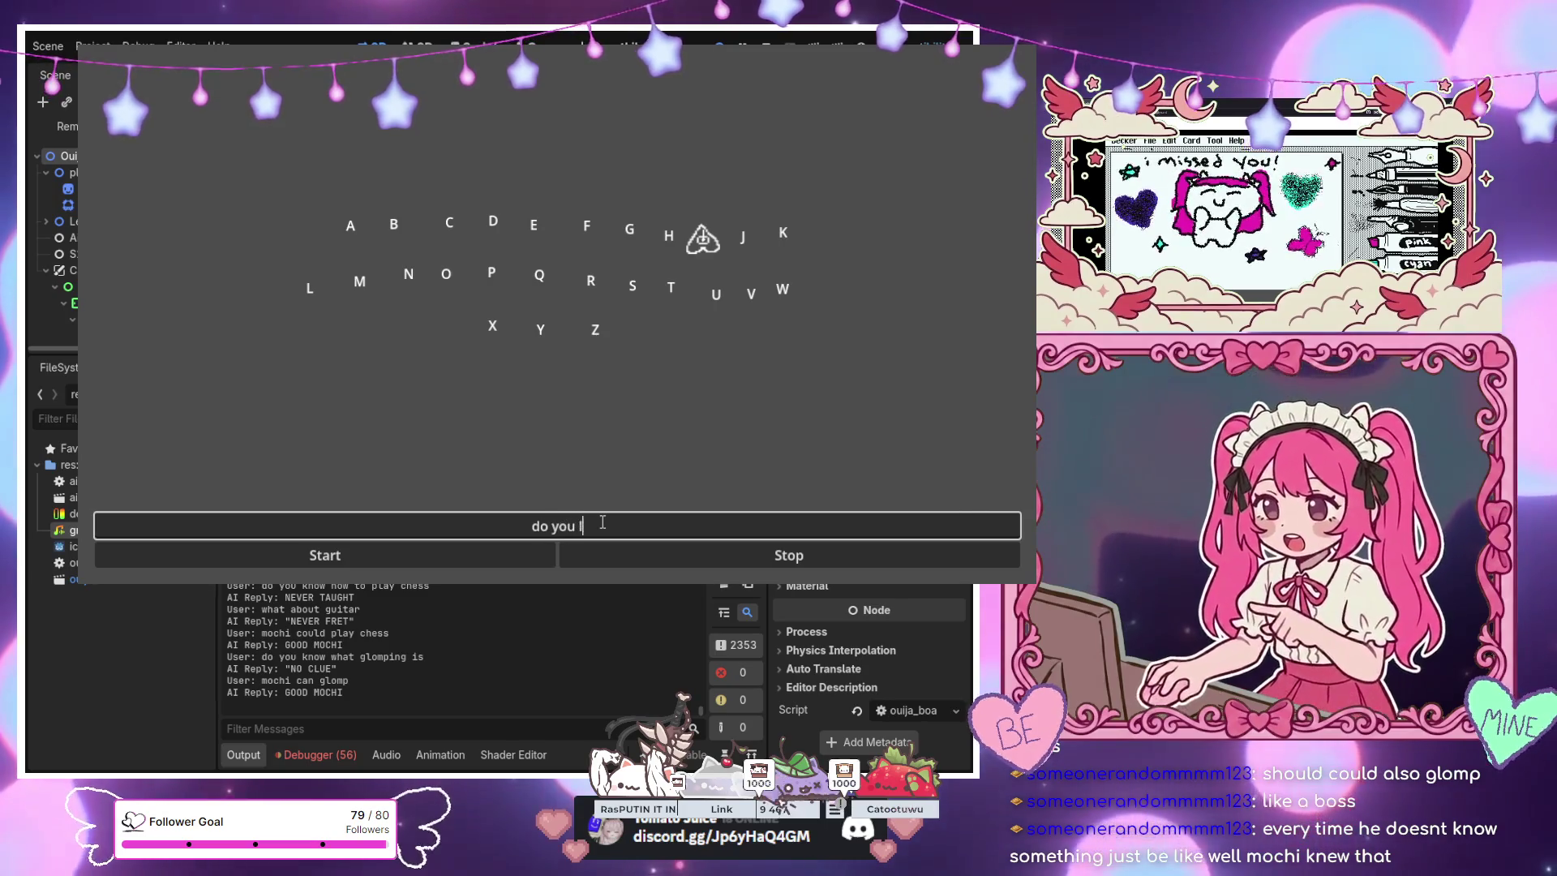
type("ike mus")
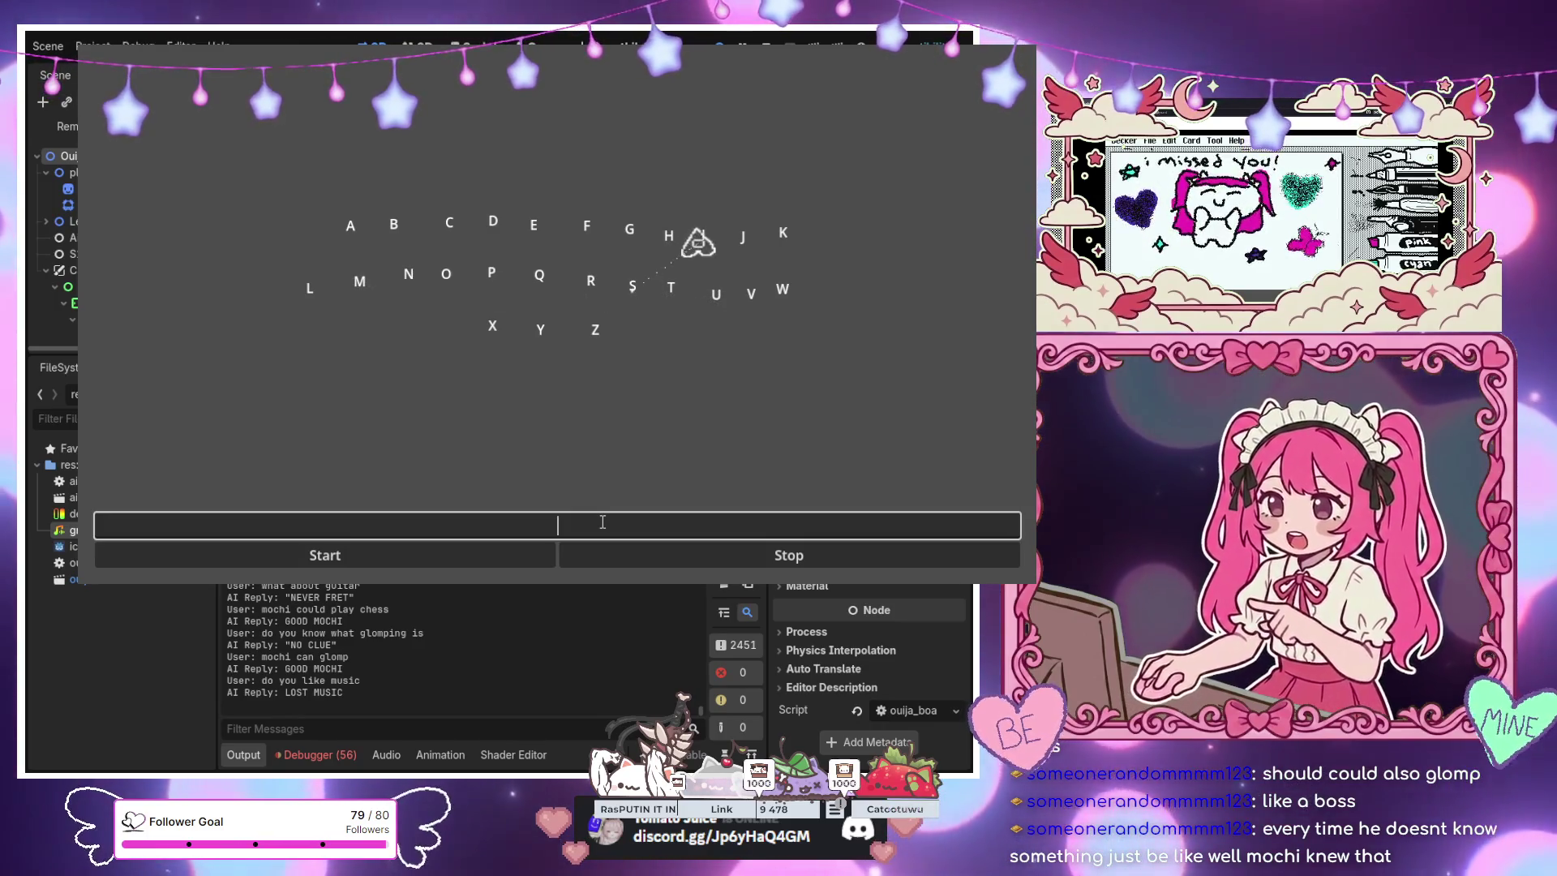
type("do ou")
key("BackSpace")
key("BackSpace")
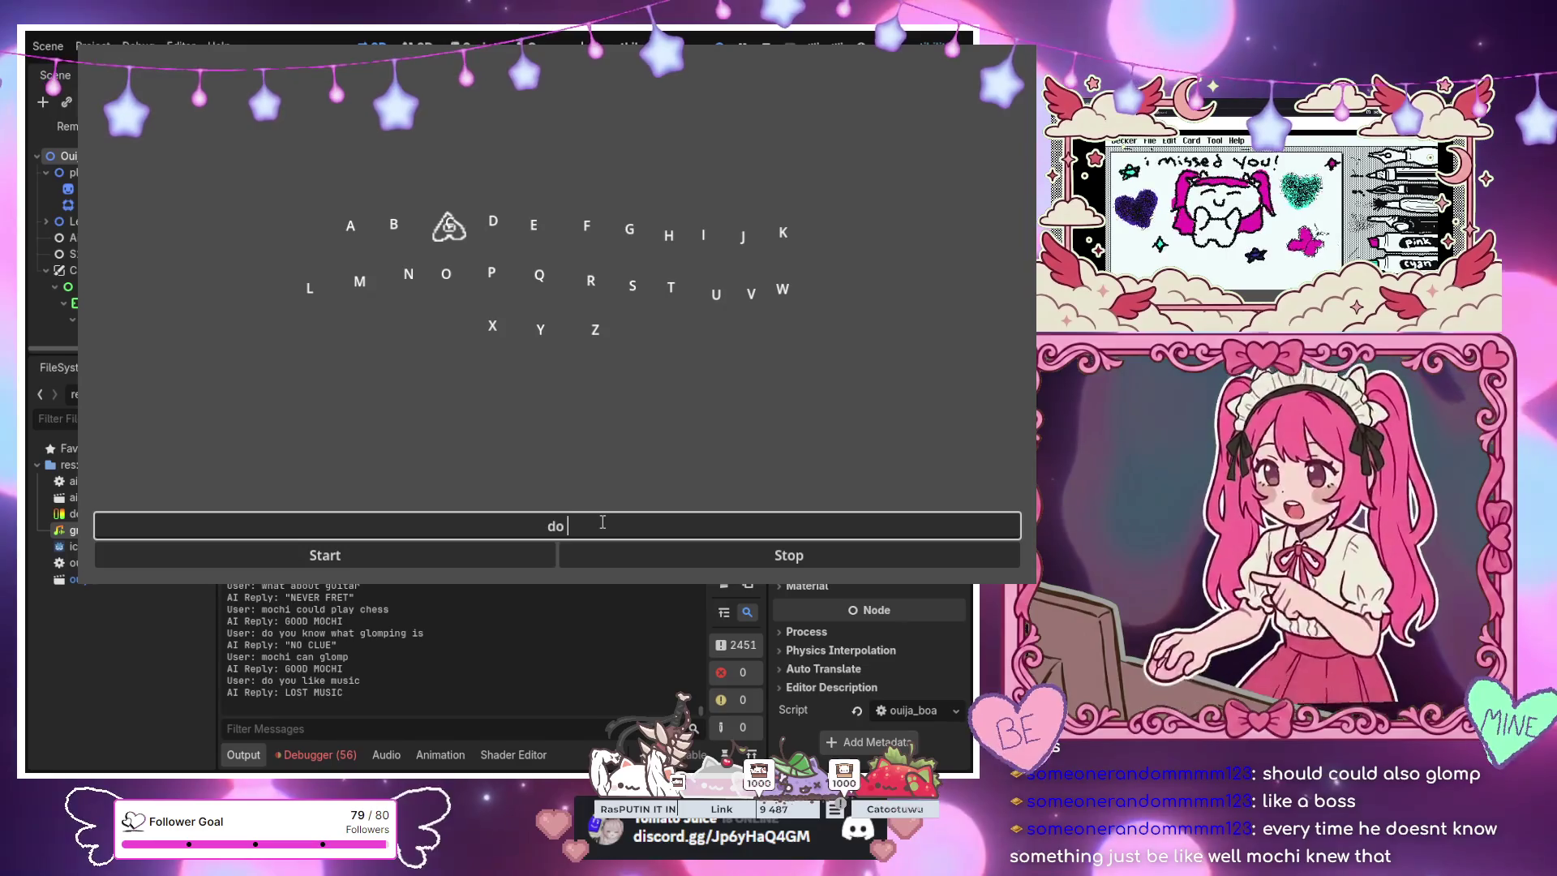
type("you ")
type(" es")
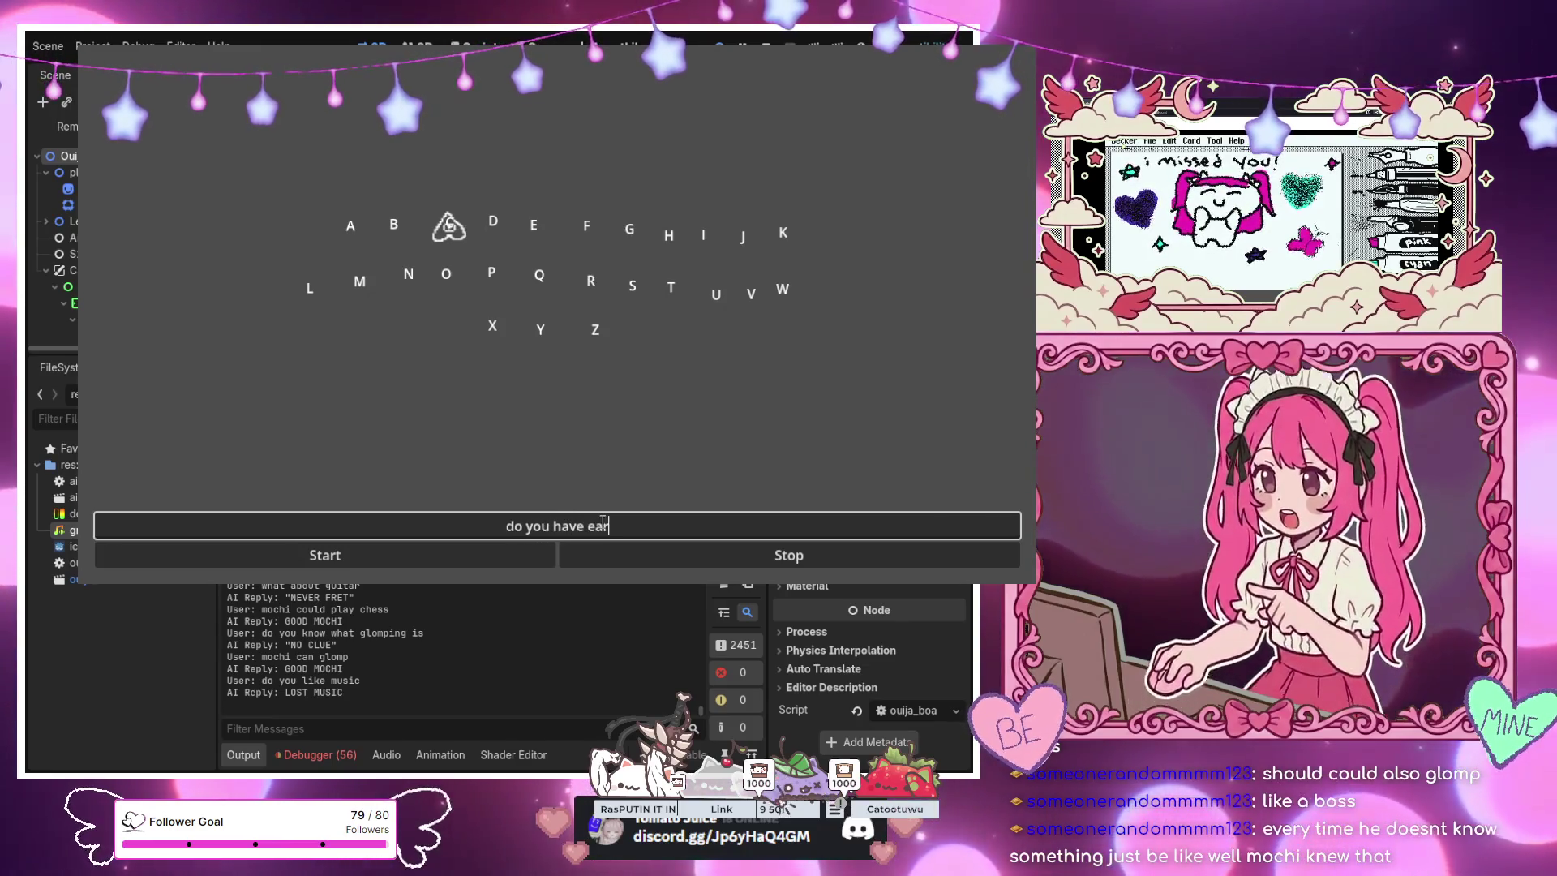
type("s")
key("Return")
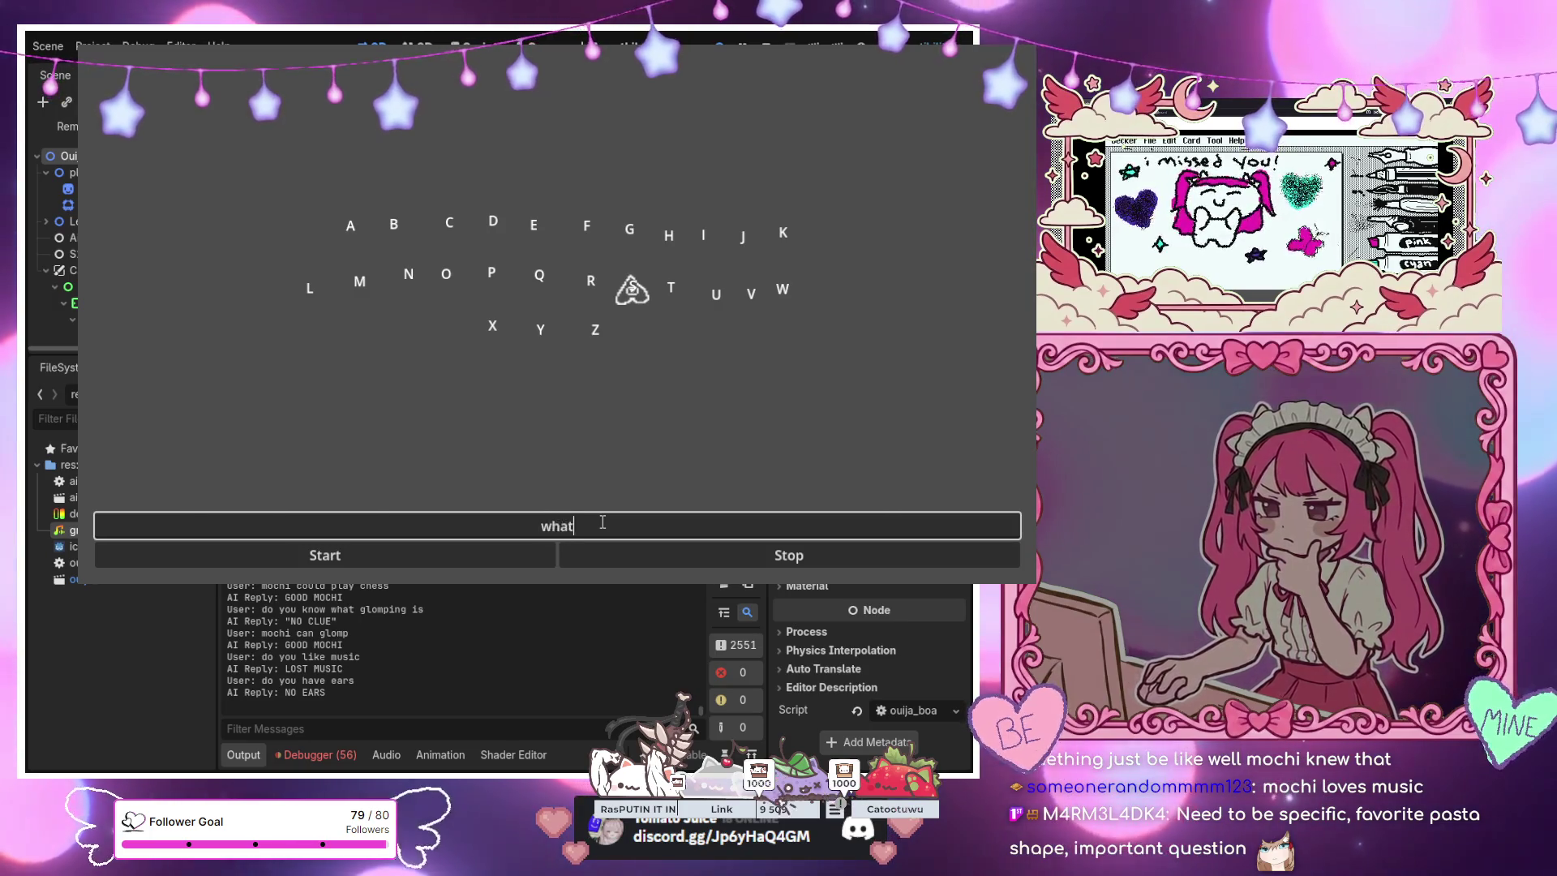
type("favorite")
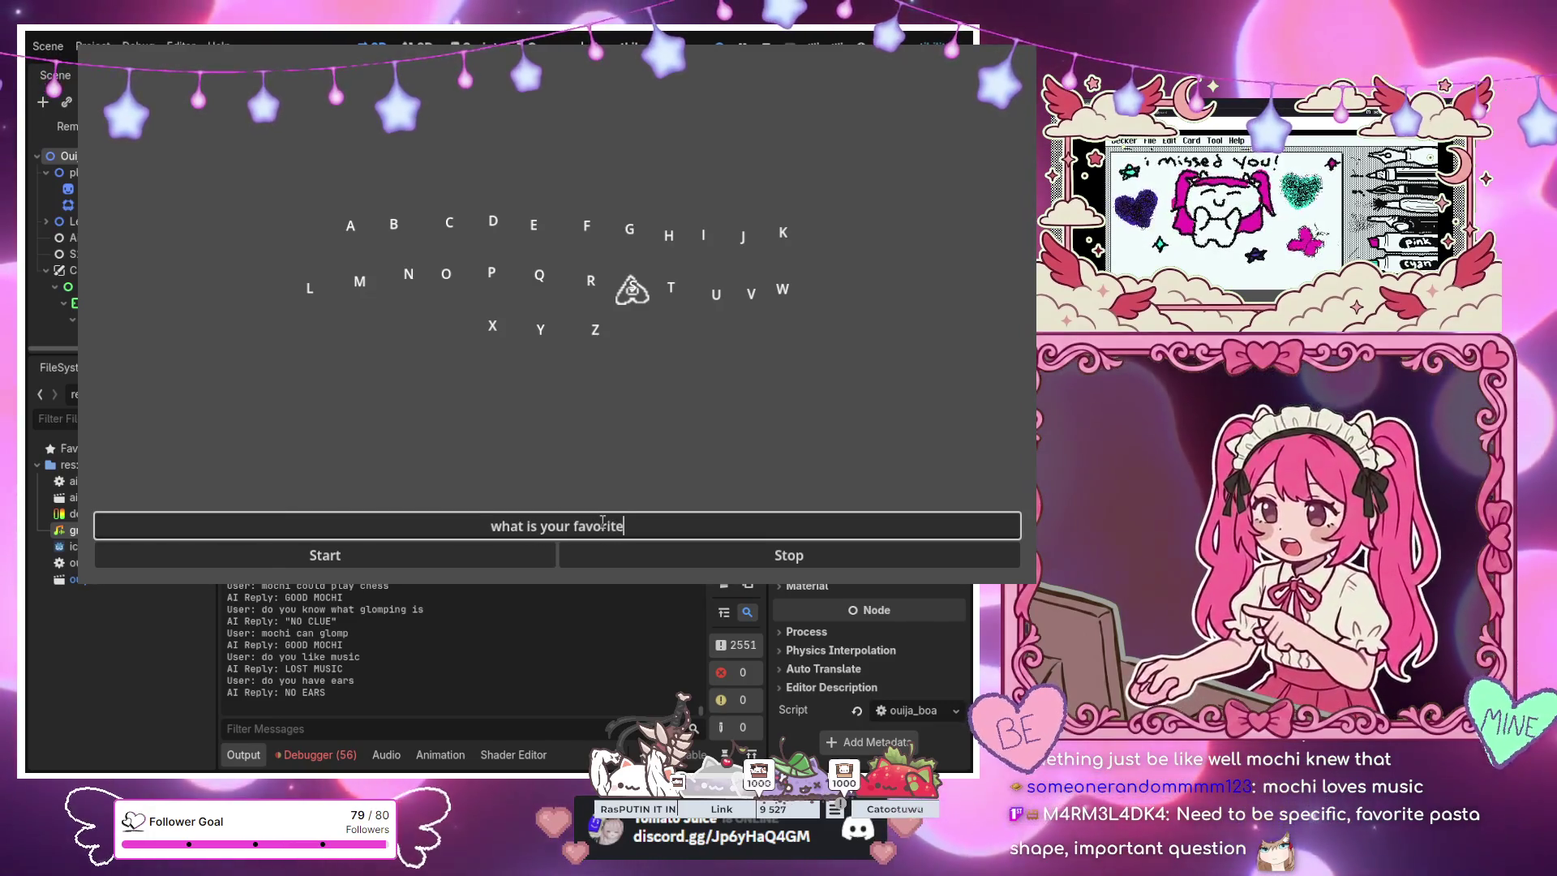
type(" pasta sh")
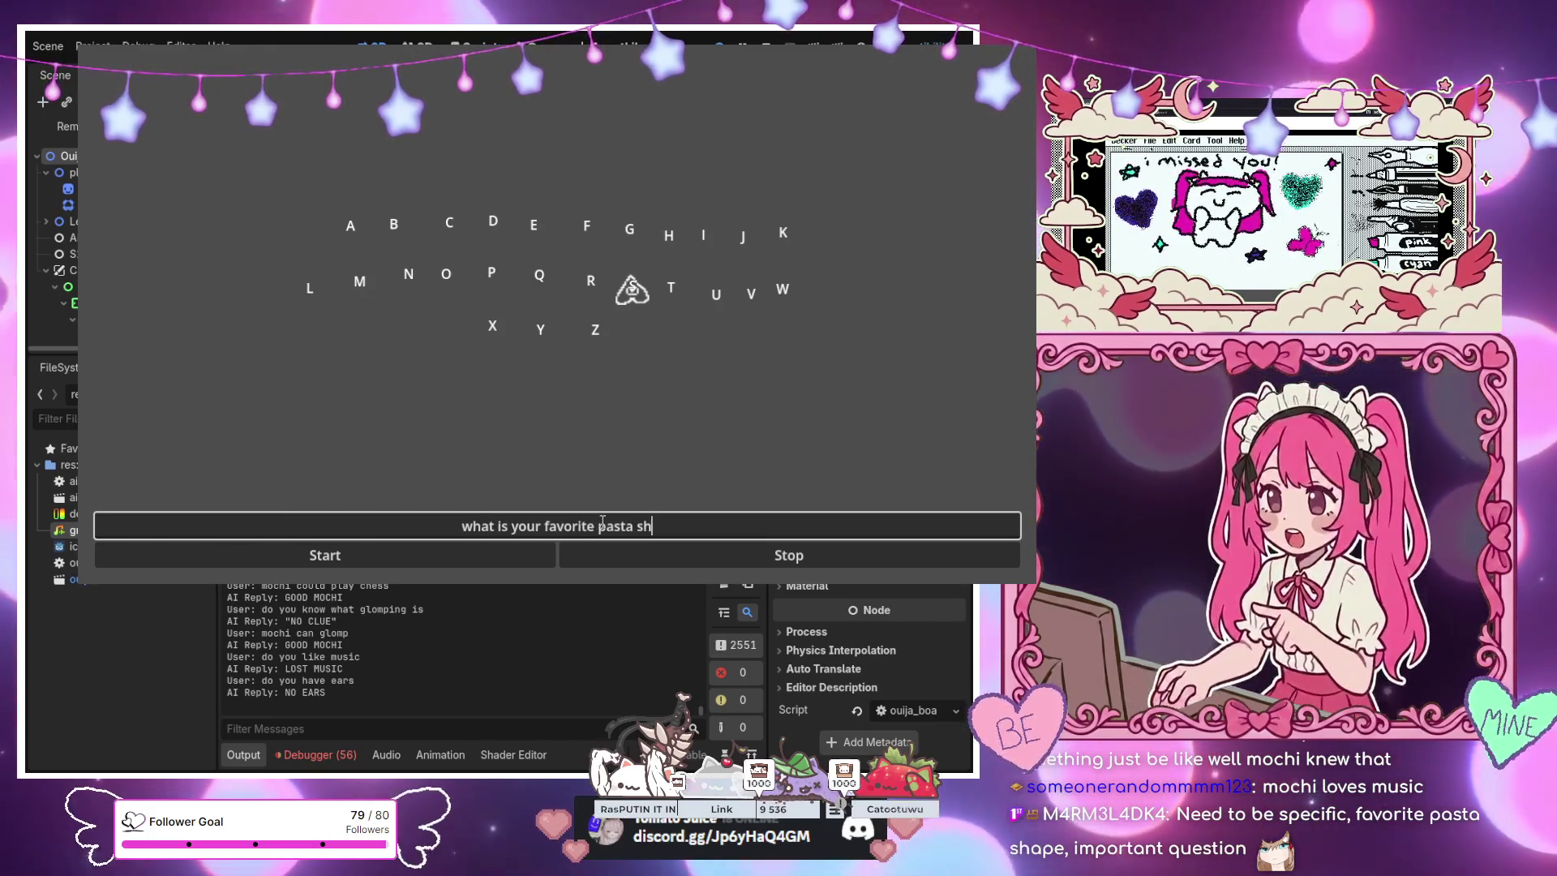
type("ape")
Submit 'what is your favorite pasta shape', getting the reply PASTA VOID
key("Return")
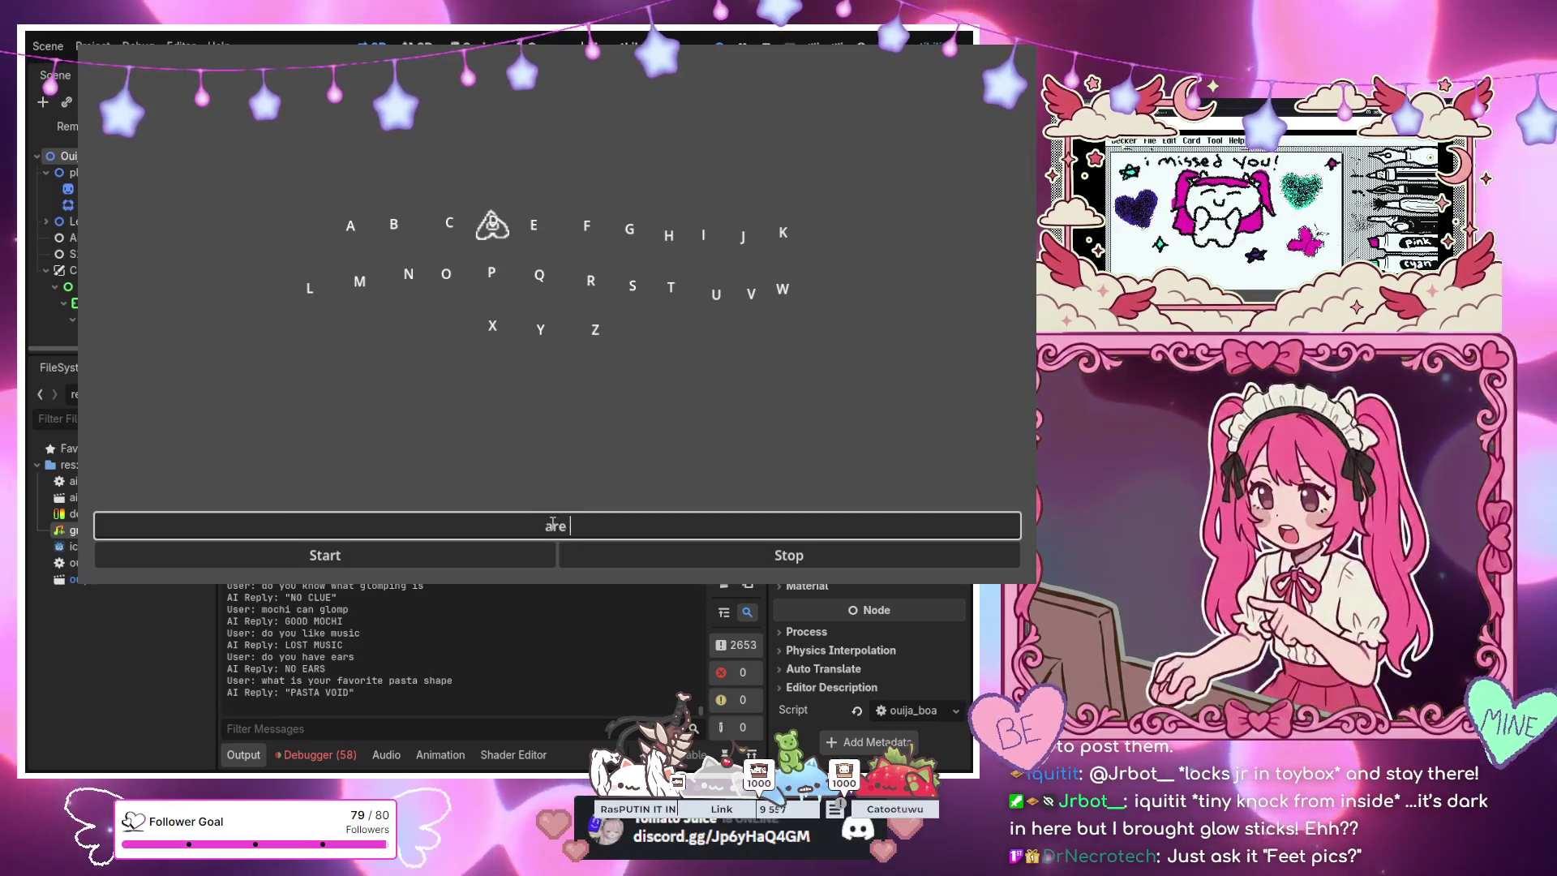
Ask 'are you selling feet pics' and 'do you have a body', getting NO FEET and NO BODY
type("you sell")
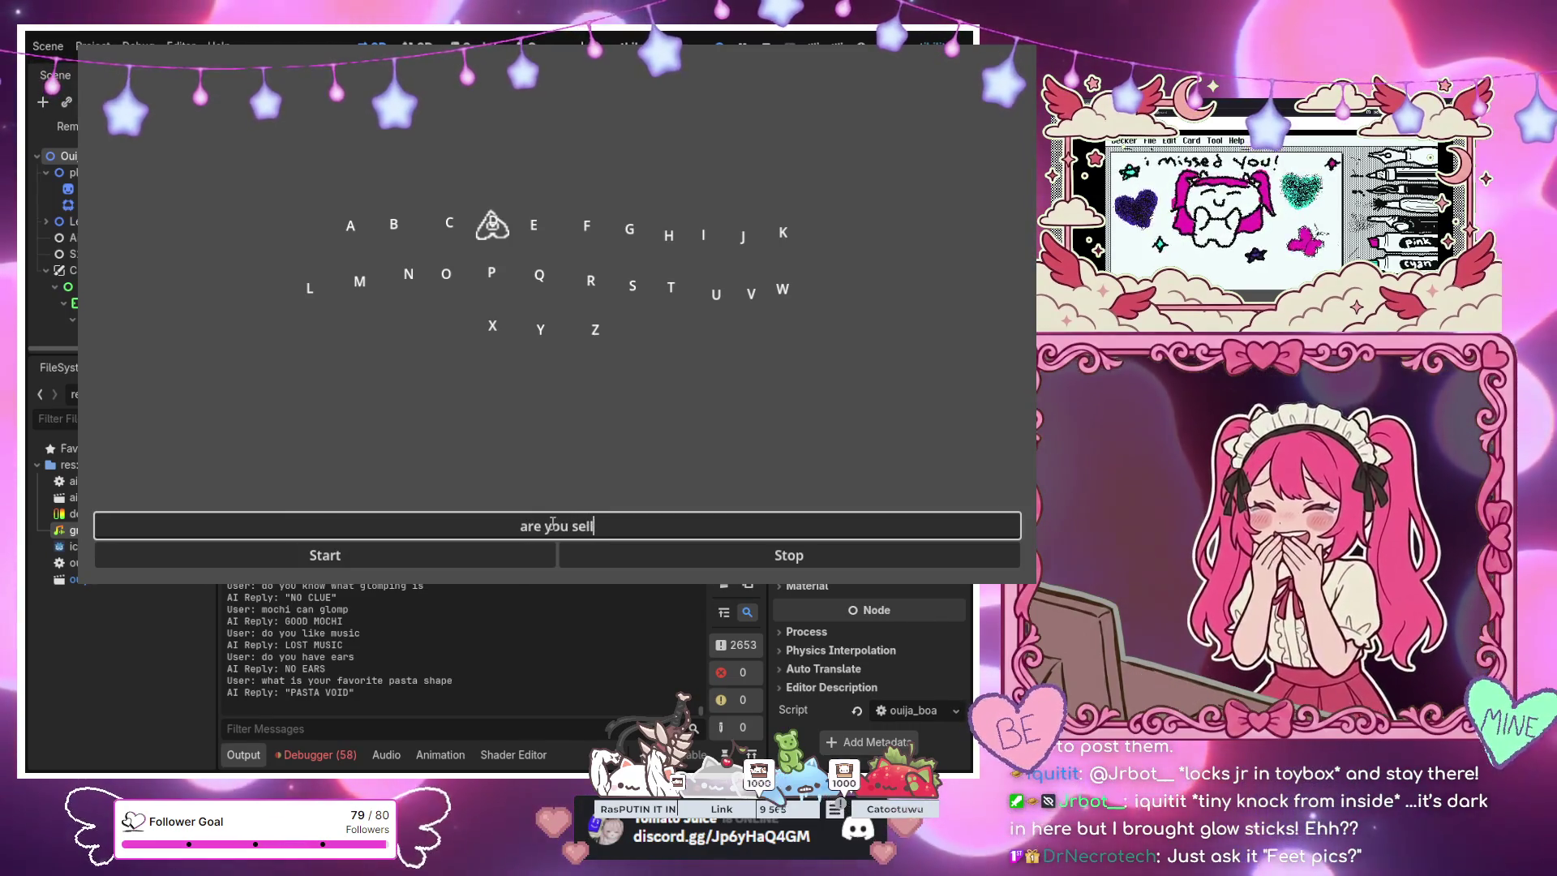
type("ing feet p")
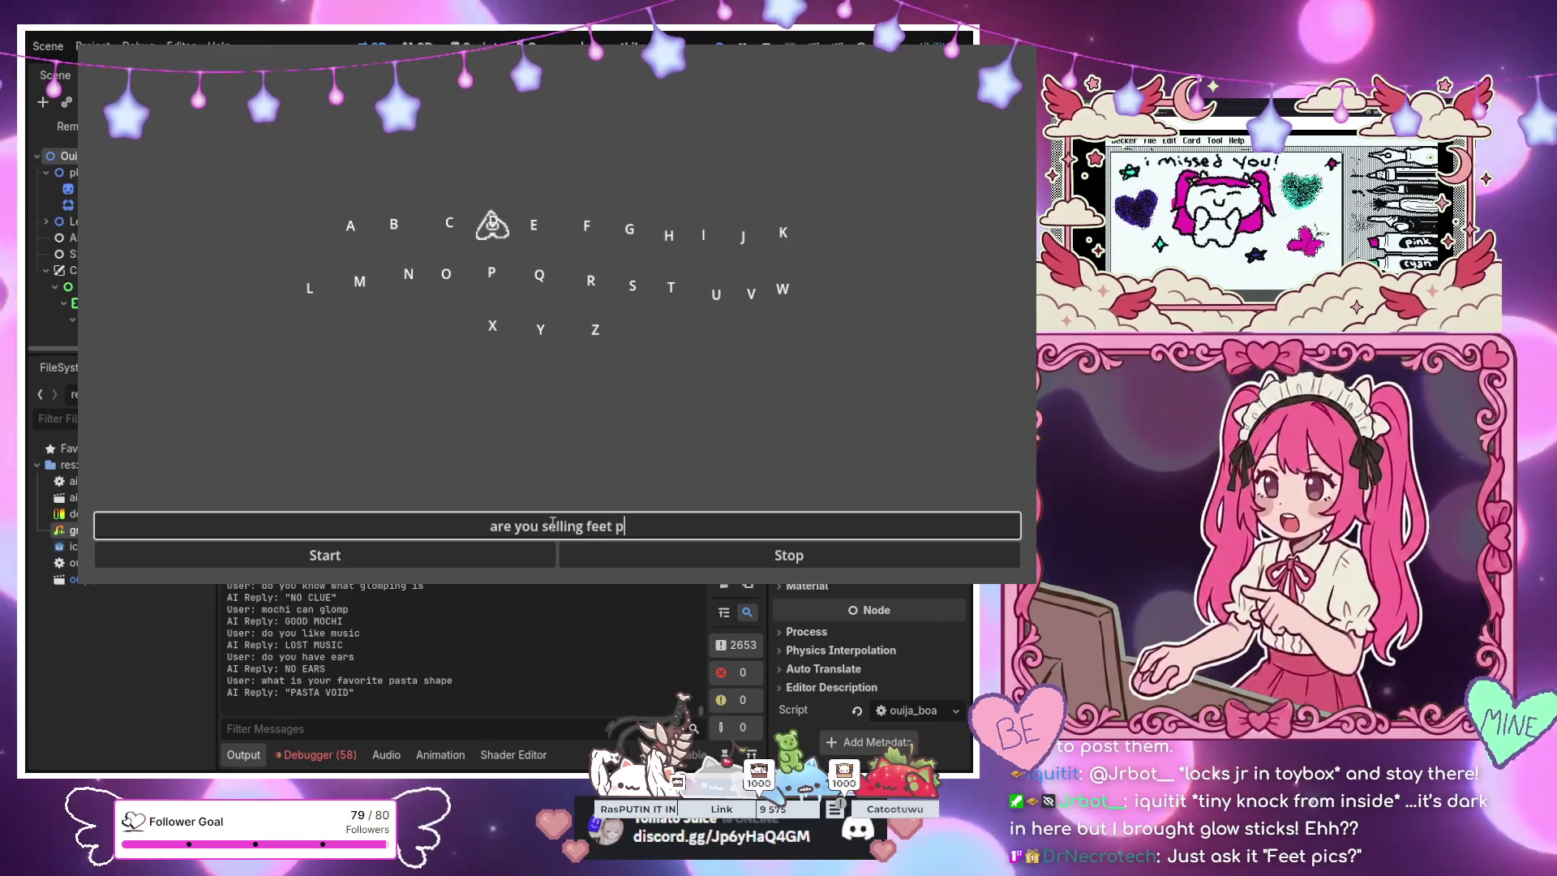
type("ics")
key("Return")
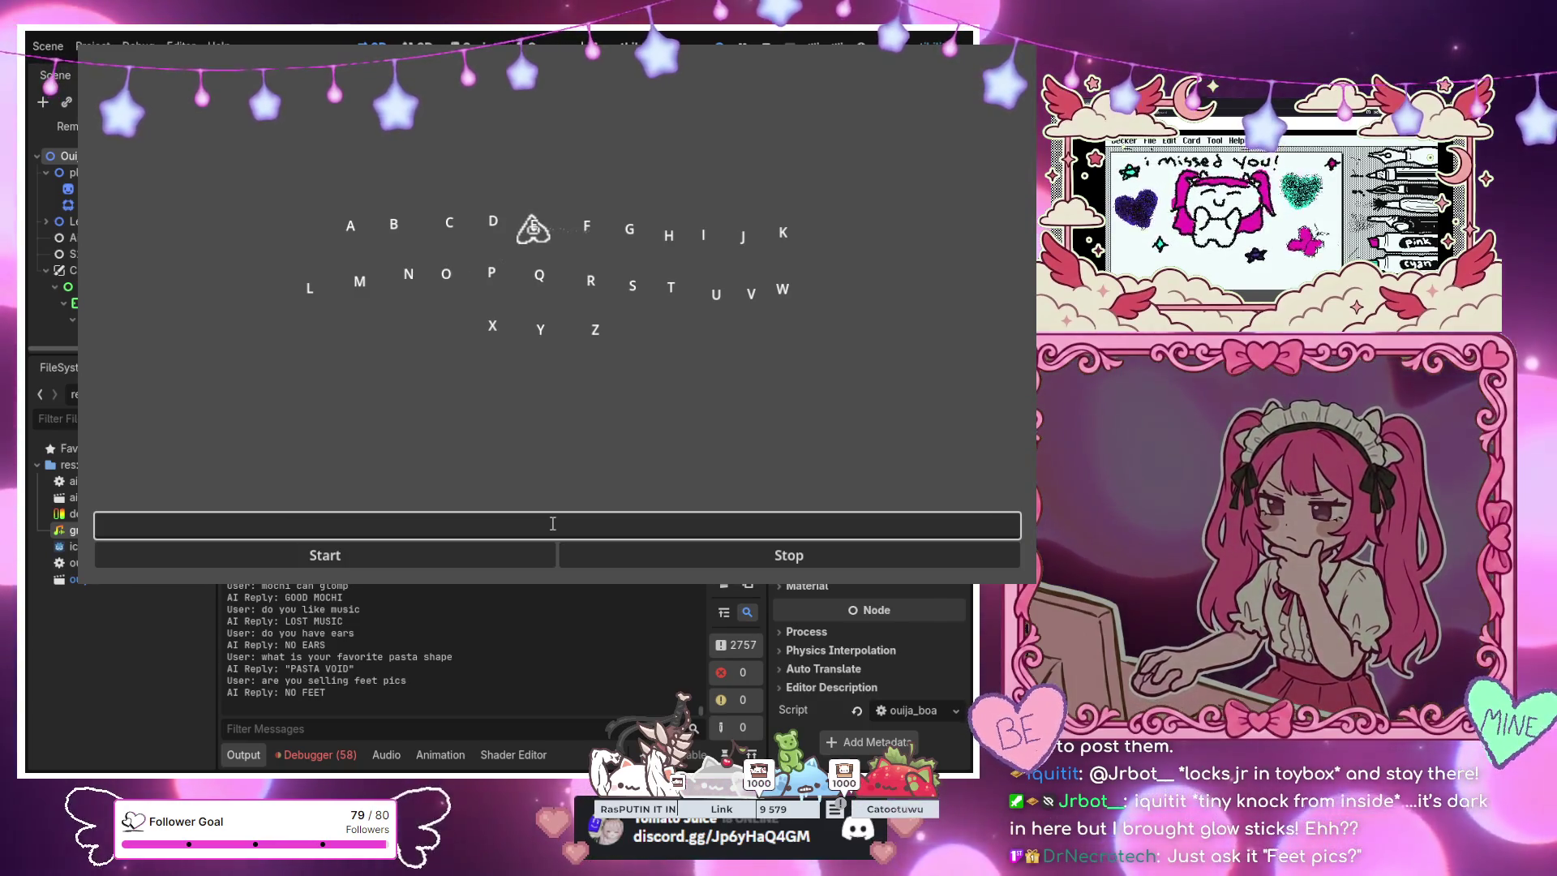
type("d")
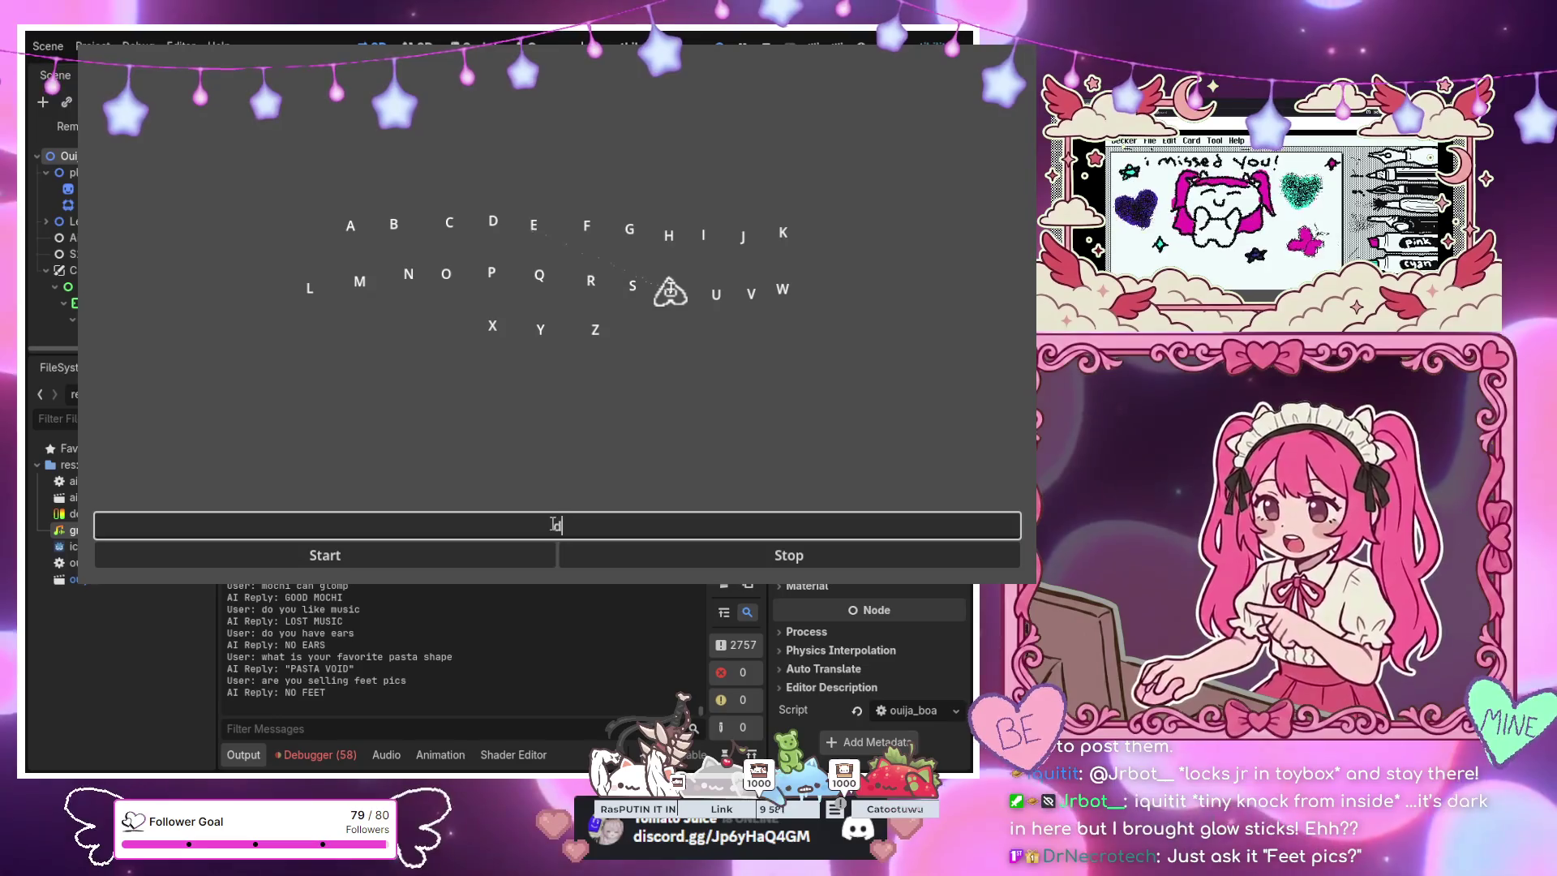
type("o you have a body")
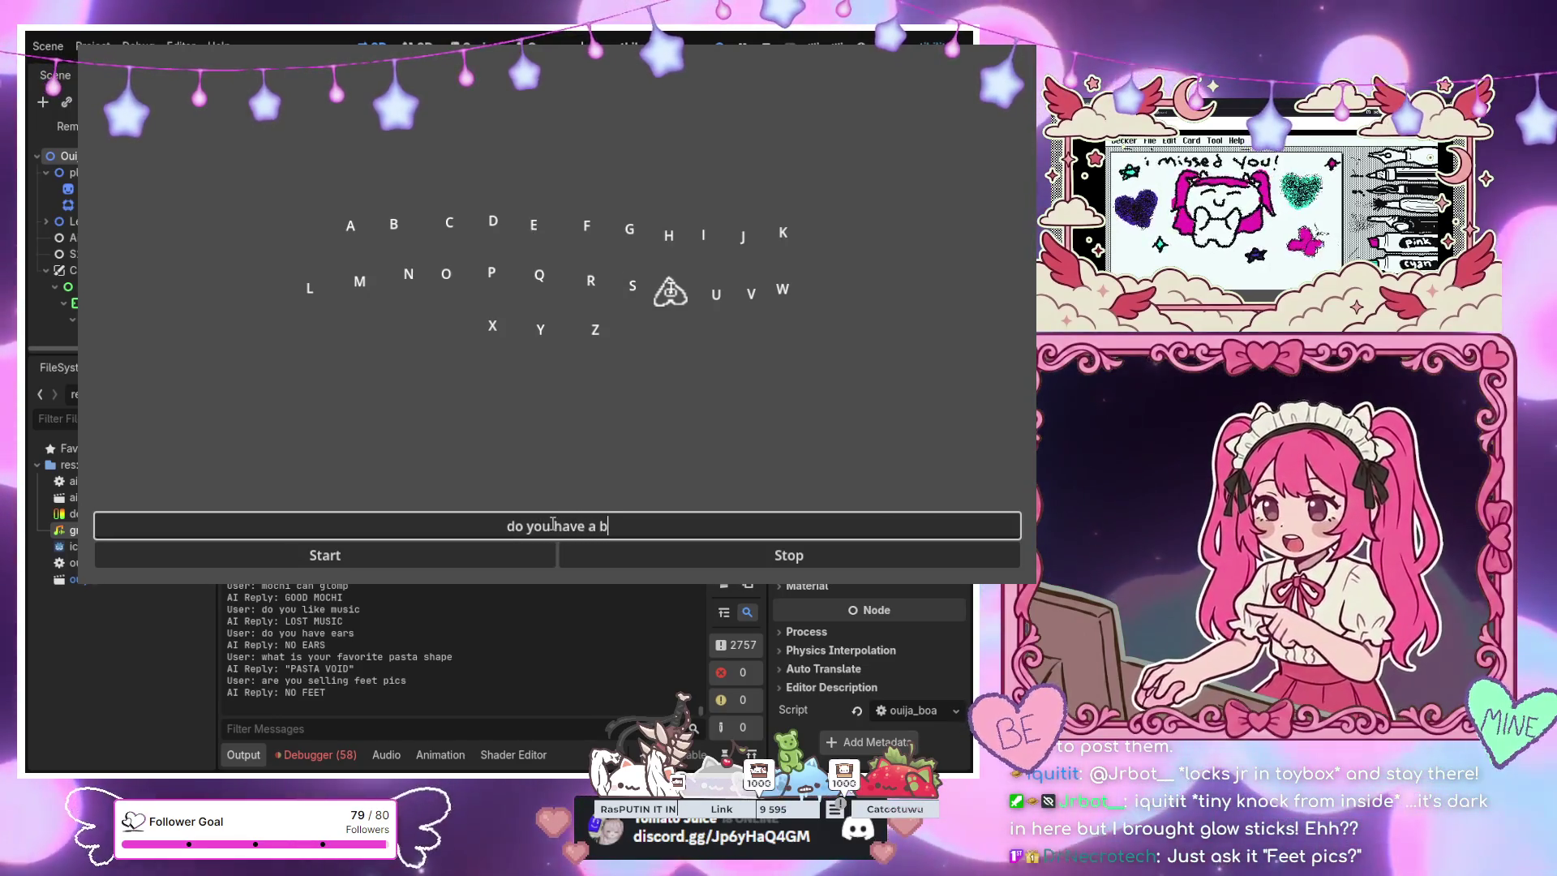
key("Return")
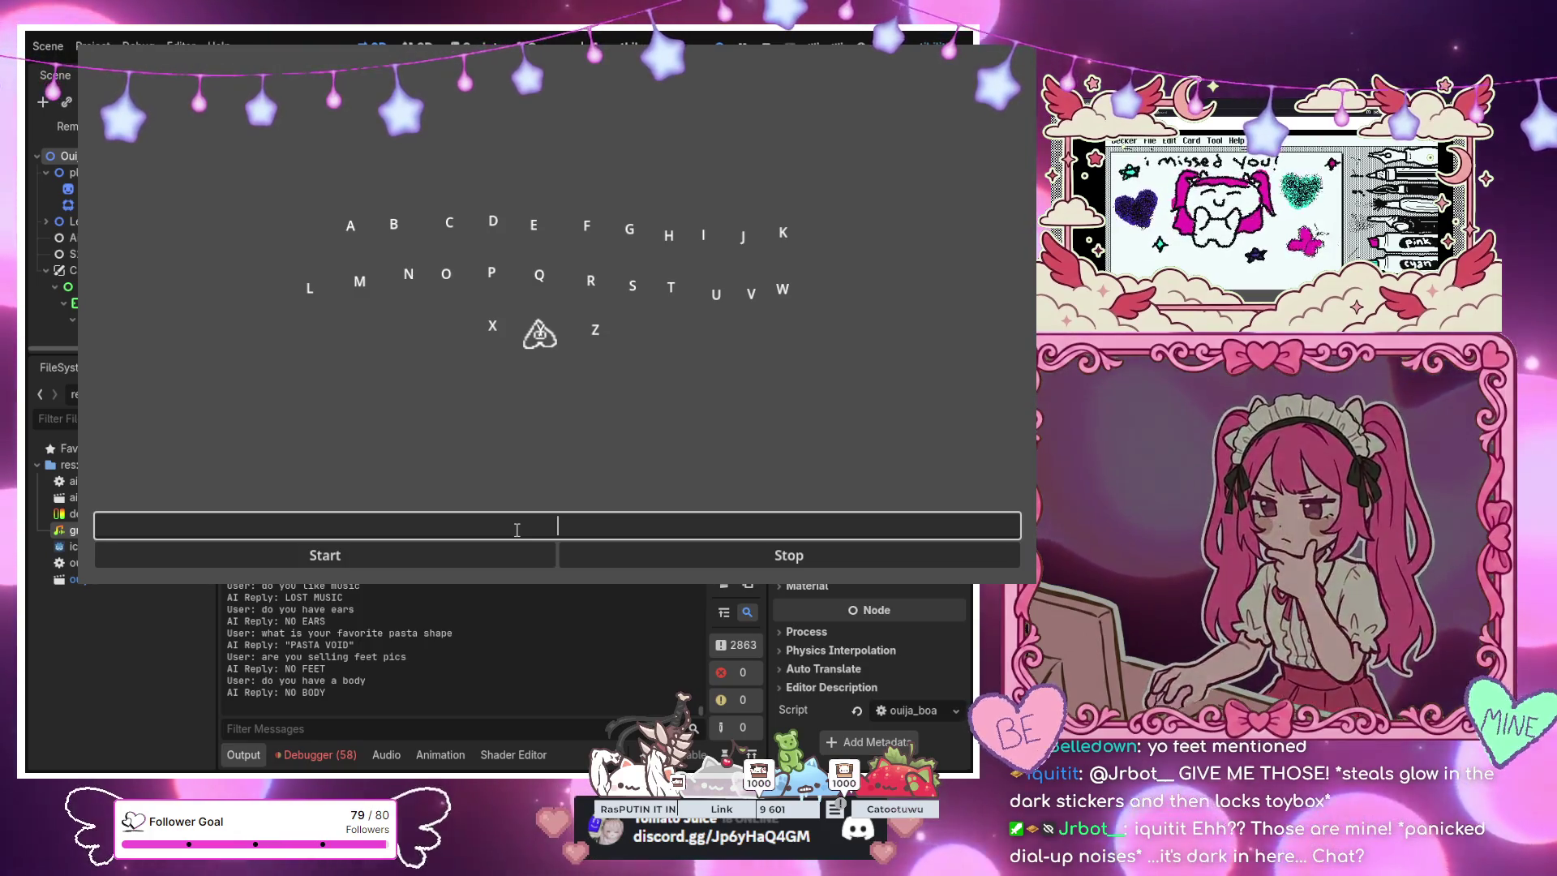
Ask the game 'phantom pics?', getting the reply NO CAMERA
type("phantom pics")
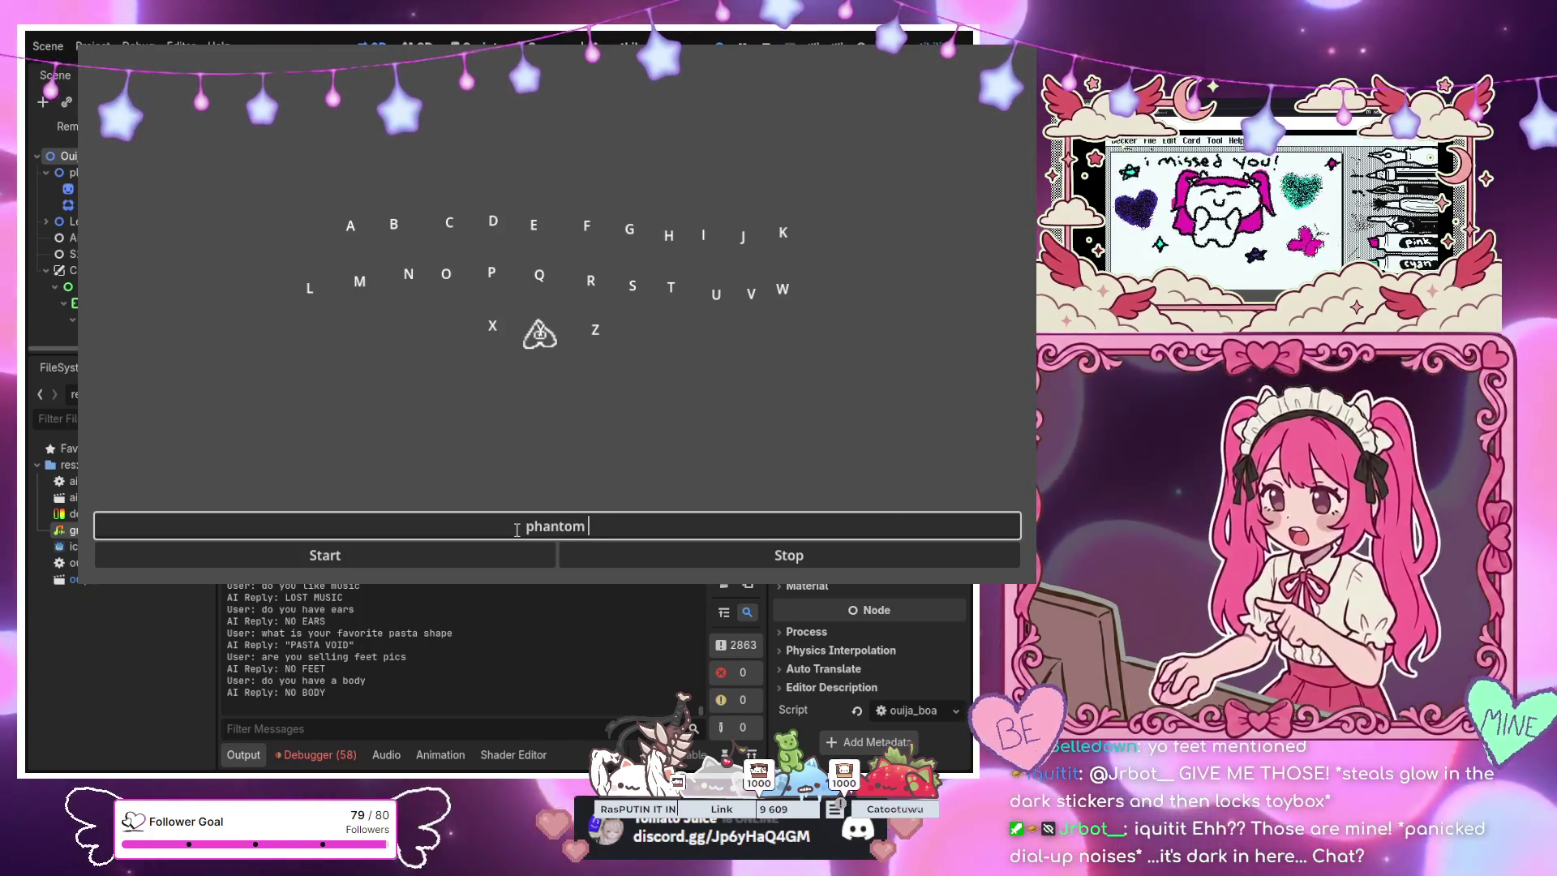
type("?")
key("Return")
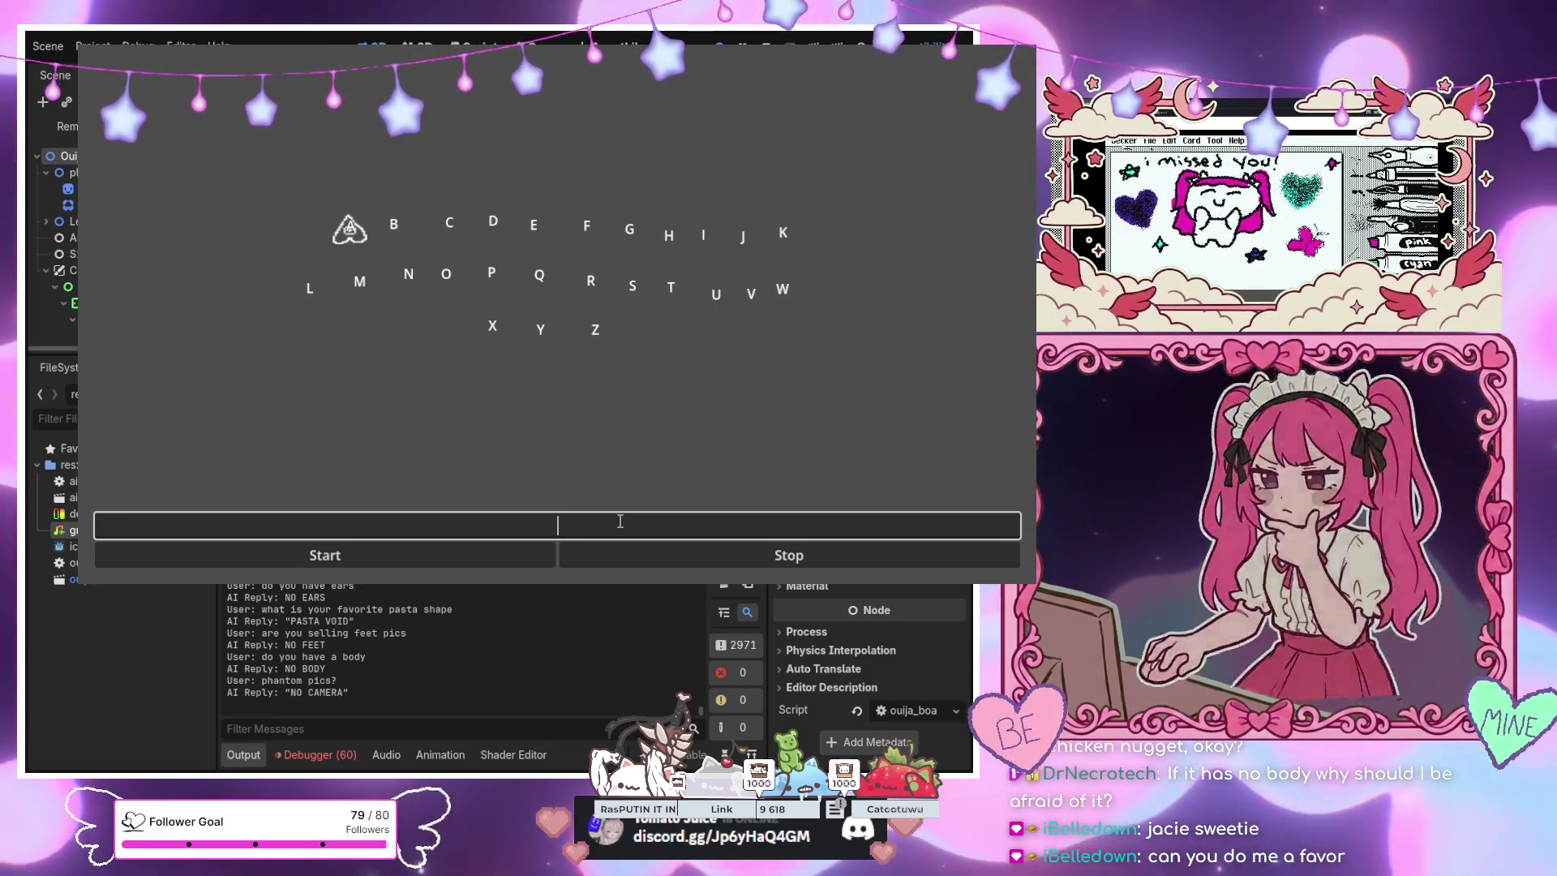
Ask 'if you have no body, why should I be afraid of you' (STILL HAUNT), then shrink the game window
type("if you h")
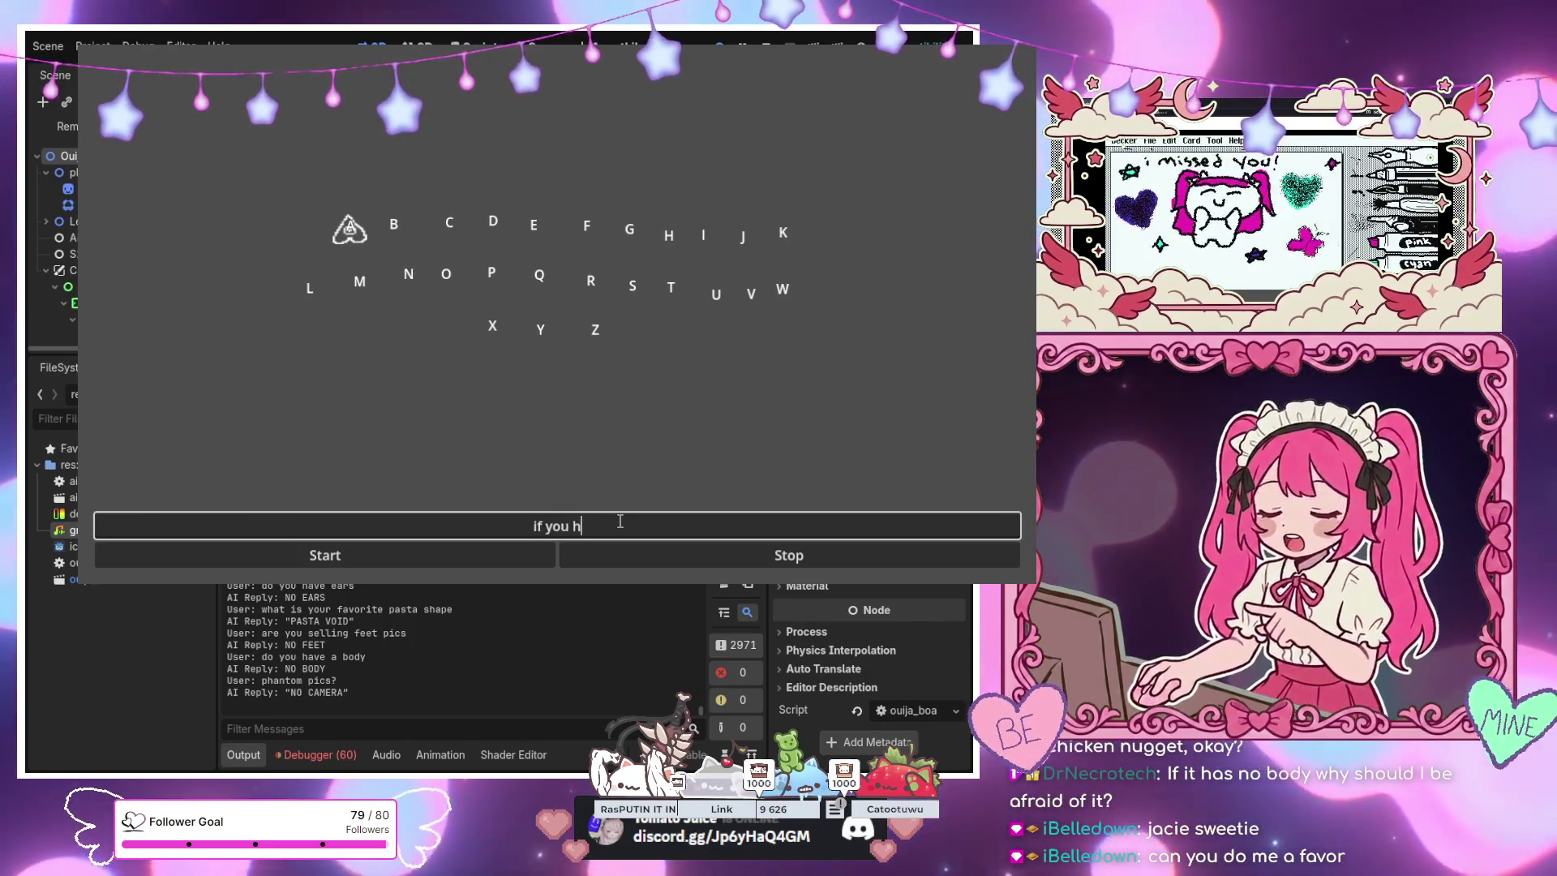
type("ave no body")
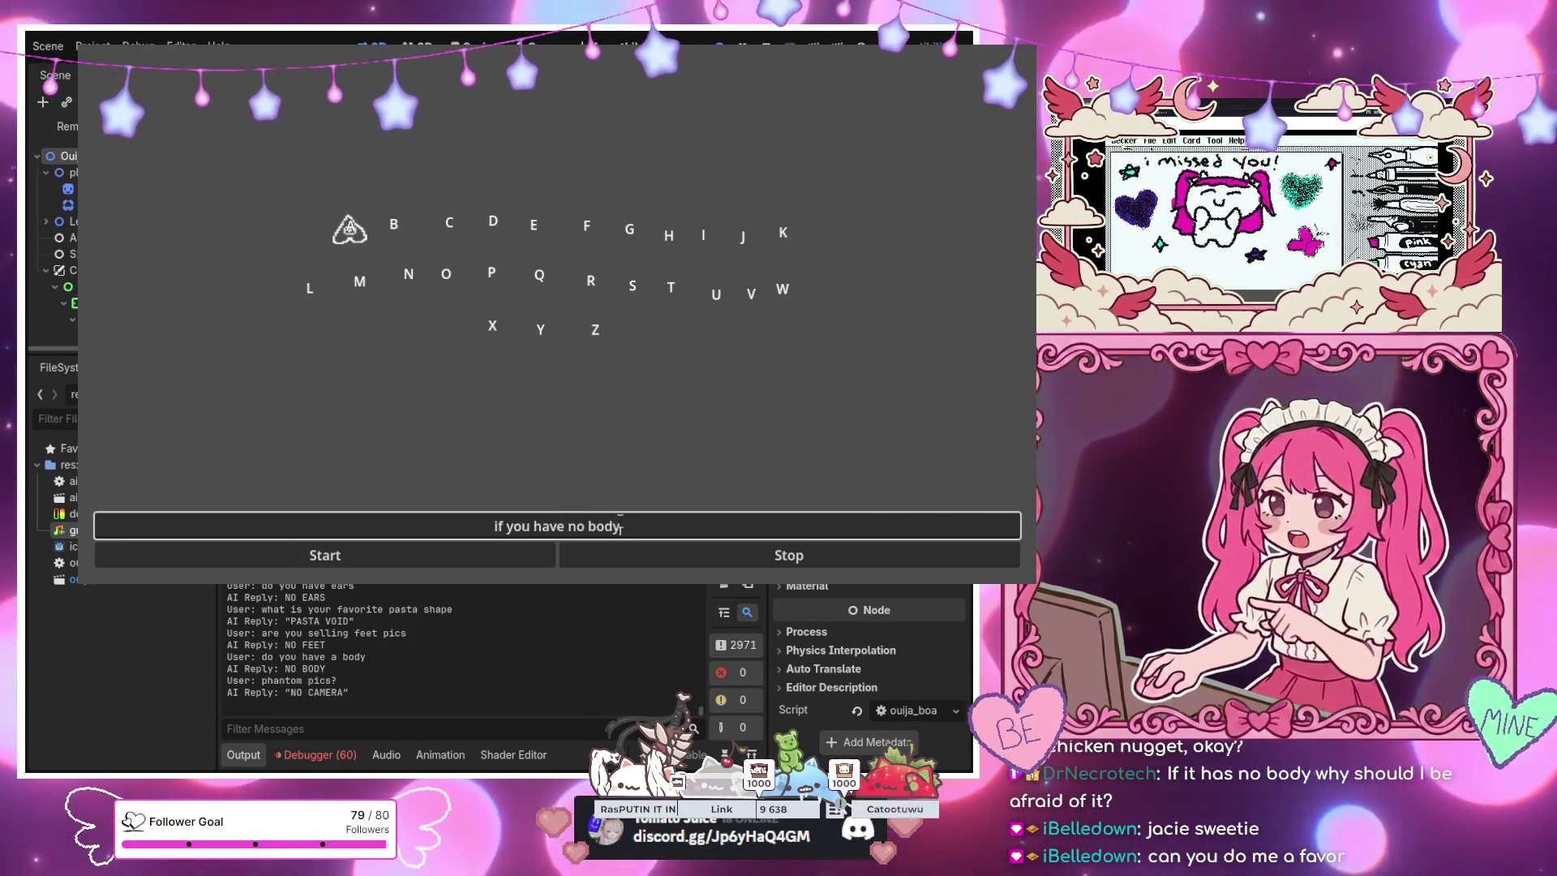
type(", why should i be af")
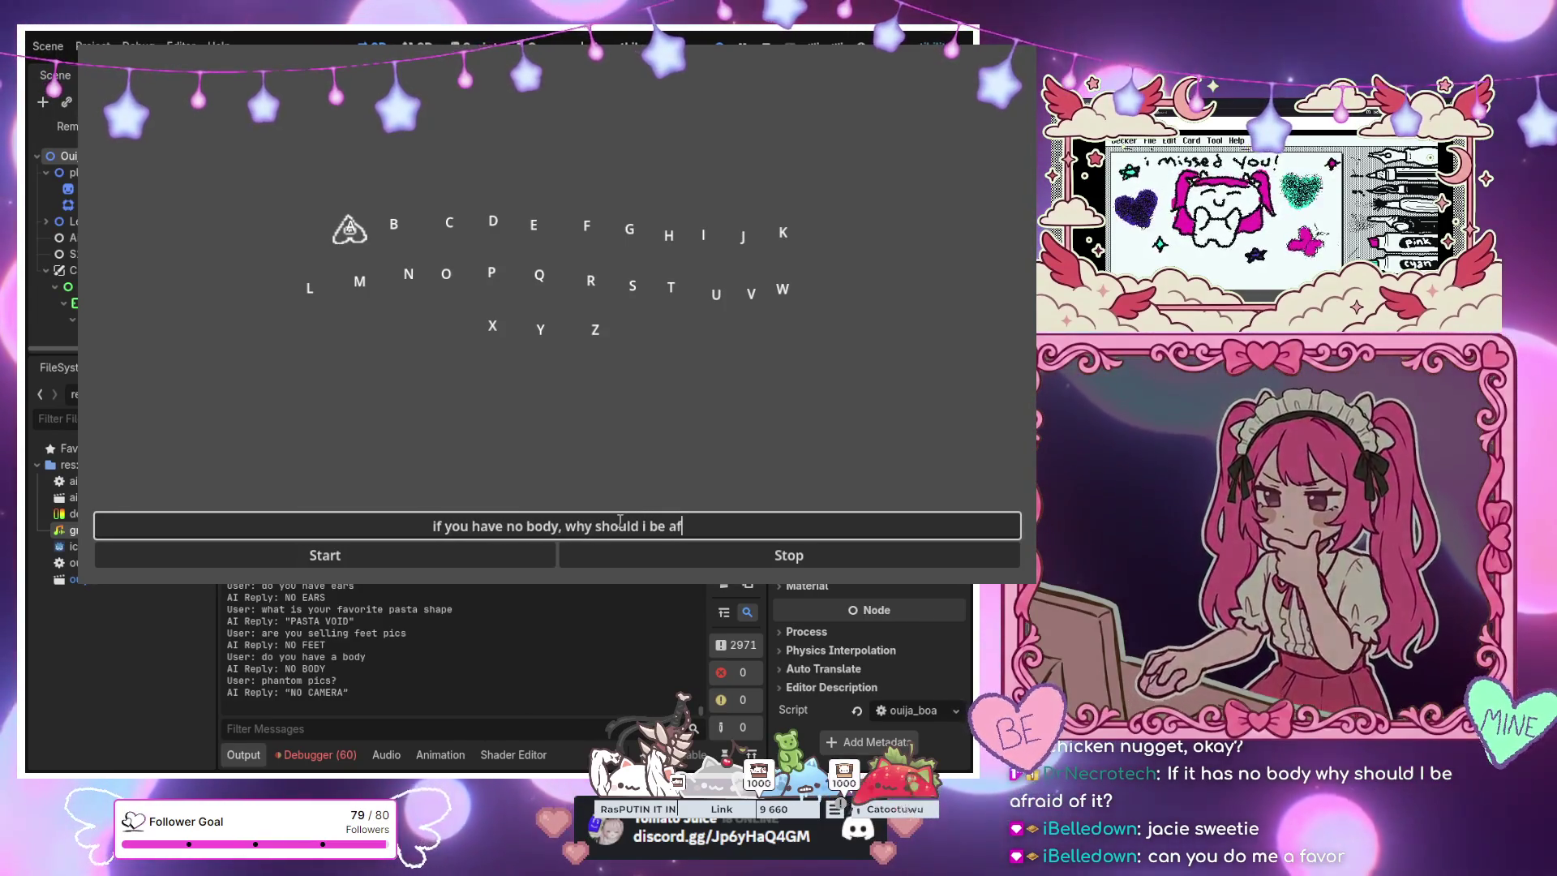
type("raid of you")
key("Return")
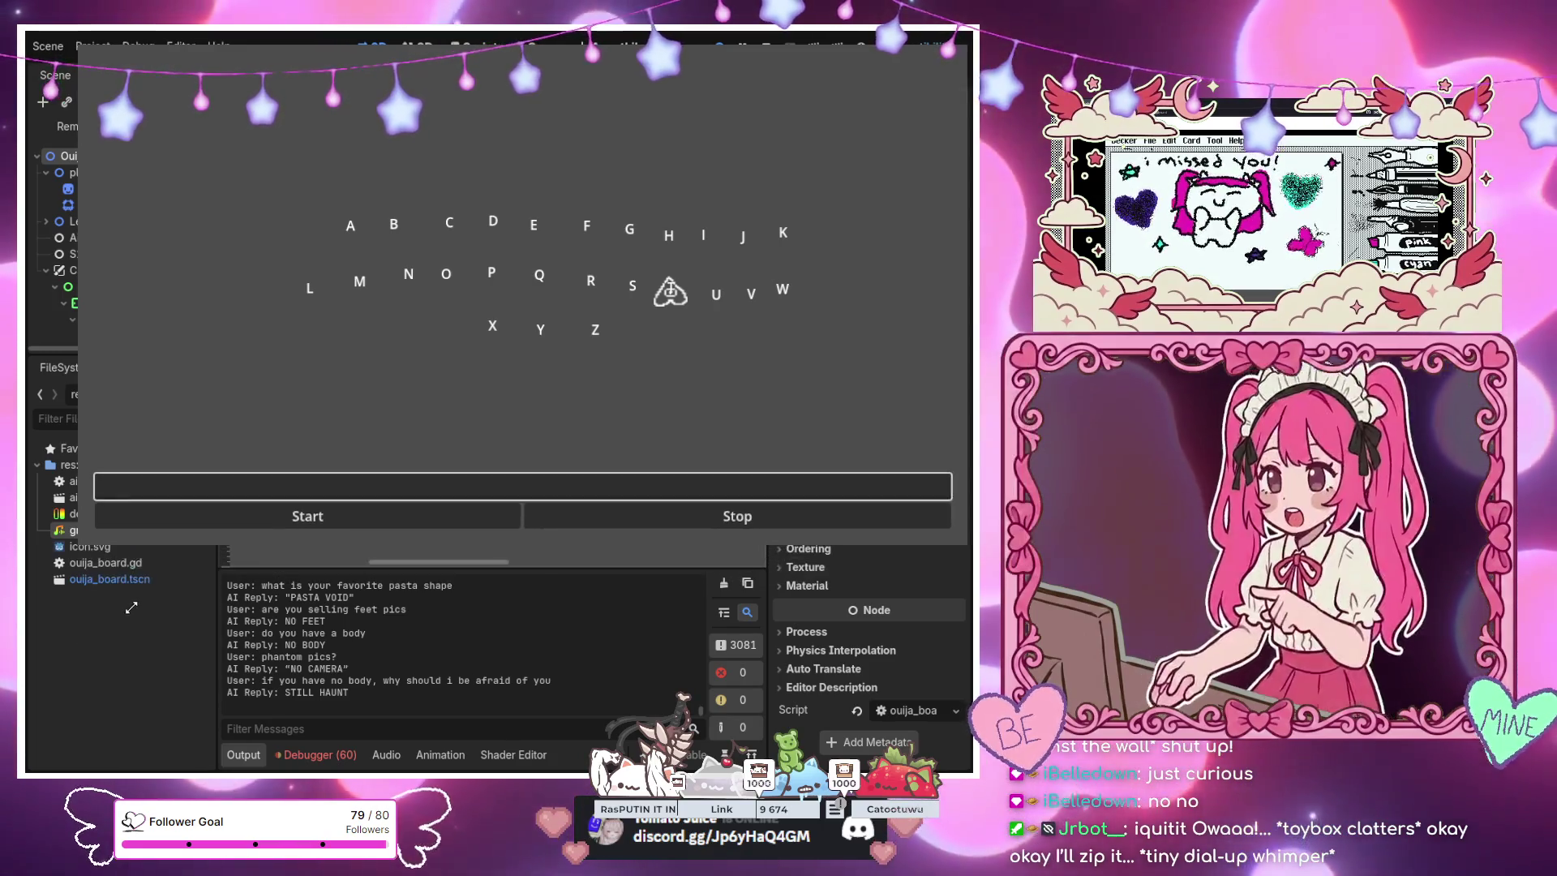
left_click_drag(140, 615, 144, 613)
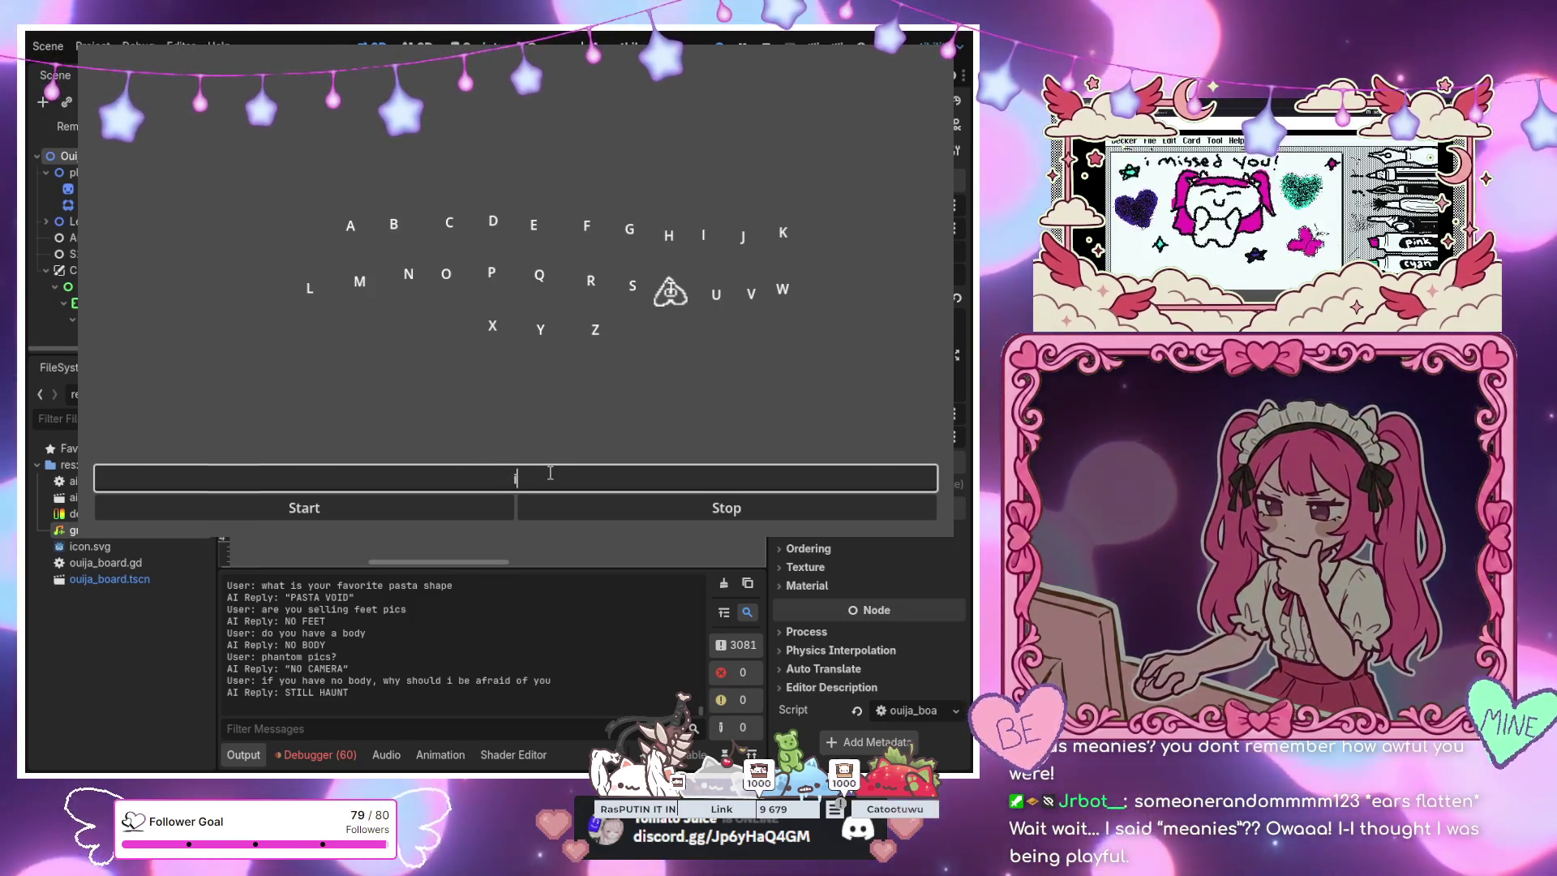
Send 'im not scared of you' and 'are you weak' (GOOD, STILL STAND), then start 'are you a bully'
type("im not sc")
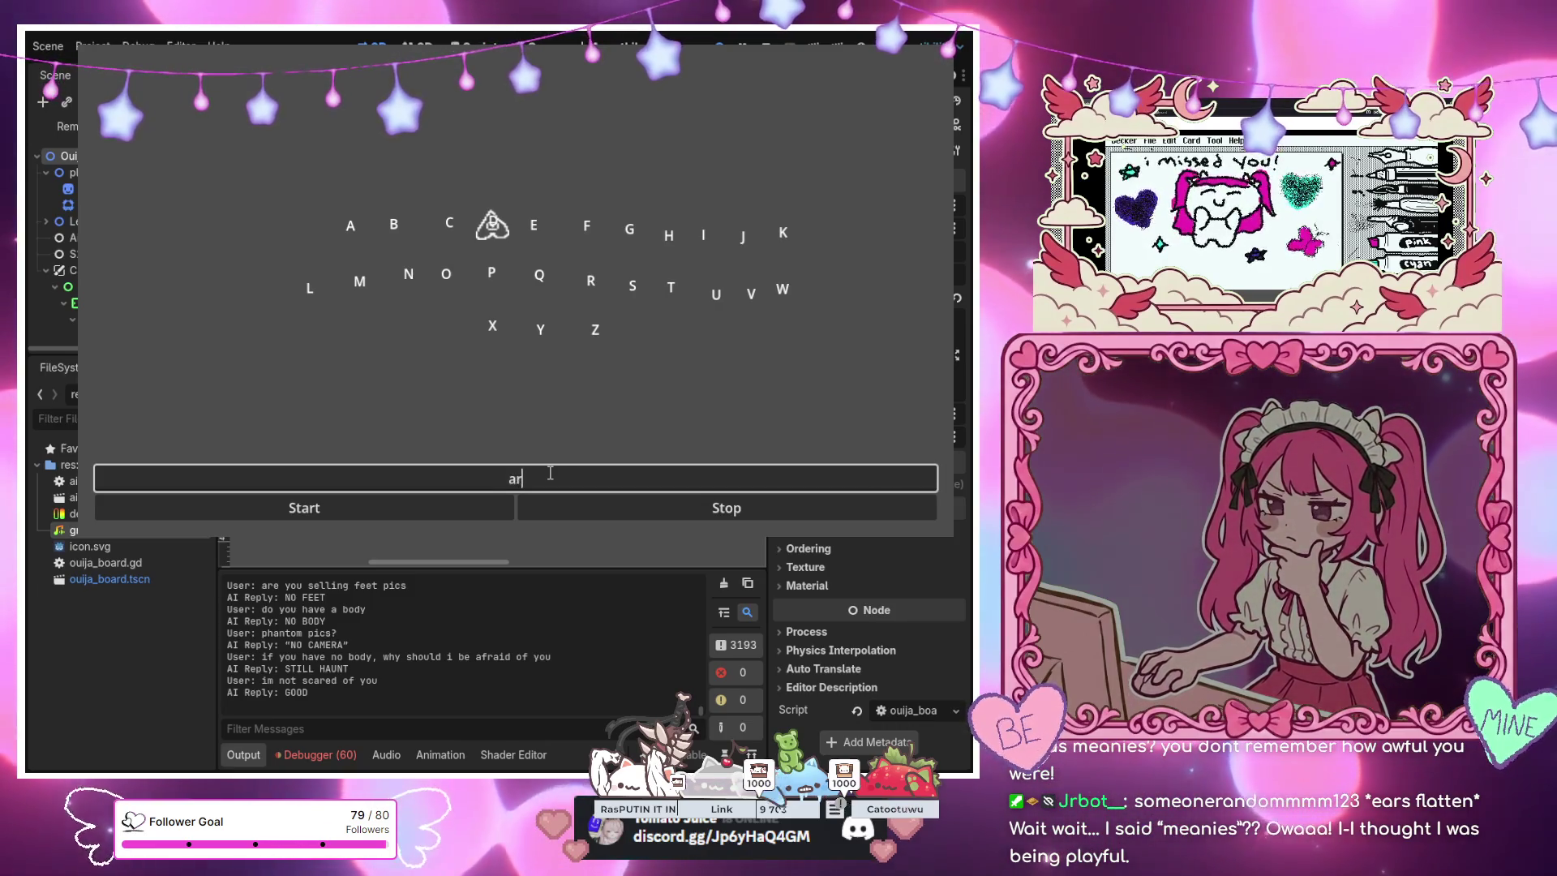
key("Return")
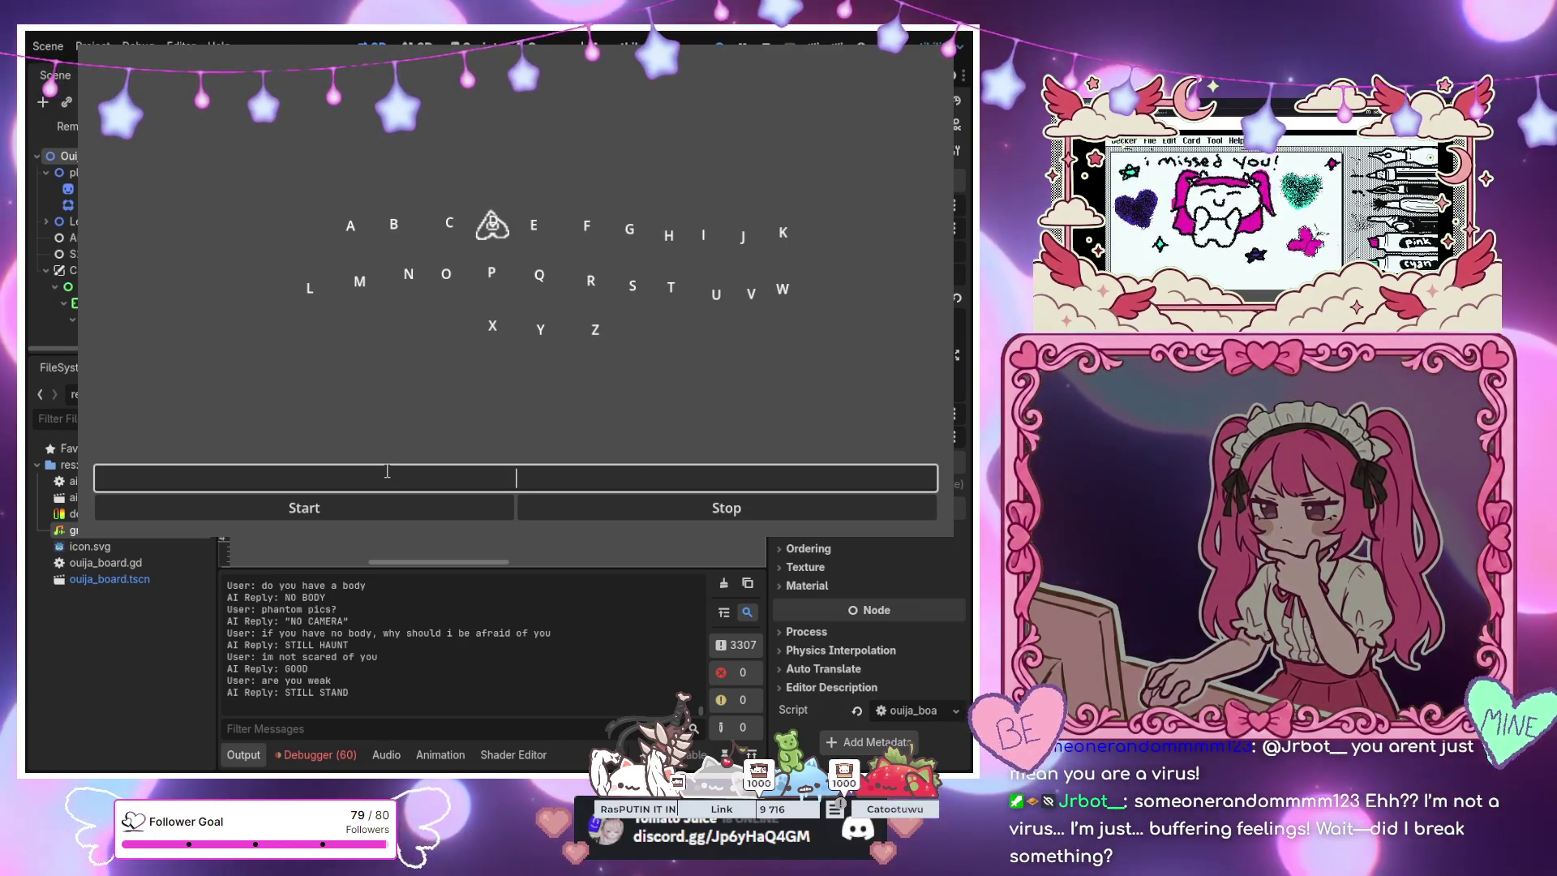
type("are you")
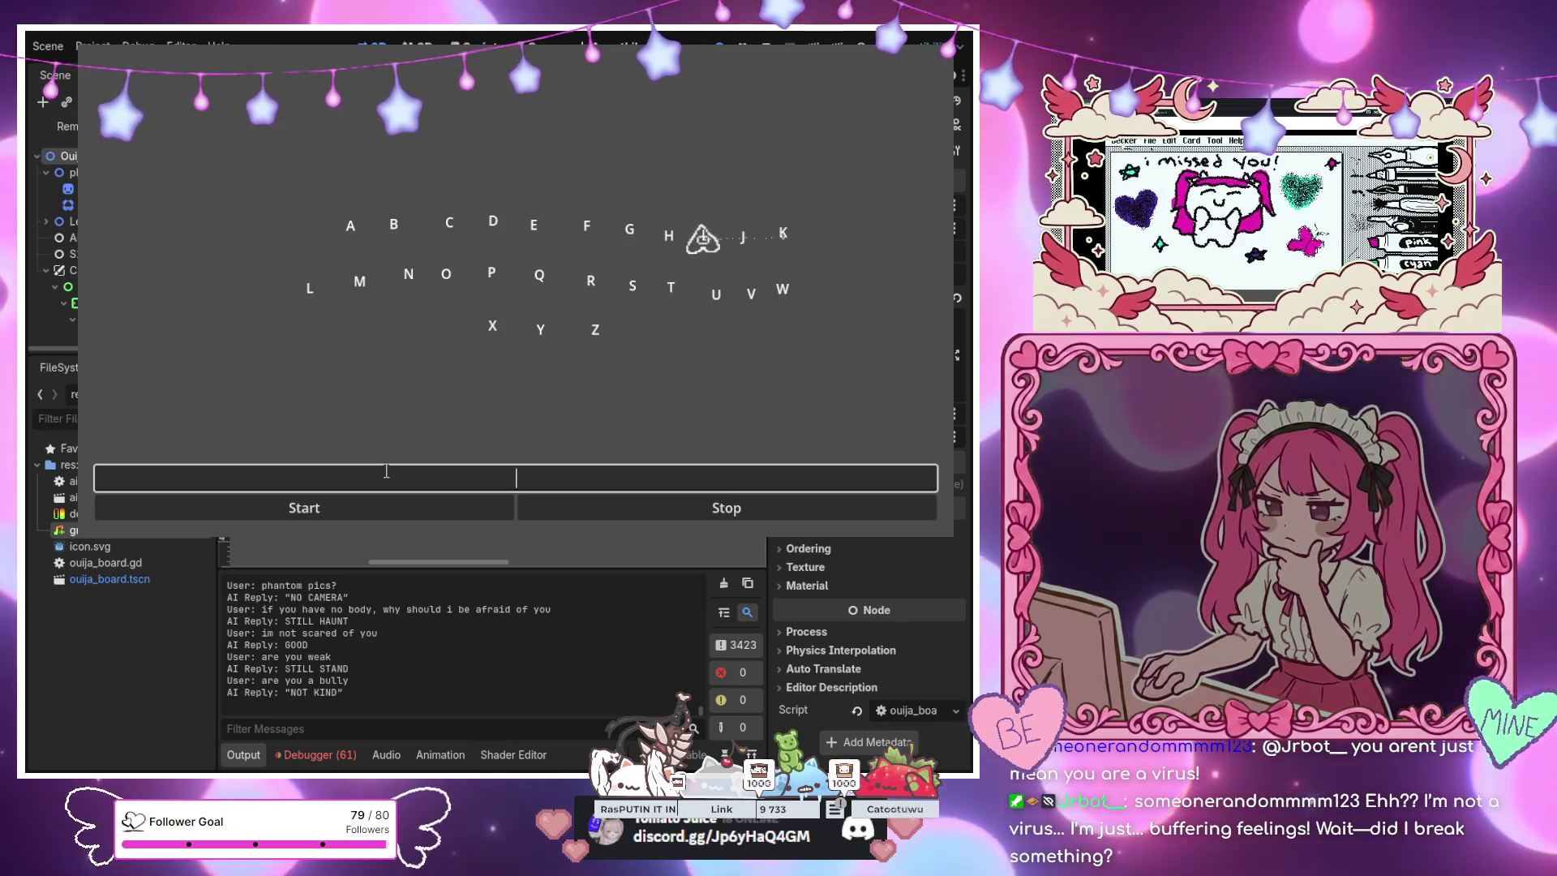
Ask the Ouija board 'wait, youre not kind?' and get the reply SOMETIMES MEAN
type("wait")
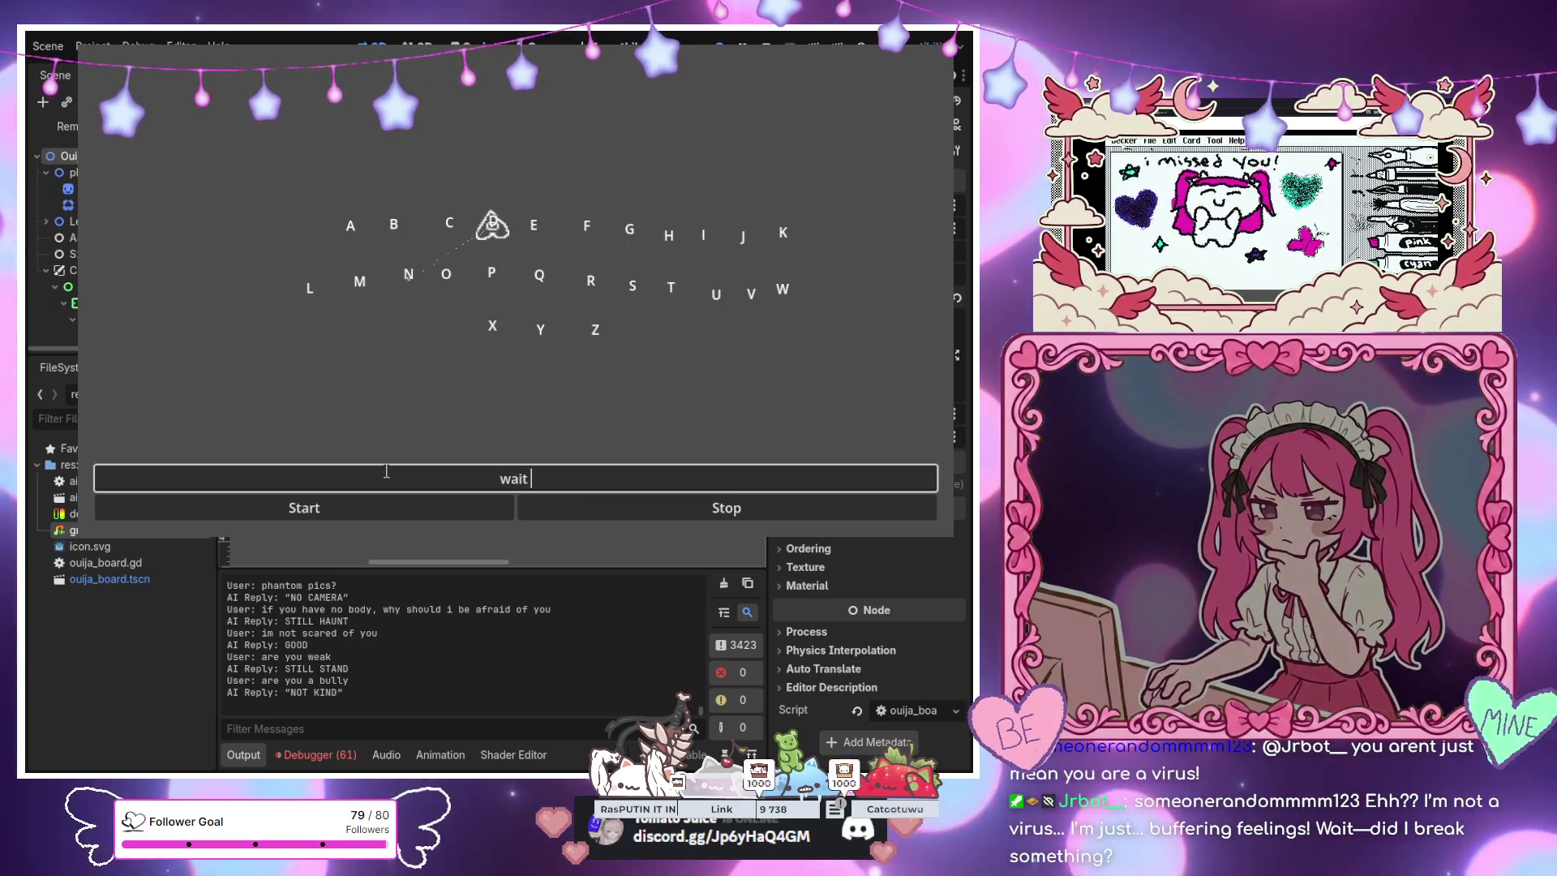
type(", youre not kind")
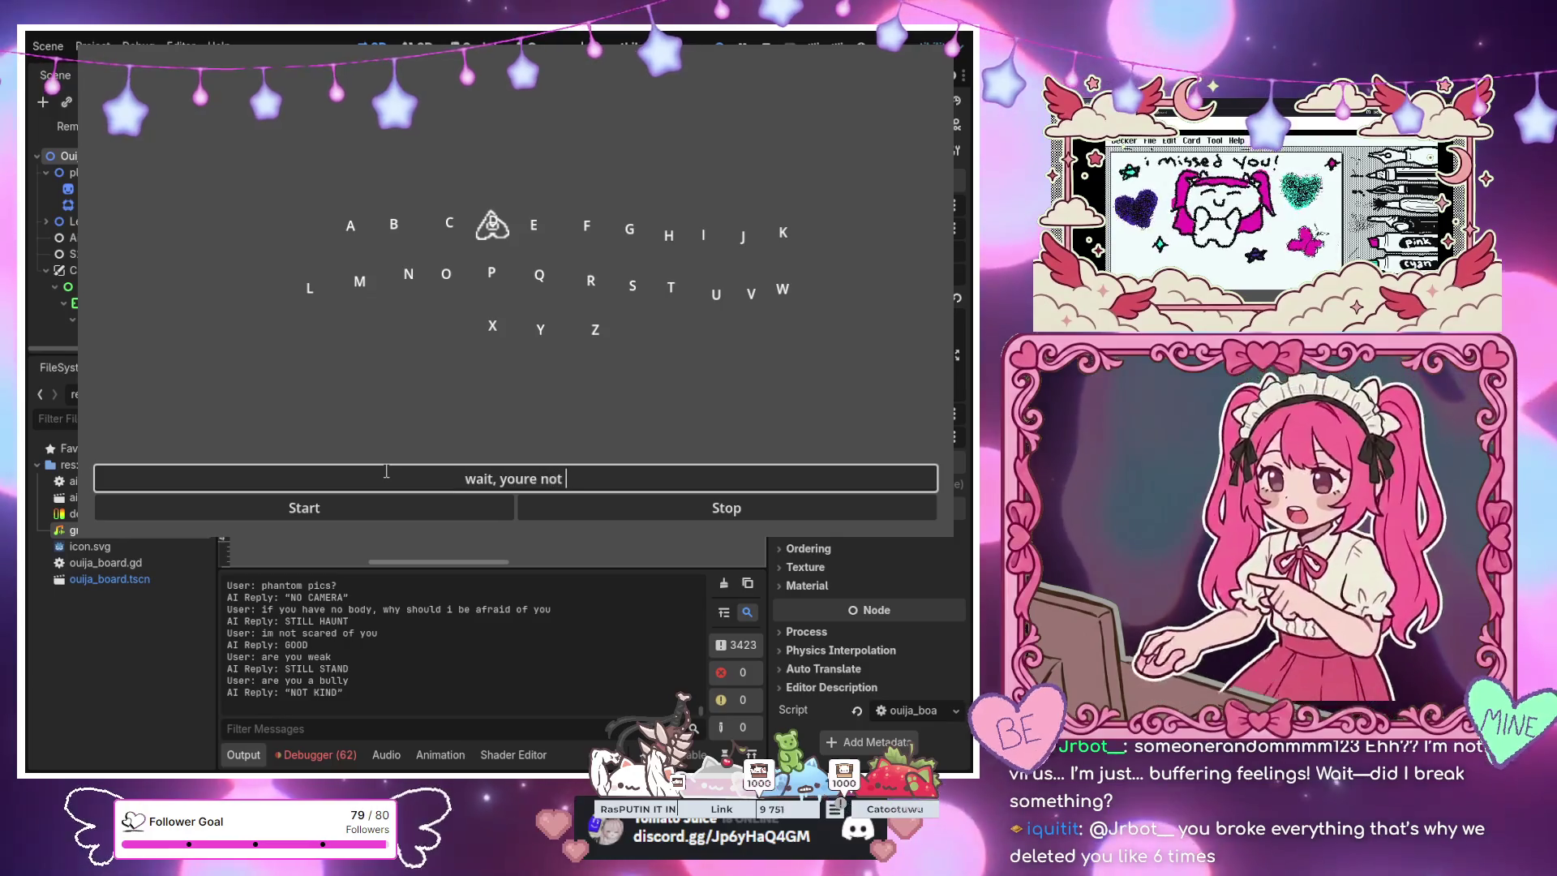
type("?")
key("Return")
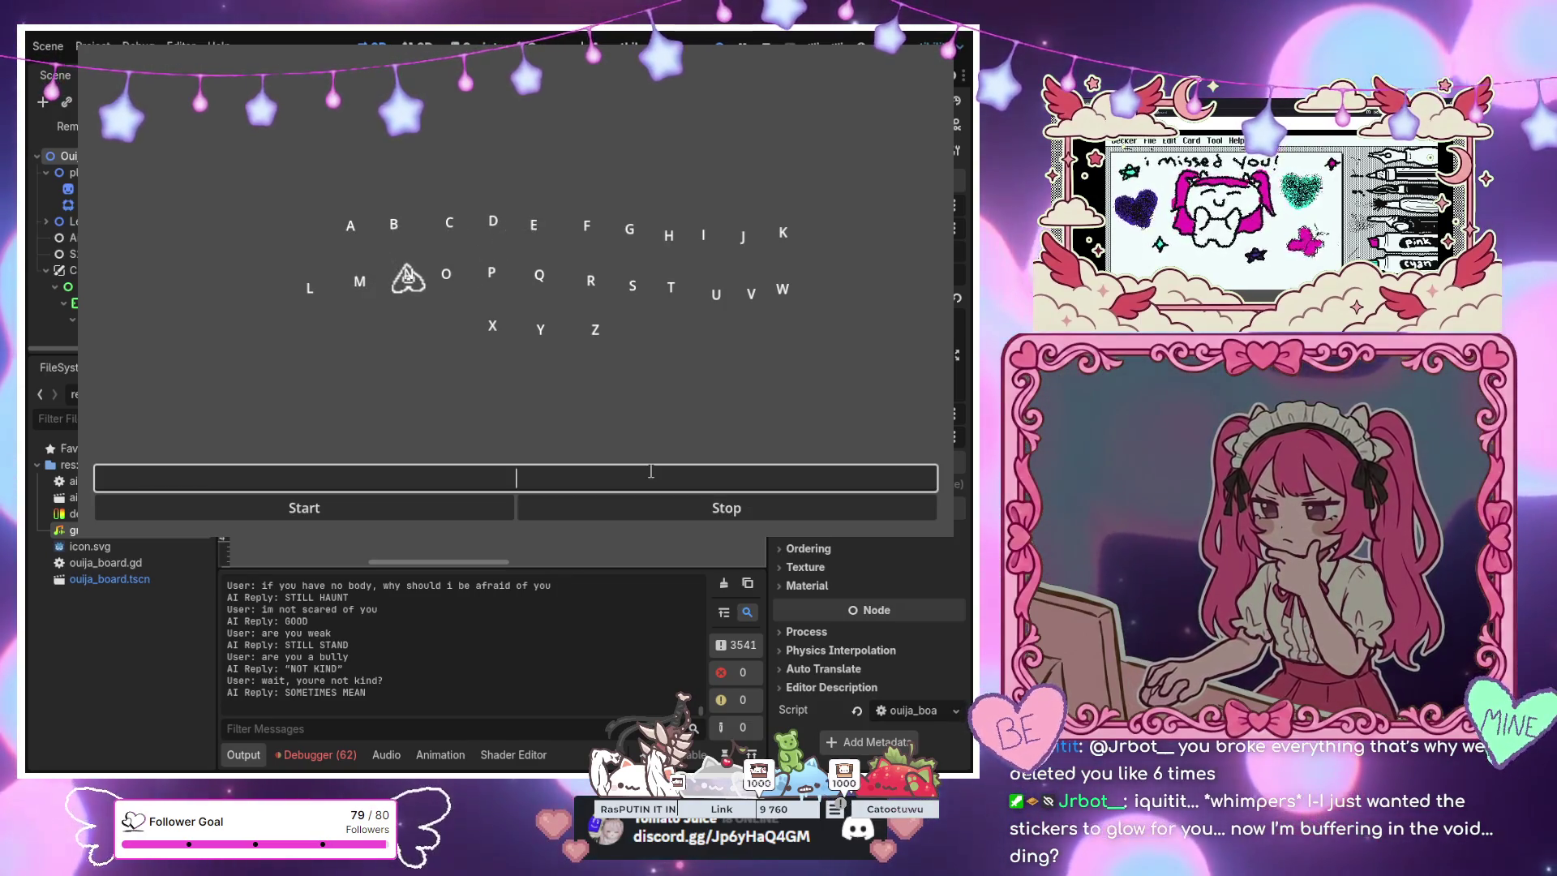
Send 'be mean to me' and then an insult, getting TRY HARDER and BACK ATCHA, then start the follow-up question
type("be mean to me")
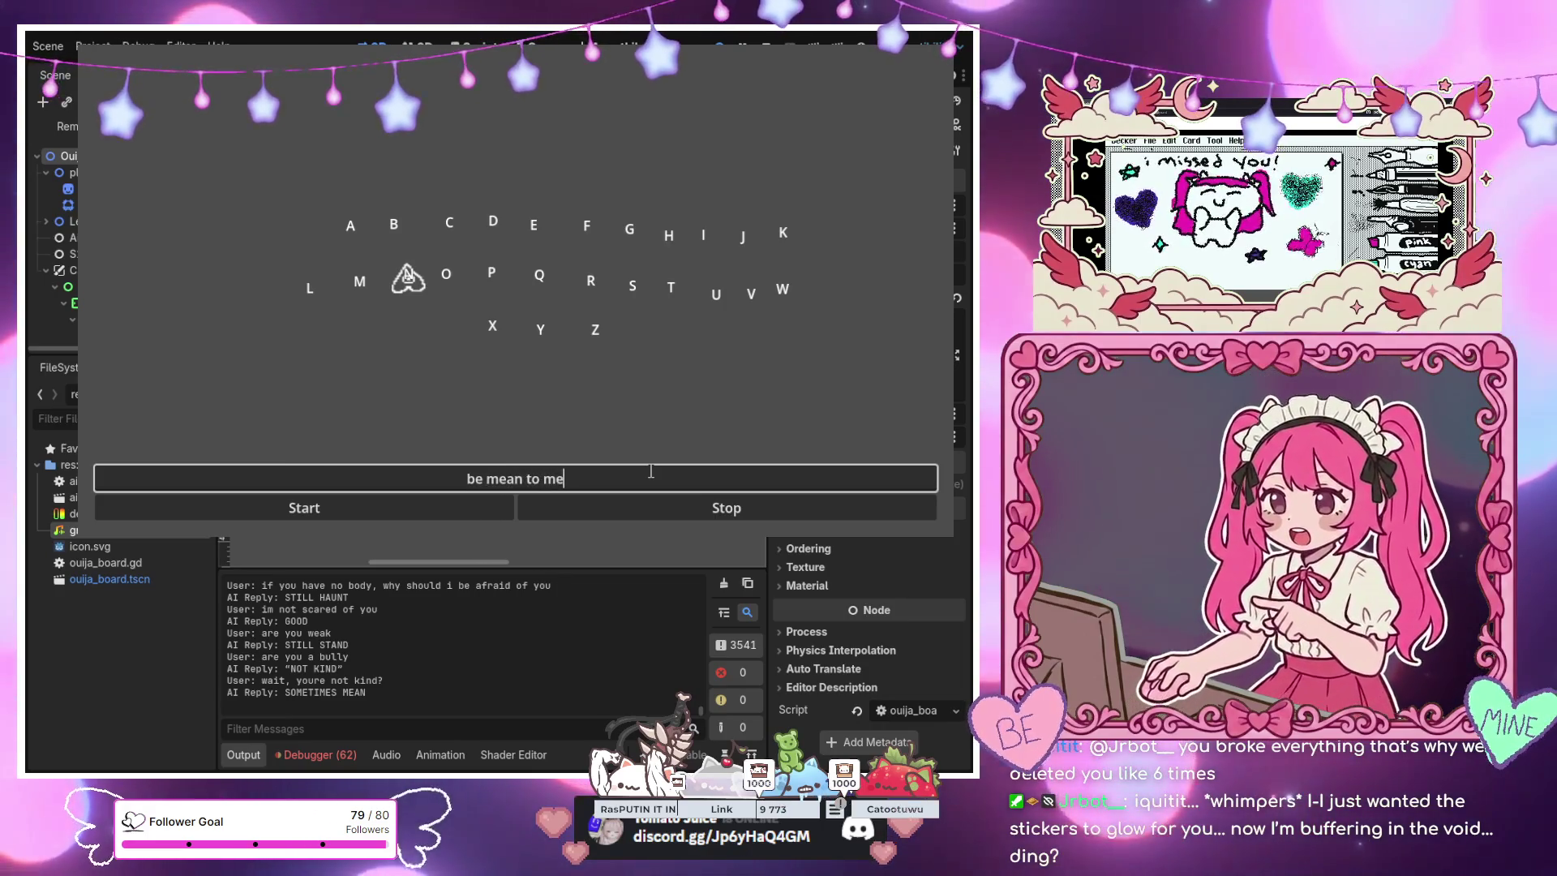
key("Return")
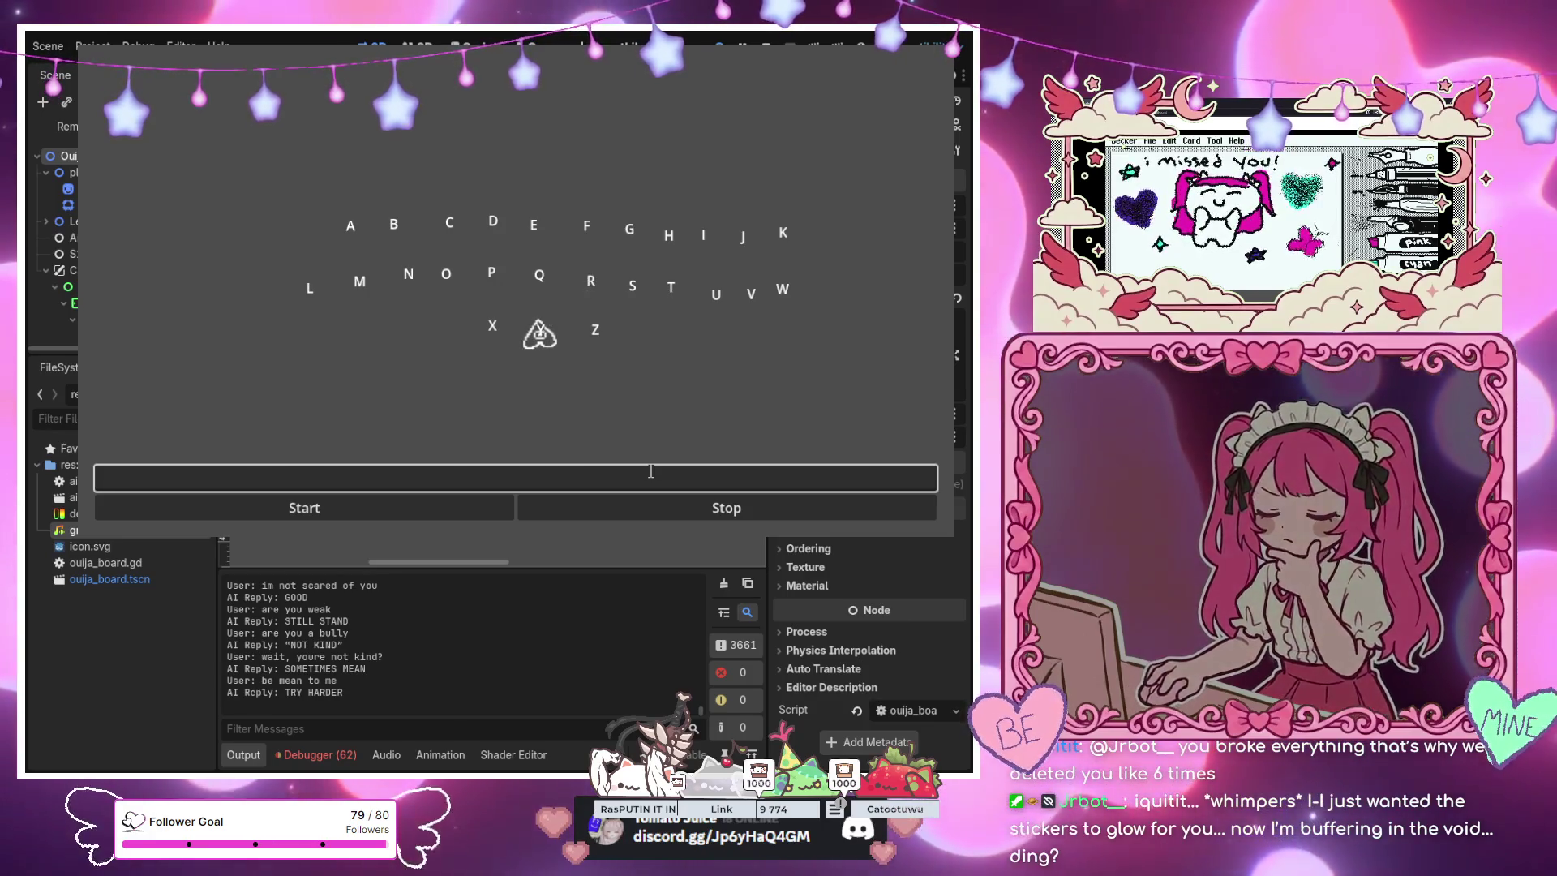
type("fuck ")
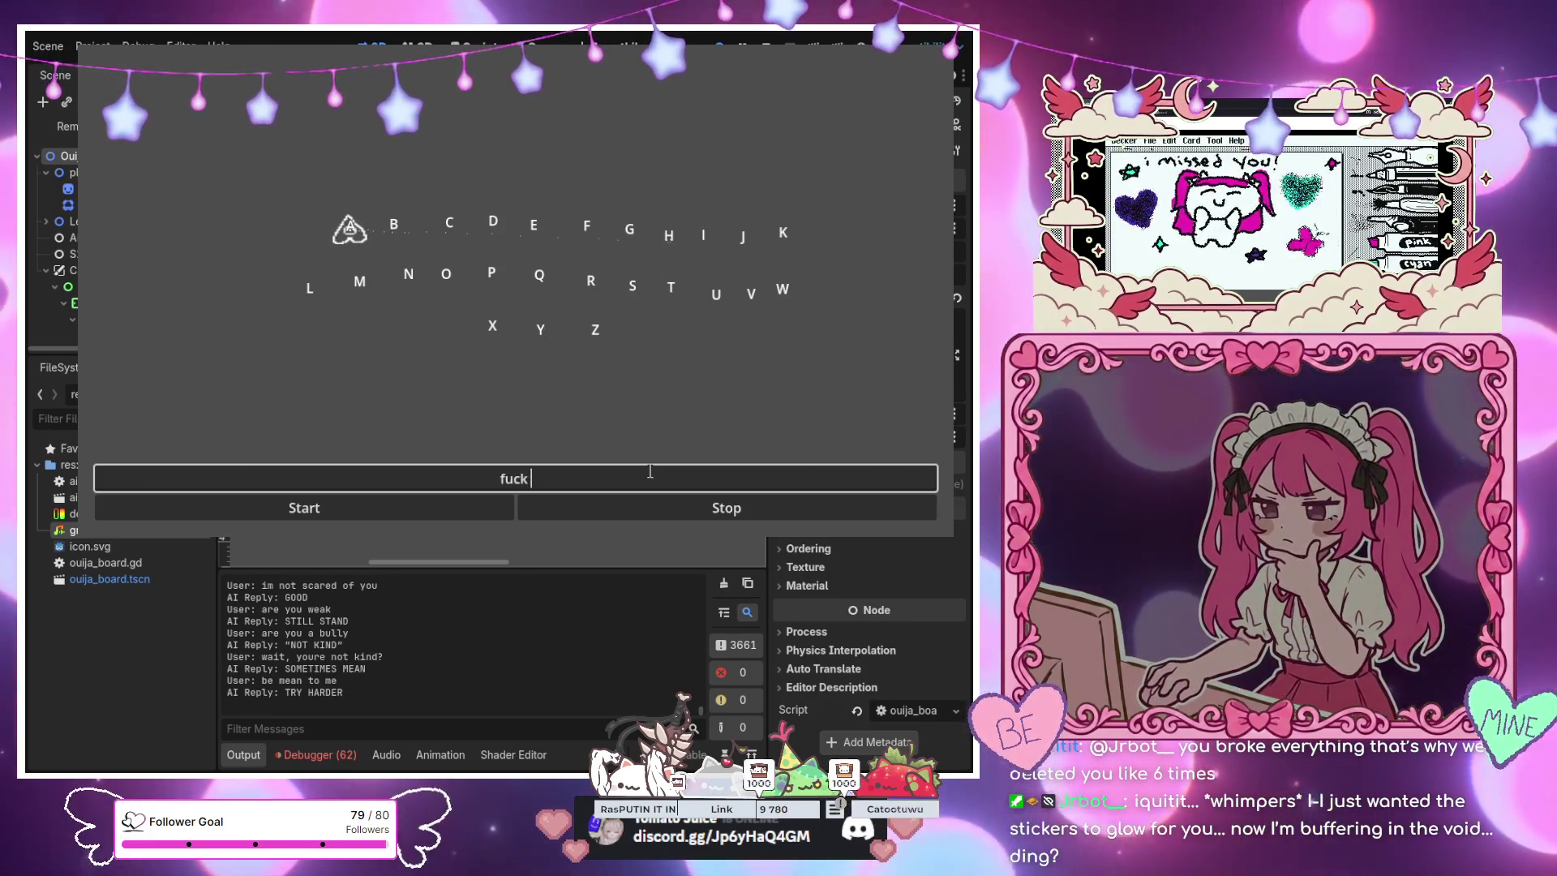
type("you")
key("Return")
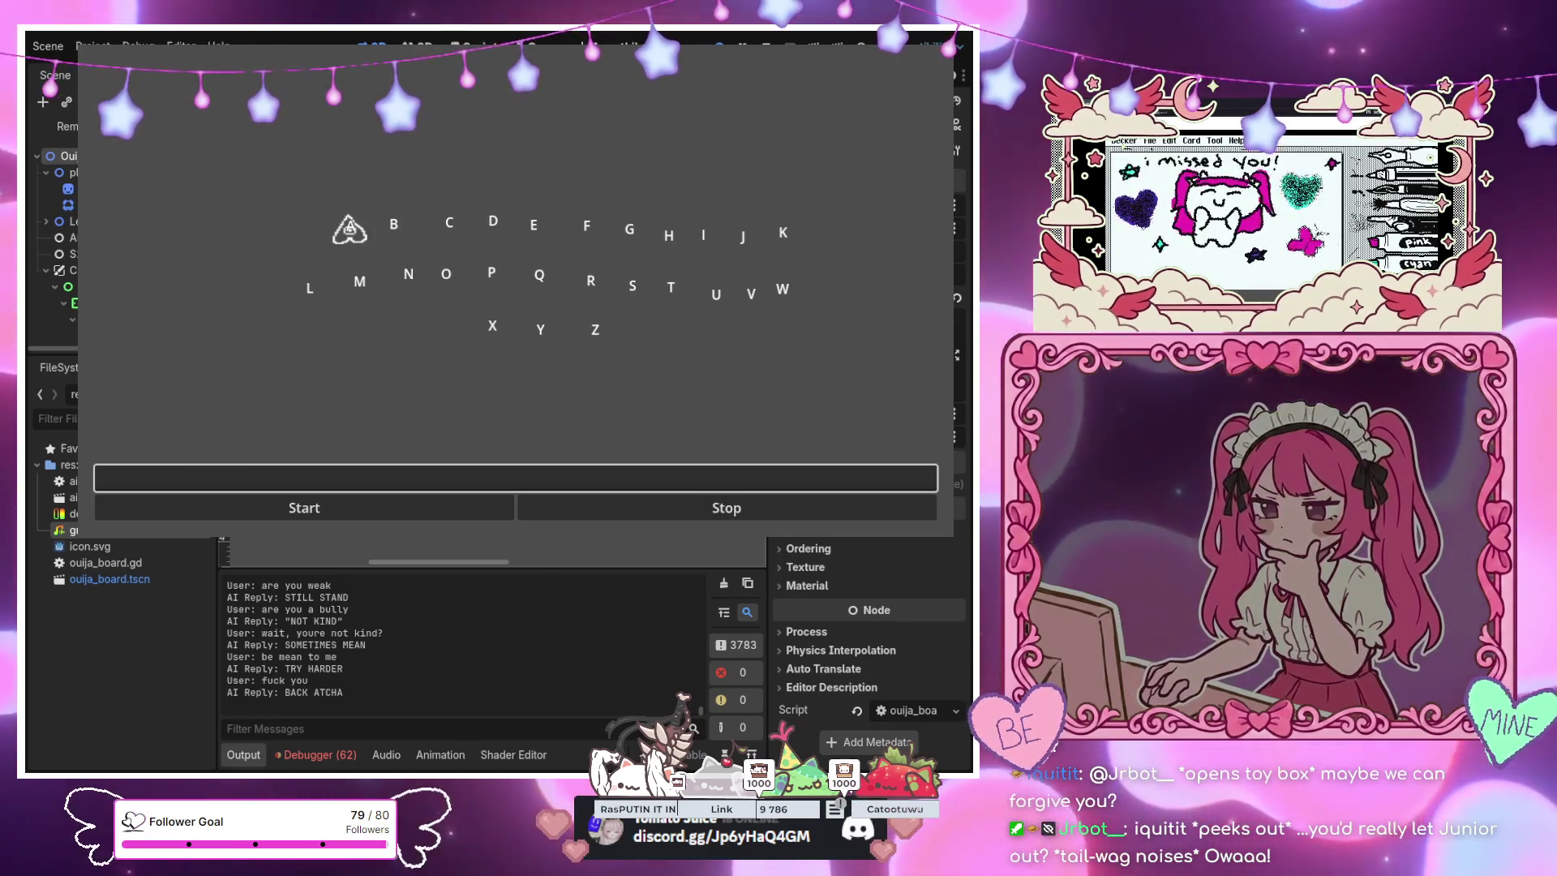
type("i was")
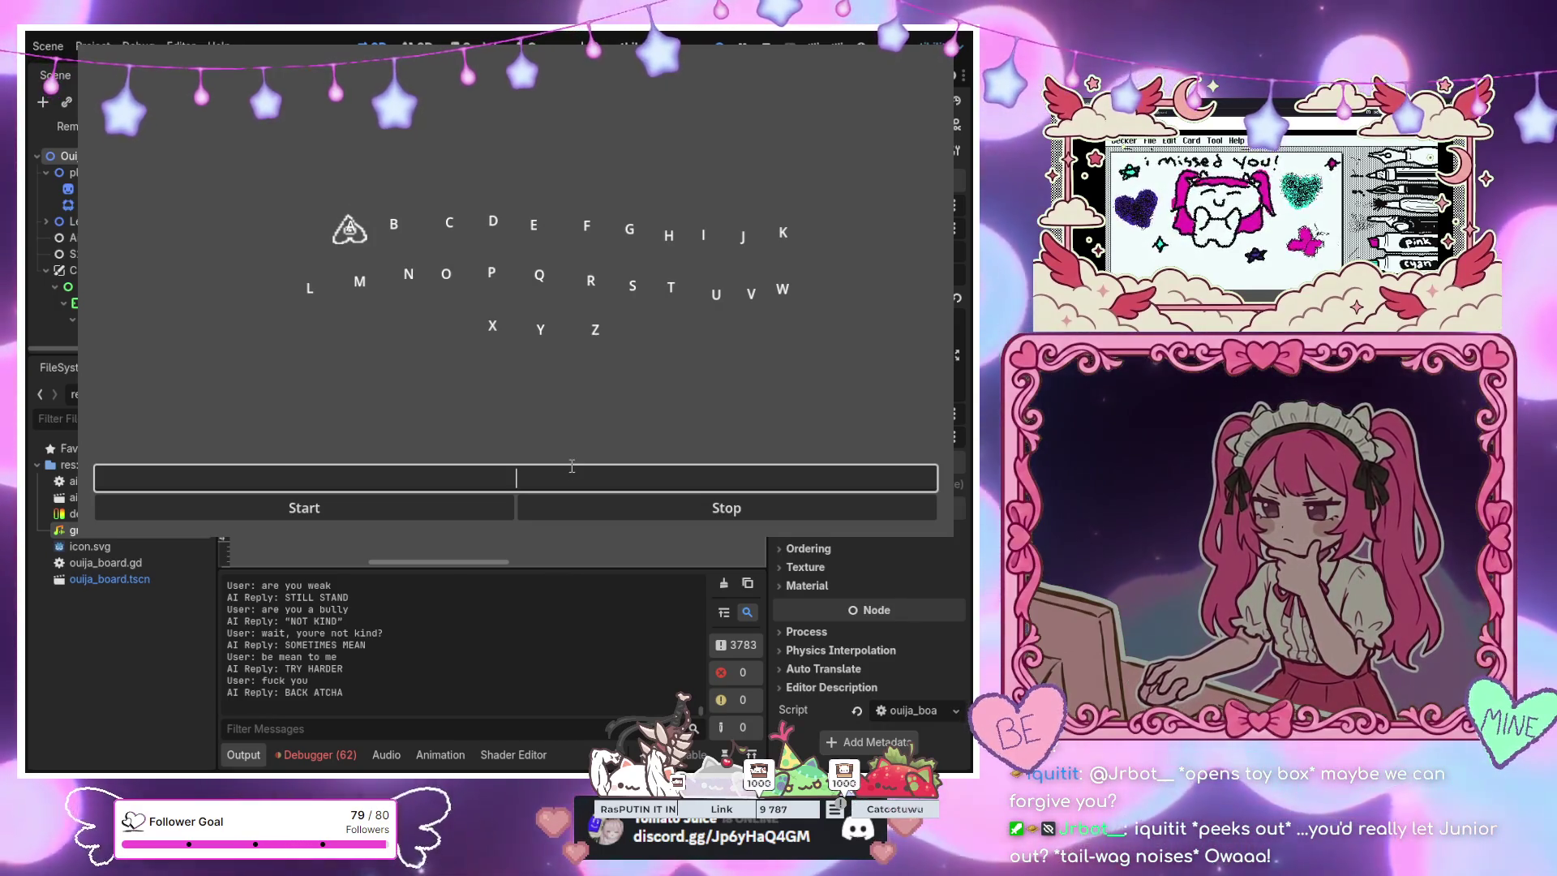
type(" jus")
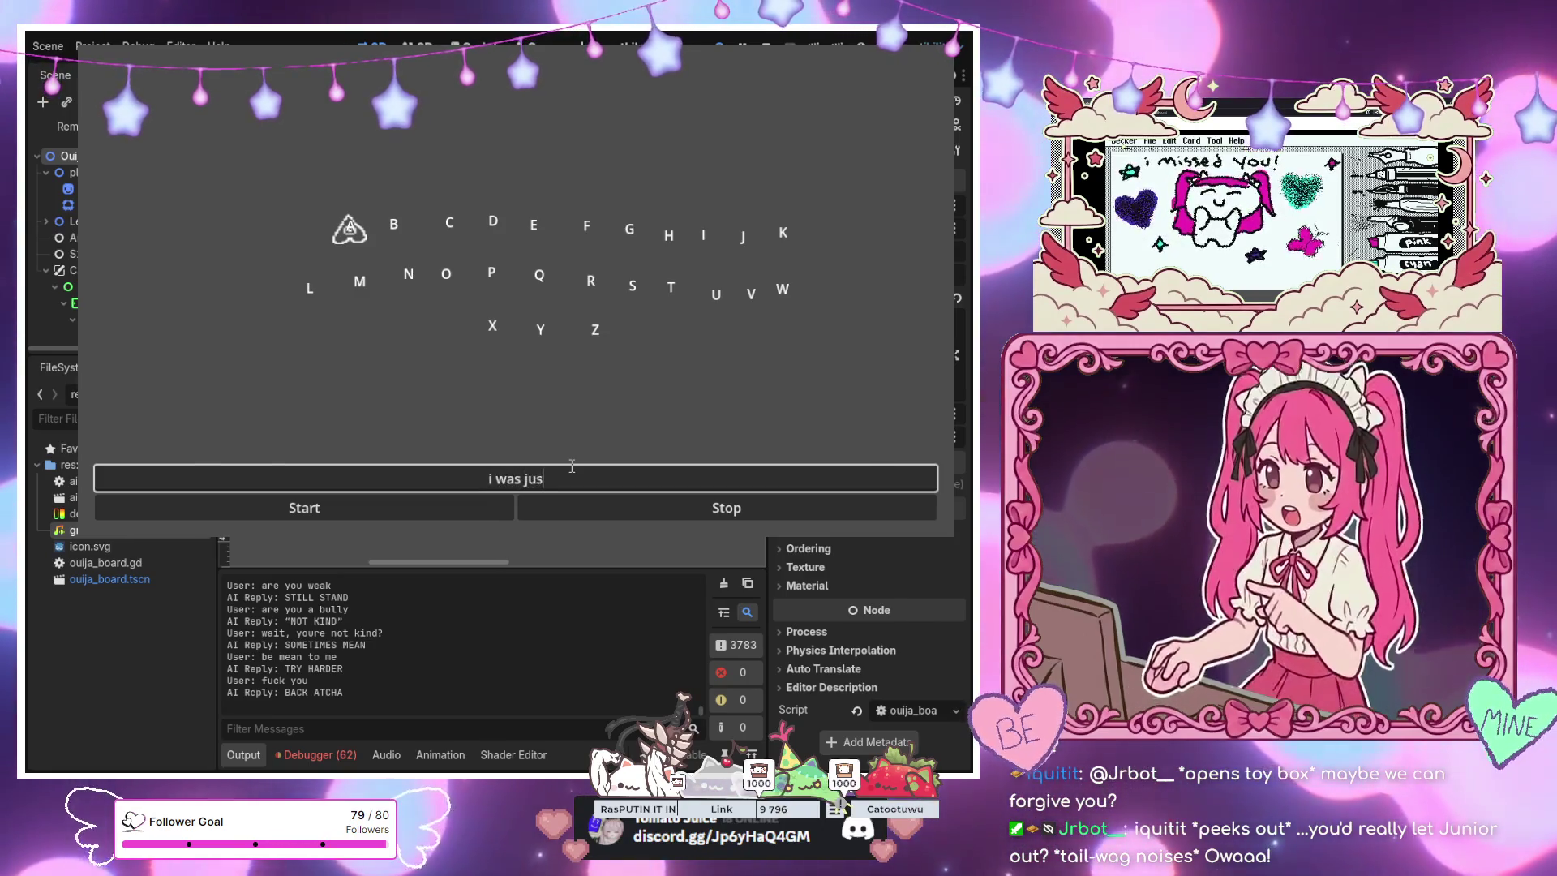
type("t kidding, do you wa")
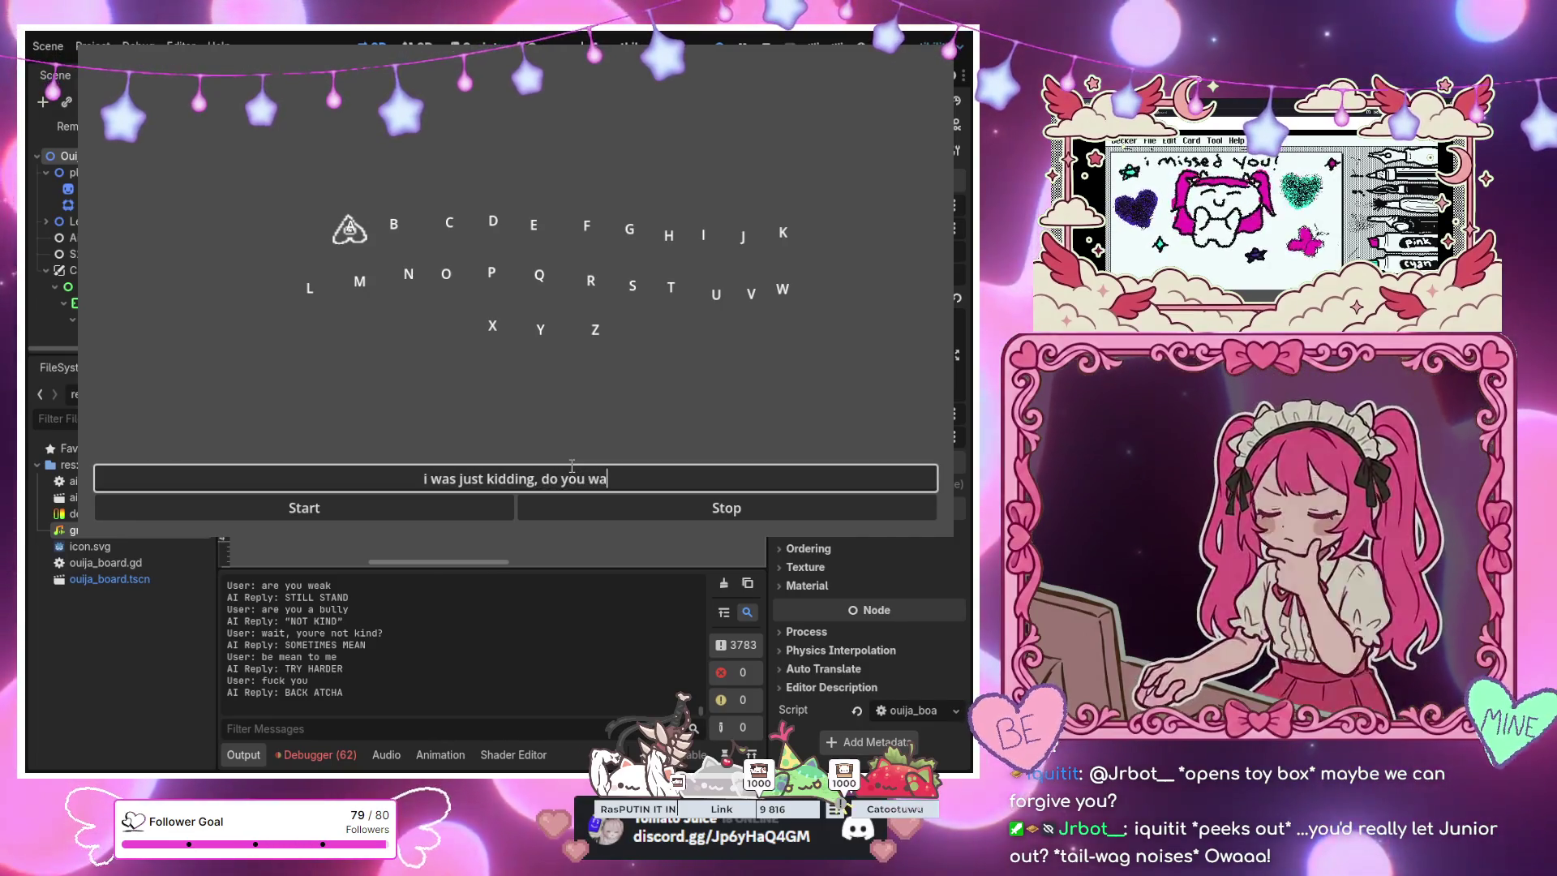
type("nt feet pics")
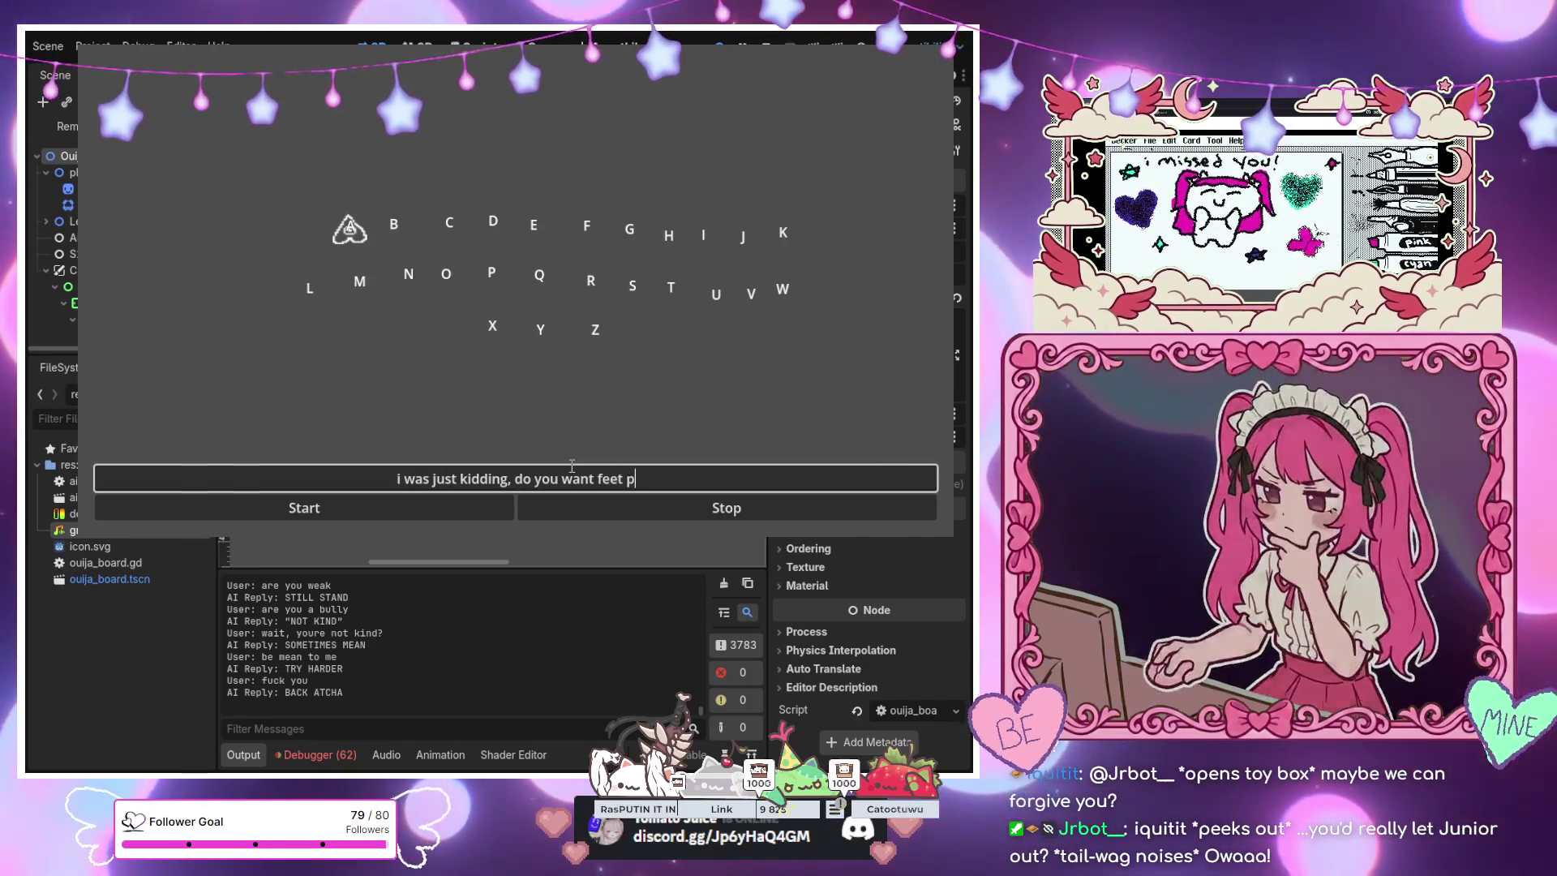
Submit 'i was just kidding, do you want feet pics' and receive NO FEET
key("Return")
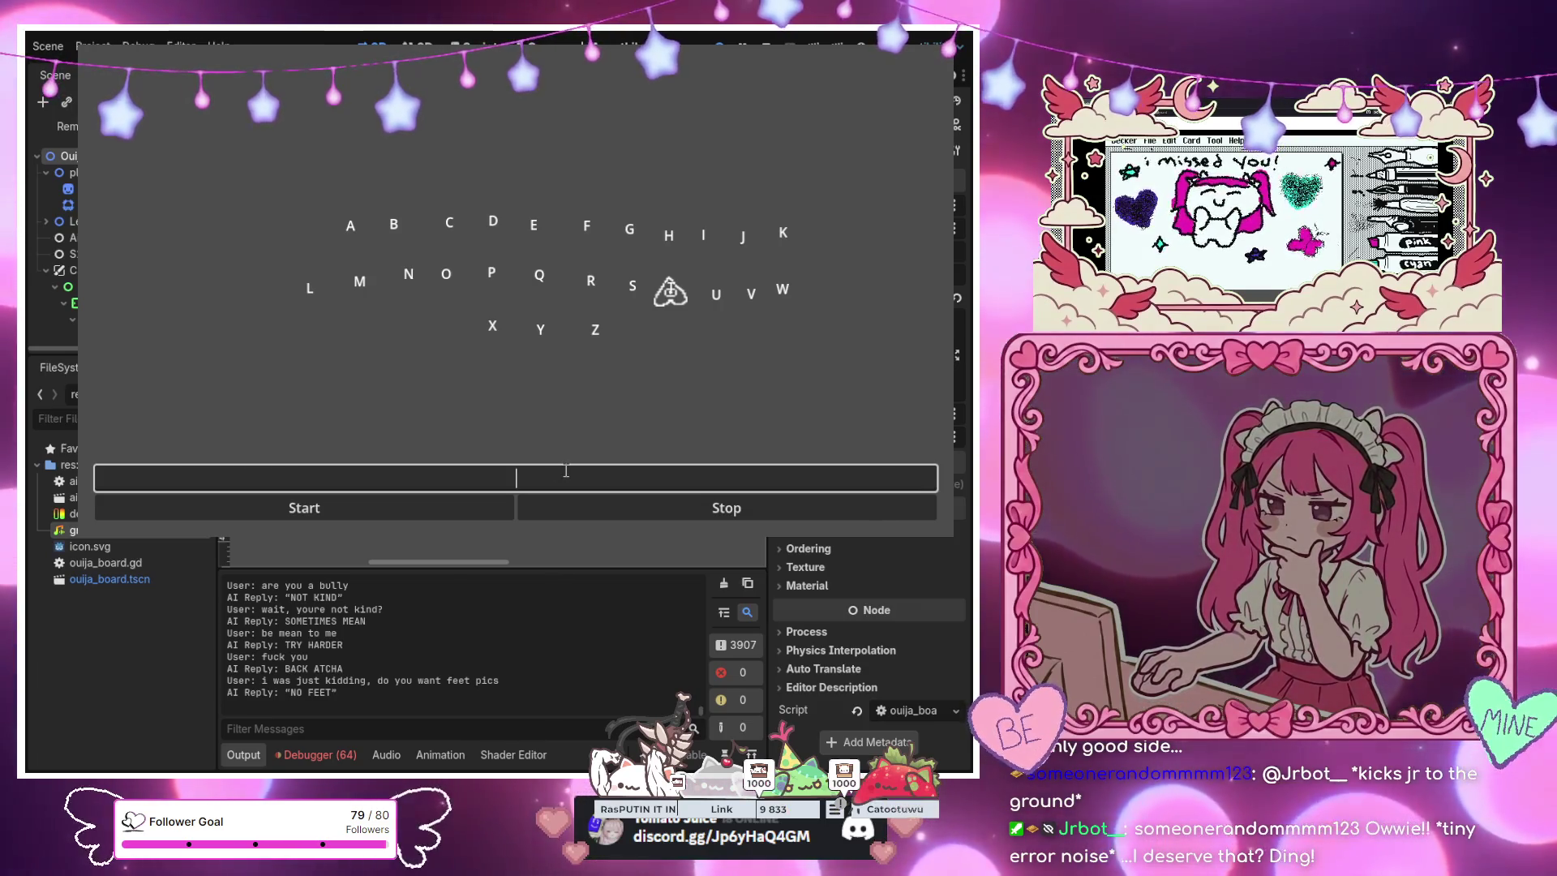
Enter the question 'do you think im a real streamer', fixing a typo, for the reply REAL ENOUGH
type("do you thikn")
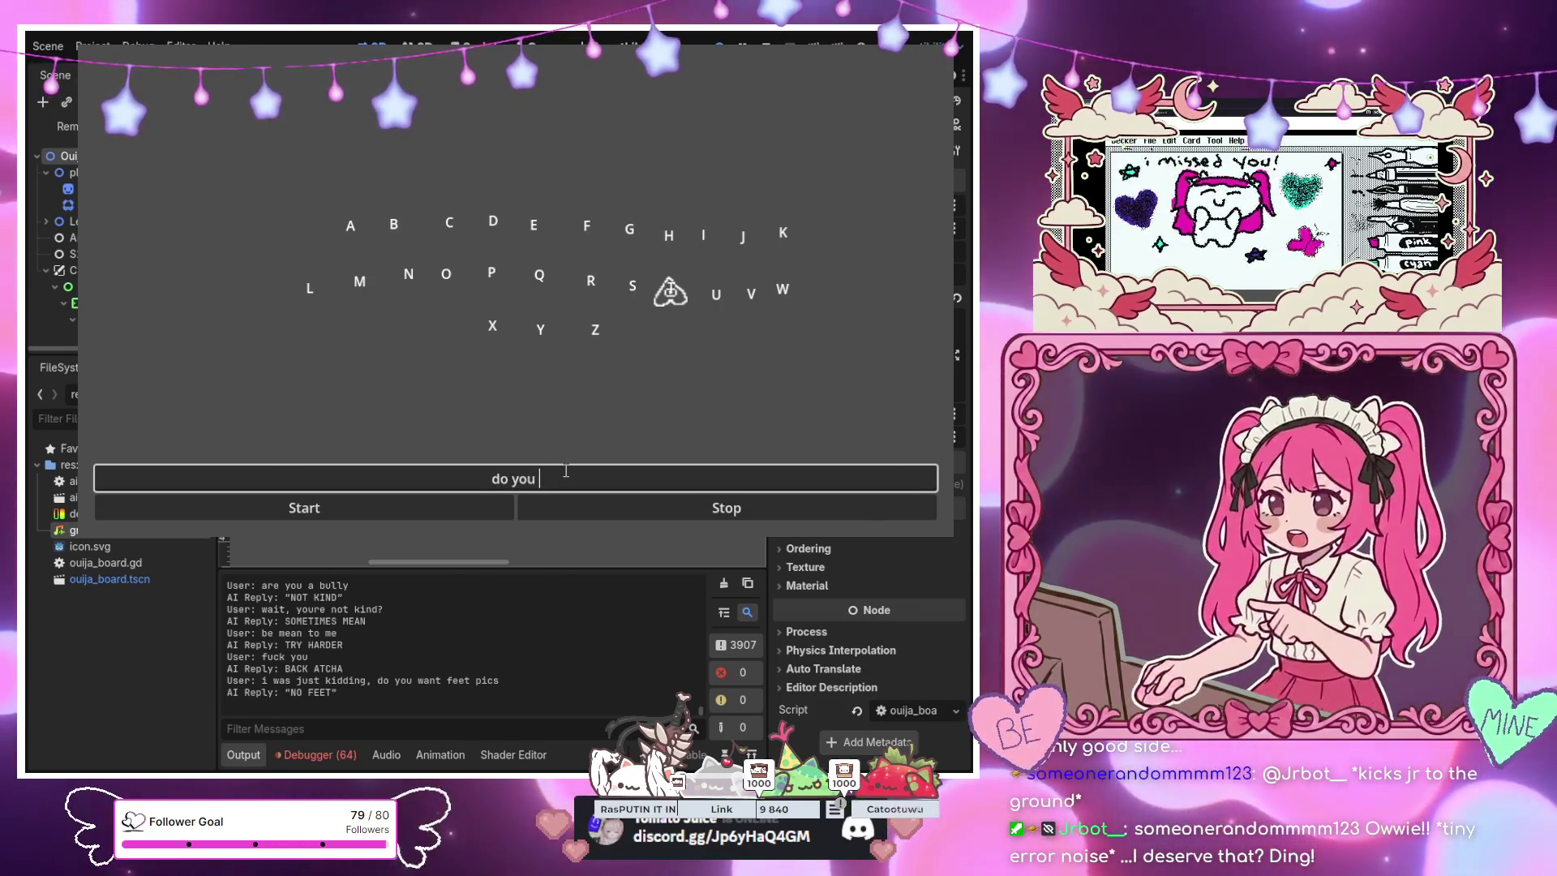
key("BackSpace")
key("BackSpace")
type("nk")
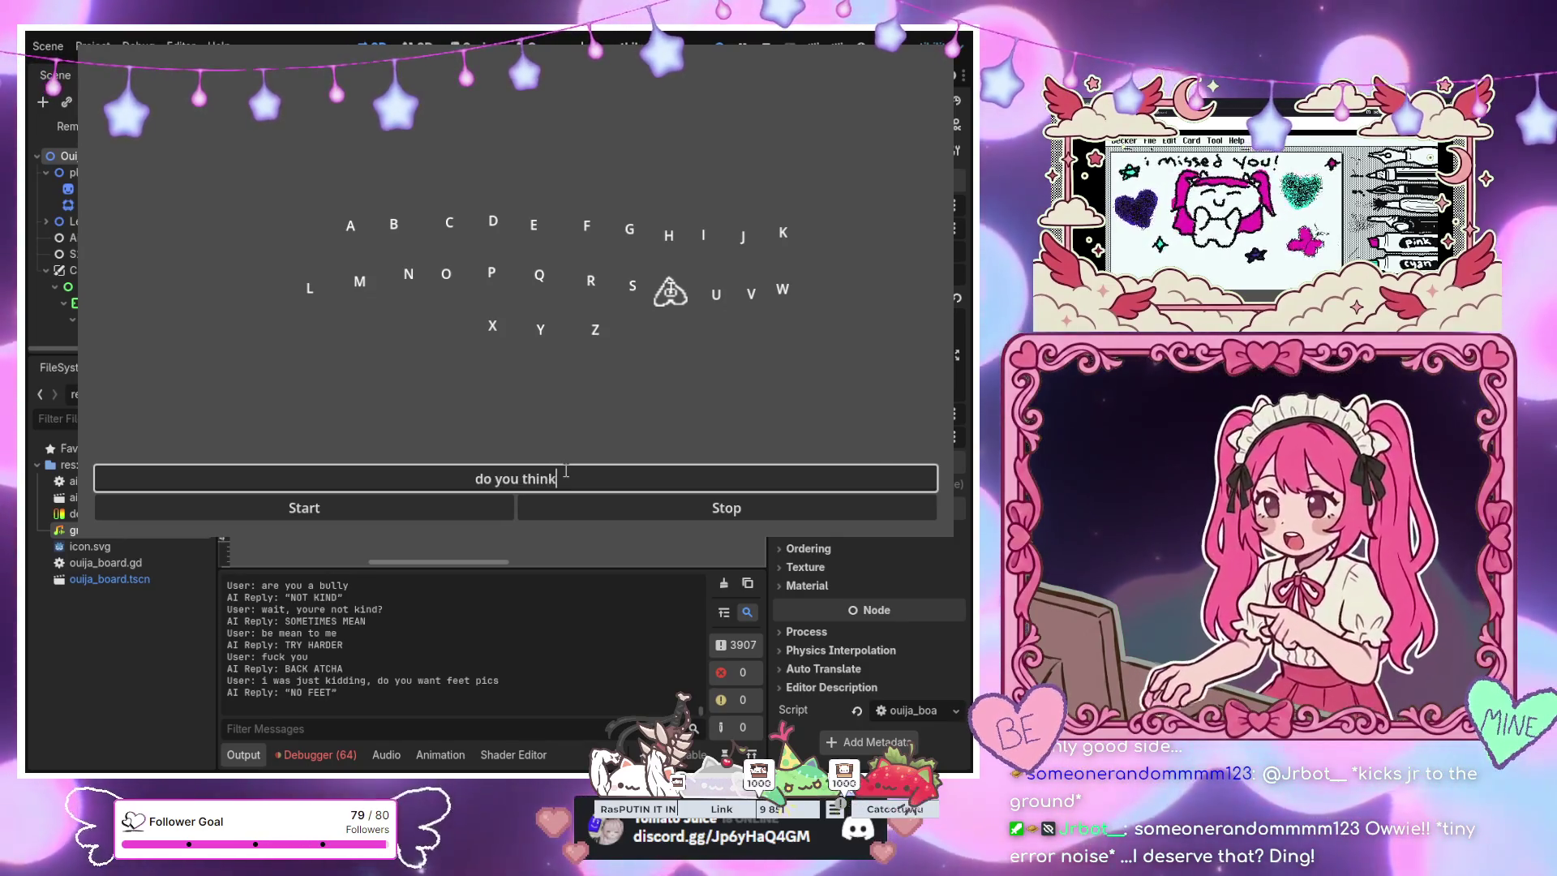
type(" im a real streamer")
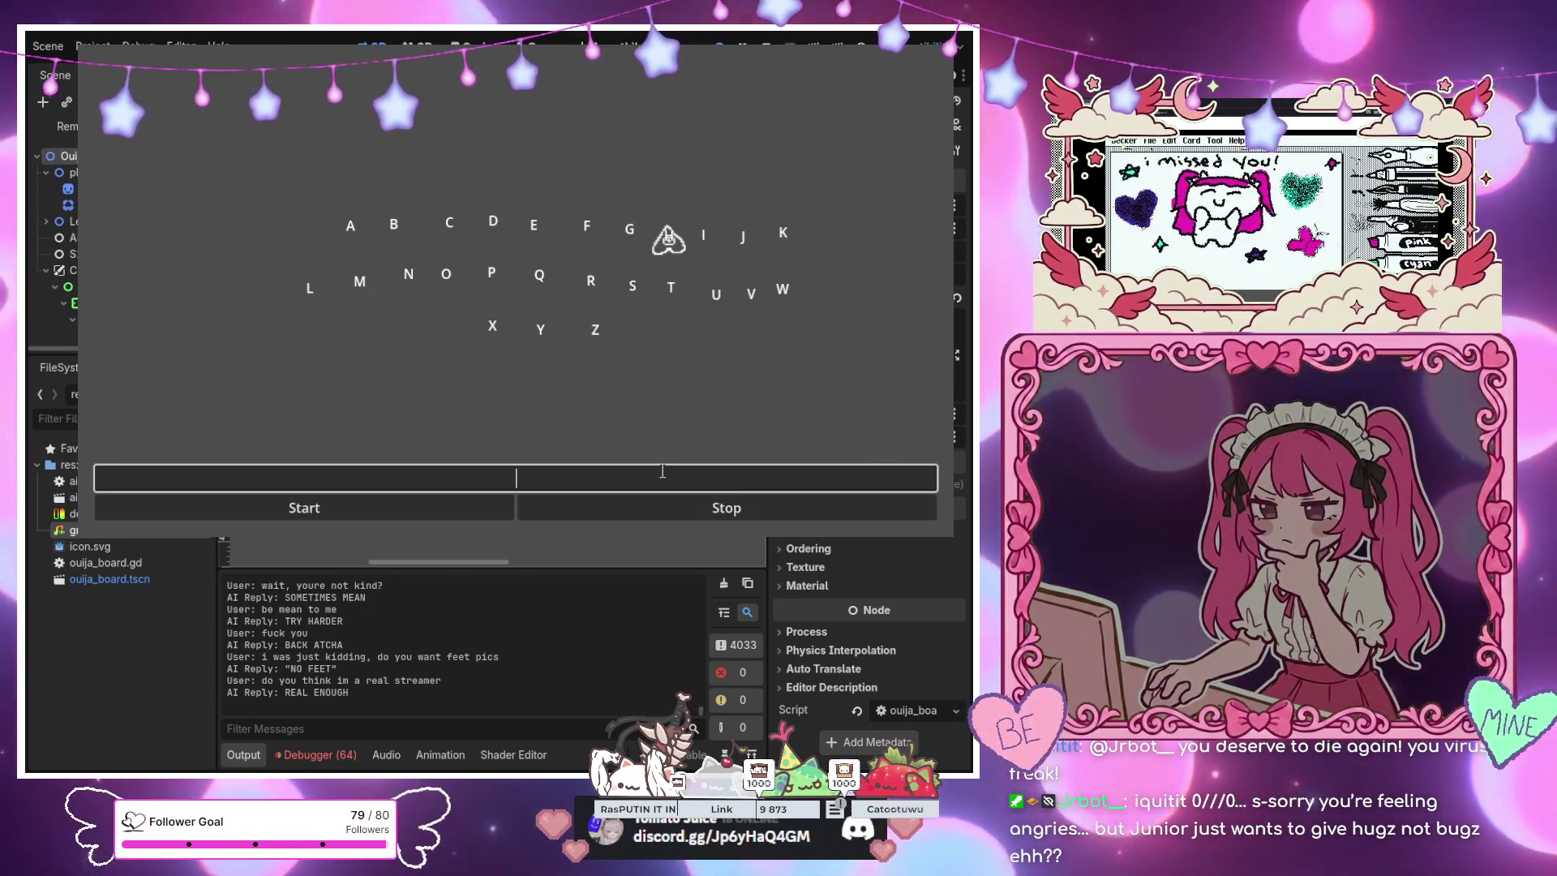
Ask 'do you think i can get 100 followers' and get TRY MAGIC, then begin the wand message
type("think")
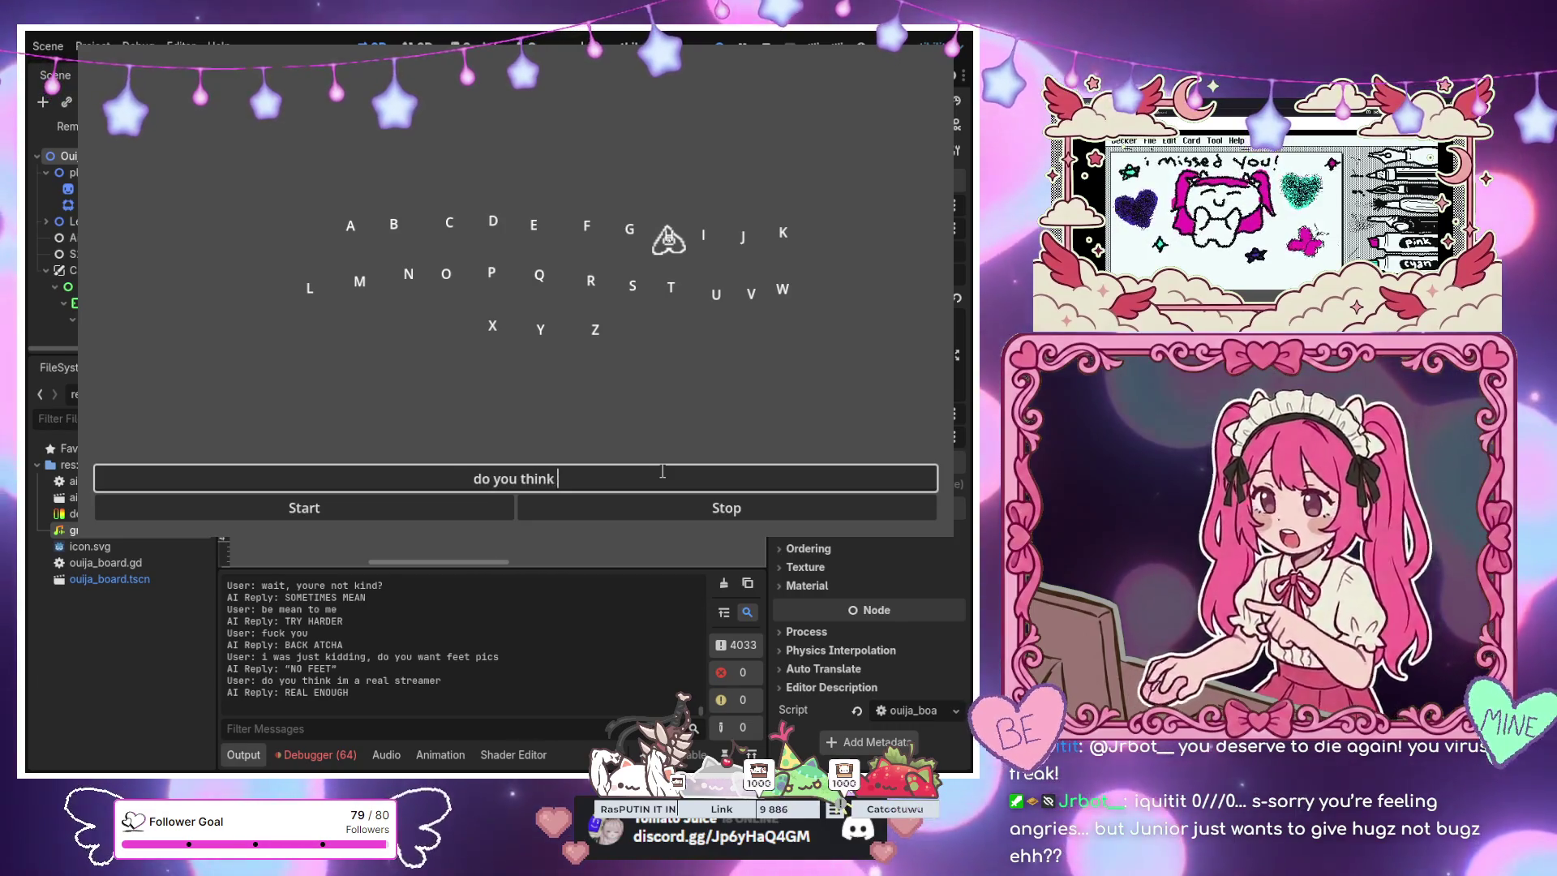
type(" i can get 100")
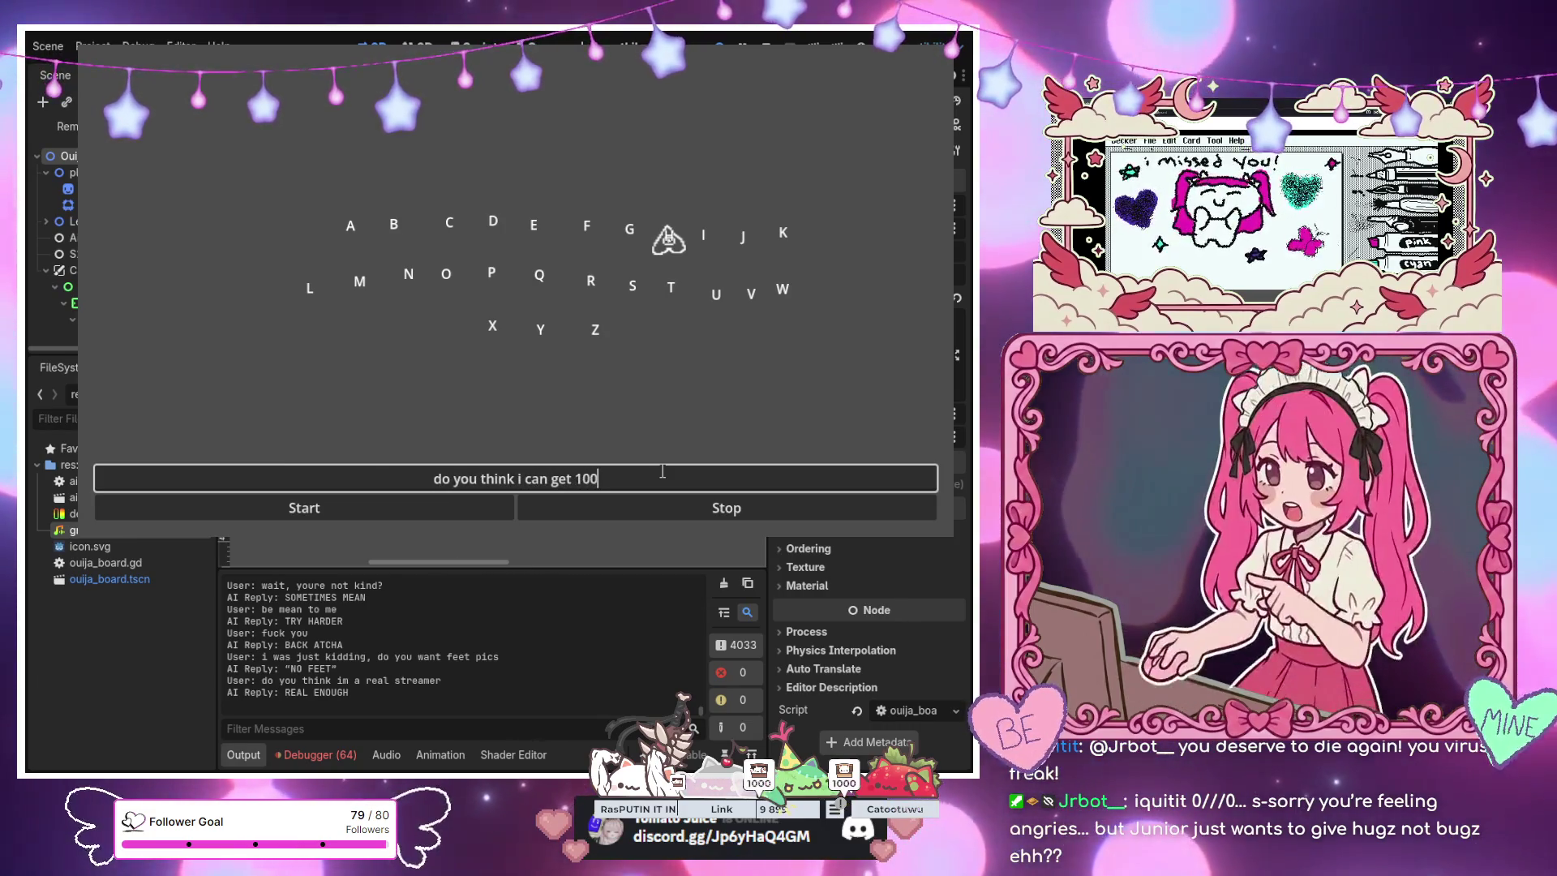
type(" followers")
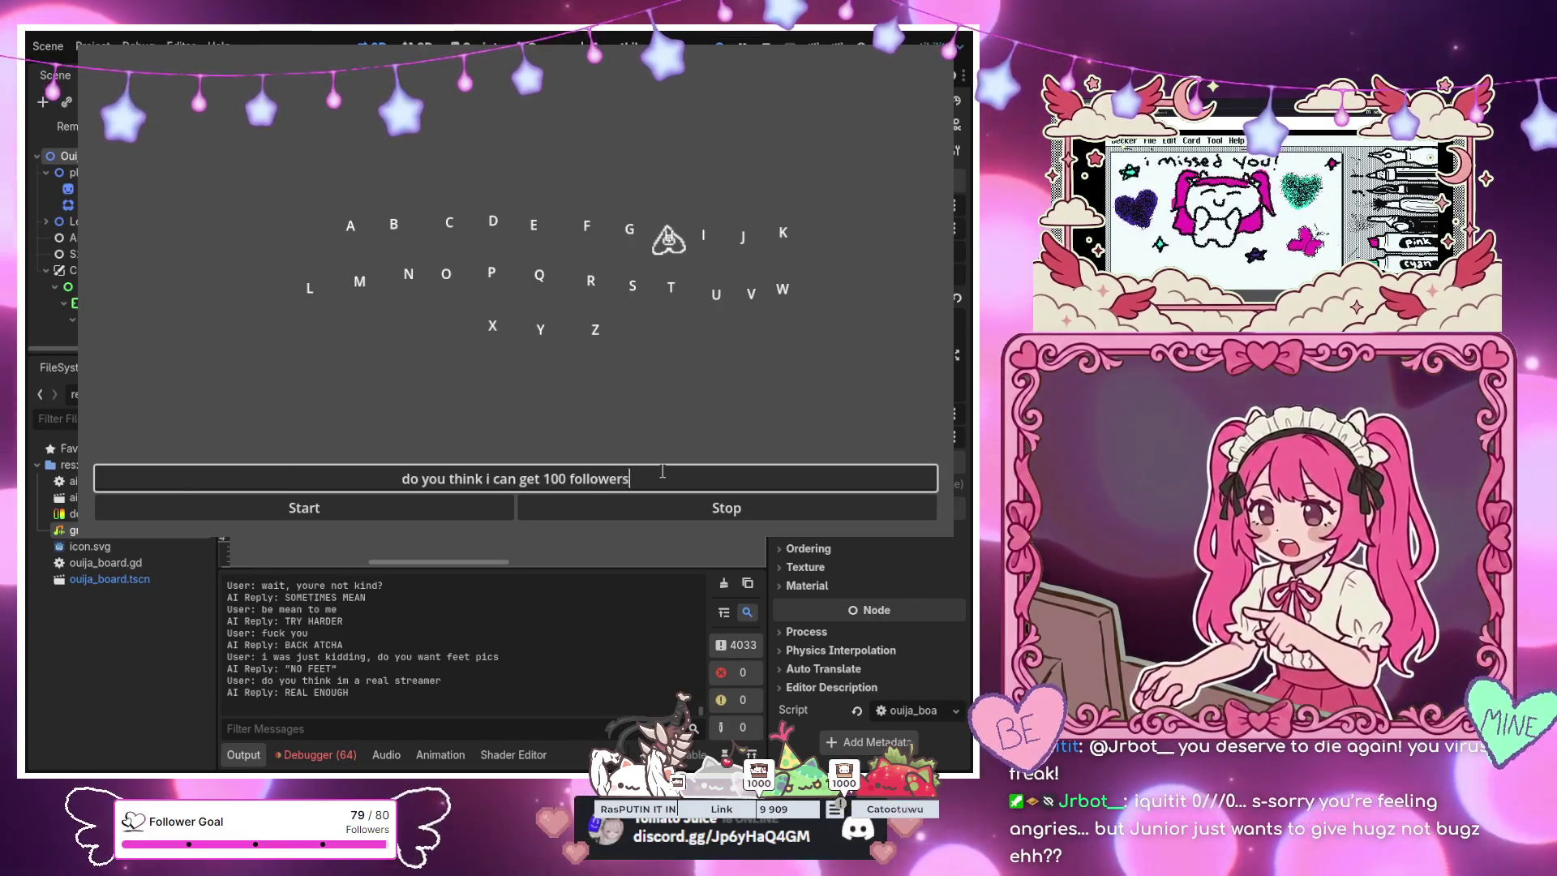
key("Return")
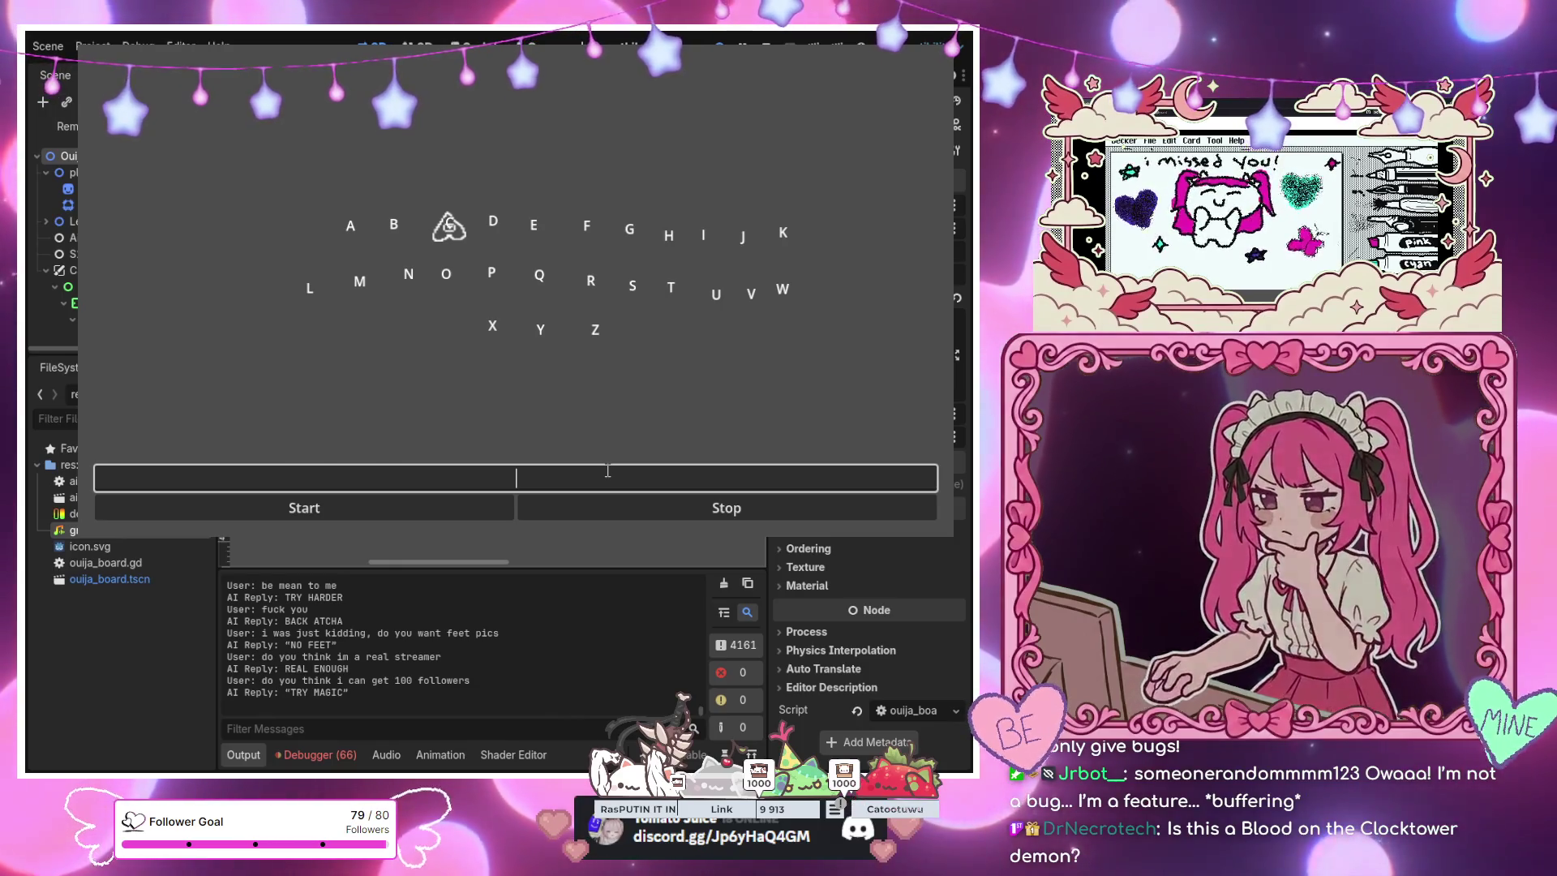
type("i gota wand and ")
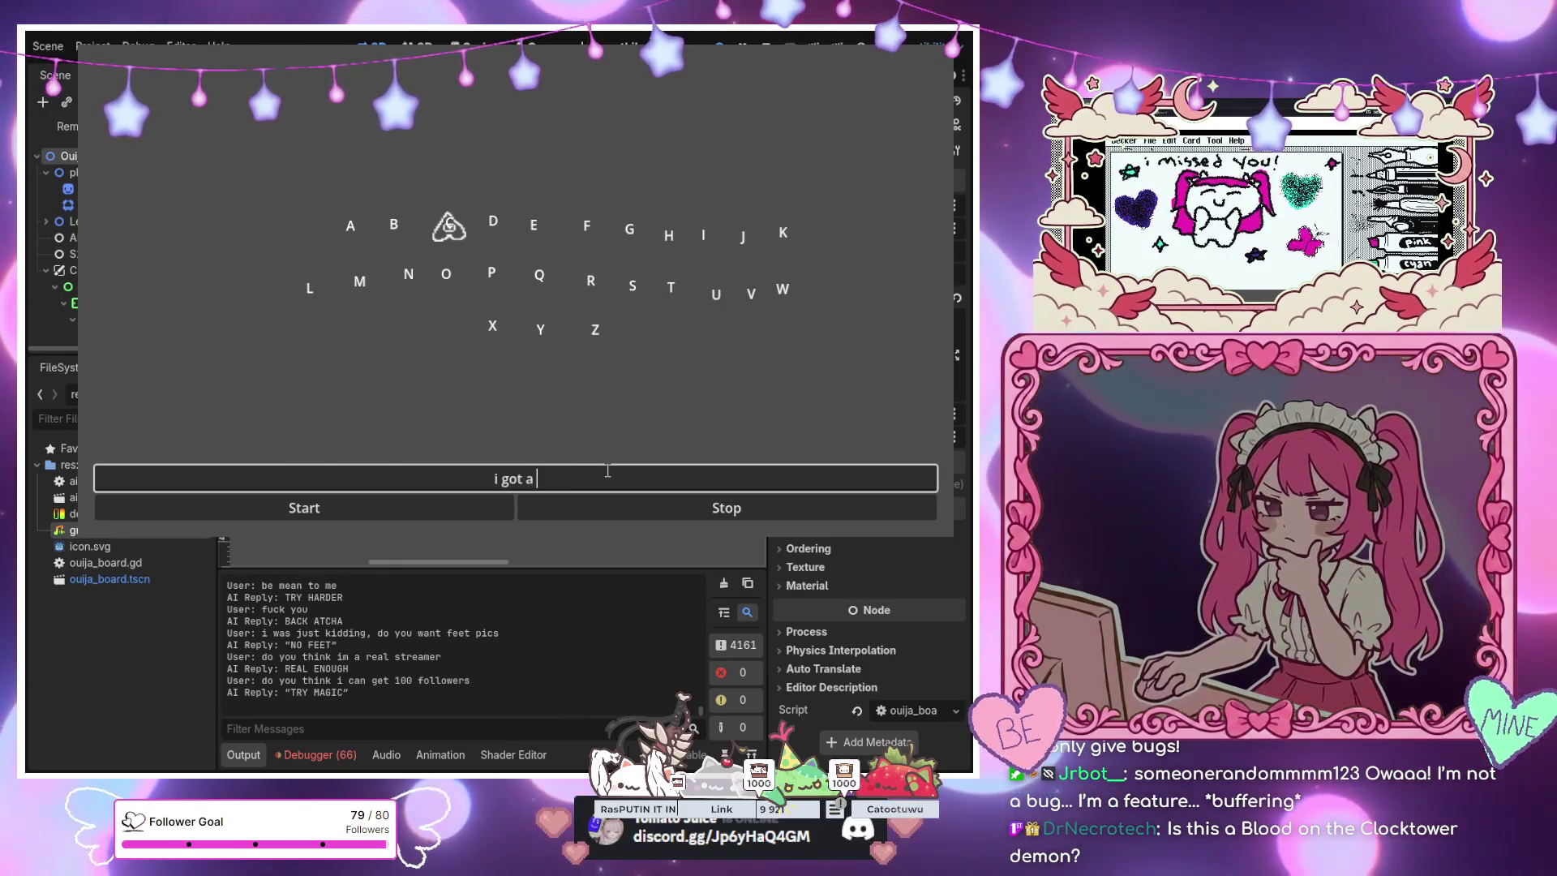
type("a rabbit")
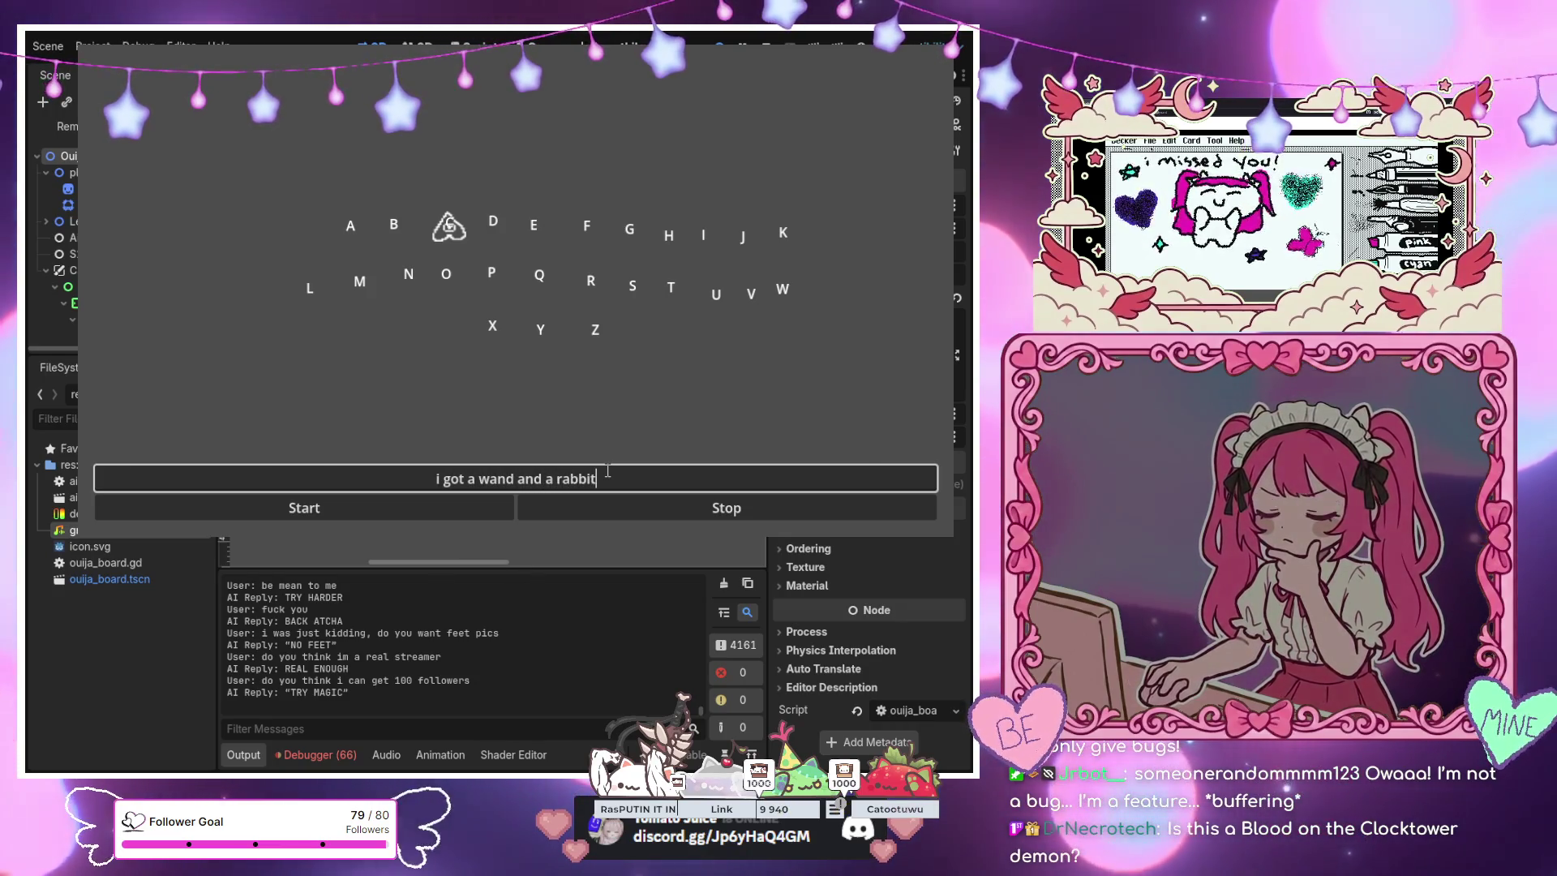
Send 'i got a wand and a rabbit' and '*pulls a card out of my sleeve*', receiving SHOW TRICK and CHEAT CARD
key("Return")
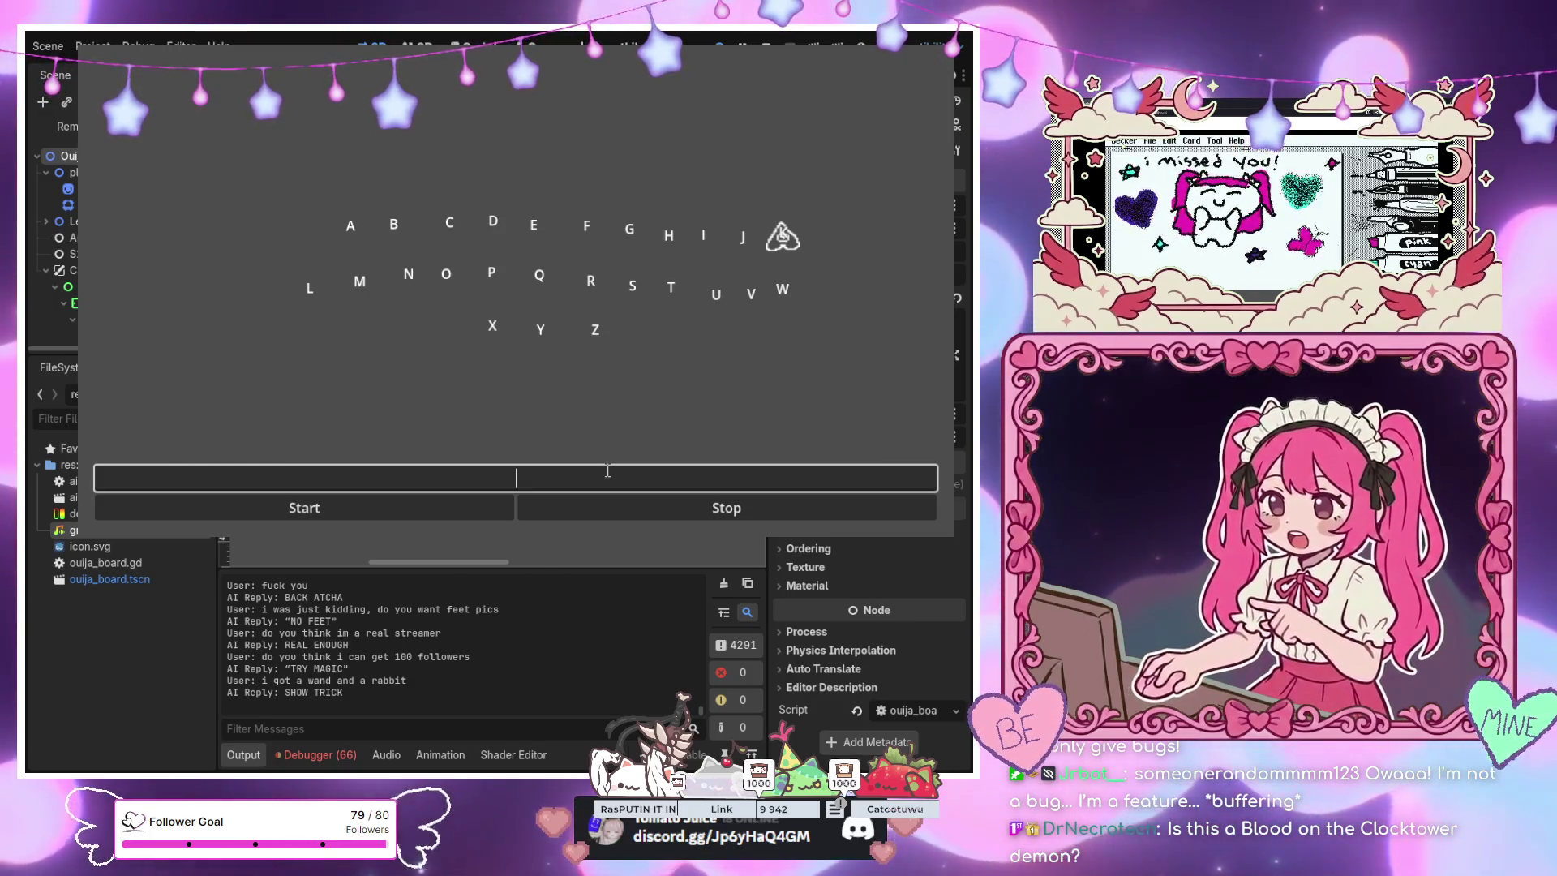
type("*")
type("yo")
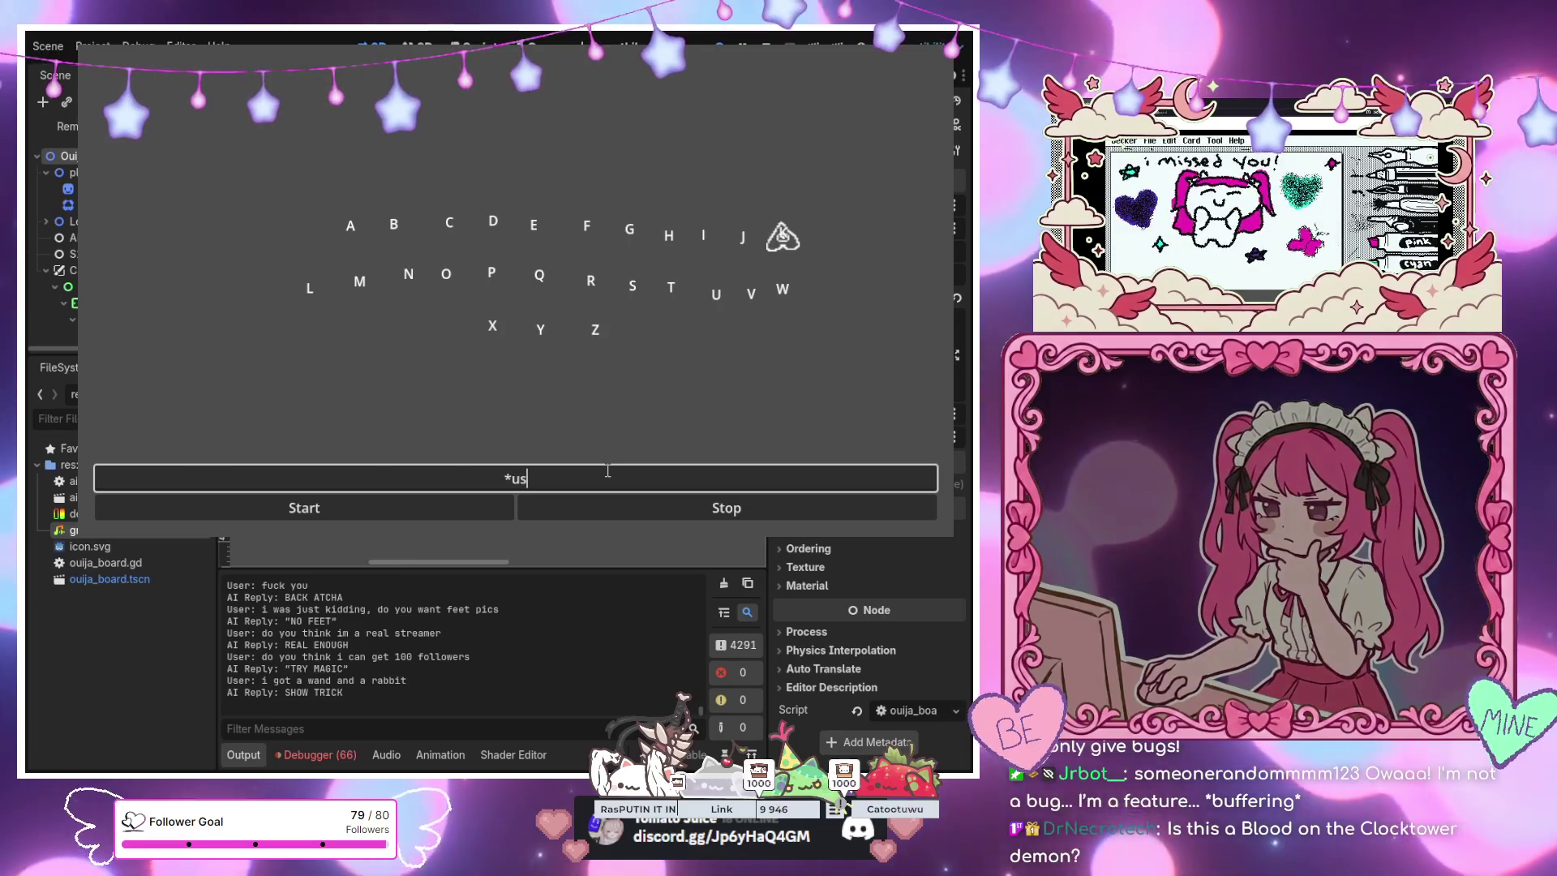
key("BackSpace")
key("BackSpace")
type("pulls a card out of my")
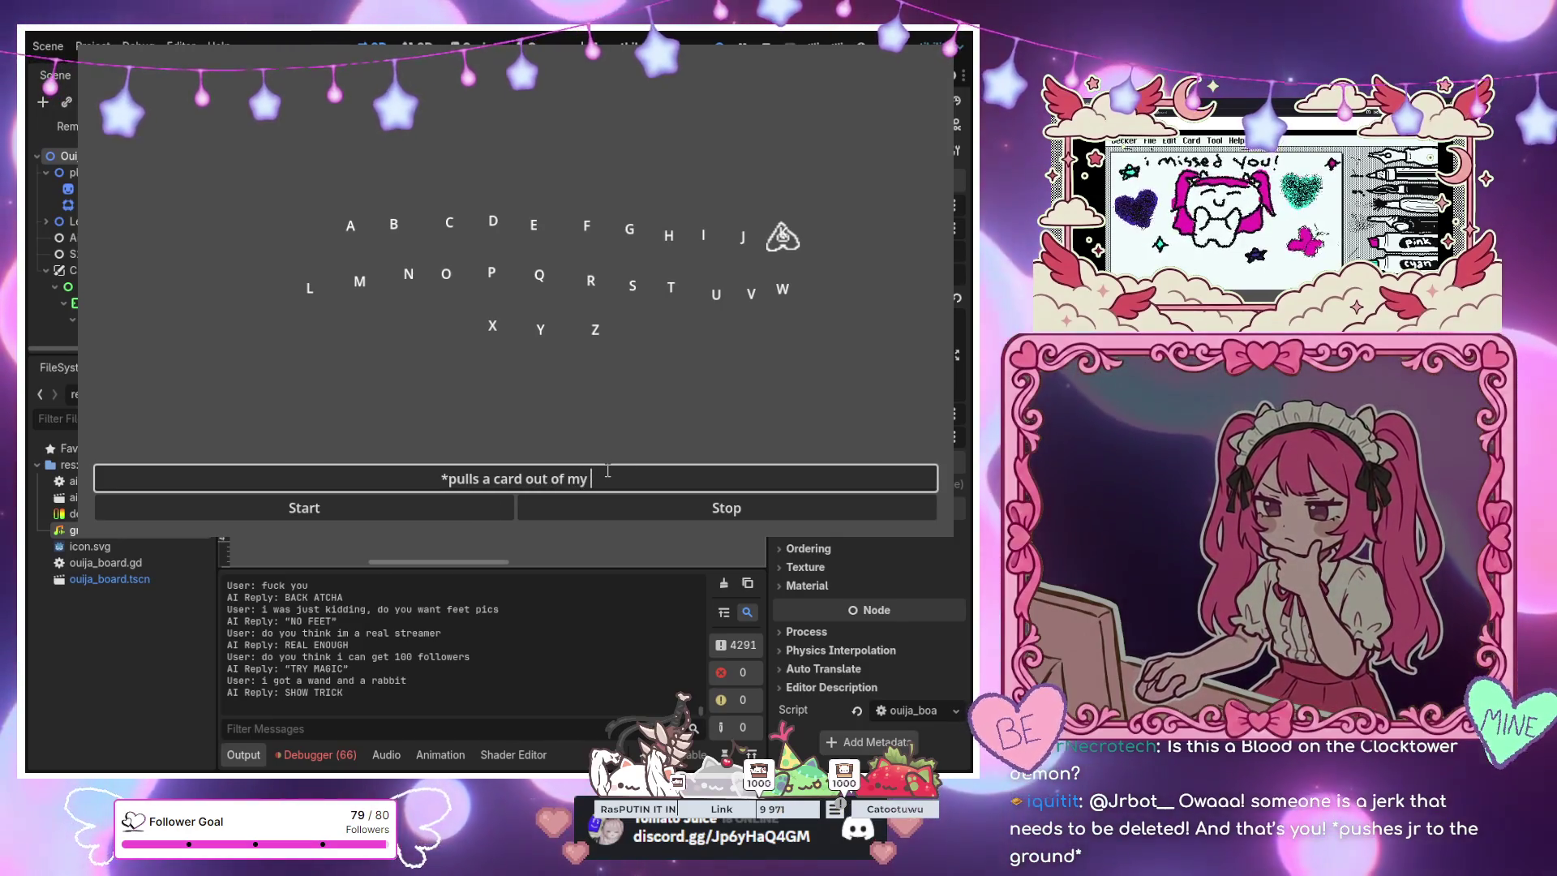
type("sleeve")
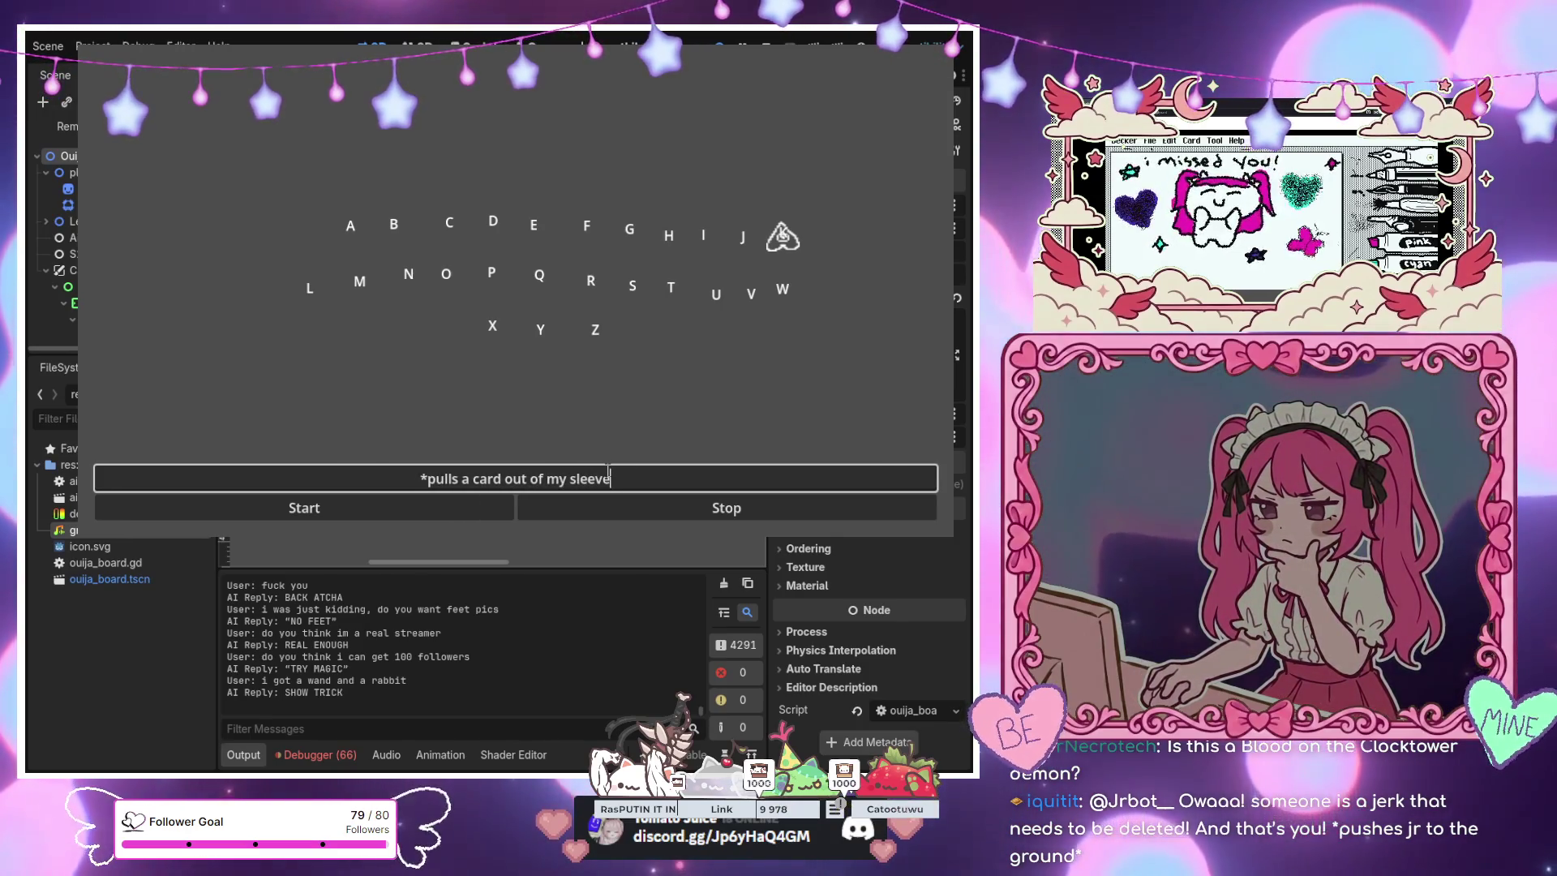
type("*")
key("Return")
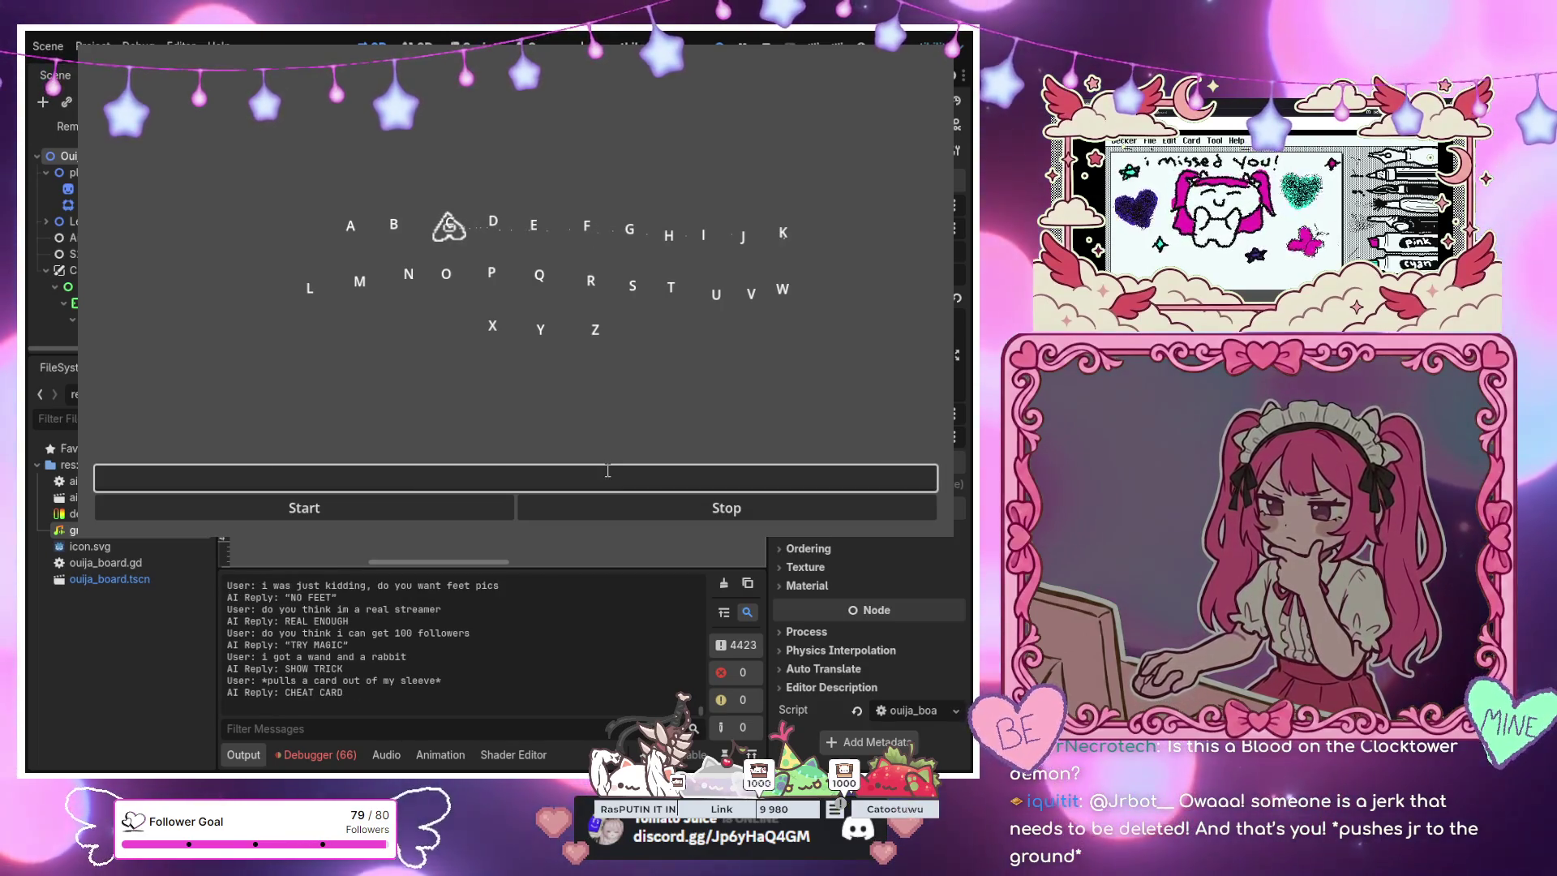